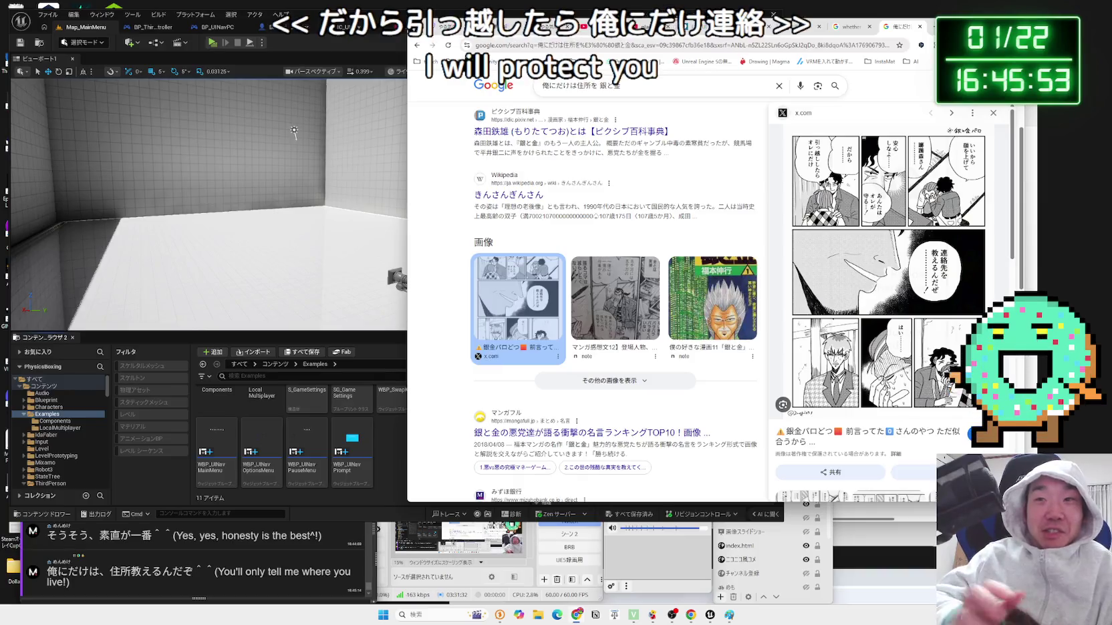
# - Switch the Google results for 俺にだけは住所を 銀と金 to Images
pyautogui.scroll(2, 561, 107)
pyautogui.click(547, 122)
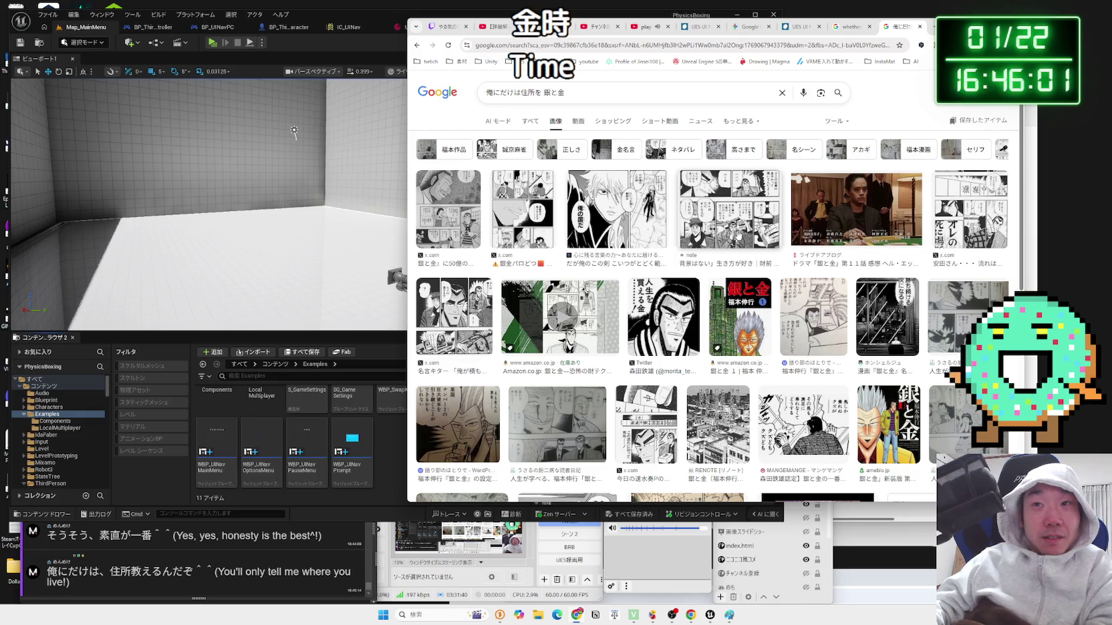
pyautogui.scroll(-3, 735, 233)
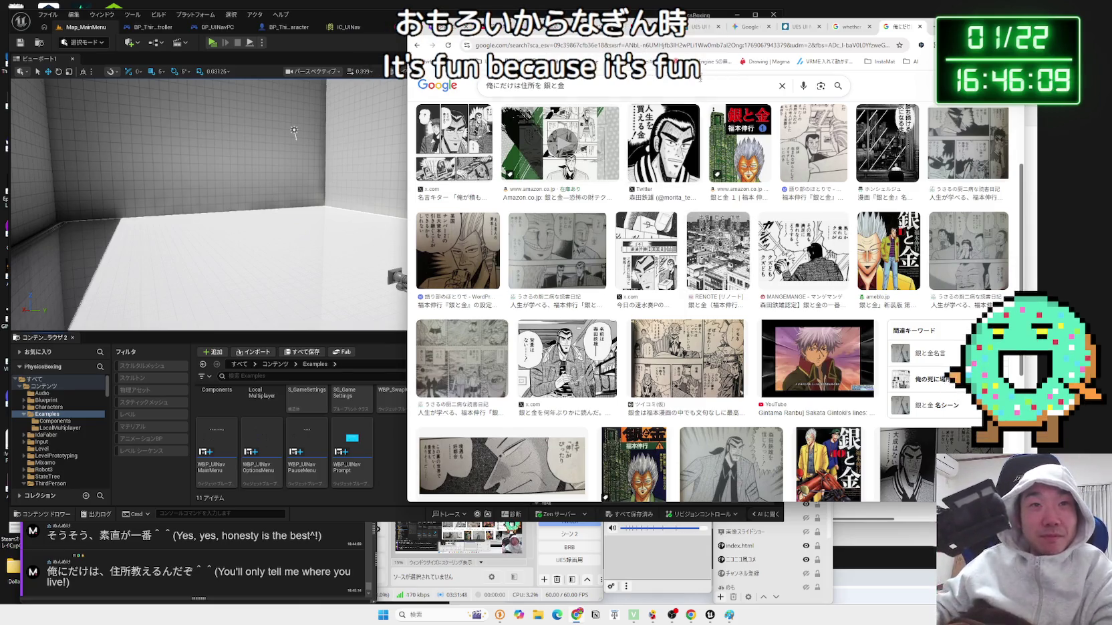
# - Preview the note manga image, then the 銀と金 volume 7 cover, and shift the window left
pyautogui.scroll(3, 496, 167)
pyautogui.click(688, 205)
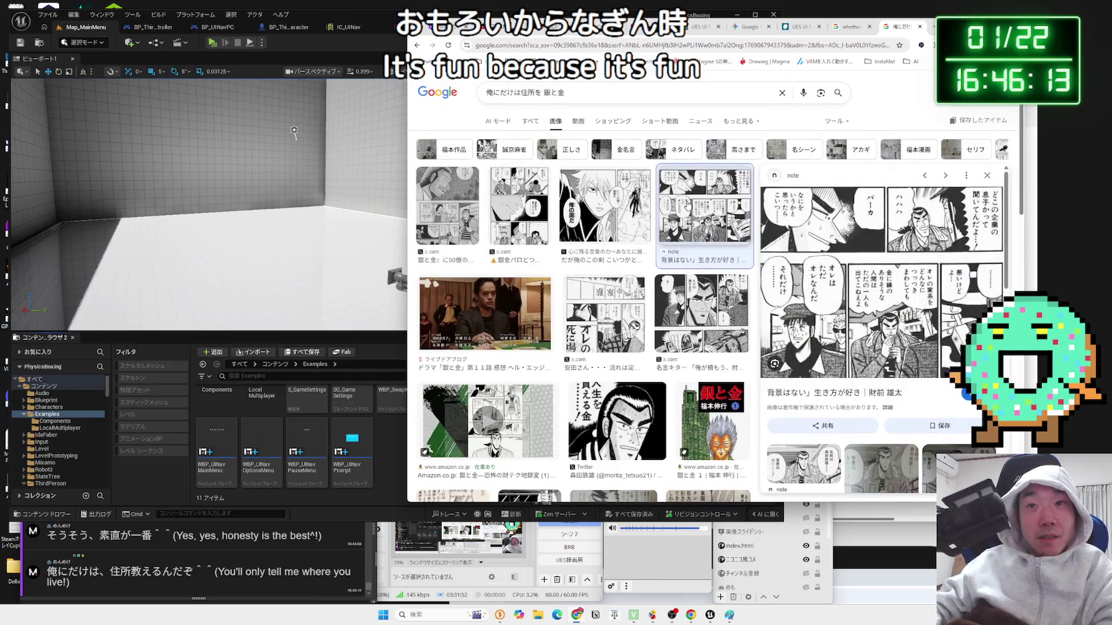
pyautogui.scroll(-10, 687, 205)
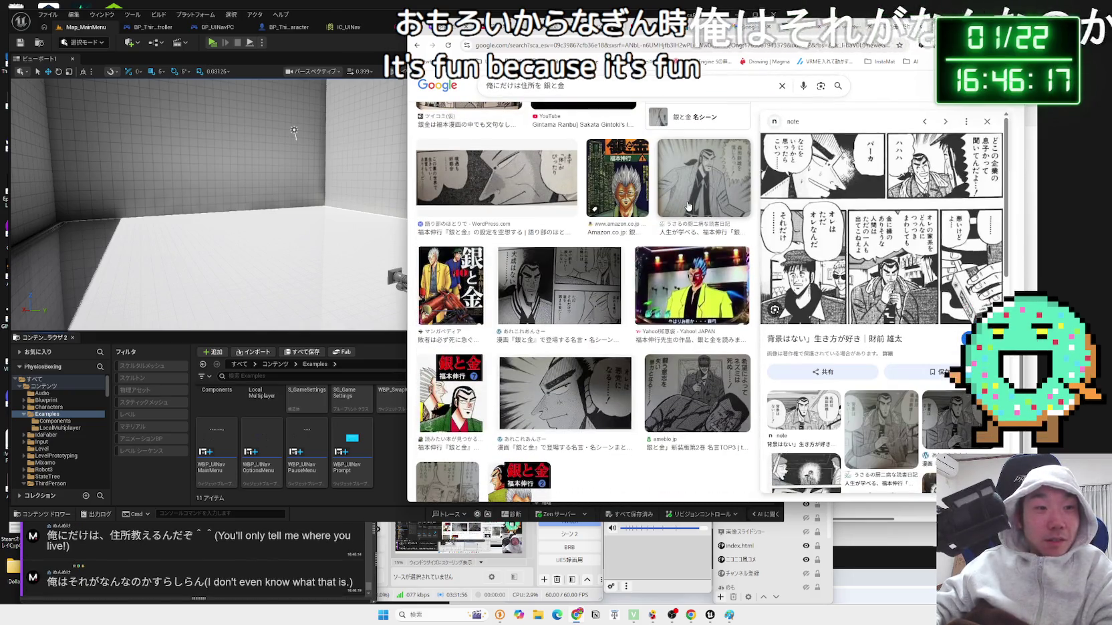
pyautogui.click(475, 375)
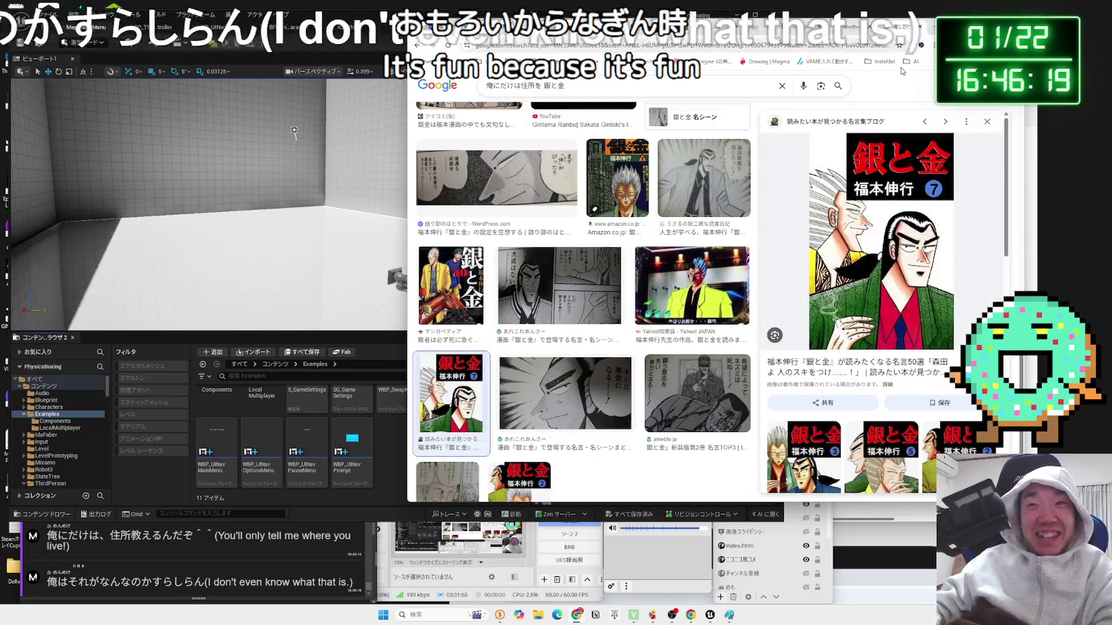
pyautogui.moveTo(950, 37); pyautogui.dragTo(727, 46)
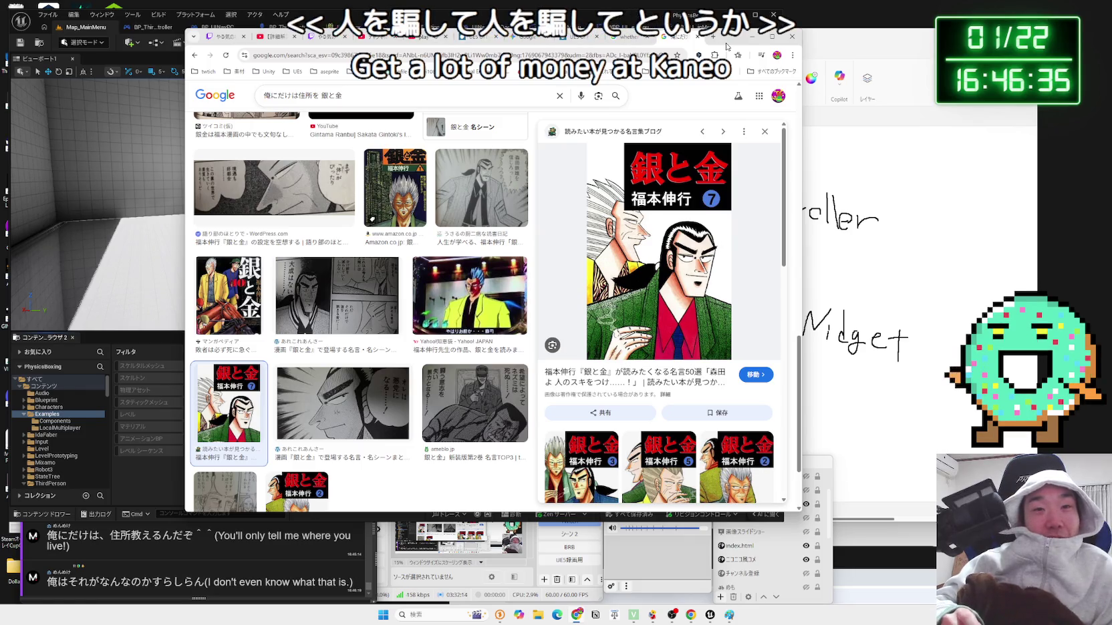
# - Select the whole search query so it can be replaced
pyautogui.scroll(-2, 507, 260)
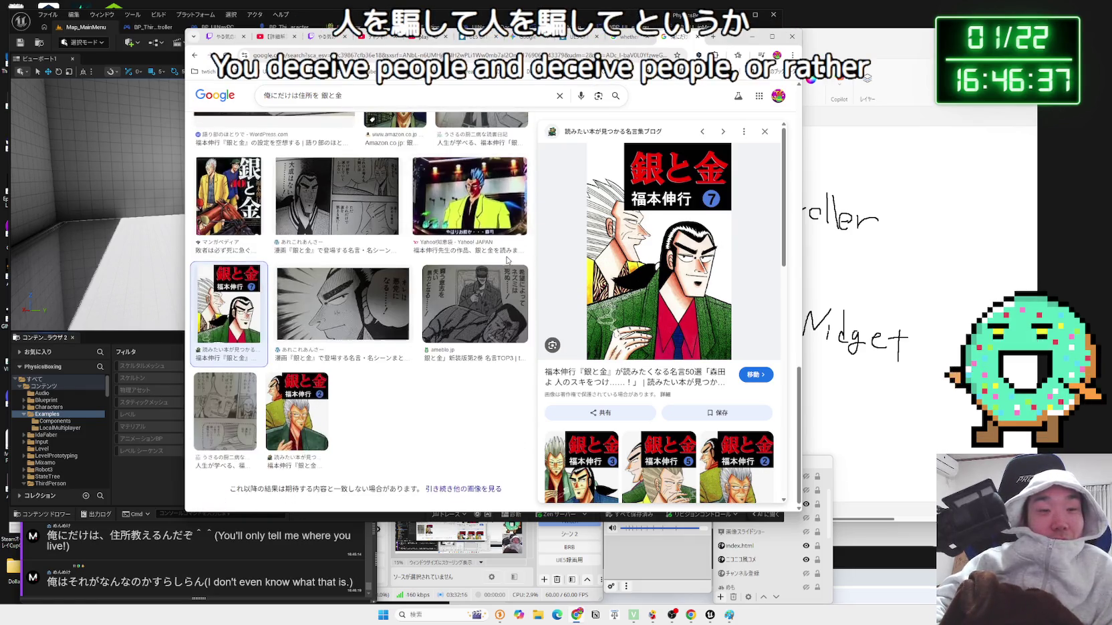
pyautogui.scroll(15, 485, 272)
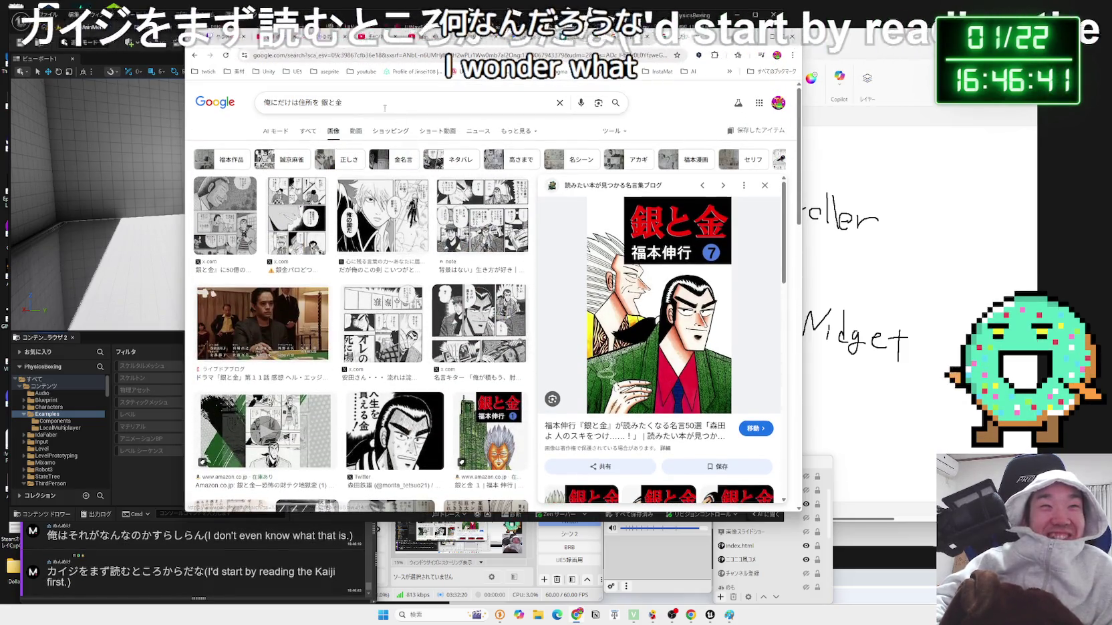
pyautogui.moveTo(343, 102); pyautogui.dragTo(229, 100)
# - Run an image search for カイジ, then change the query to 銀と金 and search again
pyautogui.write('開示')
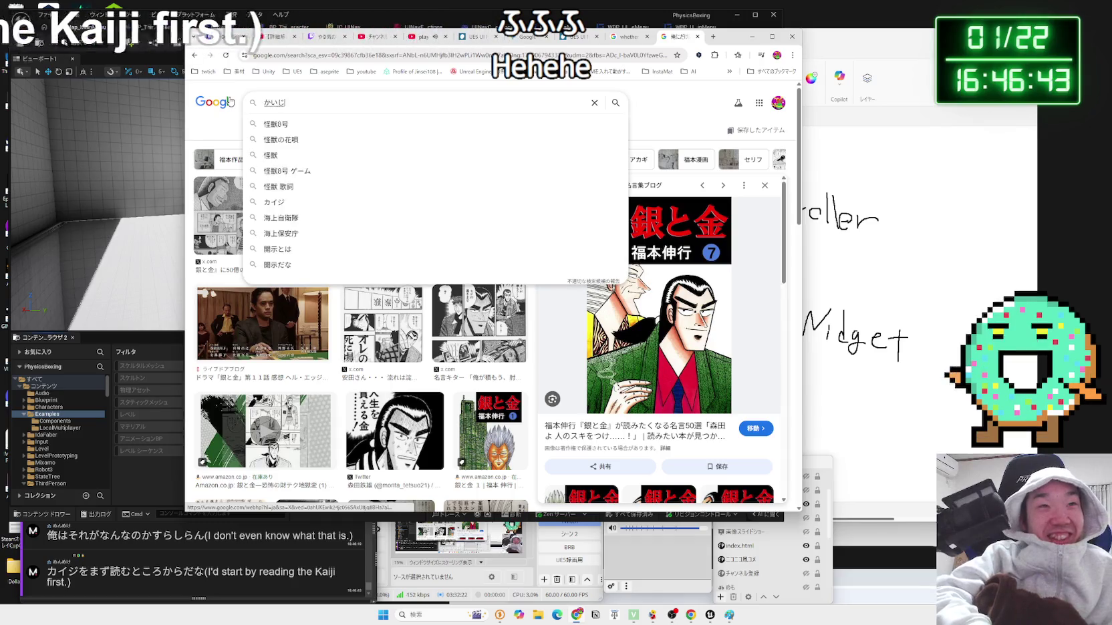
pyautogui.write('カイジ')
pyautogui.press('Return')
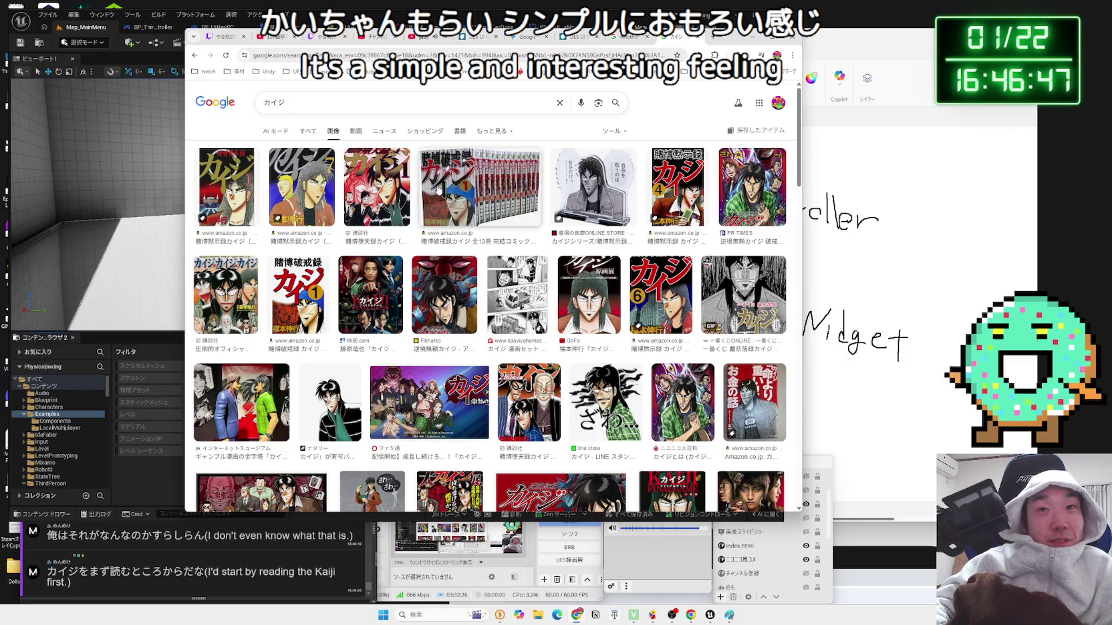
pyautogui.click(380, 105)
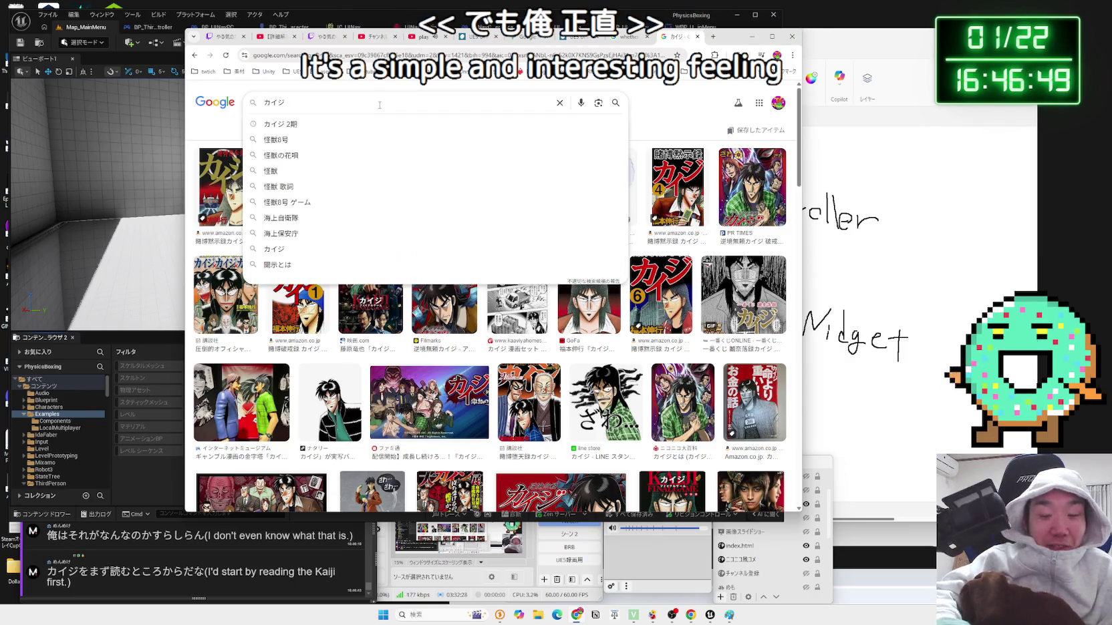
pyautogui.press('BackSpace')
pyautogui.press('BackSpace')
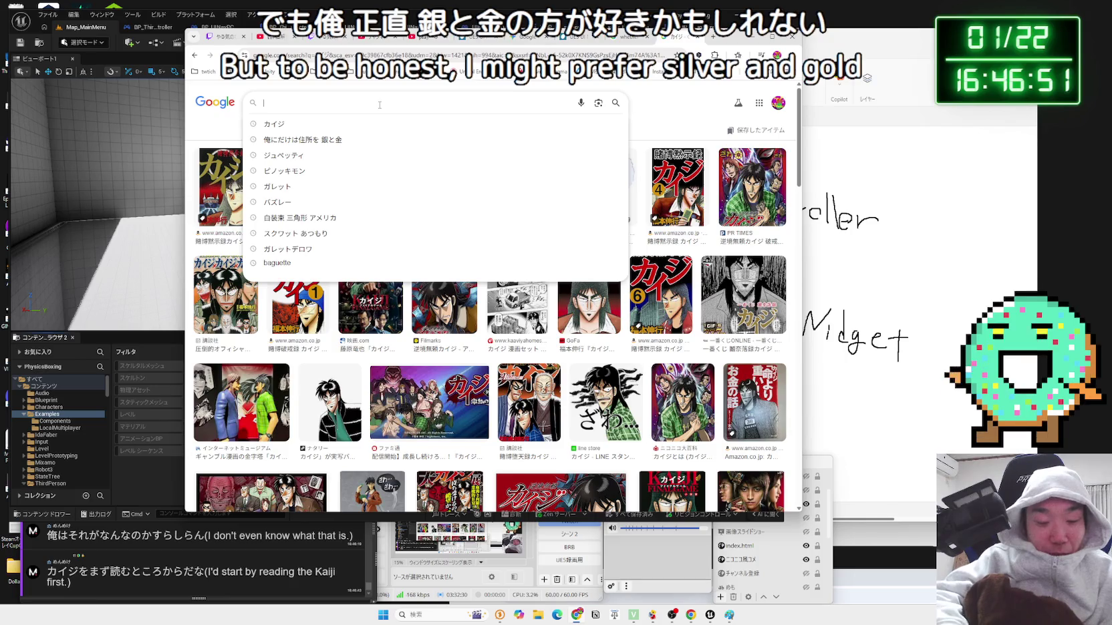
pyautogui.write('かい')
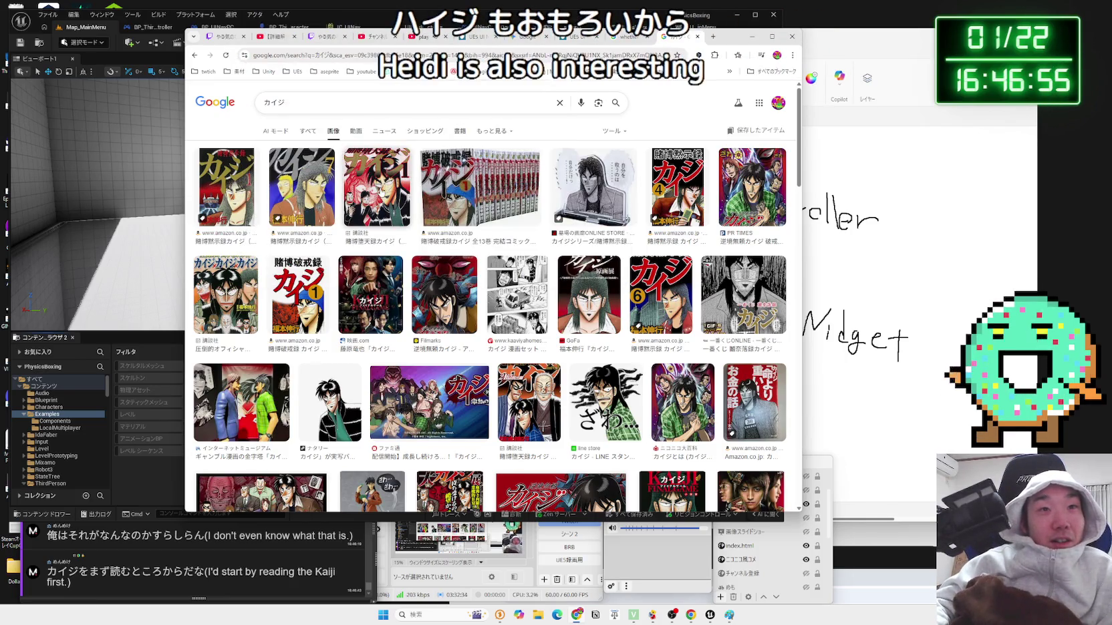
pyautogui.scroll(-3, 508, 216)
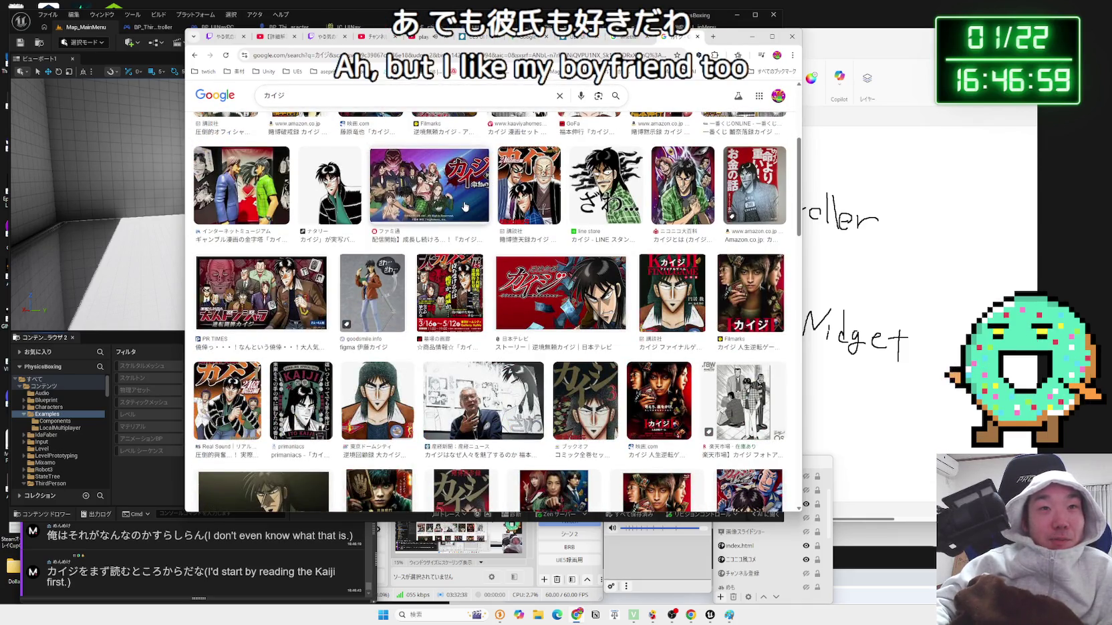
pyautogui.scroll(-3, 465, 207)
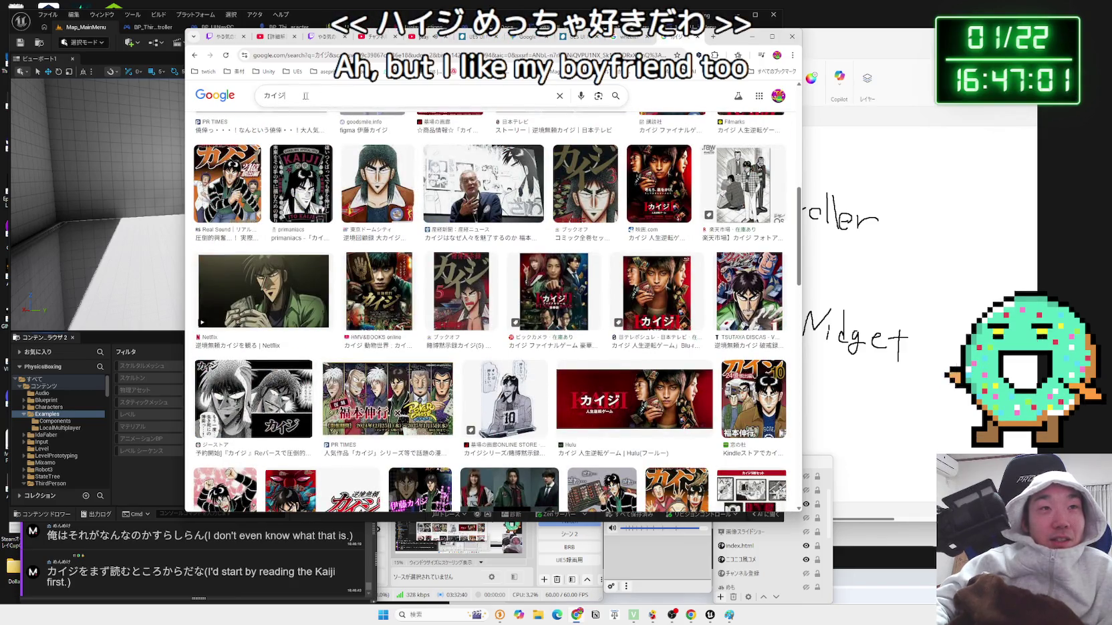
pyautogui.press('BackSpace')
pyautogui.press('BackSpace')
pyautogui.press('BackSpace')
pyautogui.write('ぎんとk')
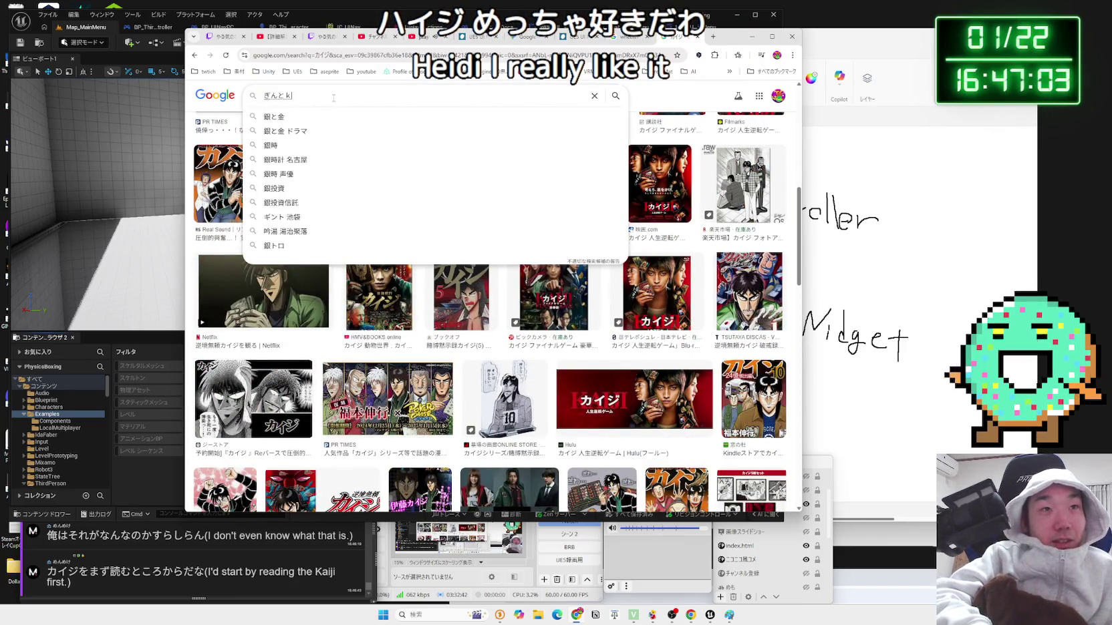
pyautogui.press('Return')
pyautogui.press('Return')
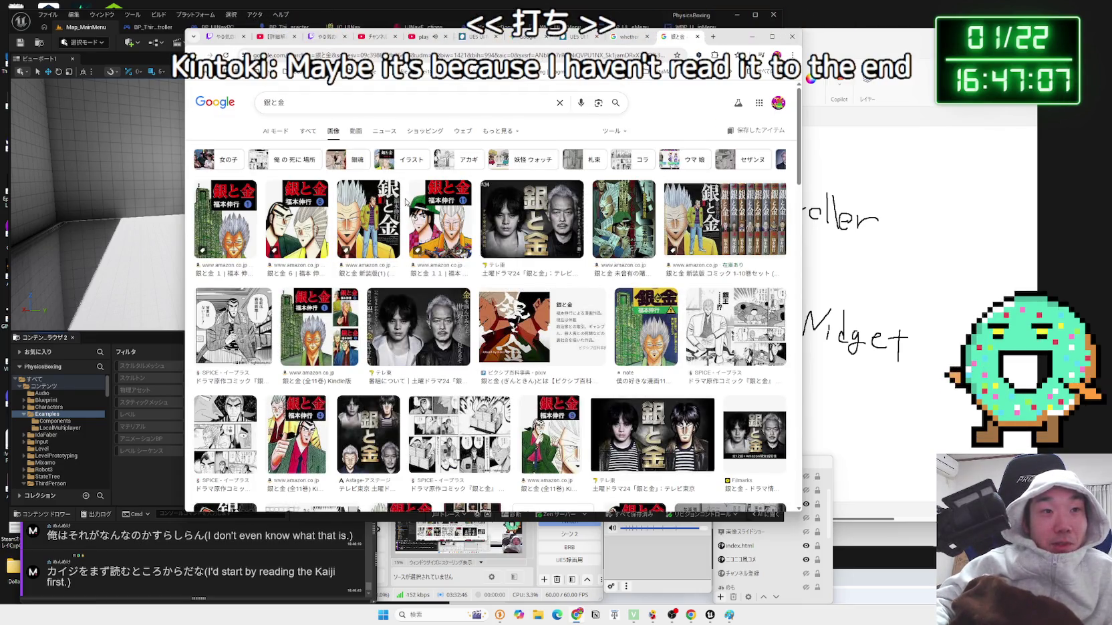
# - Preview the SPICE, 銀王 and stacked-money manga images from the 銀と金 results
pyautogui.scroll(-3, 406, 203)
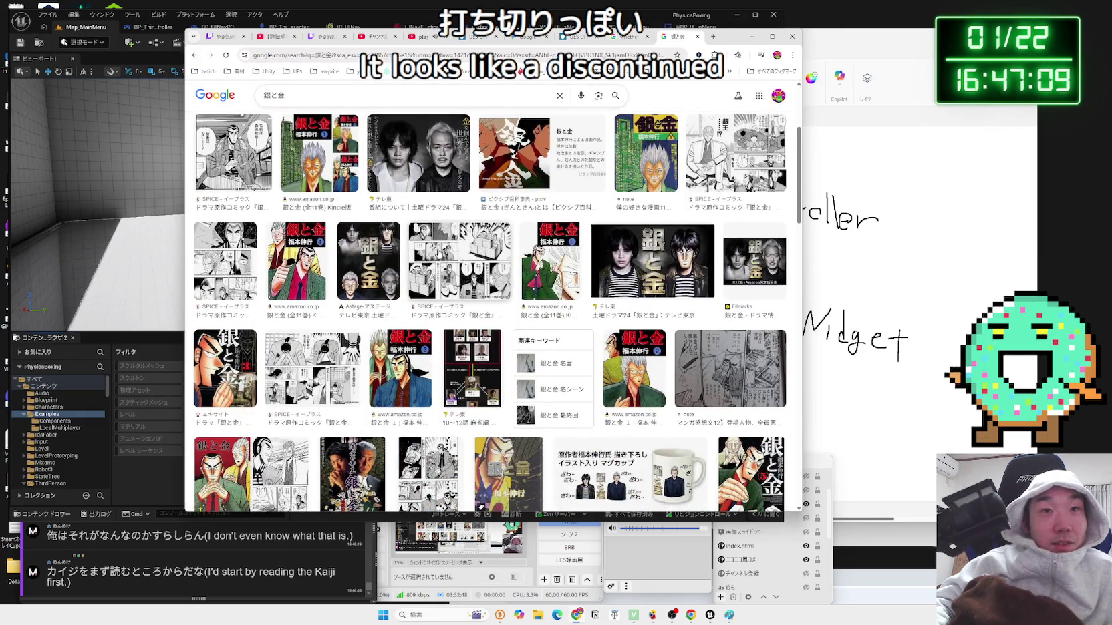
pyautogui.click(438, 252)
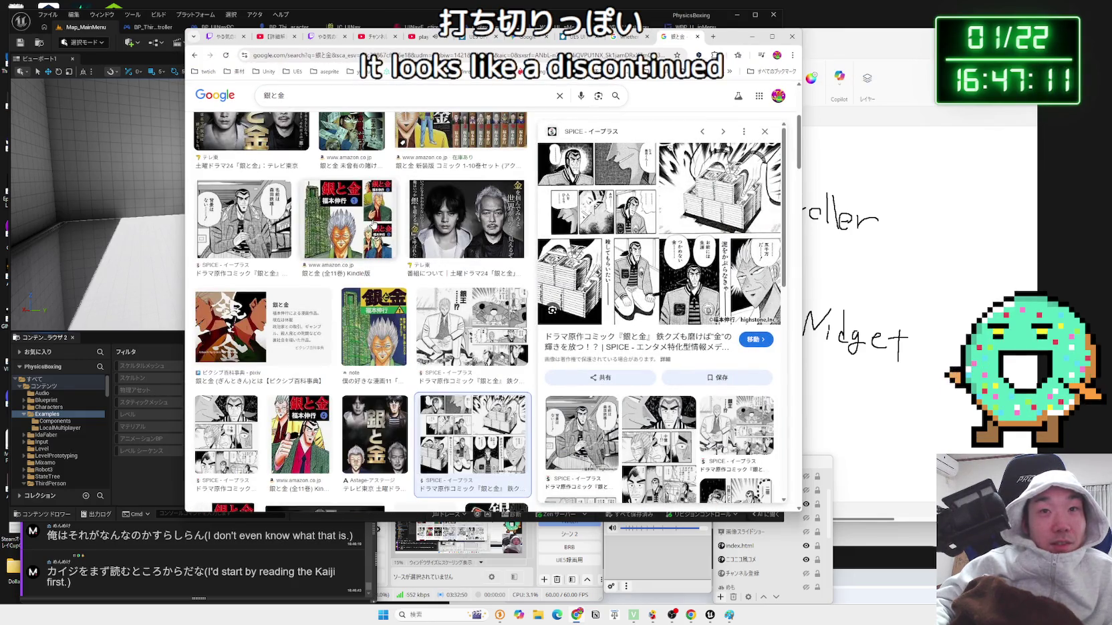
pyautogui.scroll(-2, 307, 222)
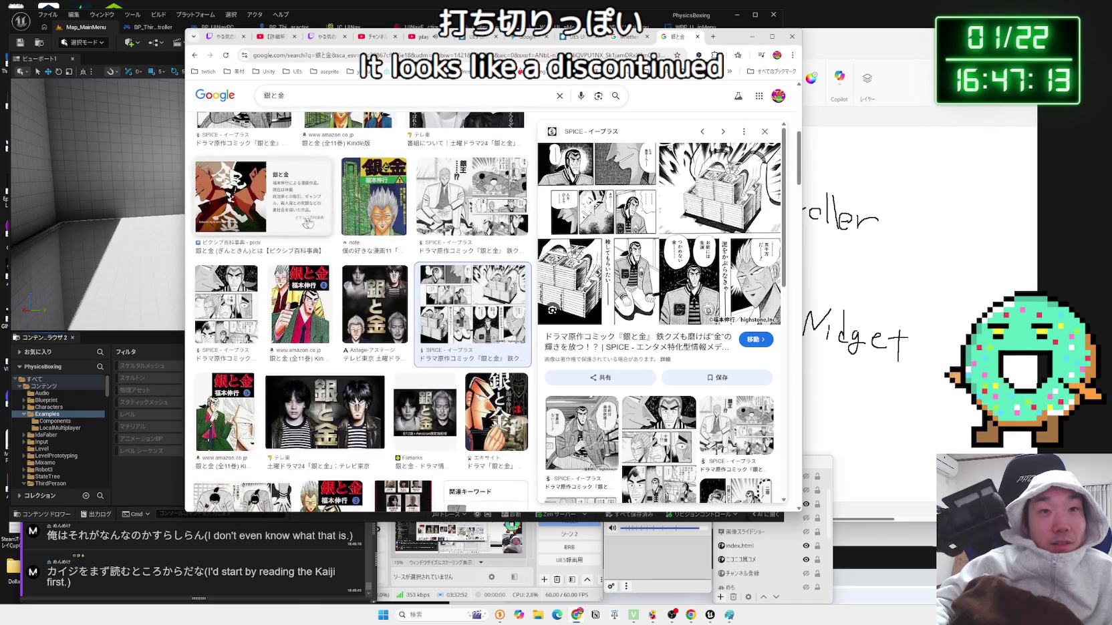
pyautogui.click(442, 216)
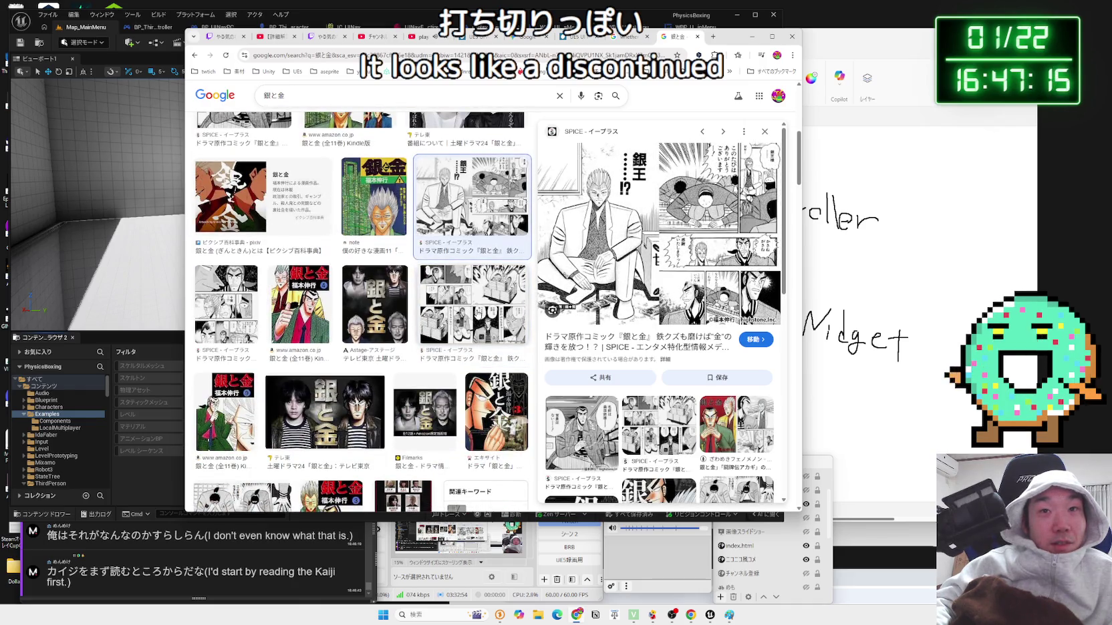
pyautogui.click(478, 312)
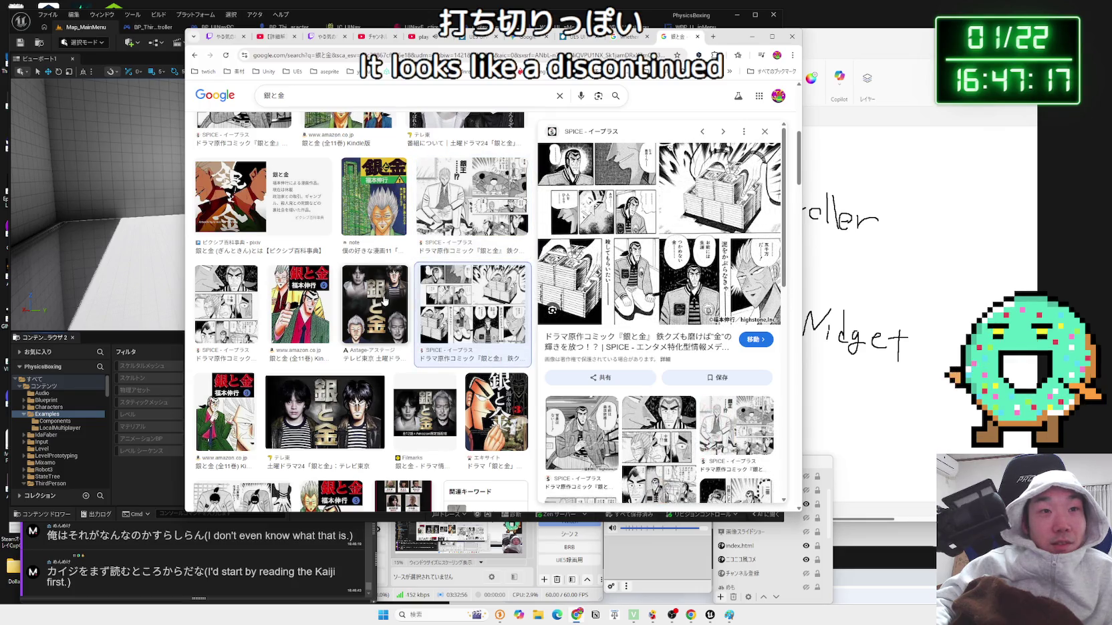
pyautogui.click(225, 296)
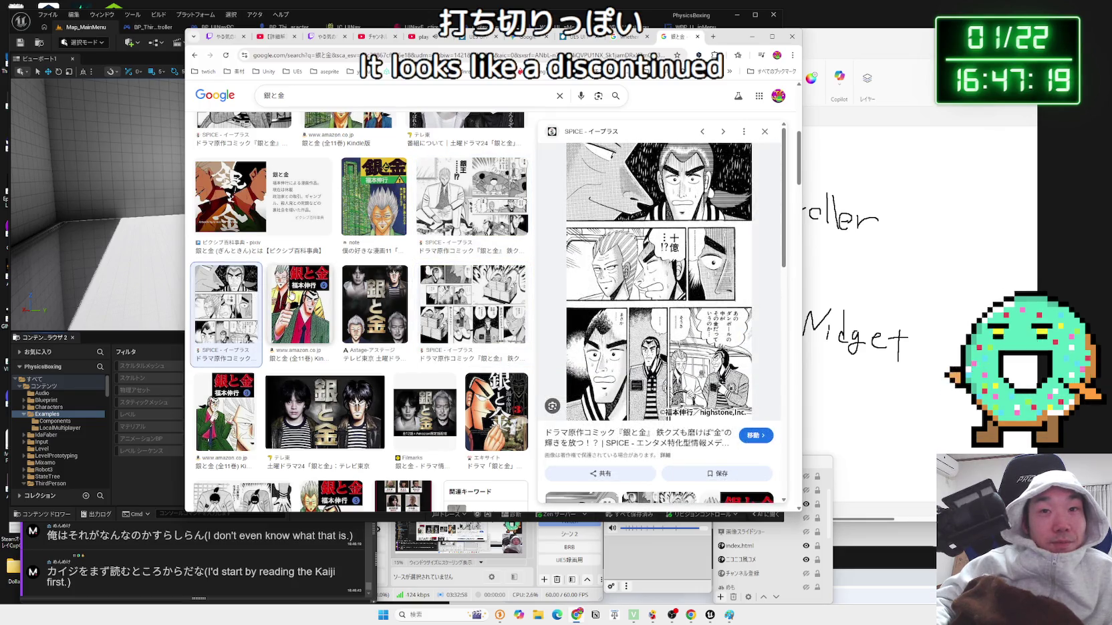
# - Clear the search box for a new query
pyautogui.scroll(-2, 360, 312)
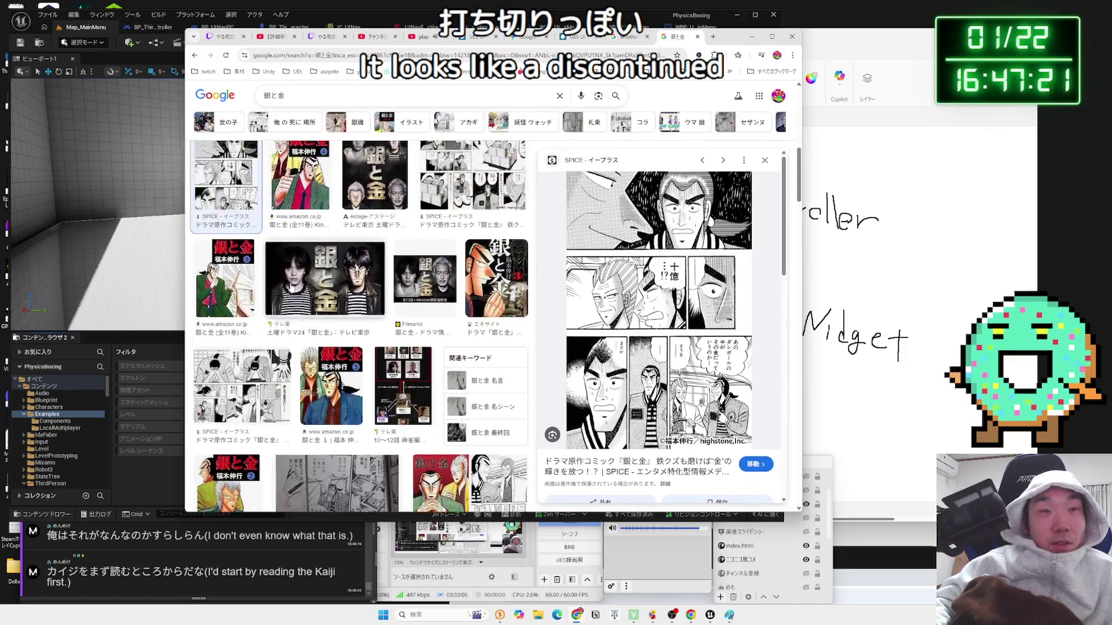
pyautogui.scroll(3, 359, 311)
pyautogui.click(464, 98)
pyautogui.press('BackSpace')
pyautogui.press('BackSpace')
pyautogui.press('BackSpace')
# - Search images for アカギ and briefly preview the Nippon TV Akagi image
pyautogui.write('アカギ')
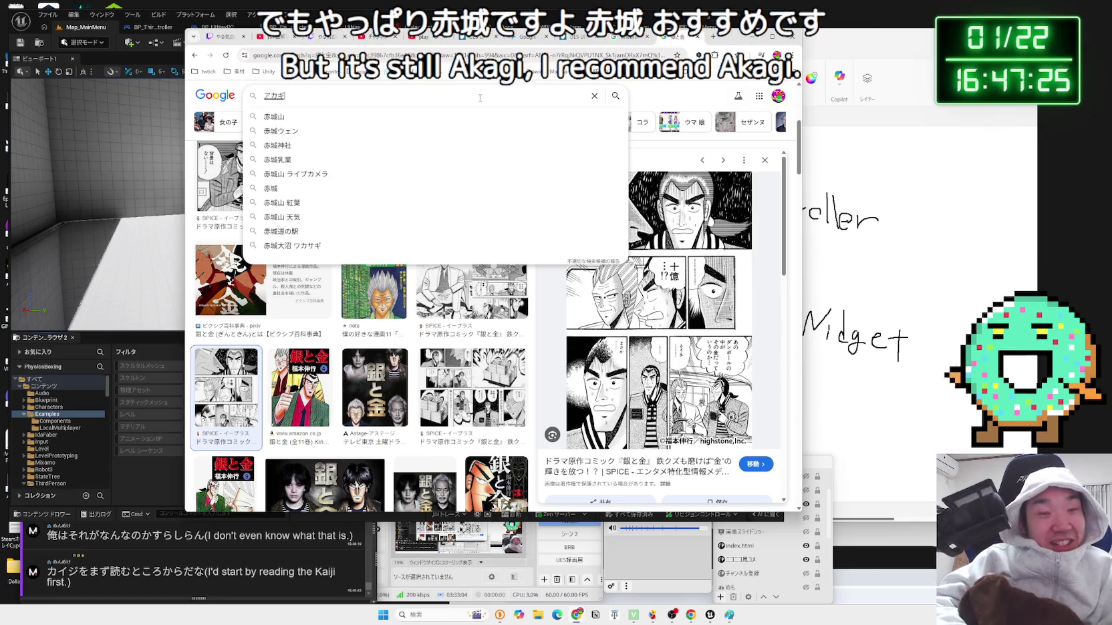
pyautogui.press('Return')
pyautogui.press('Return')
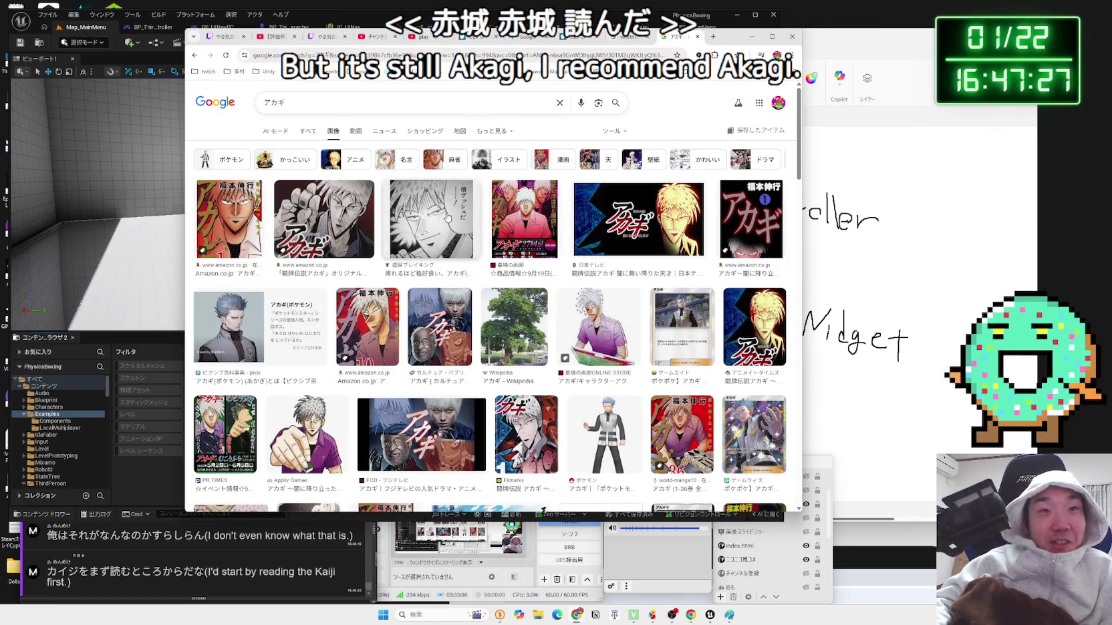
pyautogui.scroll(-2, 457, 294)
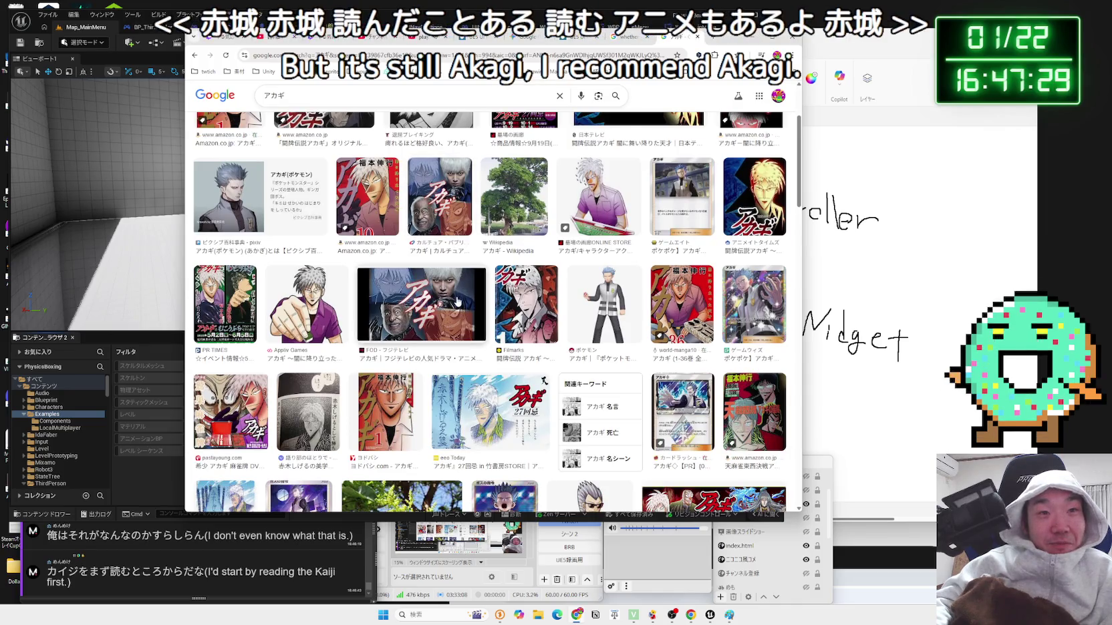
pyautogui.scroll(-3, 458, 301)
pyautogui.scroll(4, 458, 294)
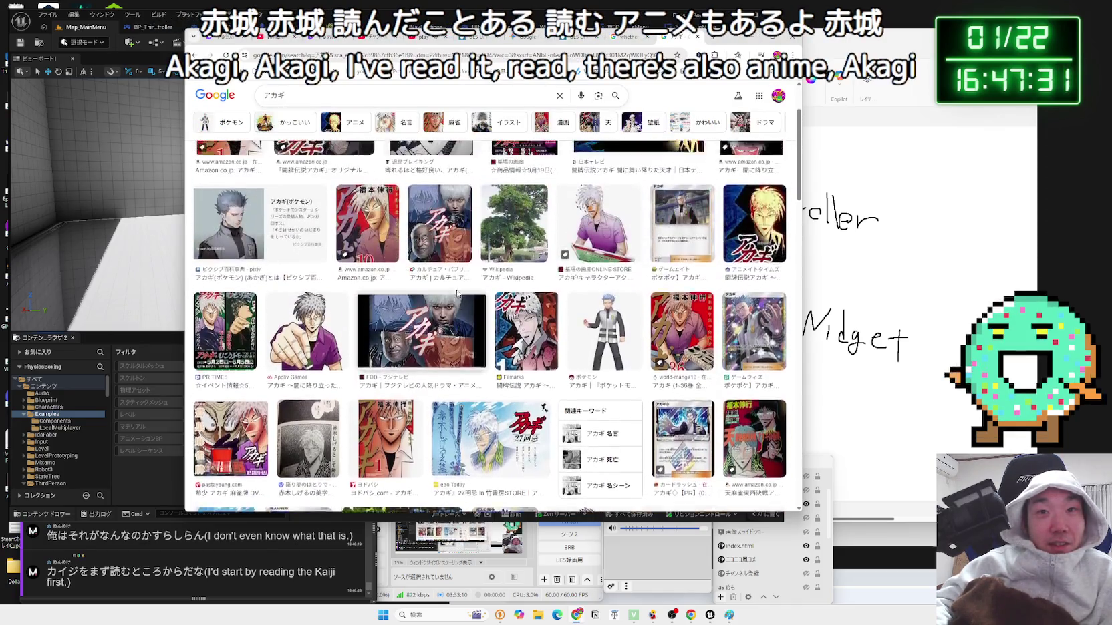
pyautogui.scroll(2, 458, 294)
pyautogui.click(636, 229)
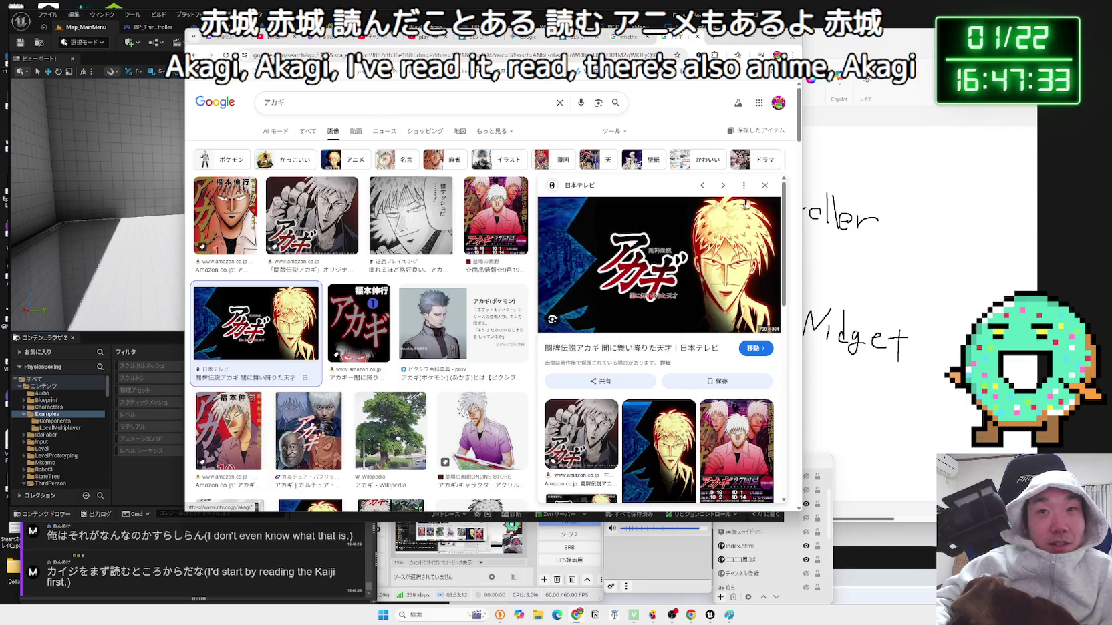
pyautogui.press('Escape')
# - Search images for 天 福本 and preview the volume 1 and volume 5 covers
pyautogui.click(559, 104)
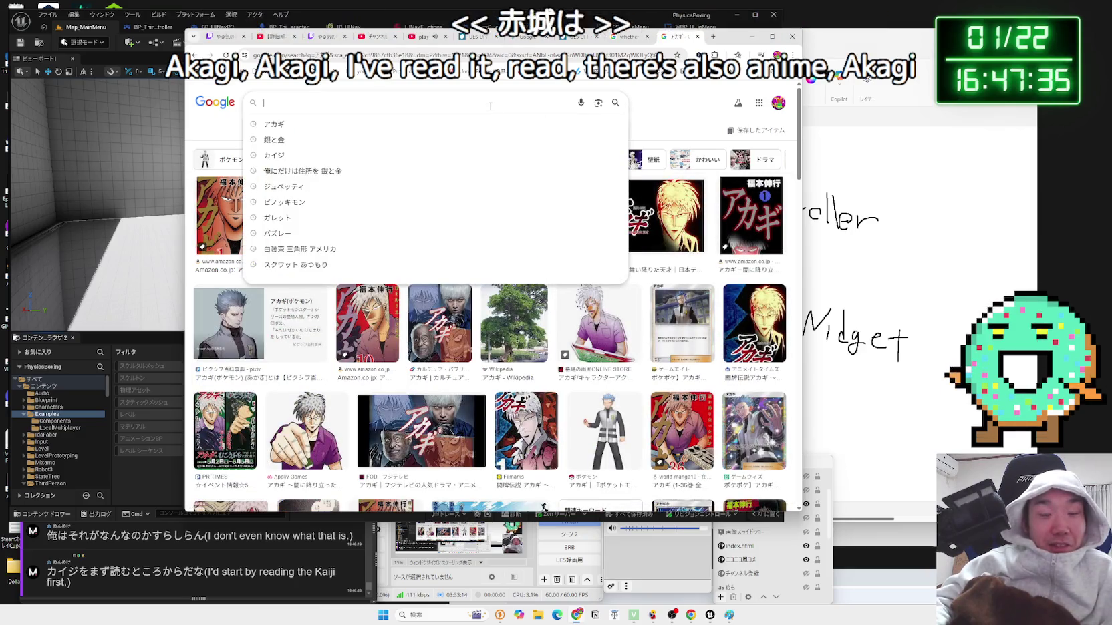
pyautogui.write('ten')
pyautogui.press('space')
pyautogui.press('space')
pyautogui.press('space')
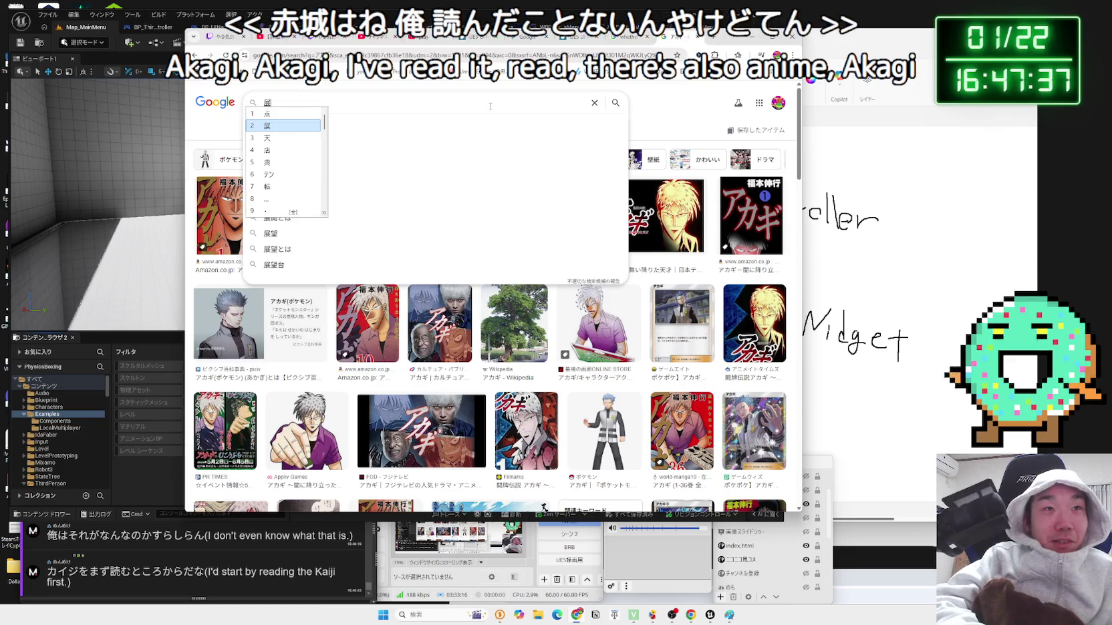
pyautogui.press('Return')
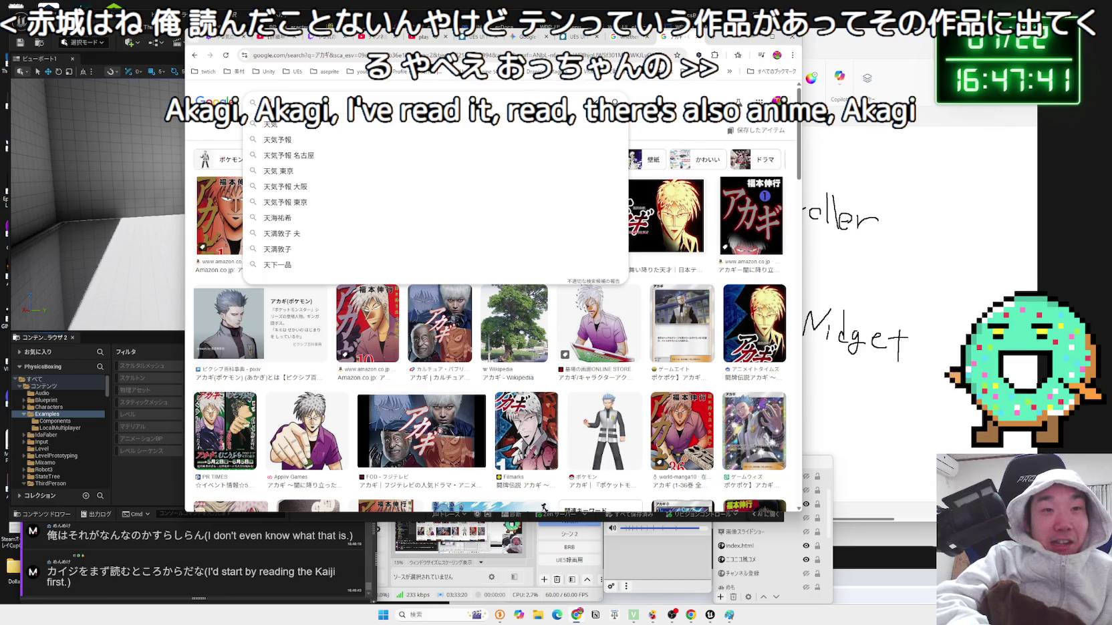
pyautogui.press('BackSpace')
pyautogui.write('fu')
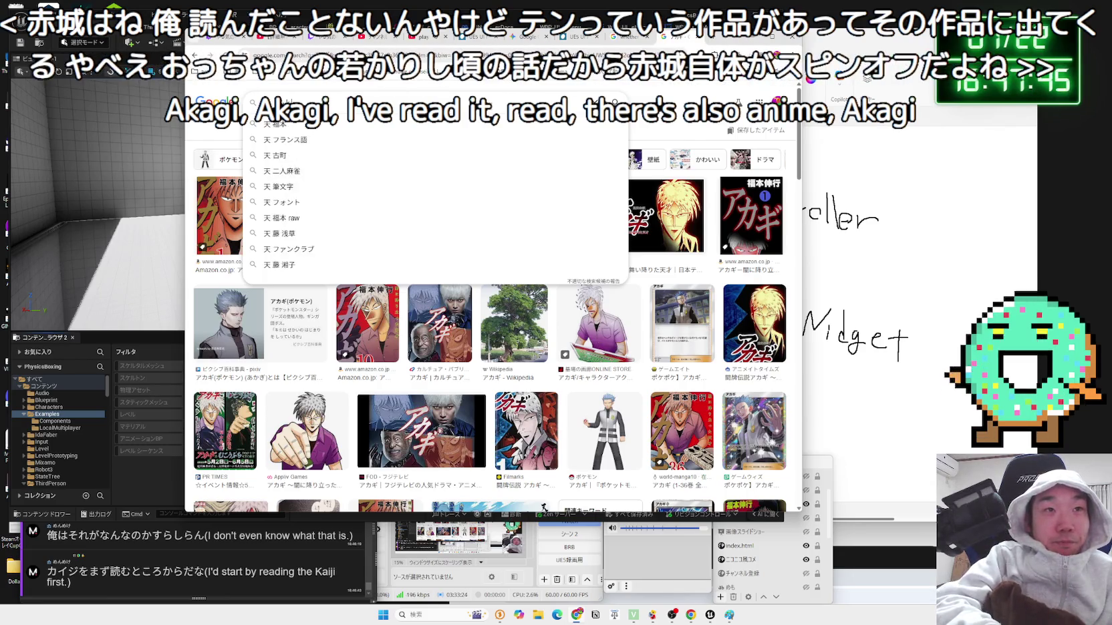
pyautogui.press('Return')
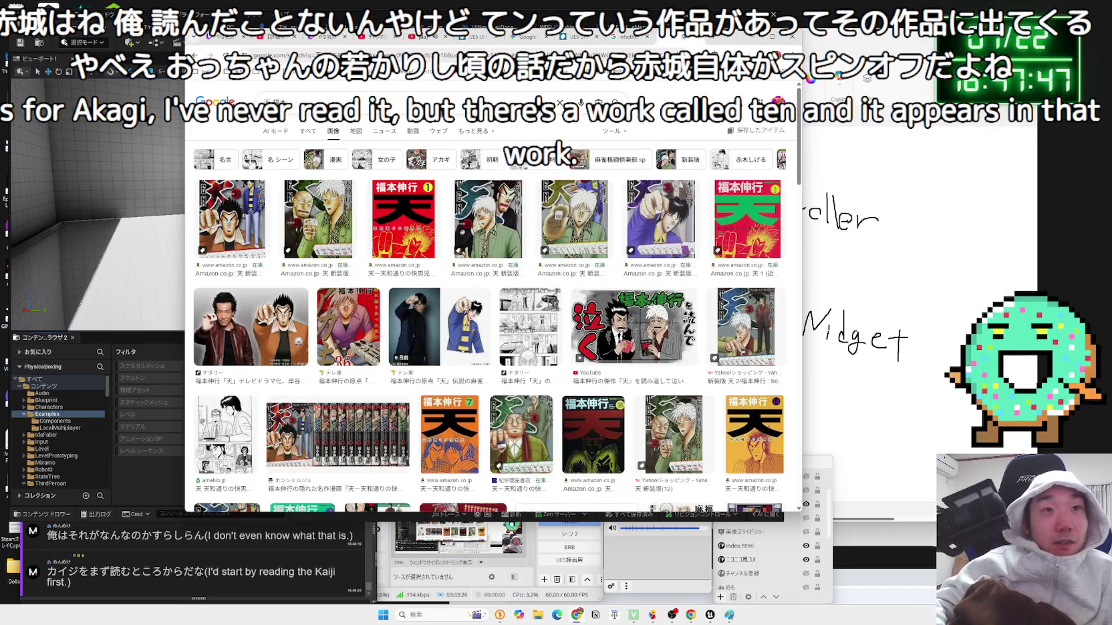
pyautogui.click(234, 244)
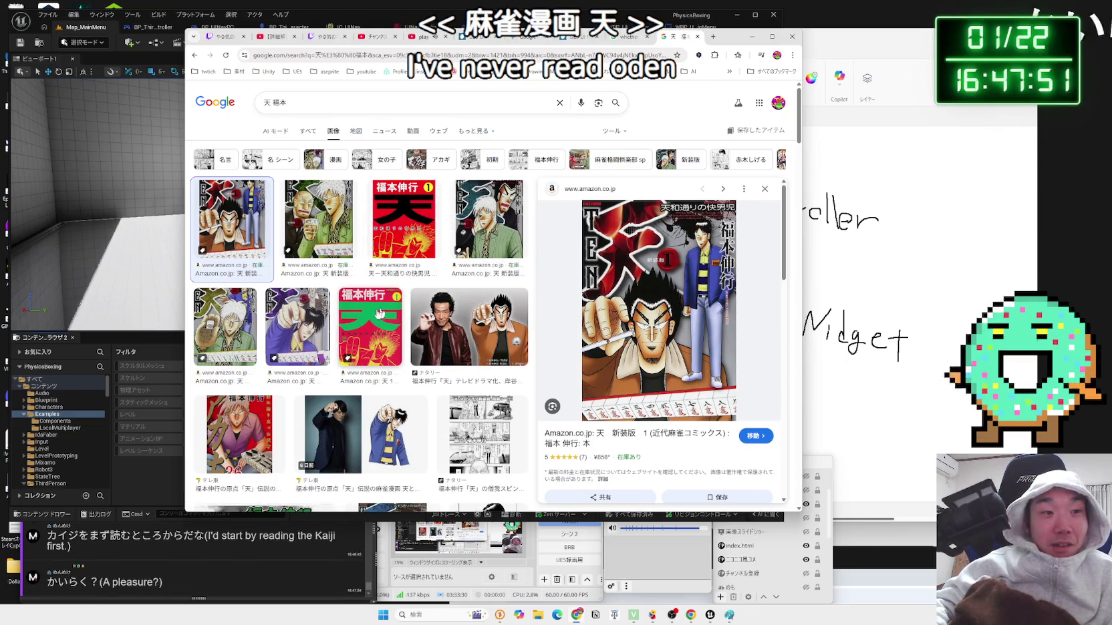
pyautogui.click(301, 323)
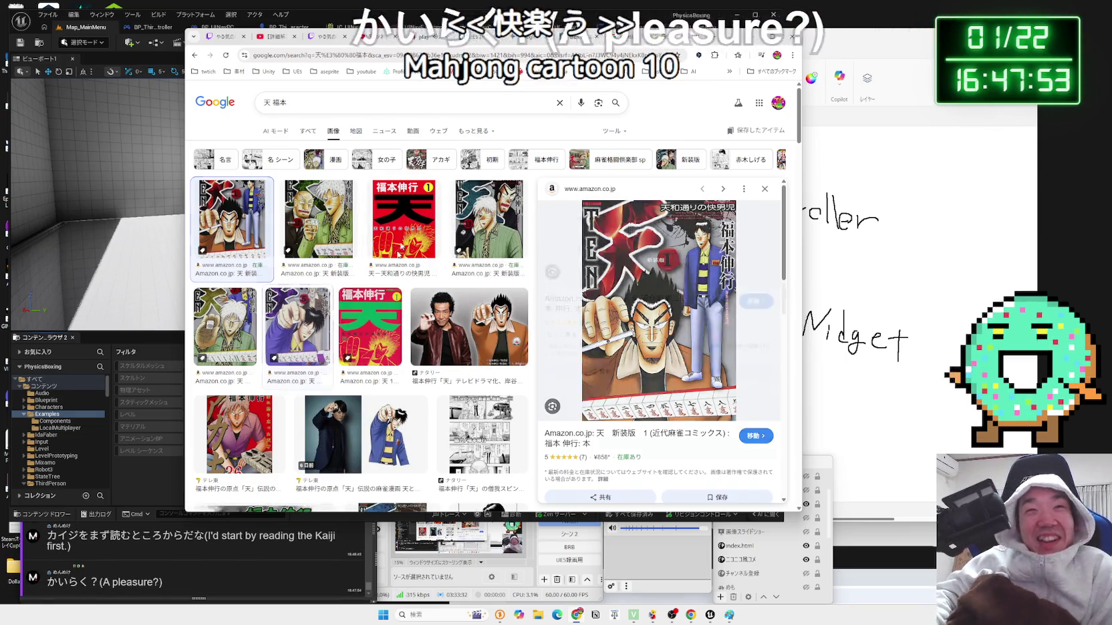
# - Enter a new query converted to the kanji 快楽天
pyautogui.click(397, 101)
pyautogui.write('か')
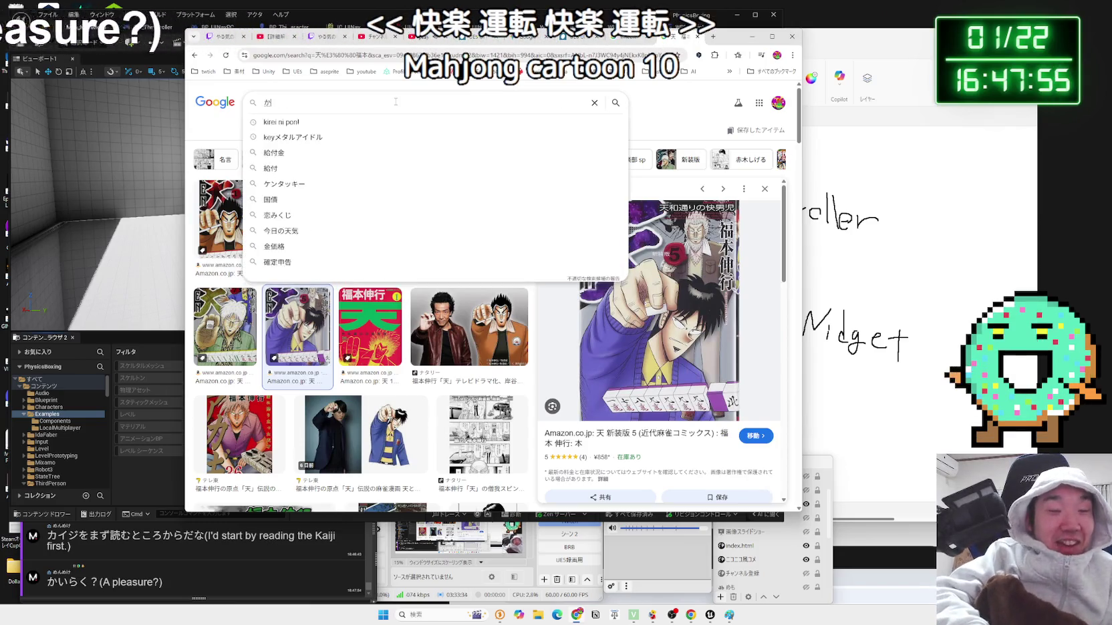
pyautogui.write('いらku')
pyautogui.press('space')
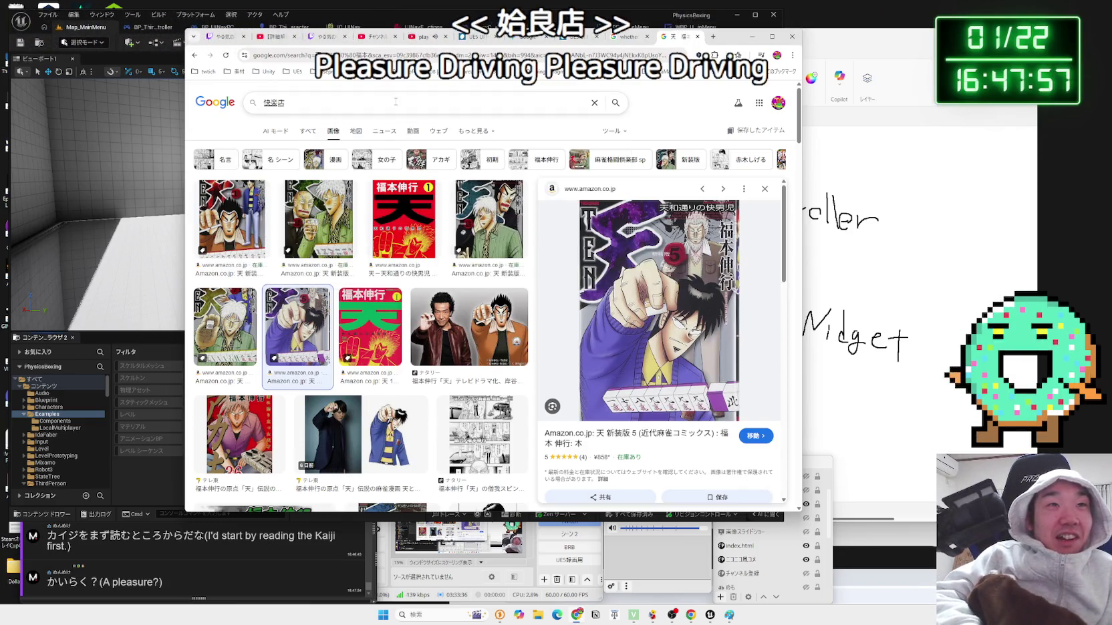
pyautogui.press('space')
pyautogui.press('space')
pyautogui.press('space')
pyautogui.press('Return')
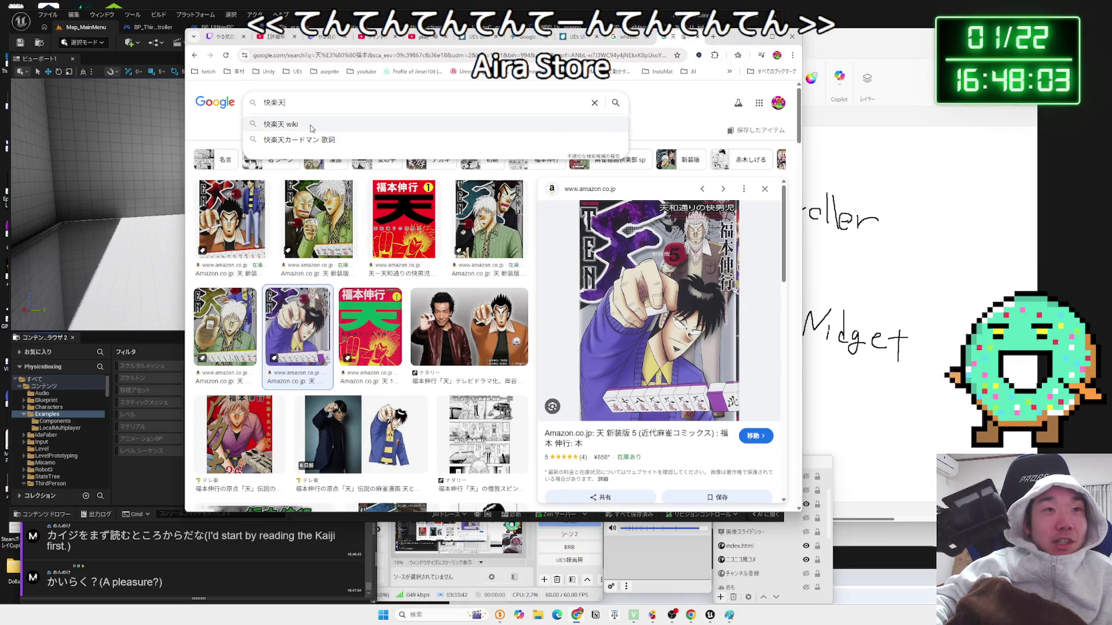
# - Clear that query and return to the web results for the 天 manga
pyautogui.click(210, 128)
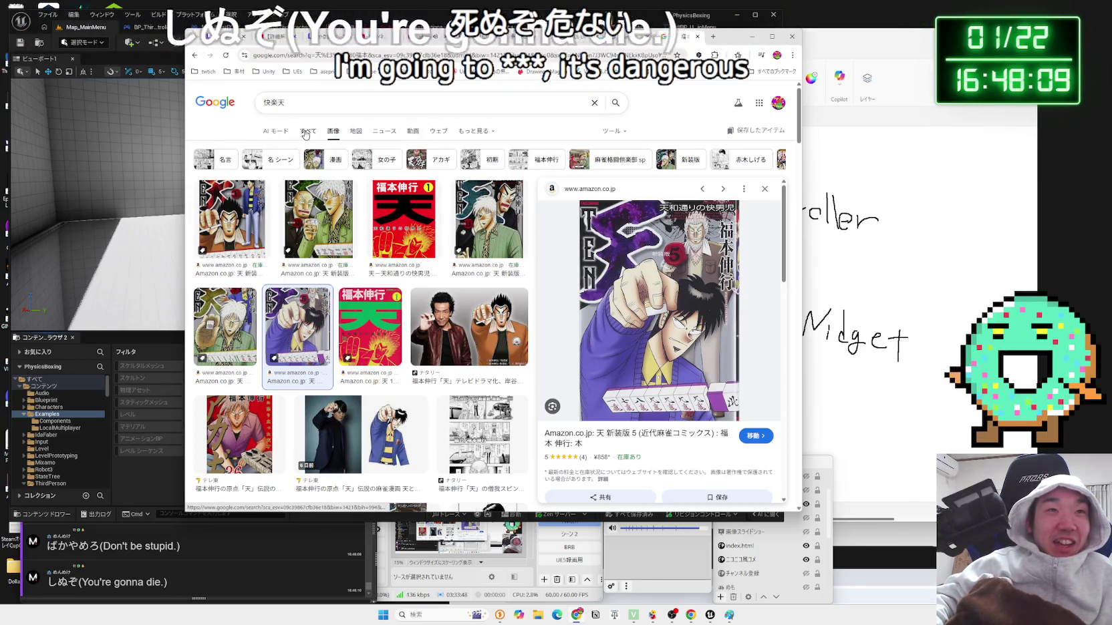
pyautogui.click(588, 104)
pyautogui.click(304, 125)
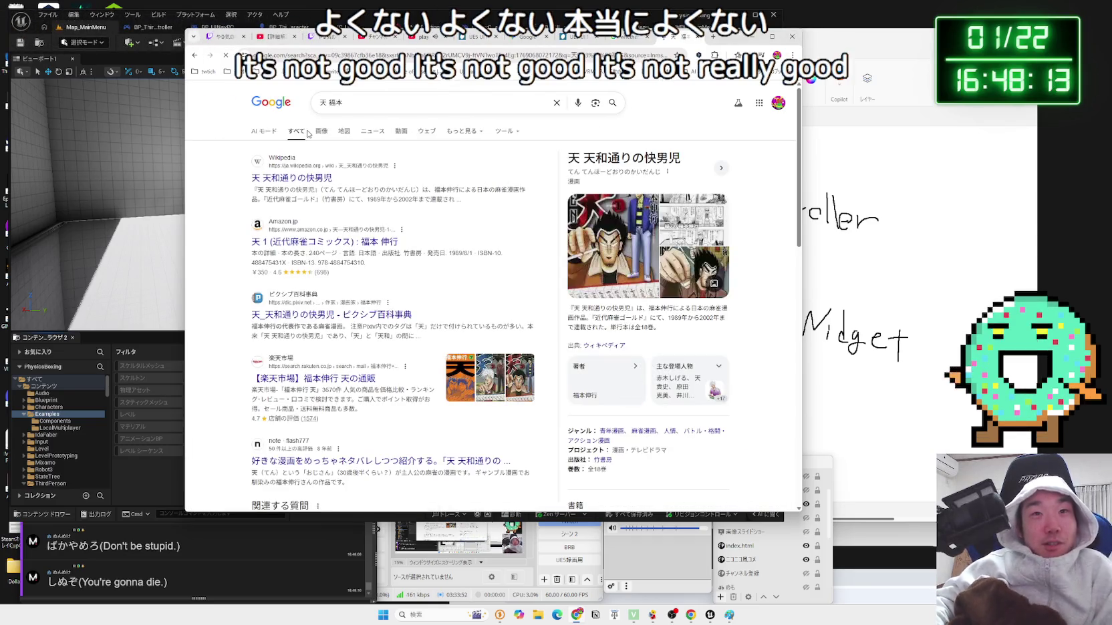
pyautogui.scroll(-15, 502, 289)
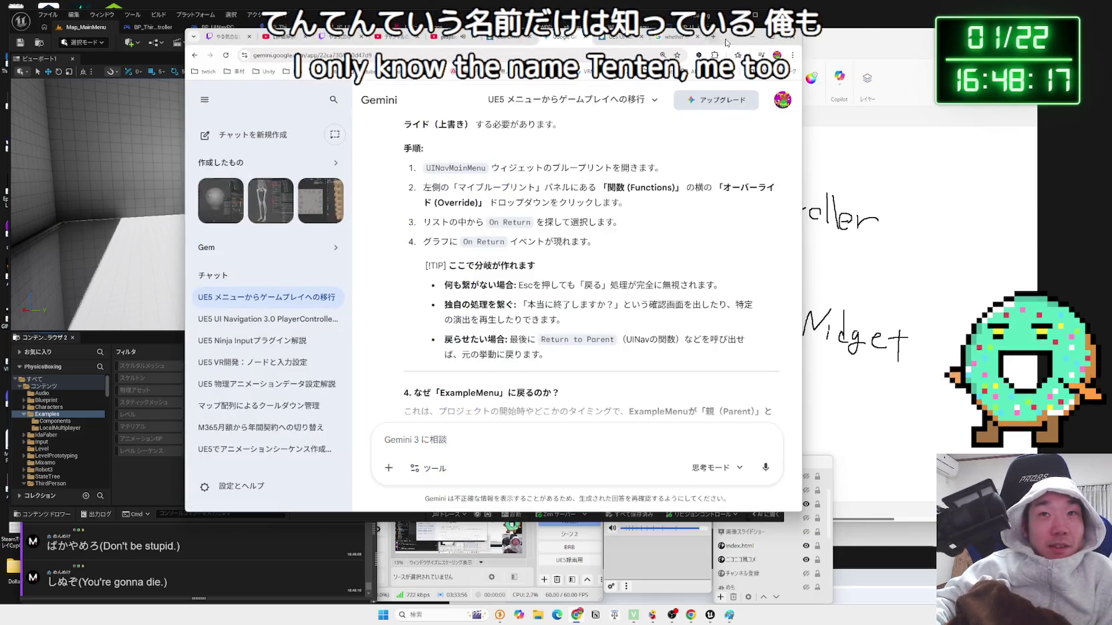
# - Close the 'whether to call' tab, move Chrome back into place, and switch to Unreal
pyautogui.click(882, 38)
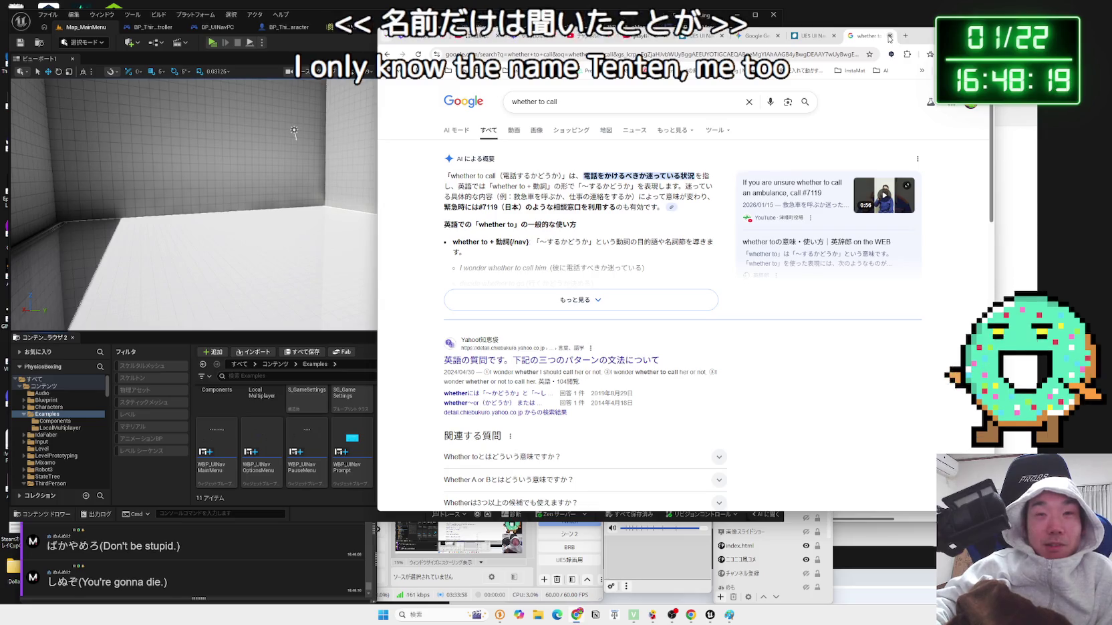
pyautogui.click(890, 38)
pyautogui.moveTo(889, 38)
pyautogui.mouseDown()
pyautogui.moveTo(518, 47)
pyautogui.moveTo(1029, 53)
pyautogui.mouseUp()
pyautogui.click(523, 18)
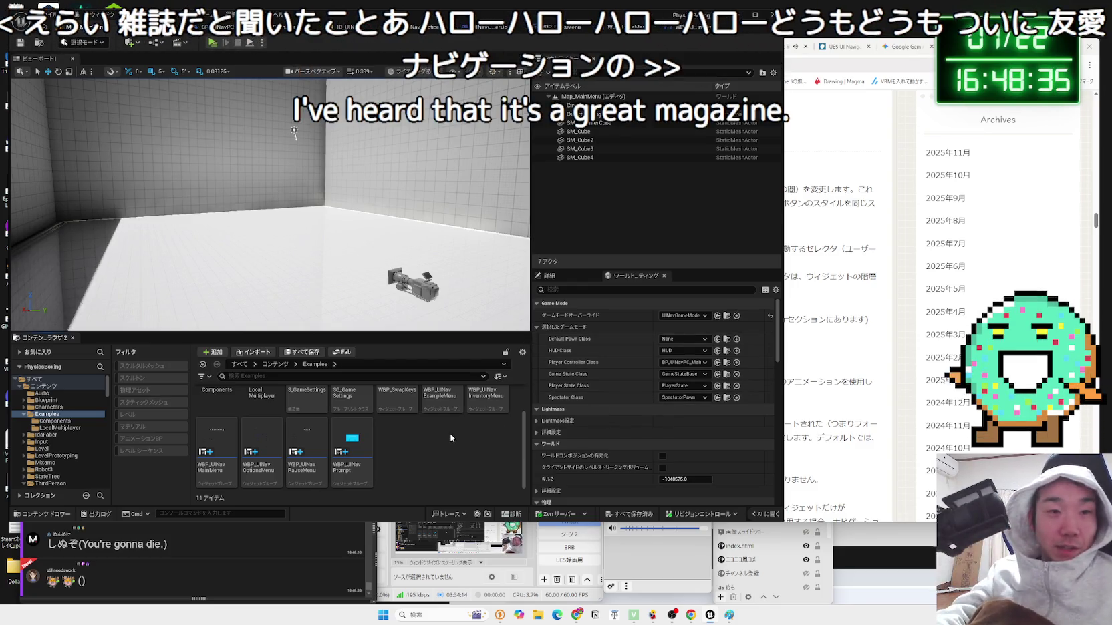
# - Browse the Content Browser to ThirdPerson > Blueprints and open BP_UINavPC_MainManu
pyautogui.click(24, 415)
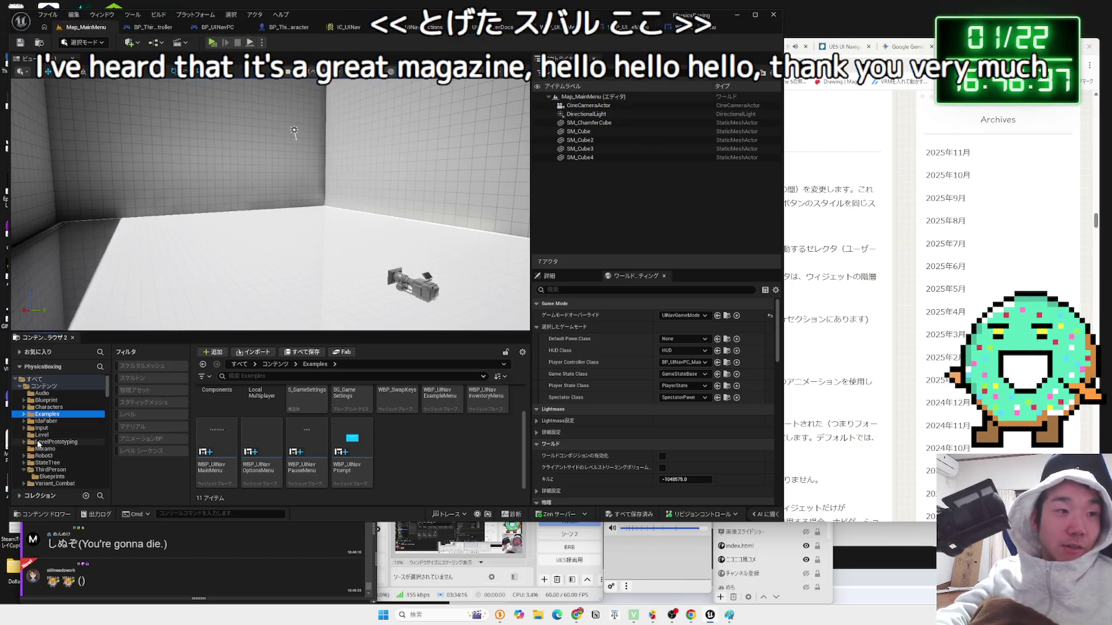
pyautogui.click(44, 456)
pyautogui.click(47, 462)
pyautogui.doubleClick(47, 469)
pyautogui.click(42, 477)
pyautogui.click(42, 469)
pyautogui.click(24, 470)
pyautogui.click(52, 476)
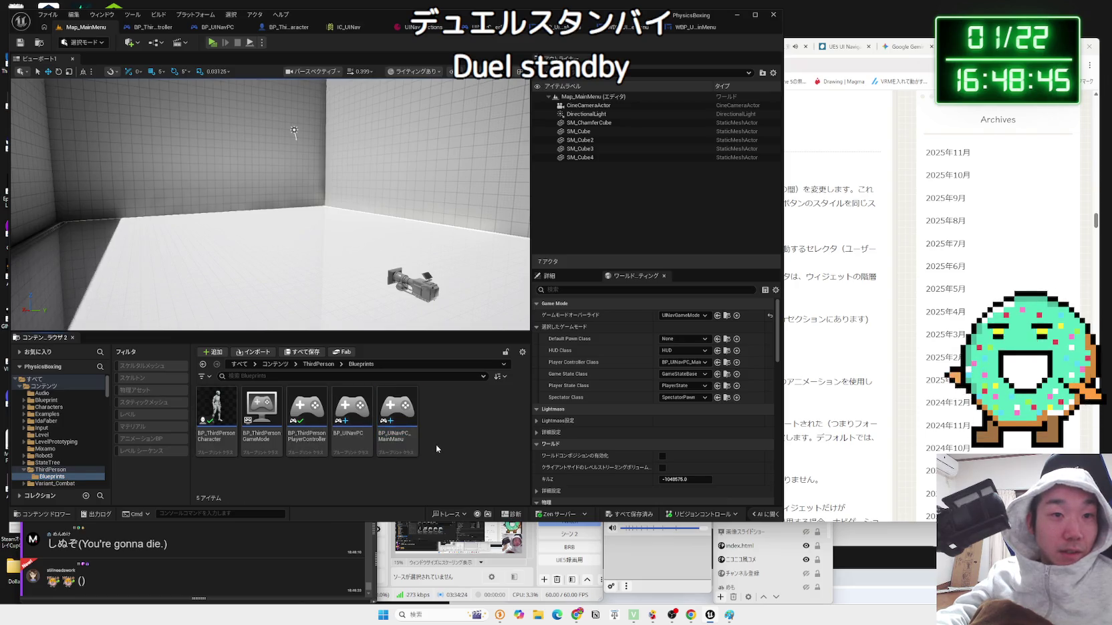
pyautogui.click(403, 434)
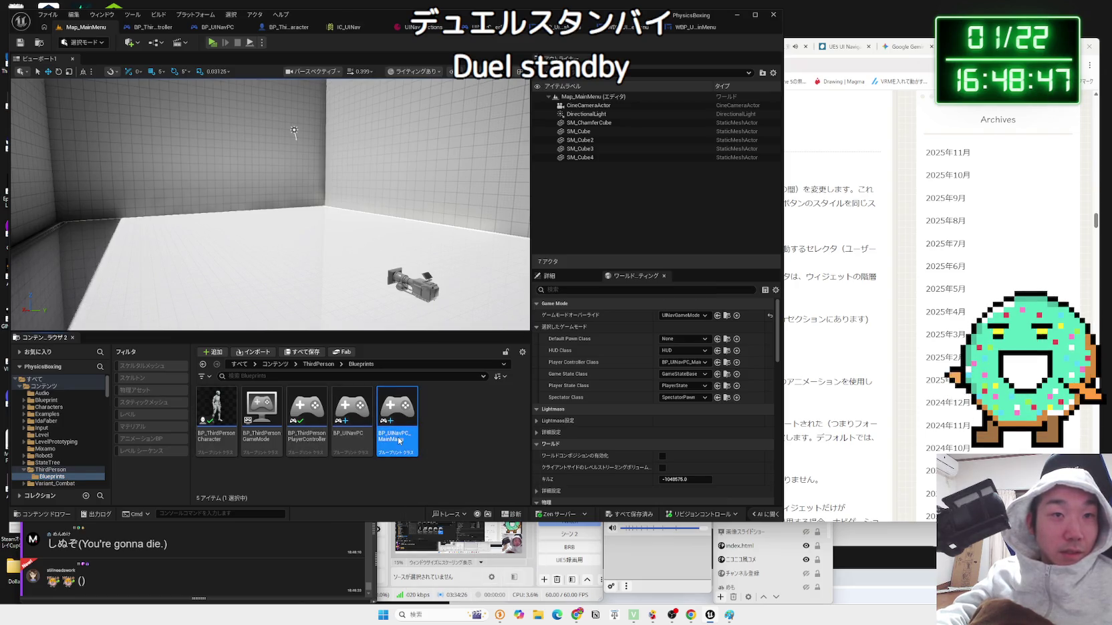
pyautogui.doubleClick(399, 440)
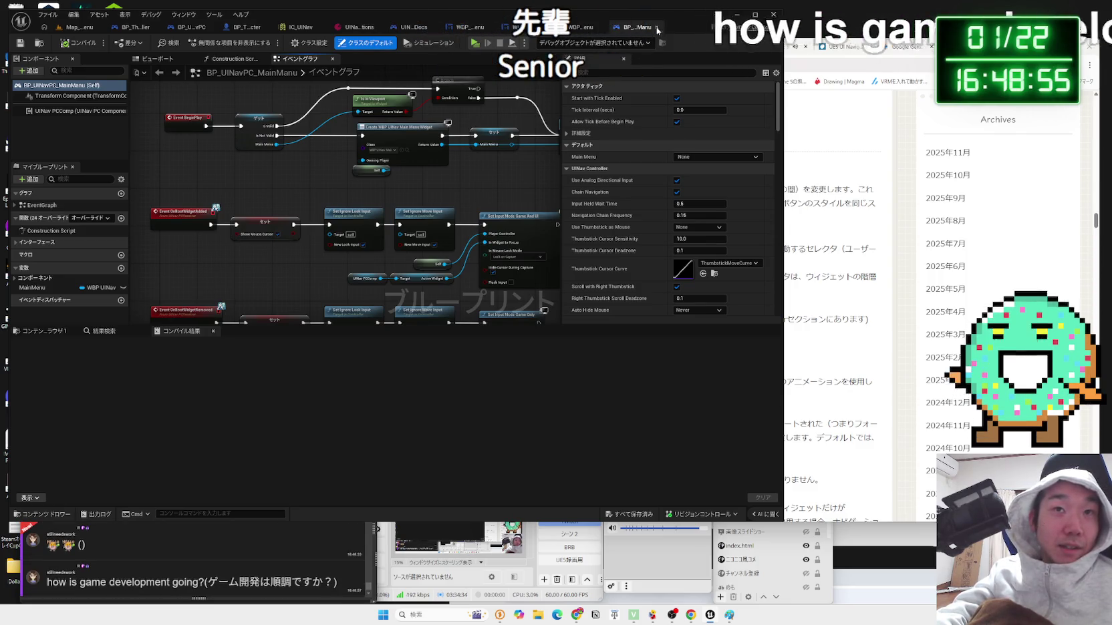
# - Close the BP_UINavPC_MainManu Blueprint editor and move the caption window aside
pyautogui.click(657, 27)
pyautogui.click(657, 27)
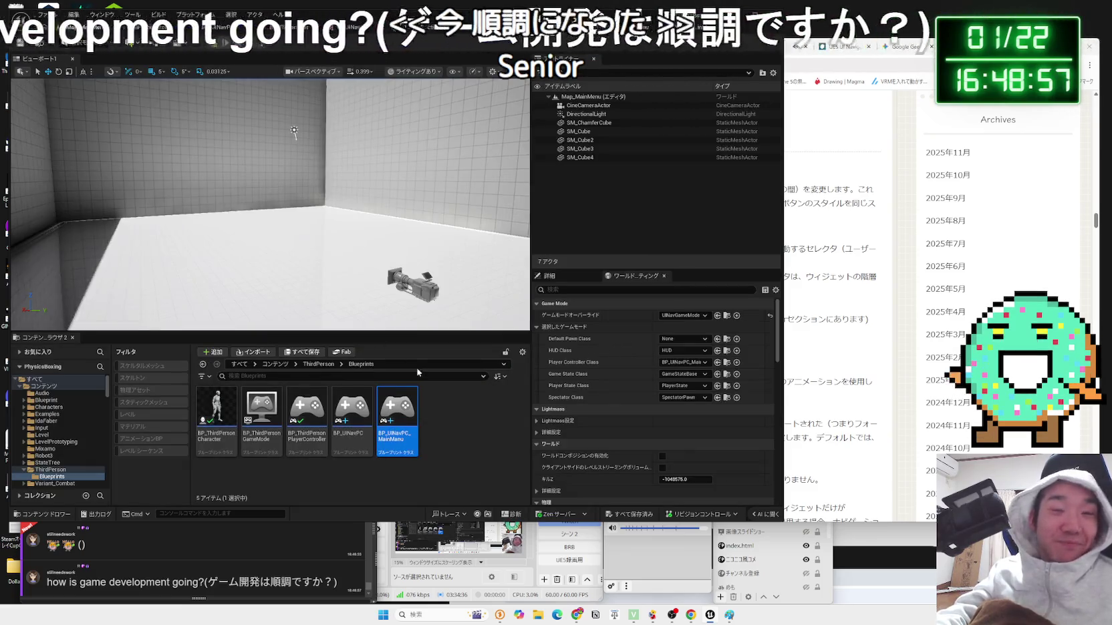
pyautogui.click(691, 615)
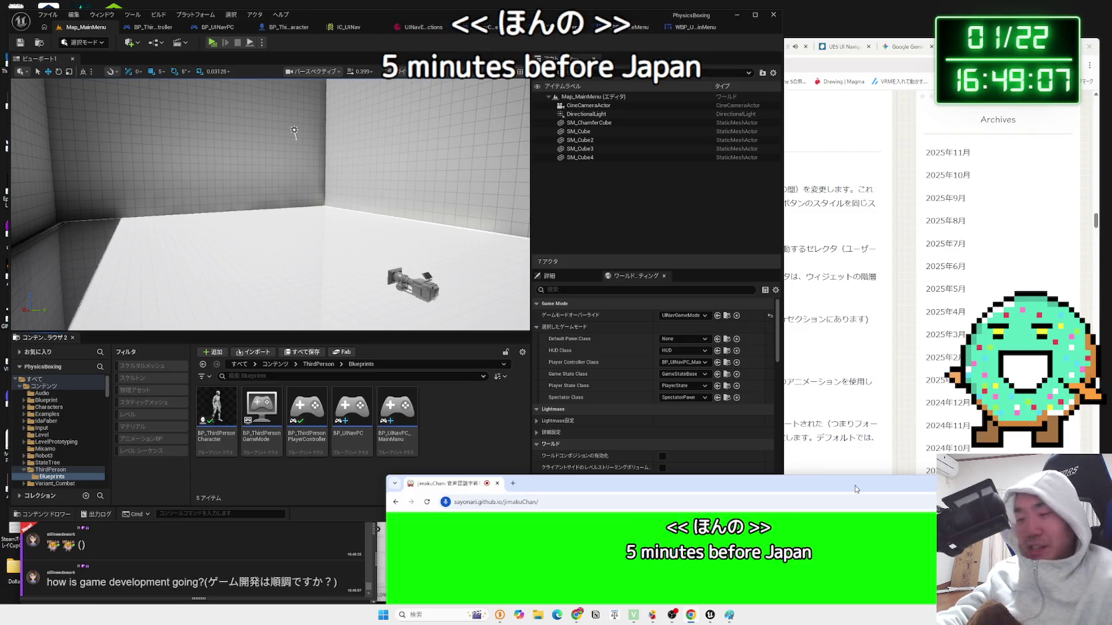
pyautogui.moveTo(856, 490)
pyautogui.mouseDown()
pyautogui.moveTo(871, 510)
pyautogui.moveTo(906, 515)
pyautogui.moveTo(899, 592)
pyautogui.mouseUp()
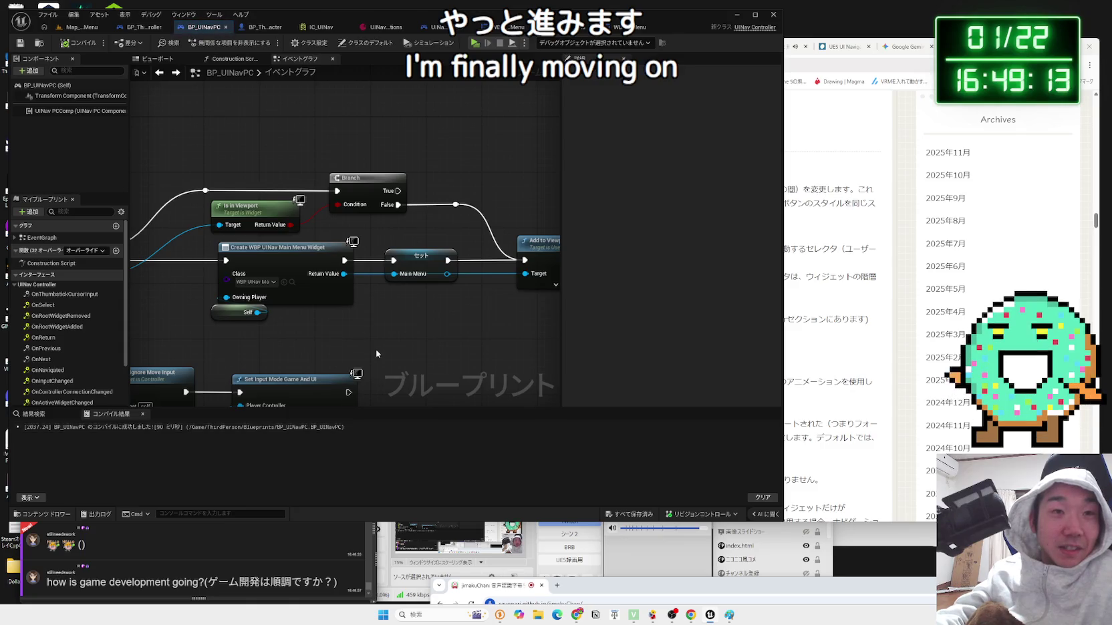
# - Inspect BP_UINavPC's graph creating the WBP UINav Main Menu widget, then return to Map_MainMenu
pyautogui.scroll(-3, 379, 295)
pyautogui.scroll(-1, 380, 295)
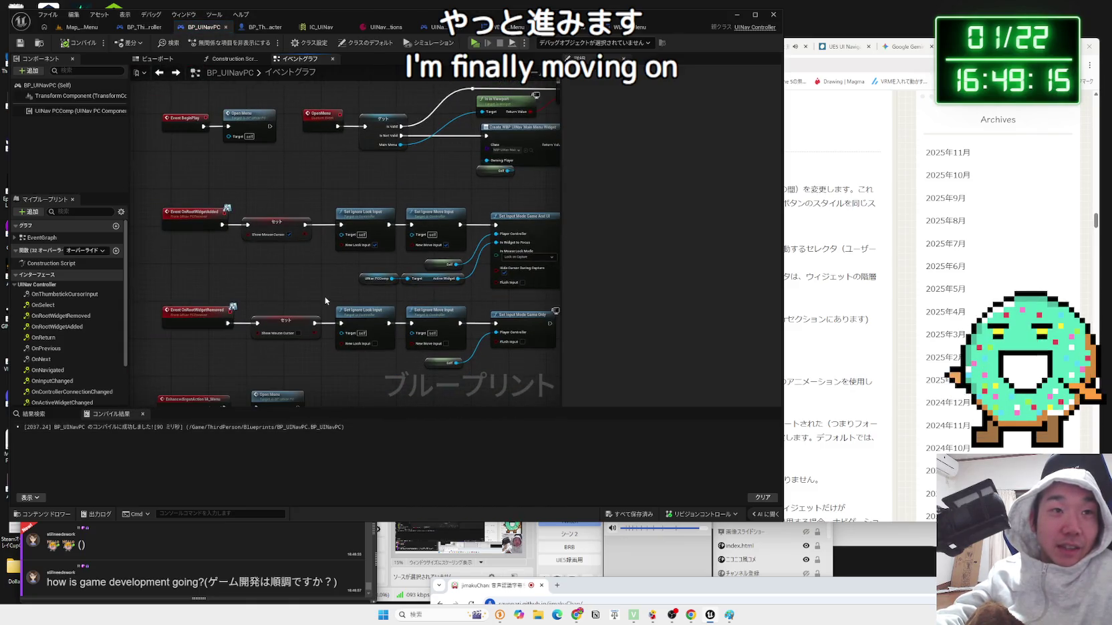
pyautogui.scroll(-1, 317, 285)
pyautogui.scroll(2, 374, 221)
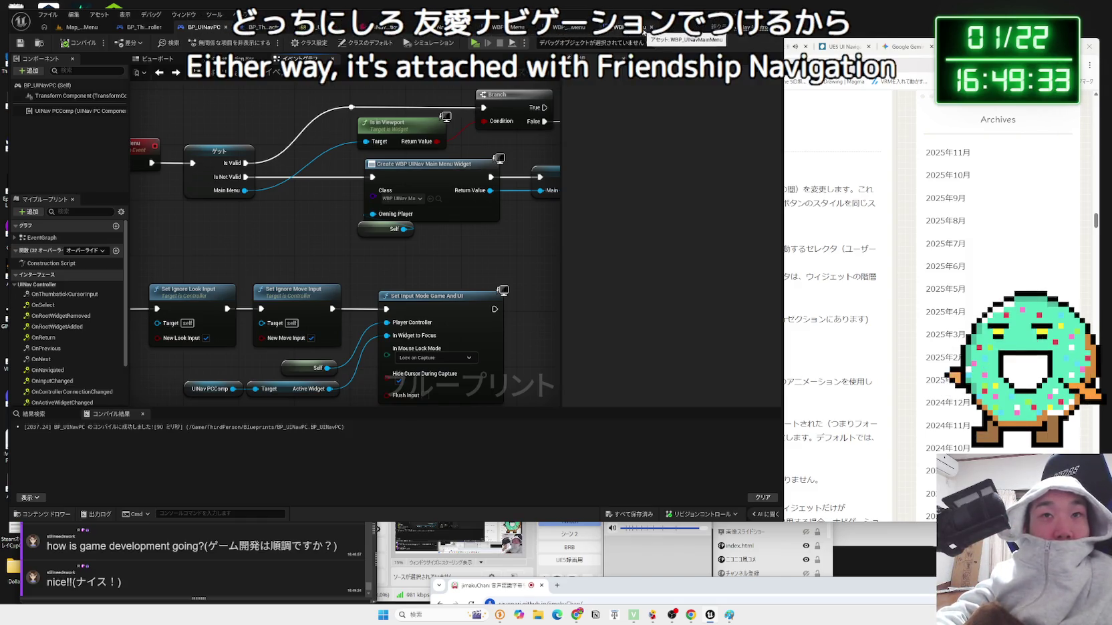
pyautogui.click(80, 27)
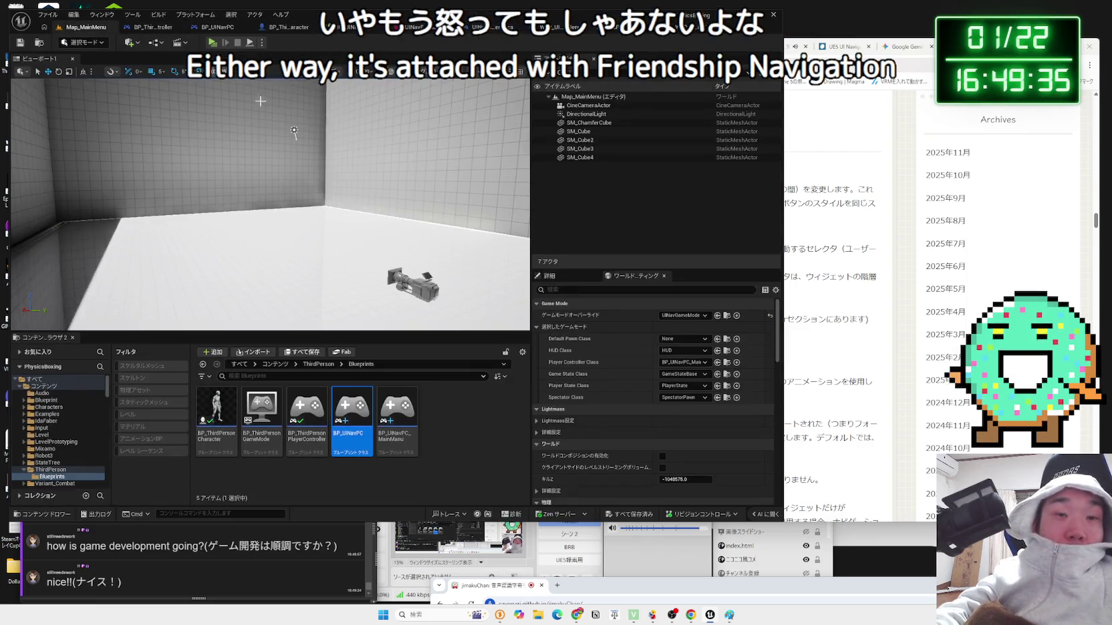
# - Clear the asset selection and start a play-in-editor session of the main menu
pyautogui.click(381, 466)
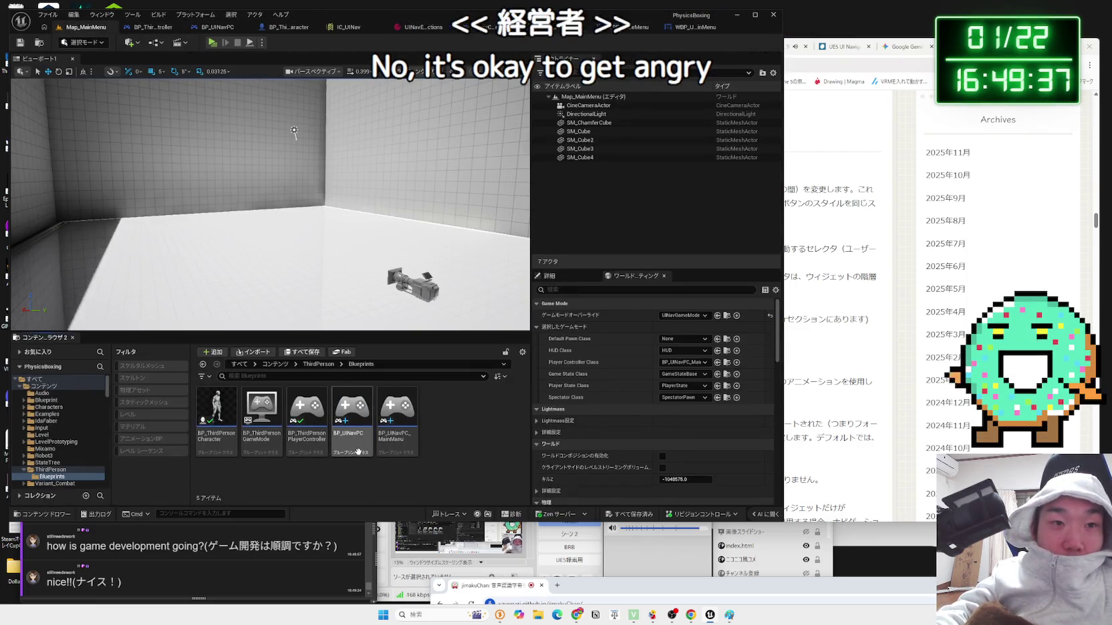
pyautogui.click(214, 42)
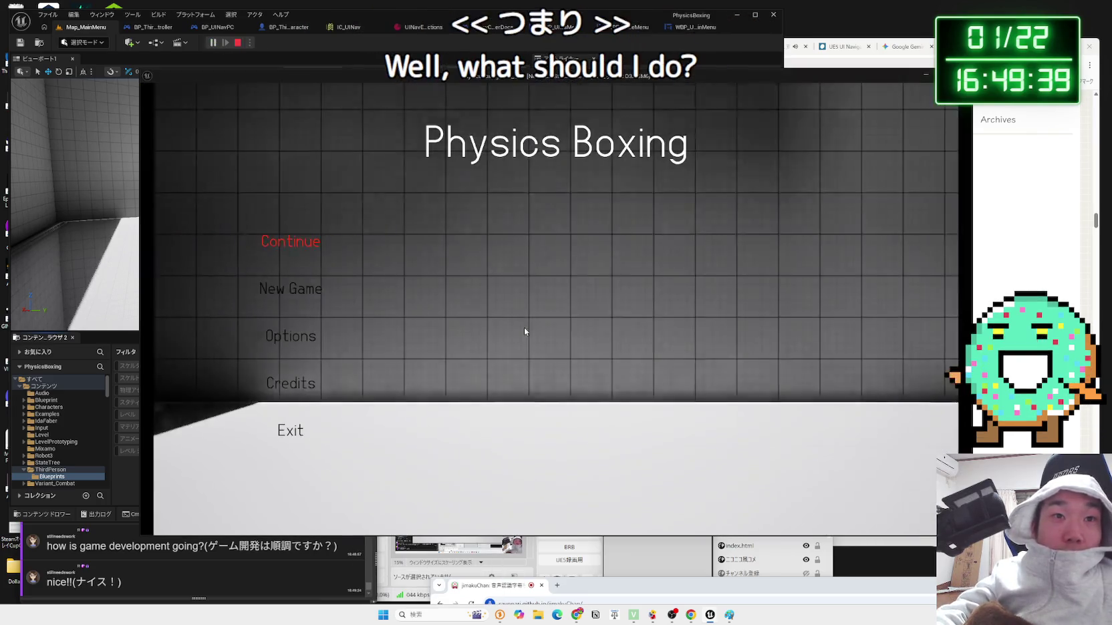
pyautogui.press('Tab')
pyautogui.press('Tab')
pyautogui.press('Tab')
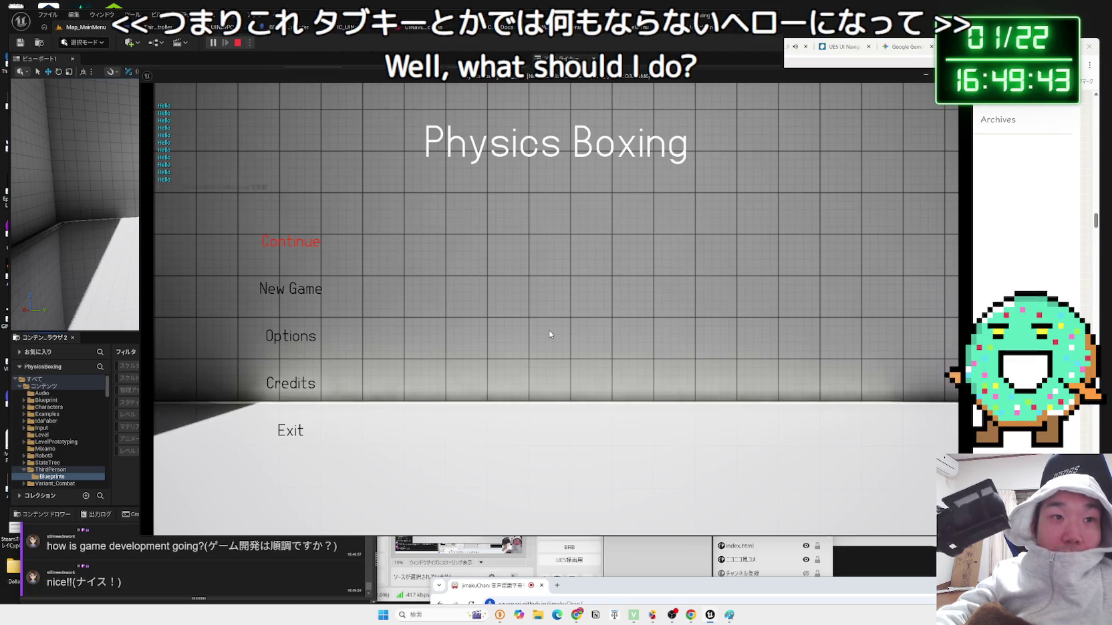
# - Repeatedly open the Options screen and back out to the main menu to test navigation
pyautogui.click(298, 337)
pyautogui.press('Escape')
pyautogui.click(316, 341)
pyautogui.press('Escape')
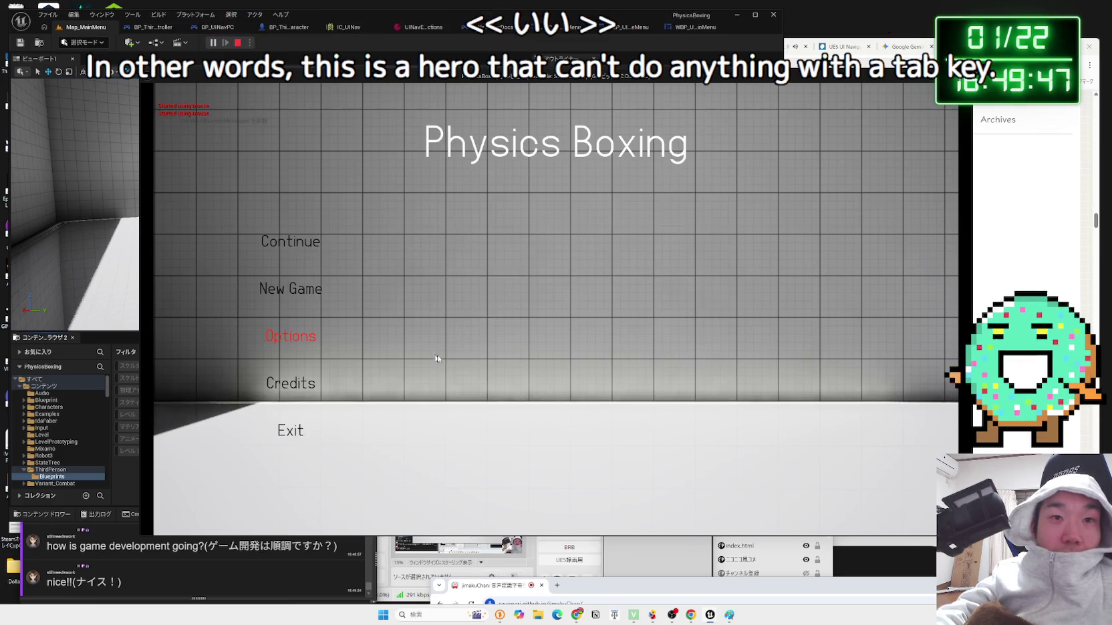
pyautogui.press('Return')
pyautogui.press('Escape')
pyautogui.click(273, 338)
pyautogui.press('Escape')
pyautogui.click(272, 338)
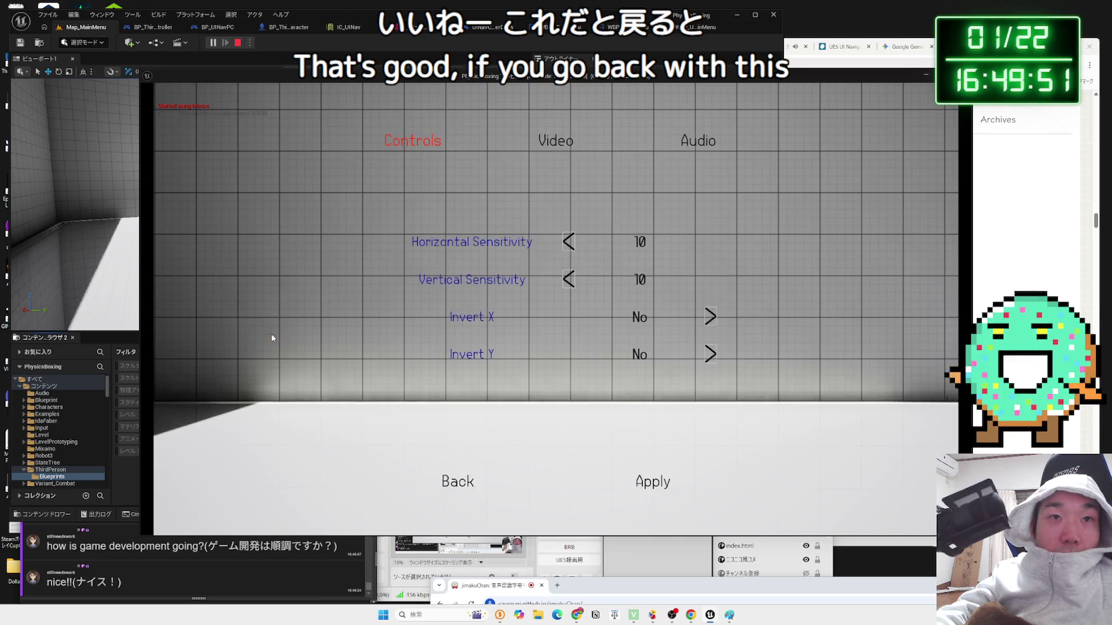
pyautogui.press('Escape')
# - Open Options once more and switch it to the Video settings
pyautogui.click(272, 338)
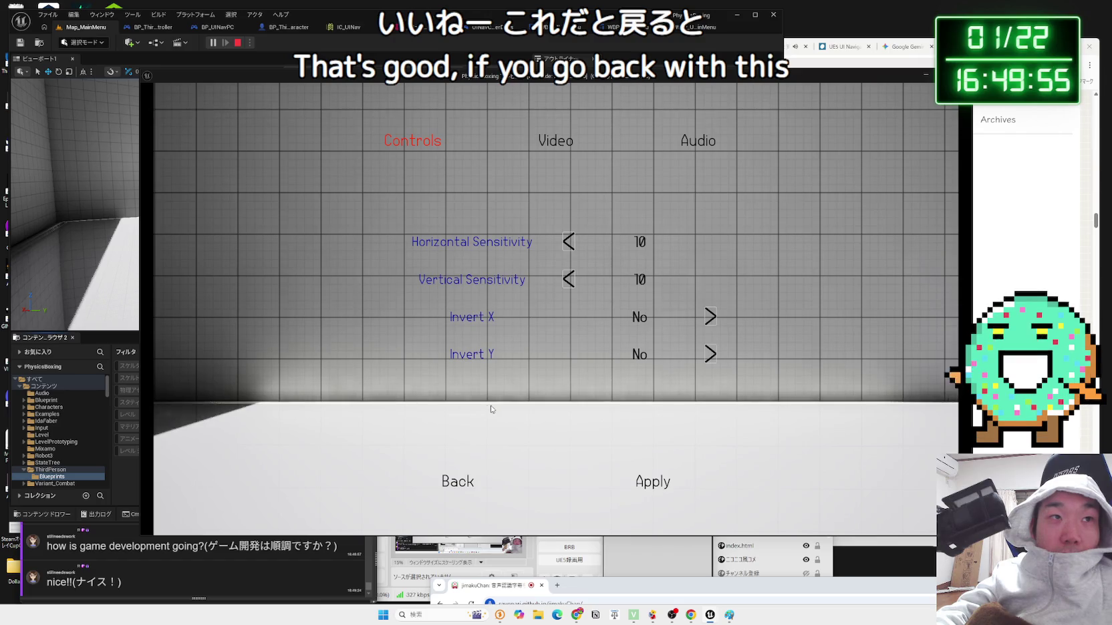
pyautogui.press('Escape')
pyautogui.click(302, 349)
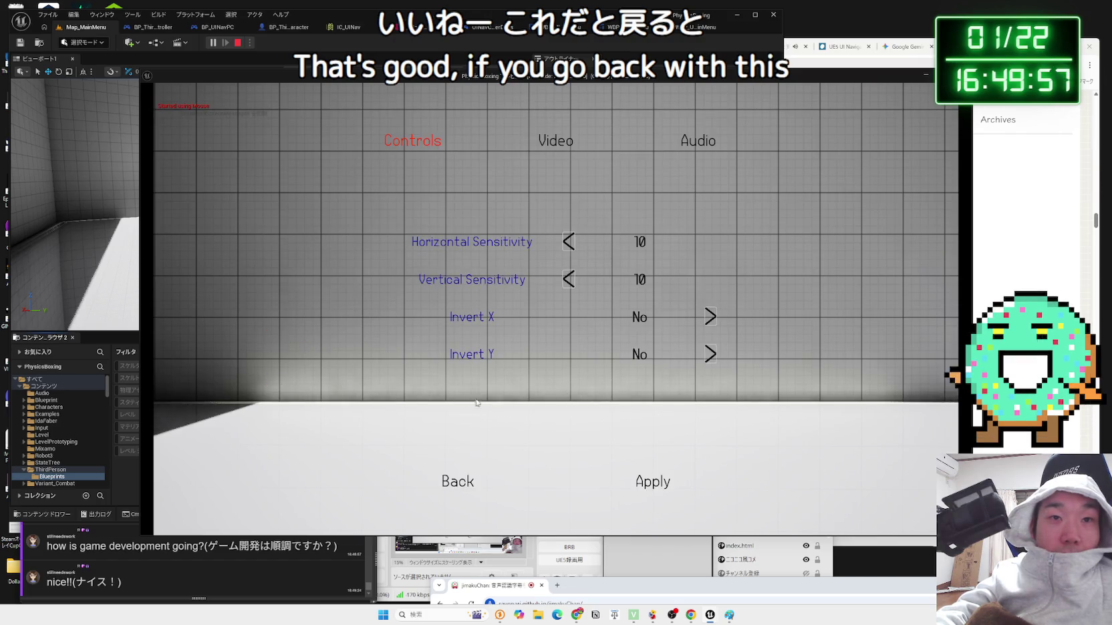
pyautogui.press('Escape')
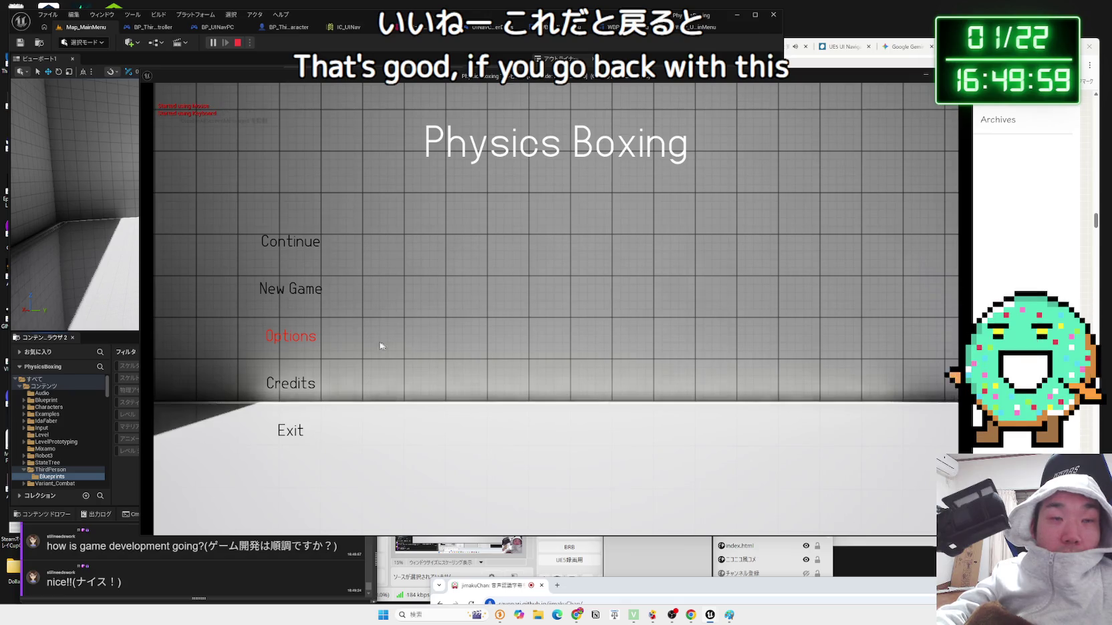
pyautogui.press('Return')
pyautogui.press('q')
pyautogui.press('q')
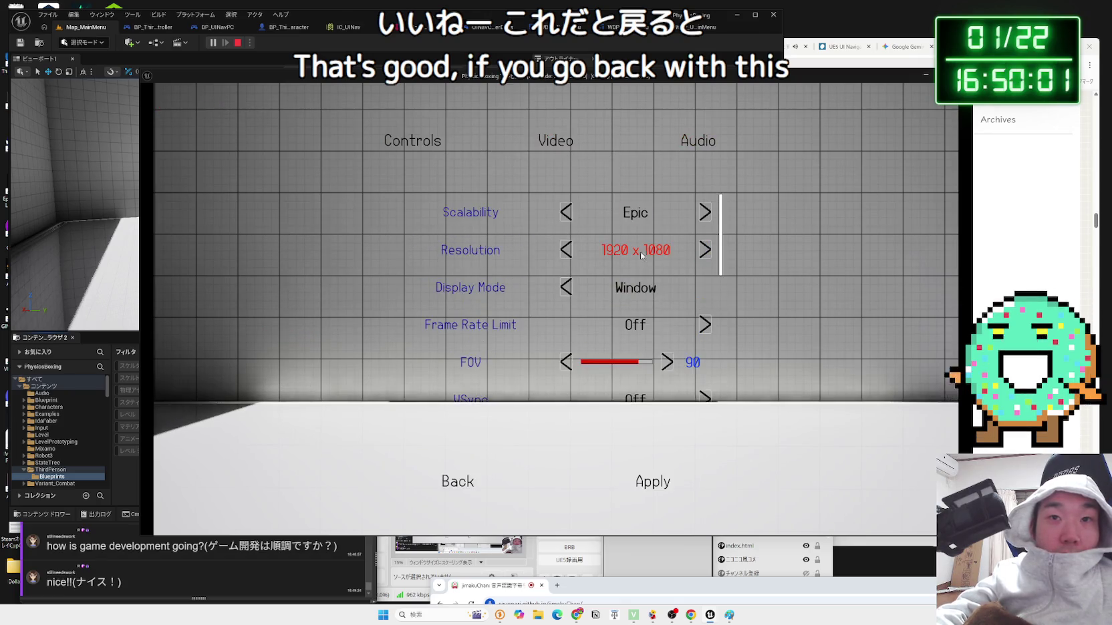
# - Lower Scalability step by step to Low, apply it, and go back to the main menu
pyautogui.scroll(-5, 722, 301)
pyautogui.scroll(3, 718, 334)
pyautogui.scroll(-3, 715, 375)
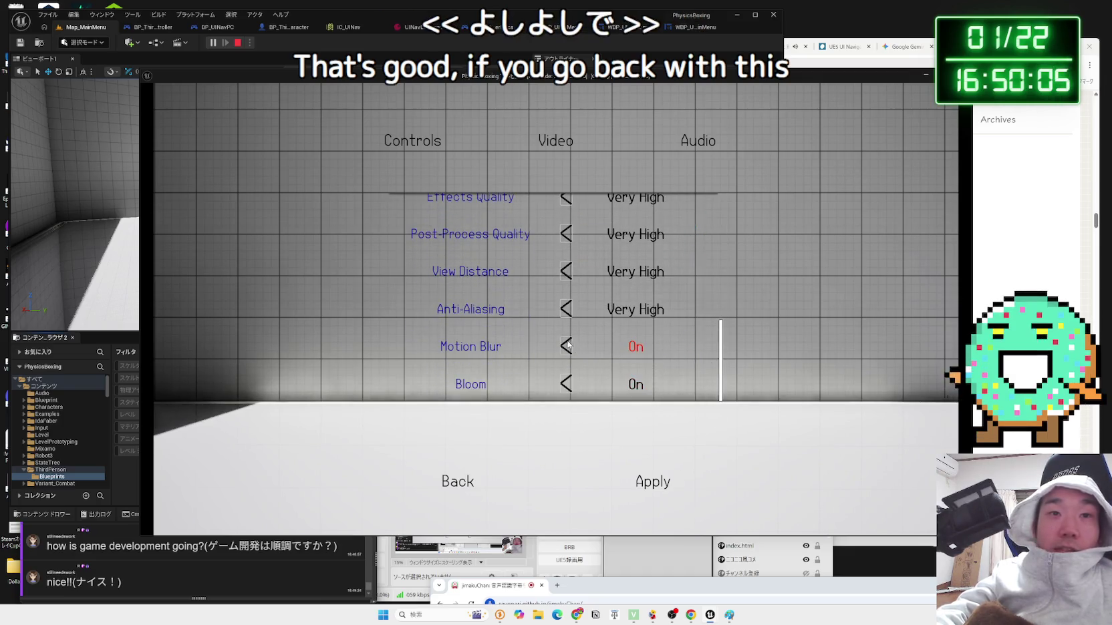
pyautogui.scroll(5, 708, 374)
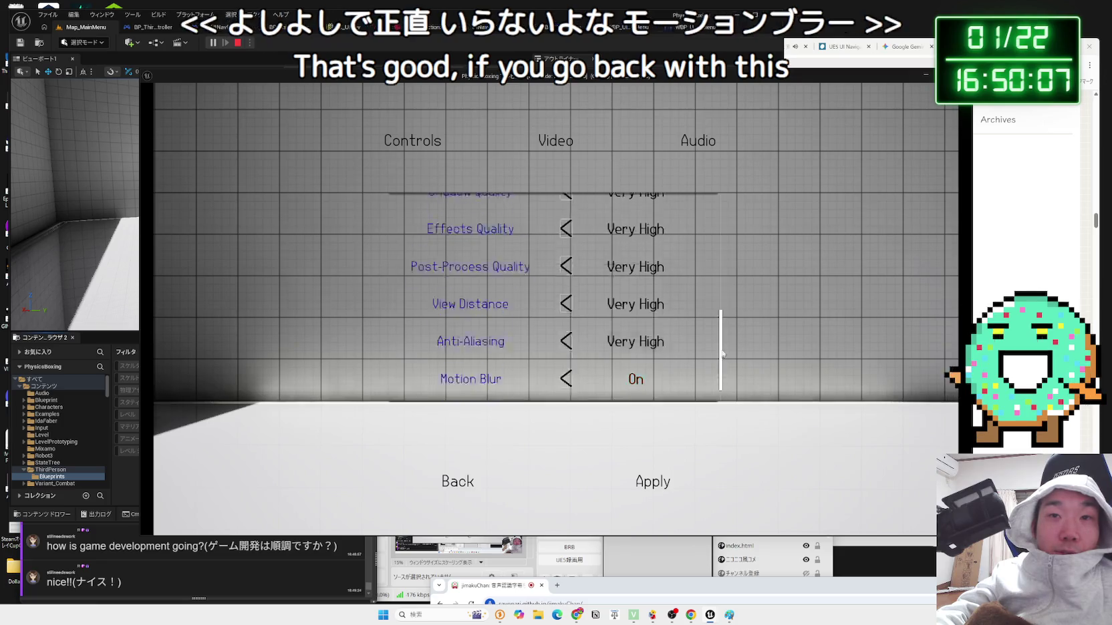
pyautogui.click(565, 214)
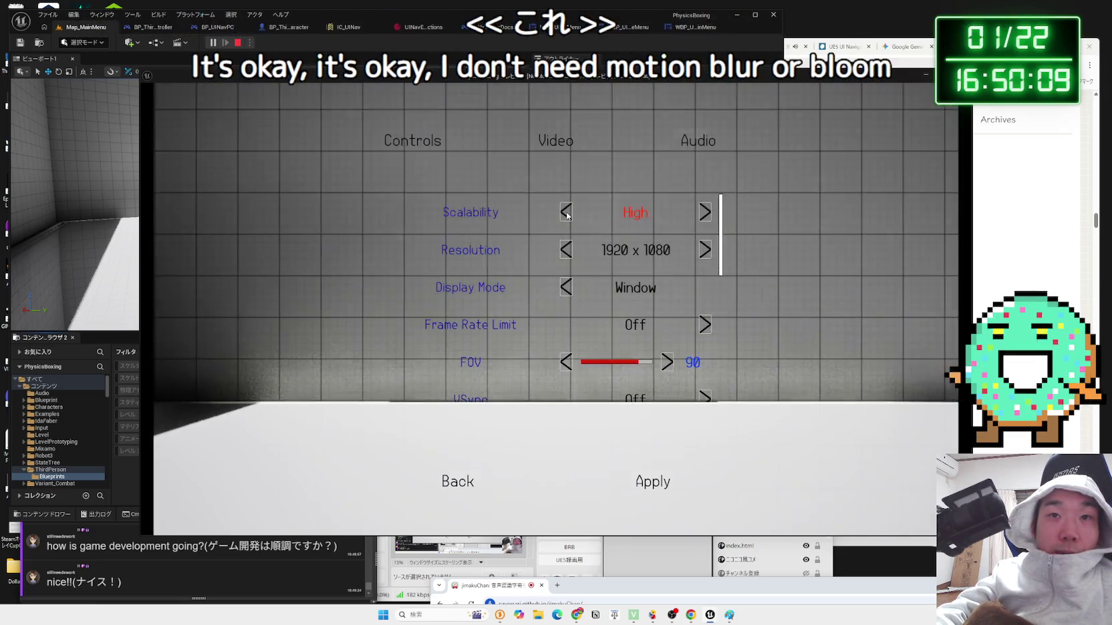
pyautogui.click(566, 214)
pyautogui.click(566, 215)
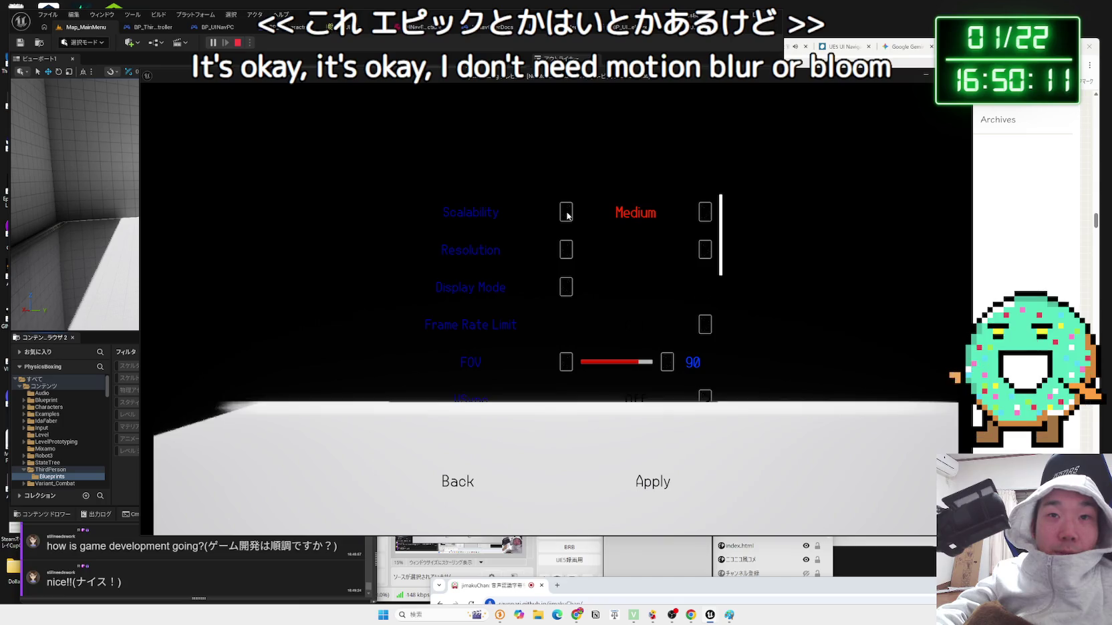
pyautogui.moveTo(721, 229); pyautogui.dragTo(721, 402)
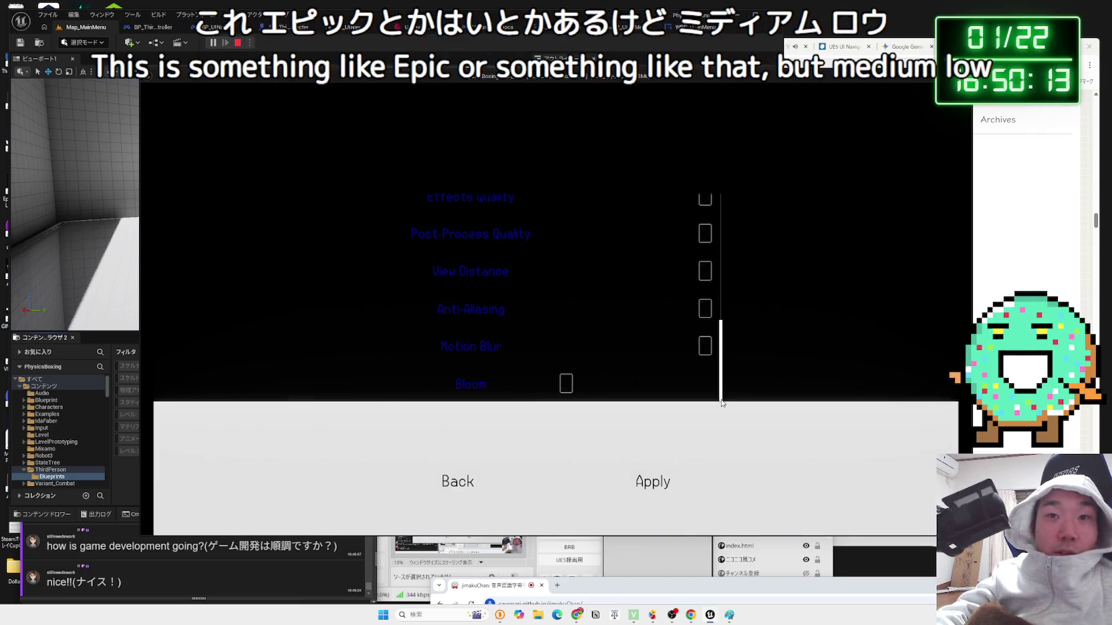
pyautogui.click(648, 488)
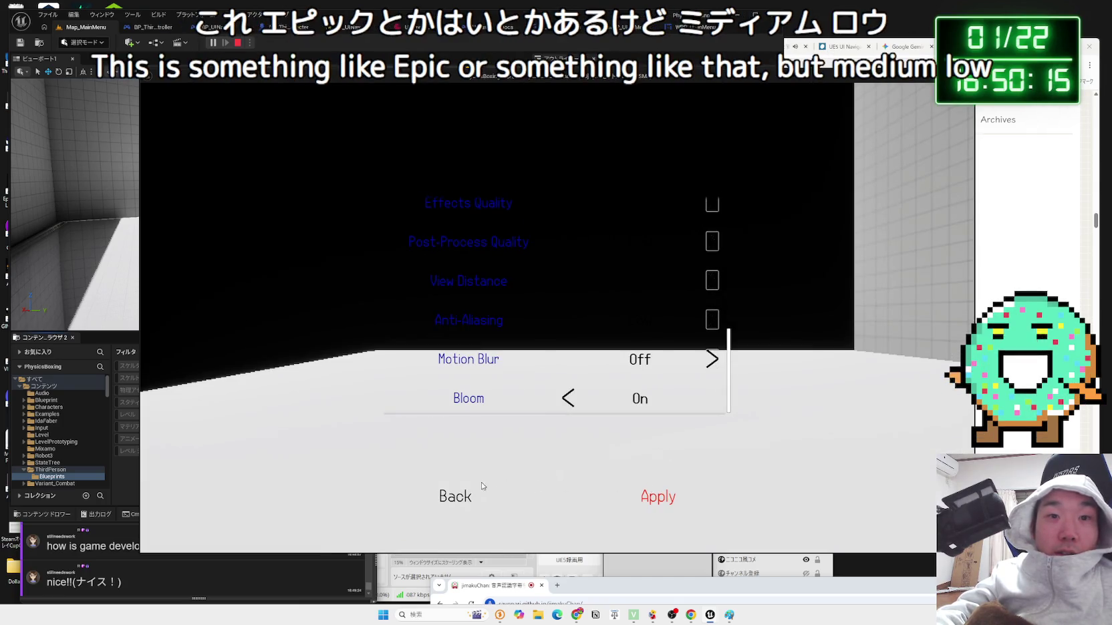
pyautogui.click(454, 496)
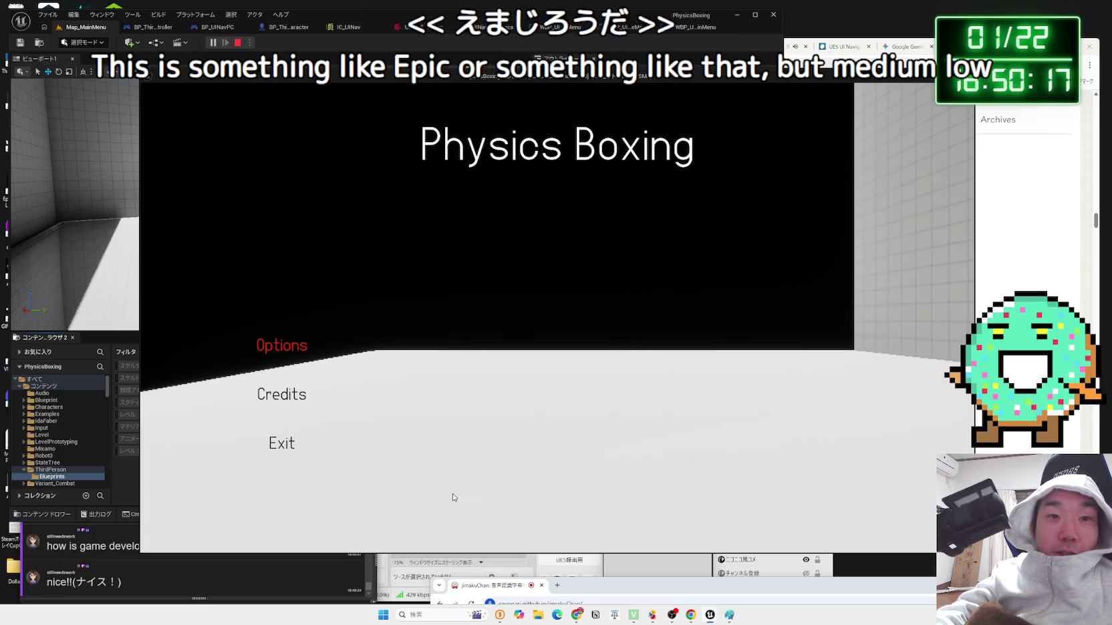
# - Reopen Options > Video, raise Scalability to High, and return to the main menu
pyautogui.click(291, 345)
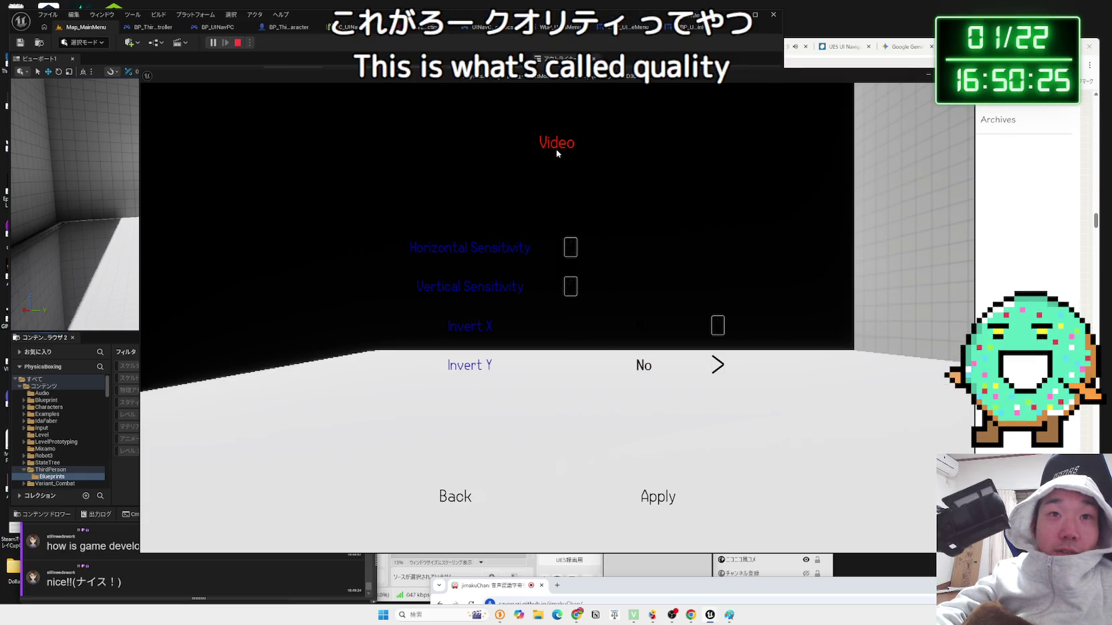
pyautogui.click(573, 146)
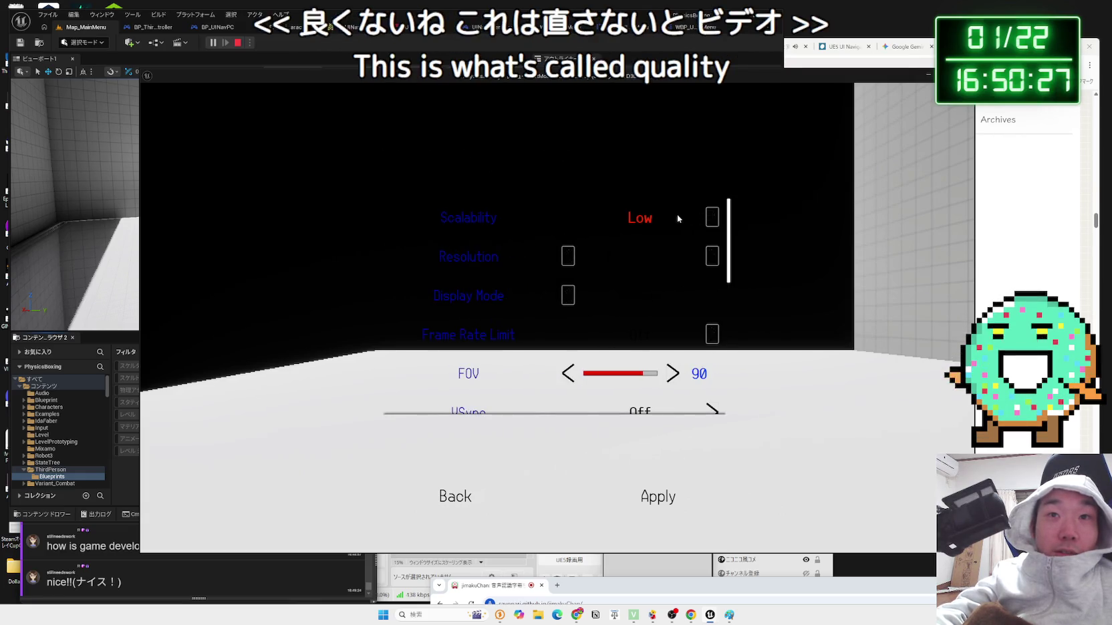
pyautogui.click(712, 218)
pyautogui.click(712, 217)
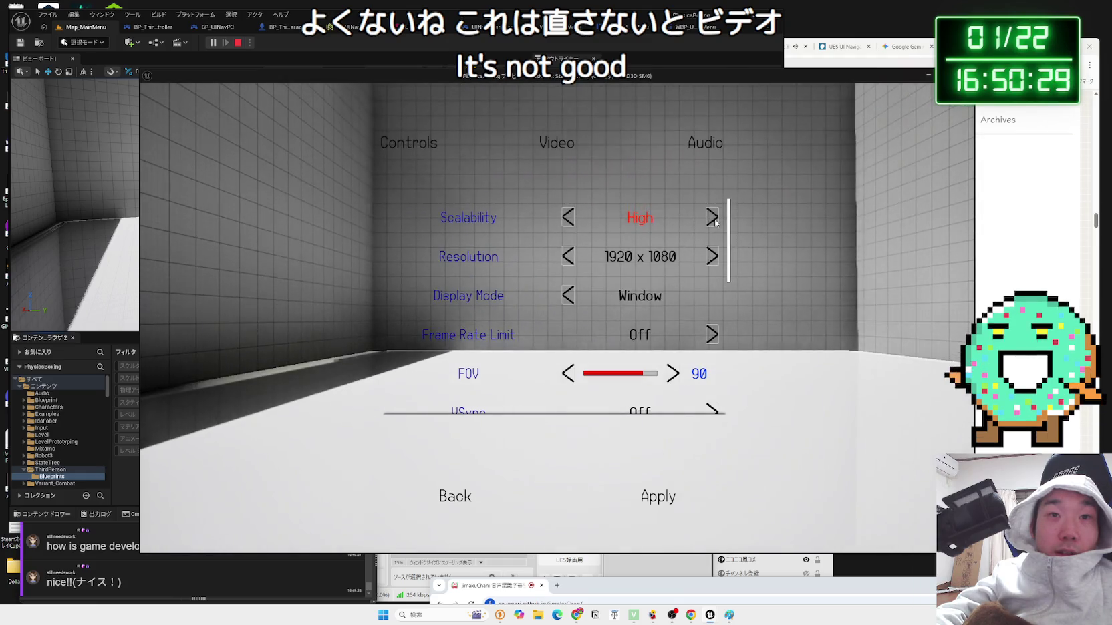
pyautogui.scroll(-1, 694, 365)
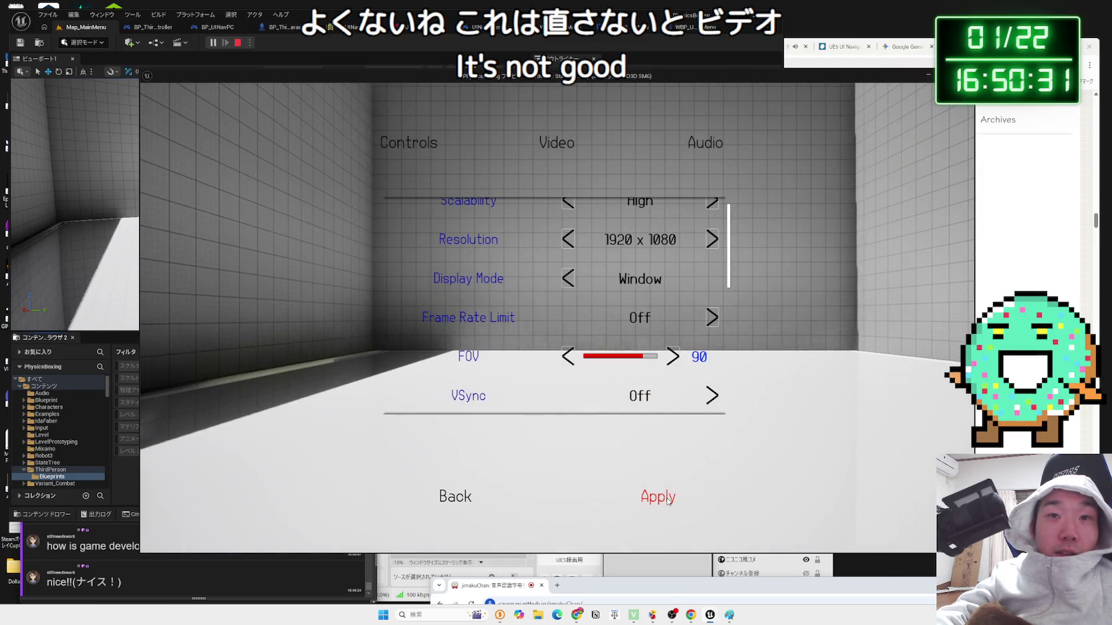
pyautogui.click(455, 497)
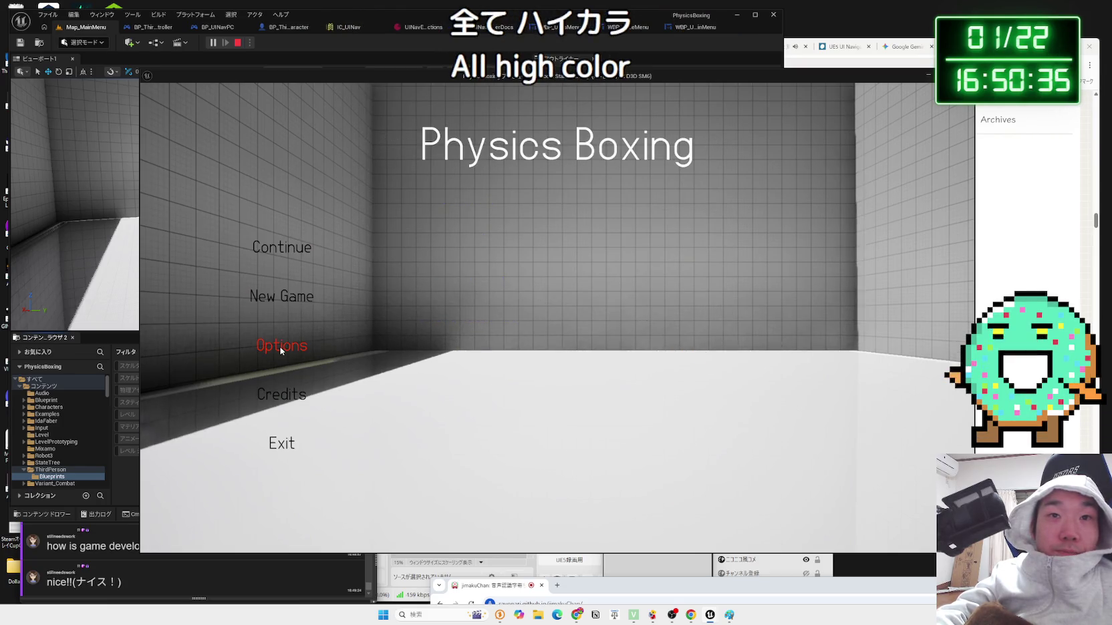
# - Reopen Video settings, step Scalability up to Cinematic, and settle on Epic
pyautogui.click(281, 346)
pyautogui.click(556, 143)
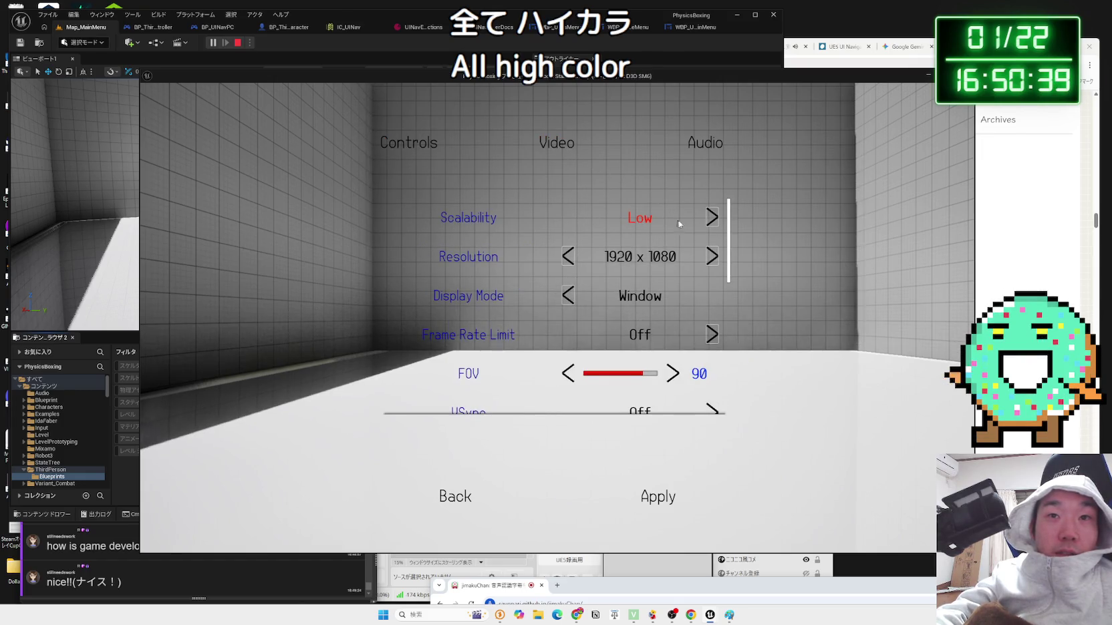
pyautogui.click(711, 218)
pyautogui.click(711, 217)
pyautogui.click(711, 218)
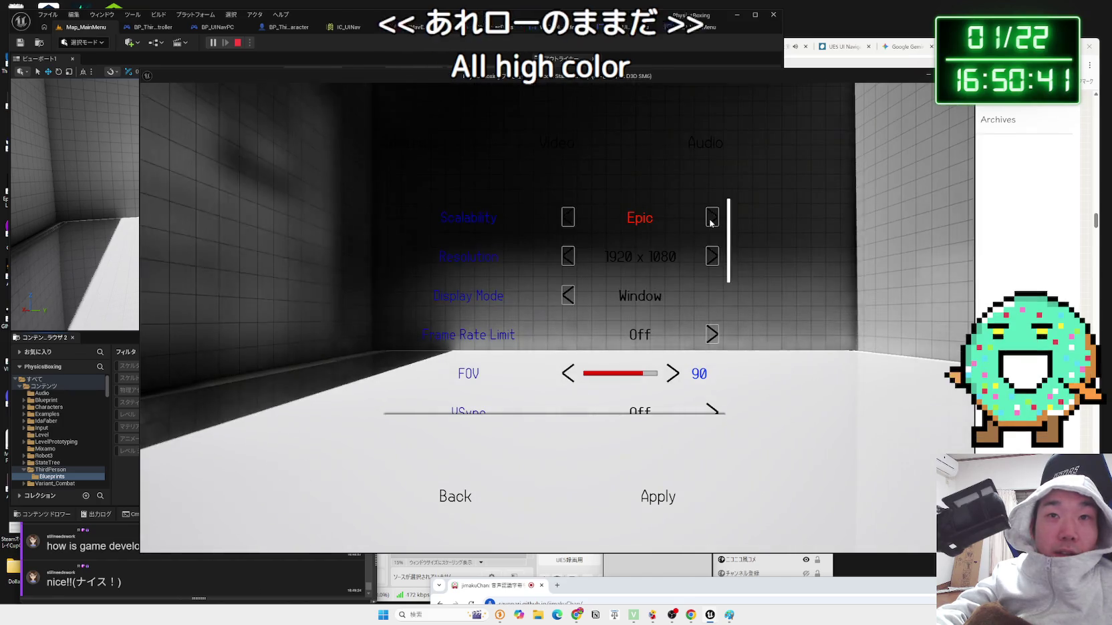
pyautogui.click(711, 217)
pyautogui.click(570, 218)
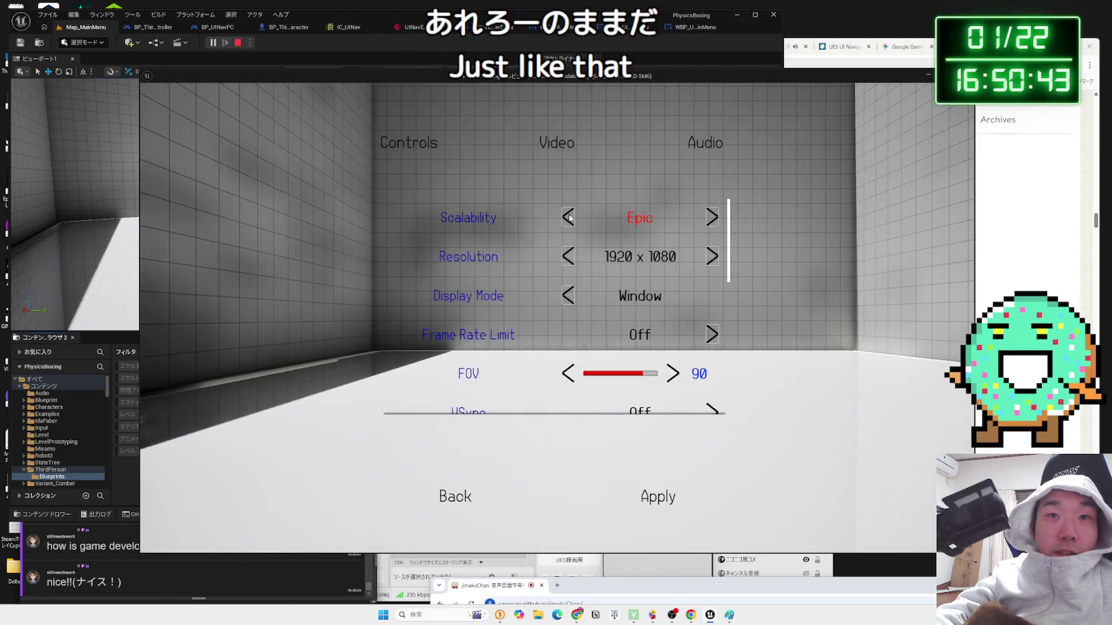
pyautogui.press('Right')
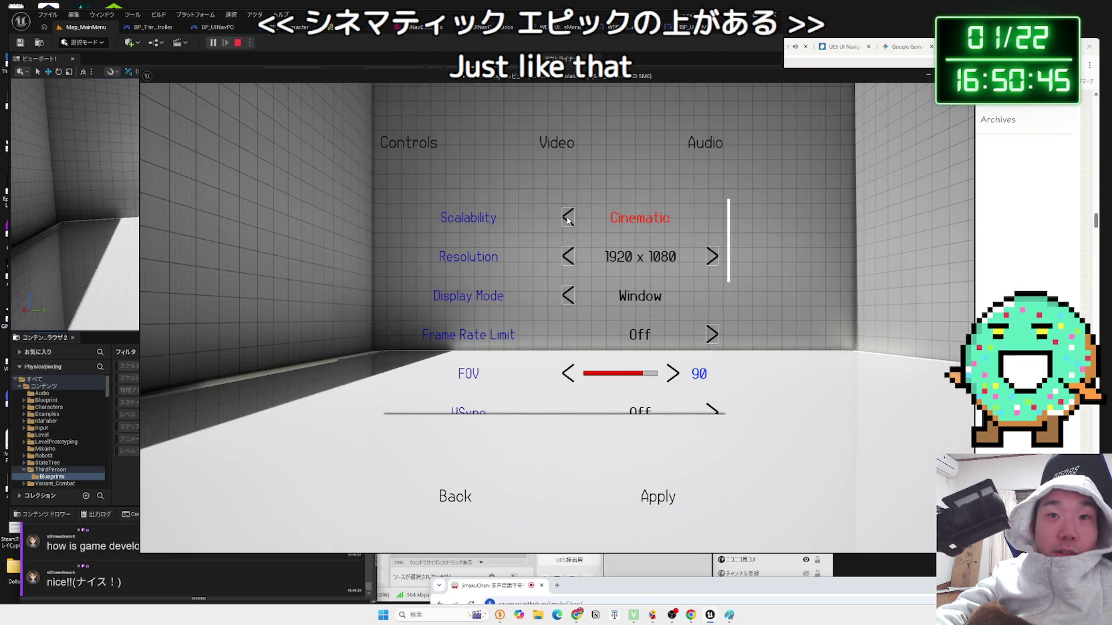
pyautogui.click(568, 217)
# - Return to the main menu, choose Continue into the empty room, and stop play
pyautogui.scroll(-1, 602, 321)
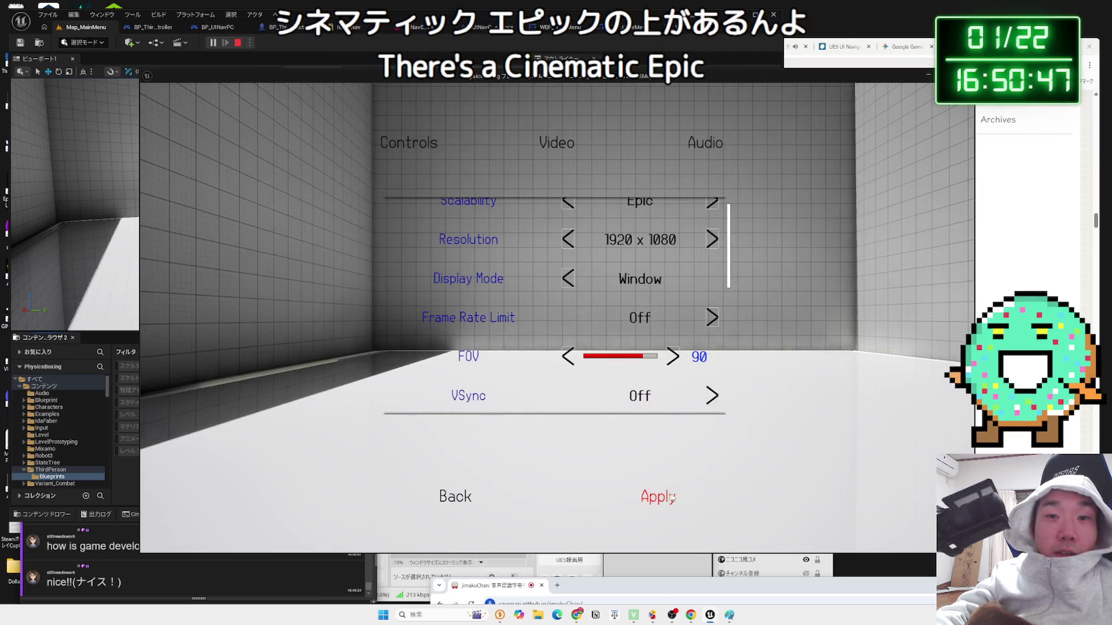
pyautogui.click(452, 496)
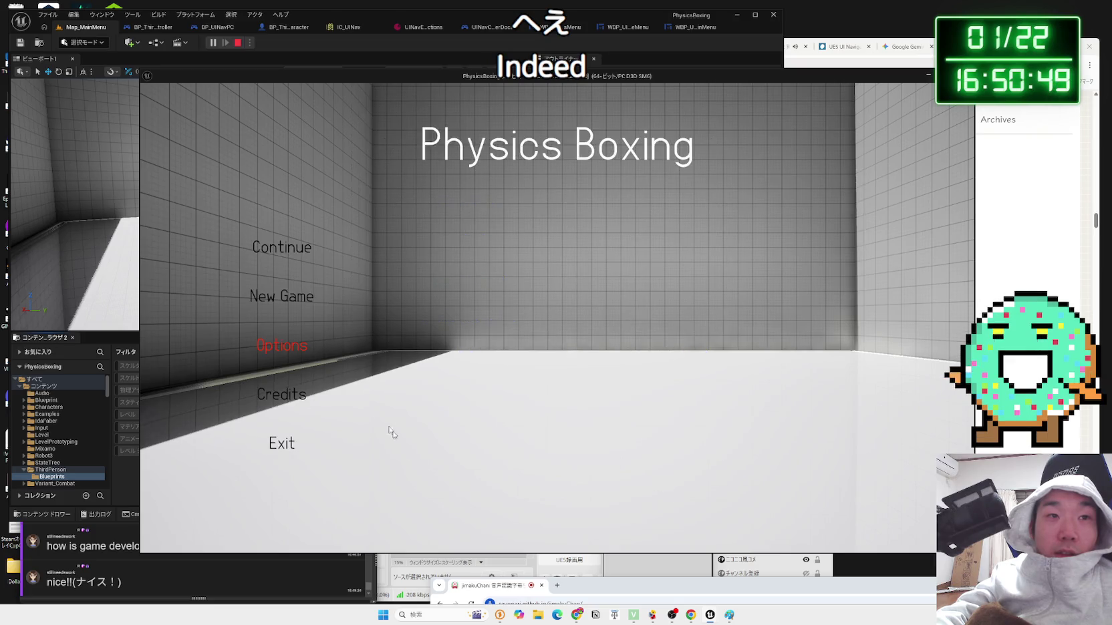
pyautogui.click(291, 256)
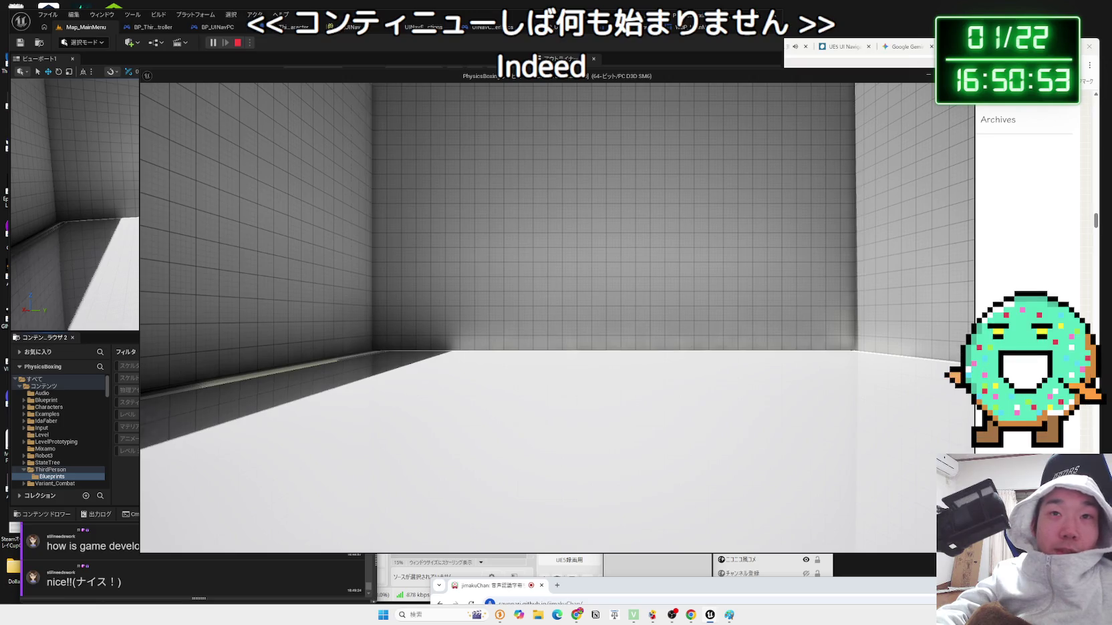
pyautogui.press('Escape')
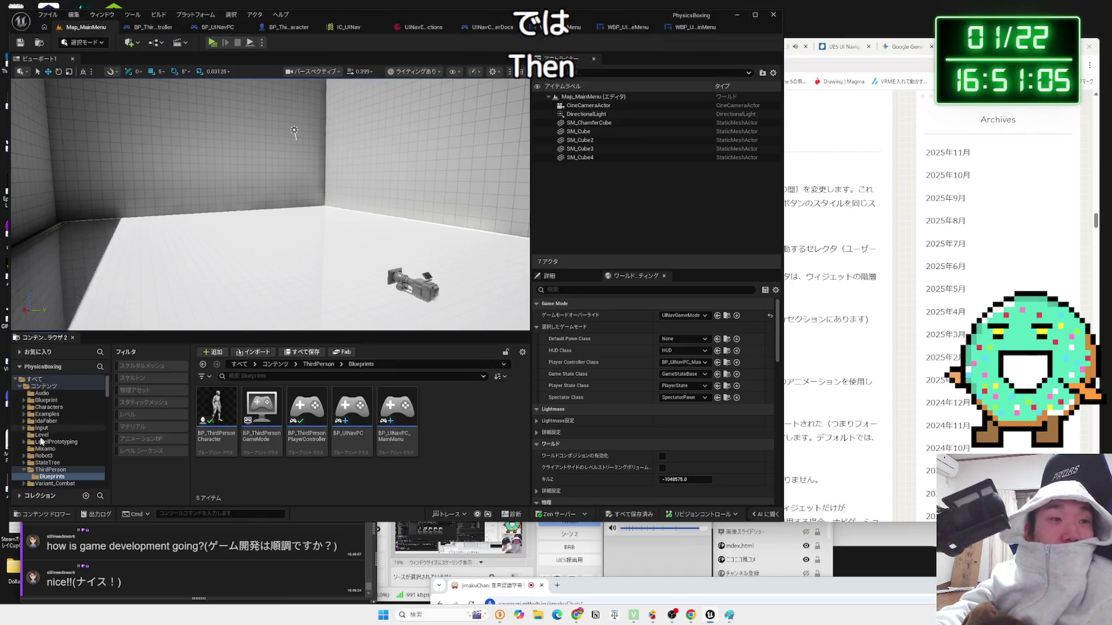
# - Browse the ThirdPerson, Robot3, Mixamo and StateTree folders in the Content Browser
pyautogui.click(39, 471)
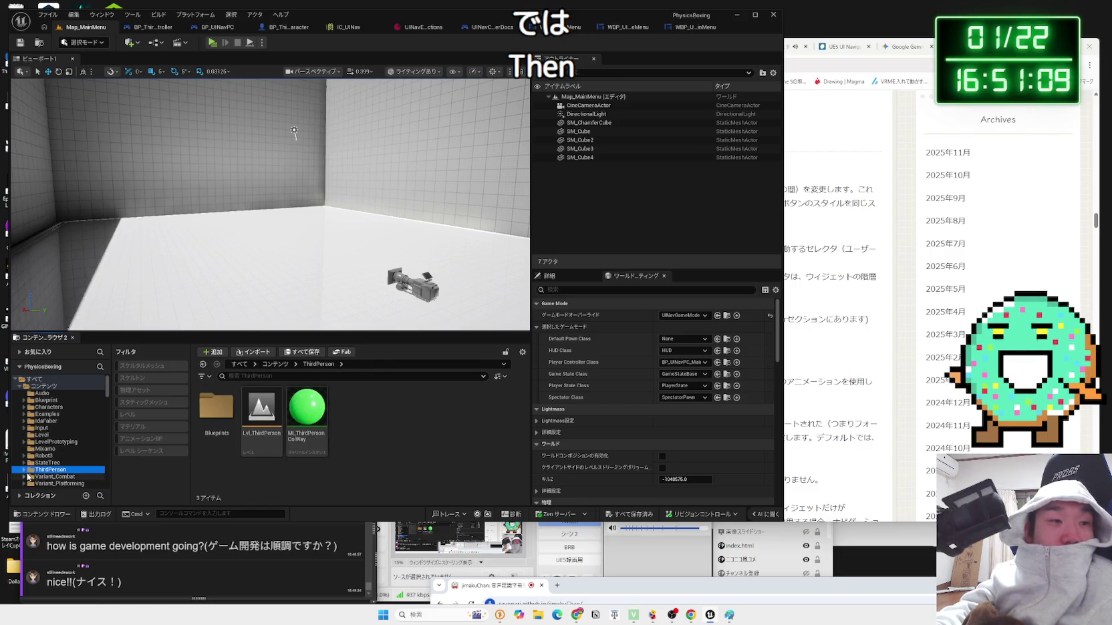
pyautogui.click(37, 463)
pyautogui.click(41, 456)
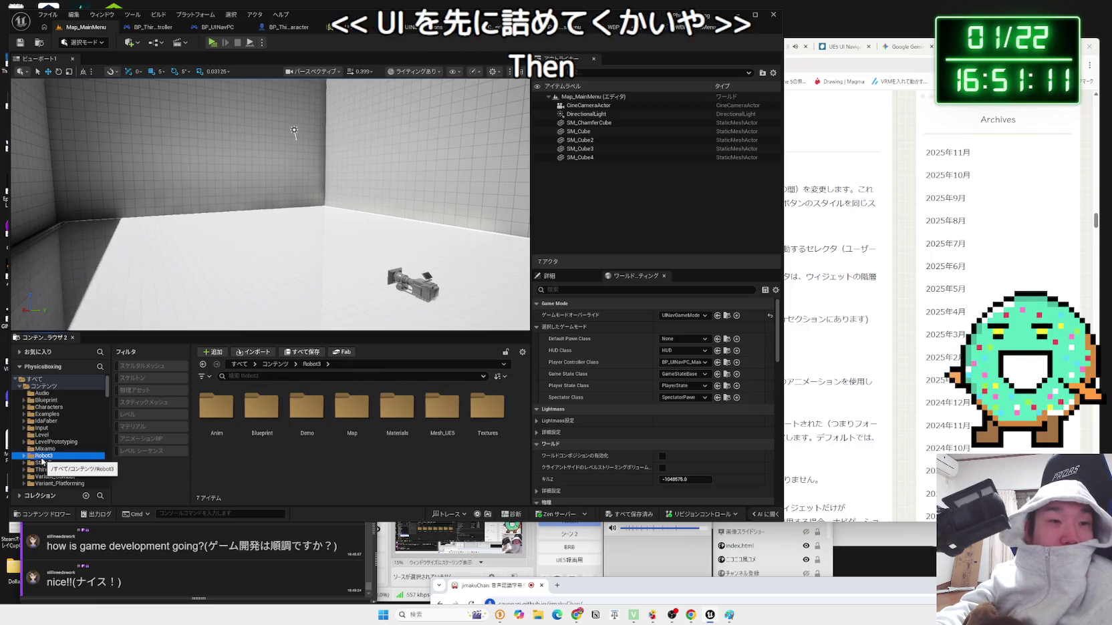
pyautogui.click(52, 450)
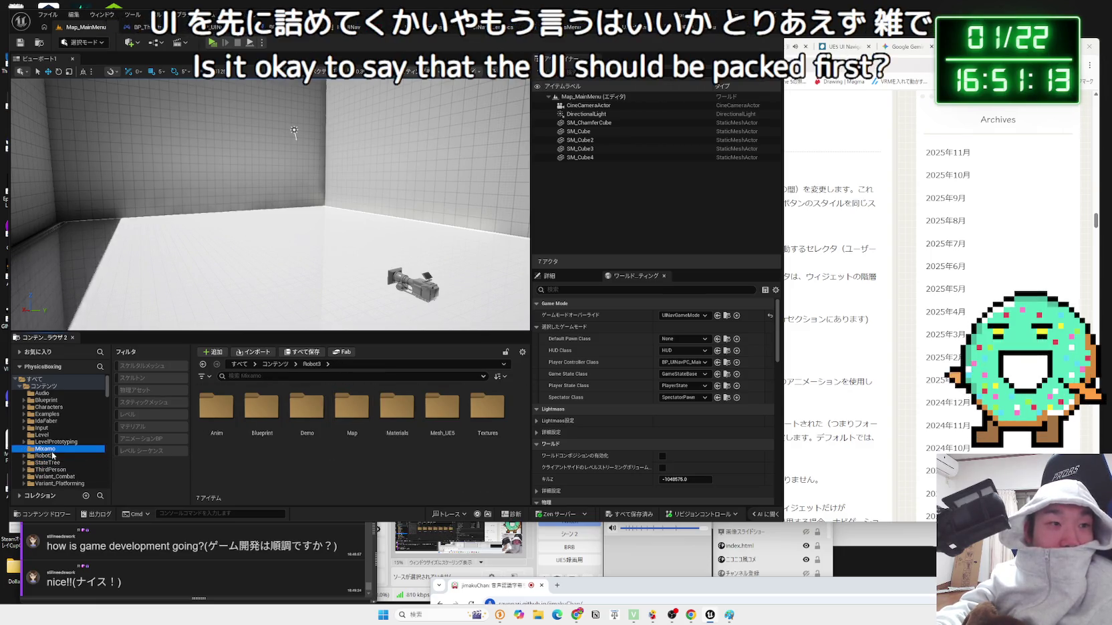
pyautogui.click(47, 455)
pyautogui.click(47, 463)
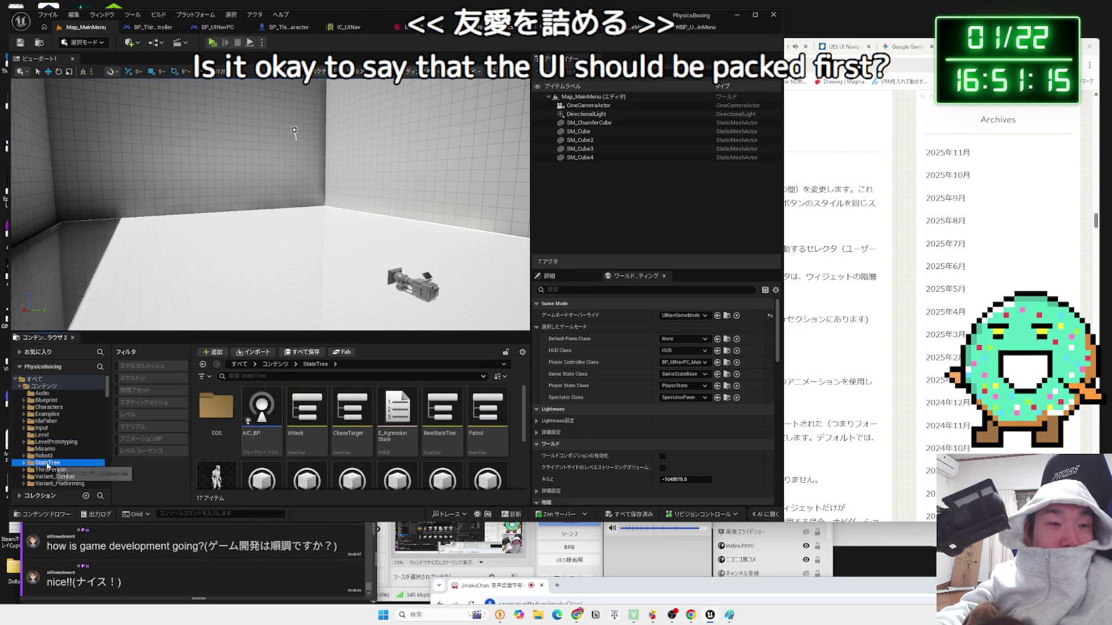
pyautogui.click(47, 456)
pyautogui.click(47, 449)
pyautogui.click(46, 463)
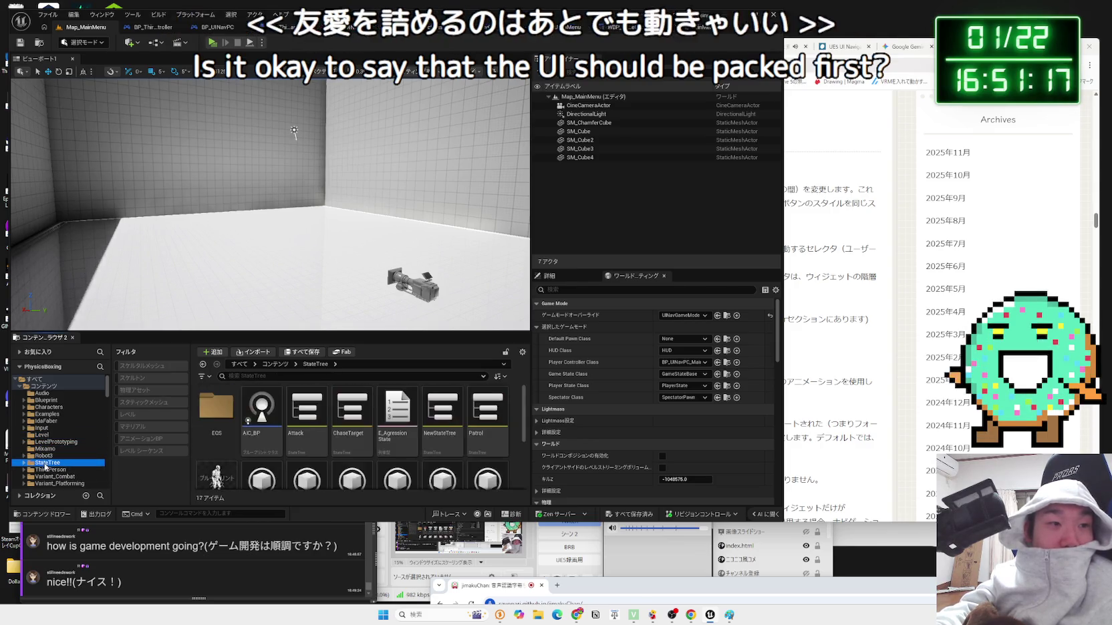
pyautogui.click(47, 470)
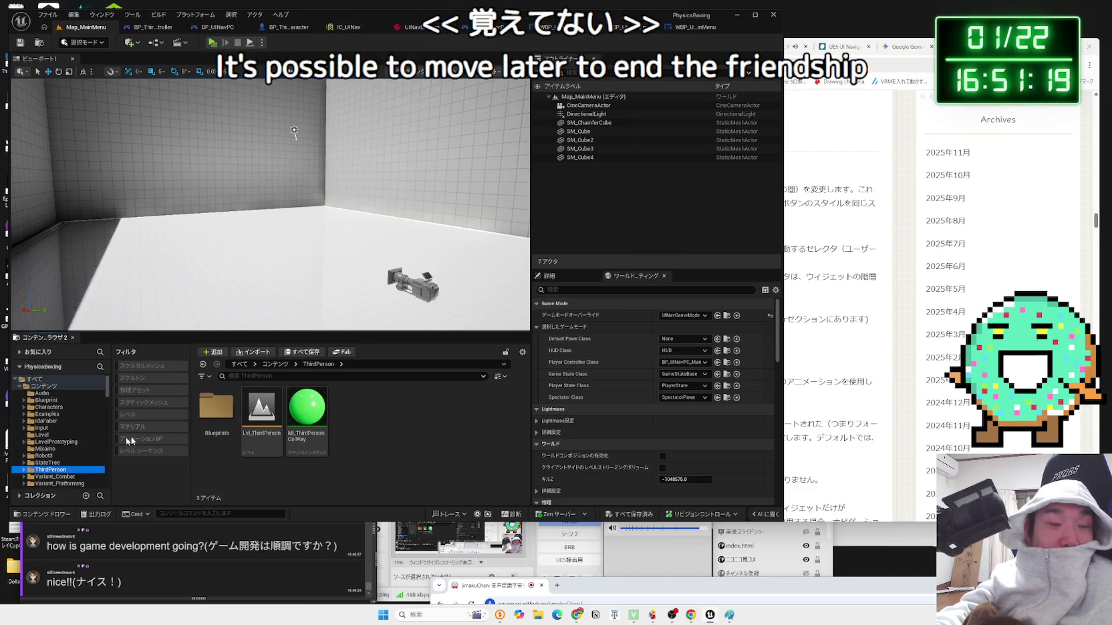
# - Check the Level and Input folders, then bring up the WBP_UINavOptionsMenu graph
pyautogui.click(46, 441)
pyautogui.click(46, 435)
pyautogui.click(44, 428)
pyautogui.click(49, 436)
pyautogui.click(47, 428)
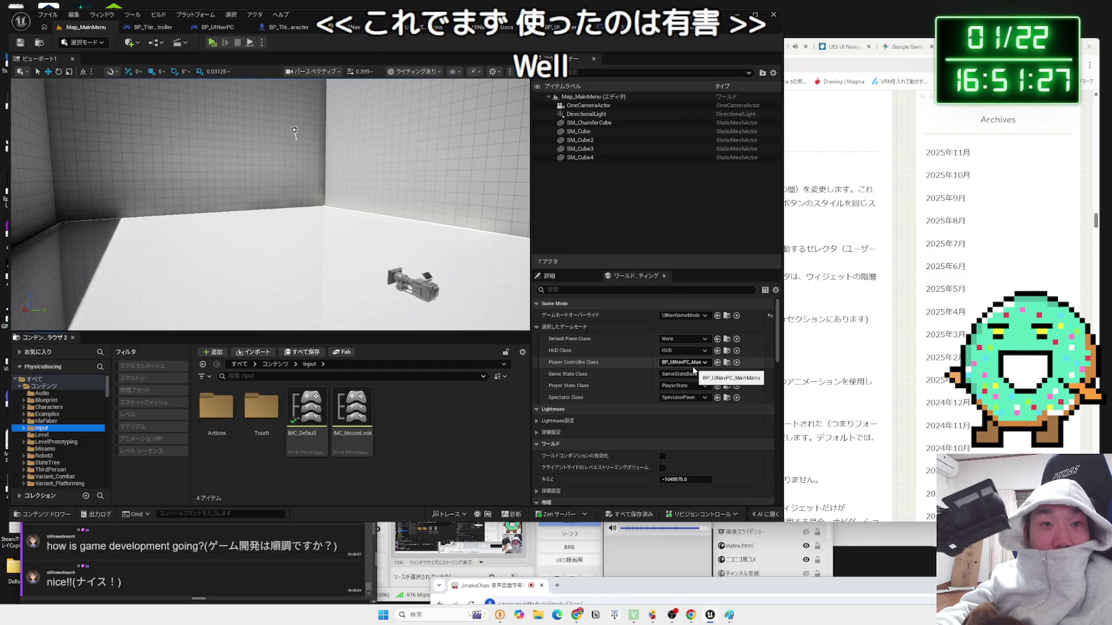
pyautogui.click(481, 408)
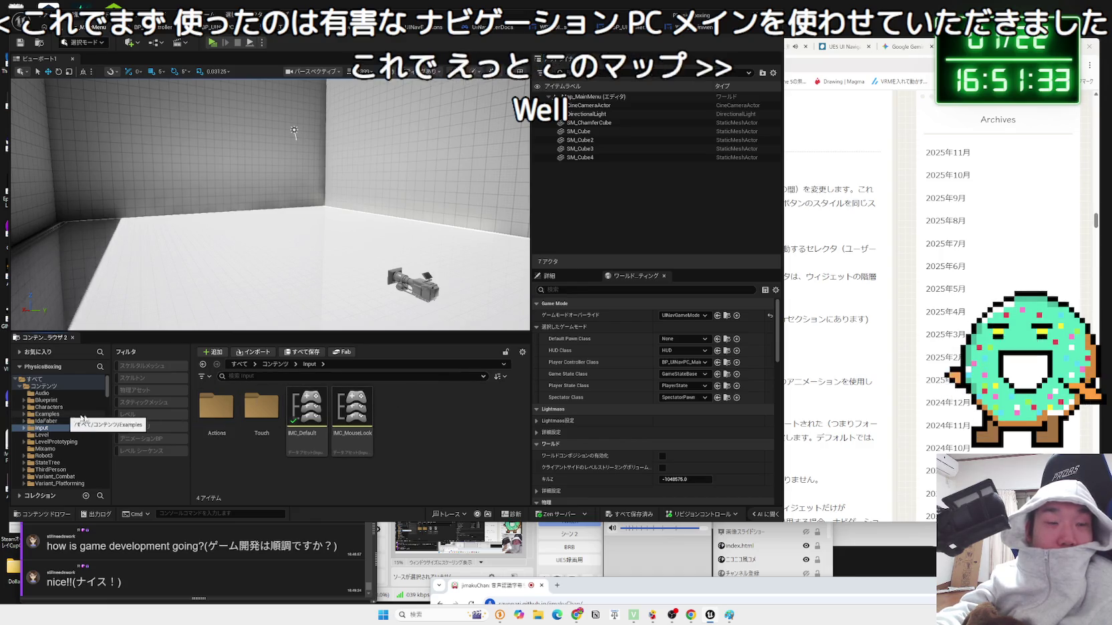
pyautogui.click(552, 28)
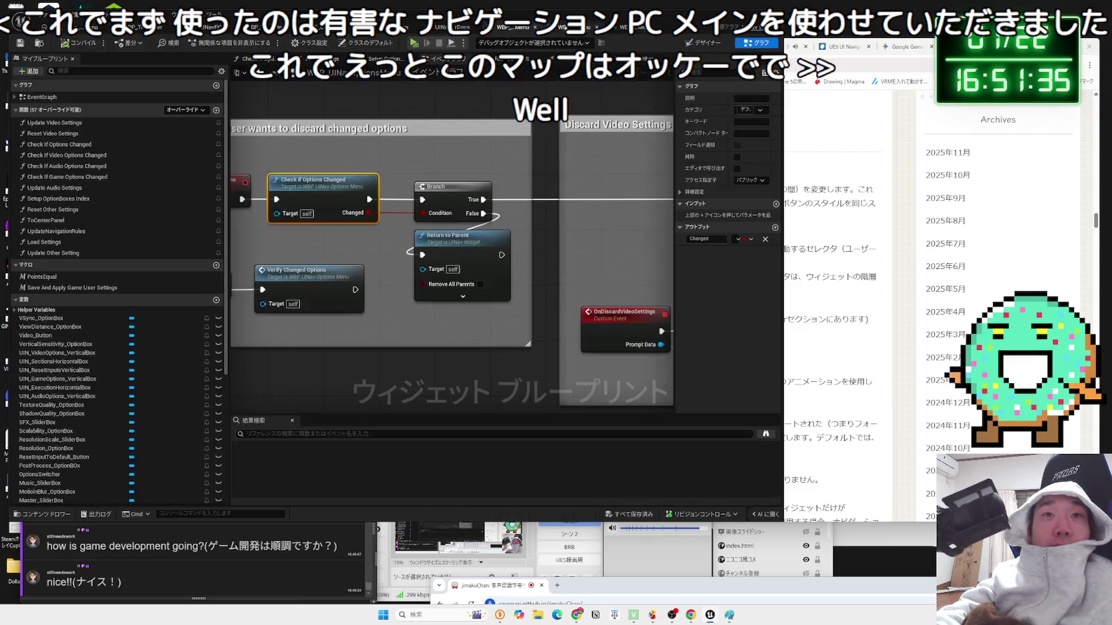
pyautogui.scroll(-3, 515, 184)
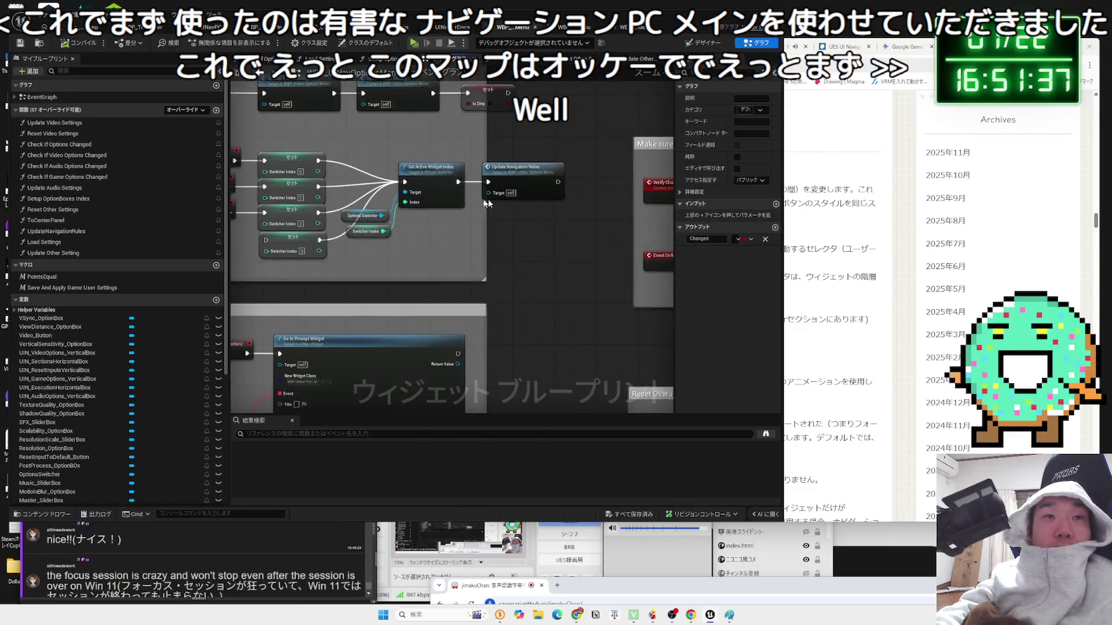
pyautogui.scroll(3, 422, 271)
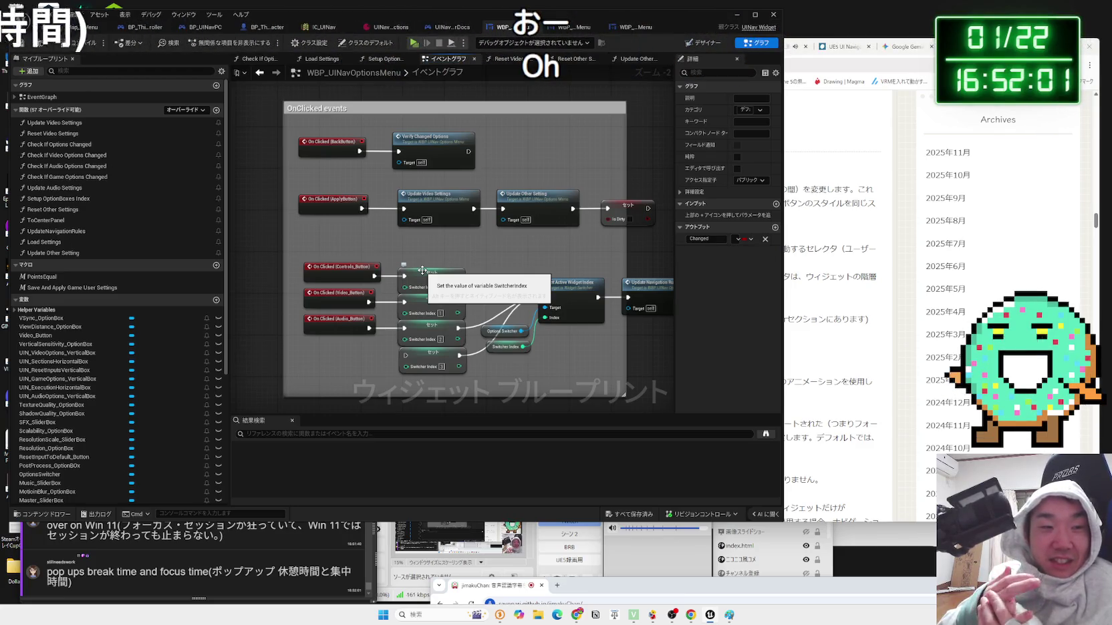
pyautogui.click(383, 615)
pyautogui.click(438, 197)
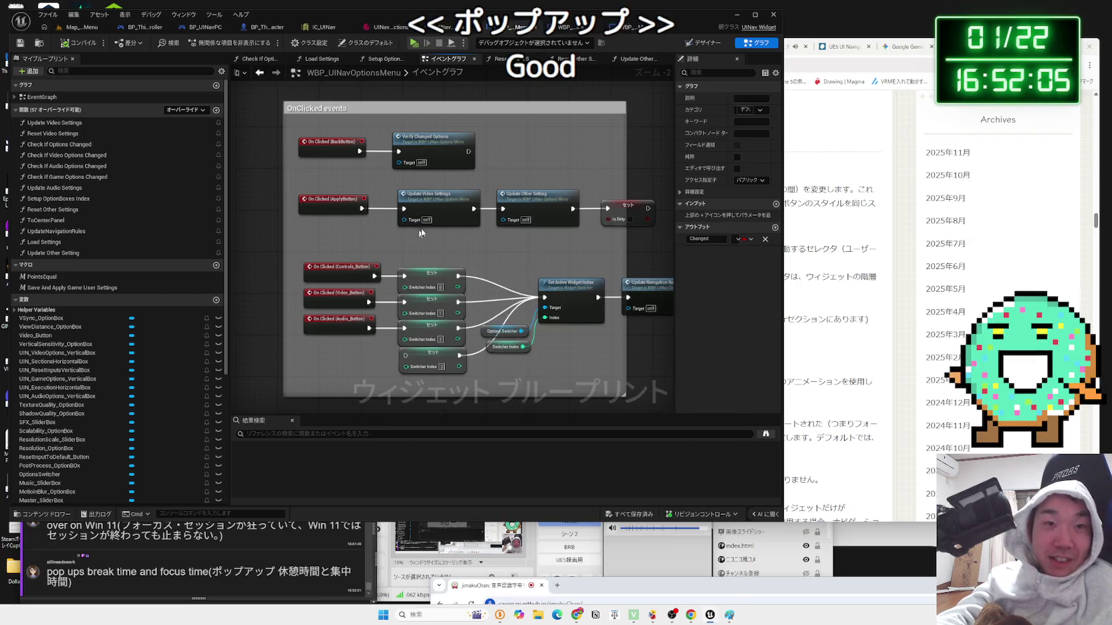
pyautogui.scroll(2, 437, 197)
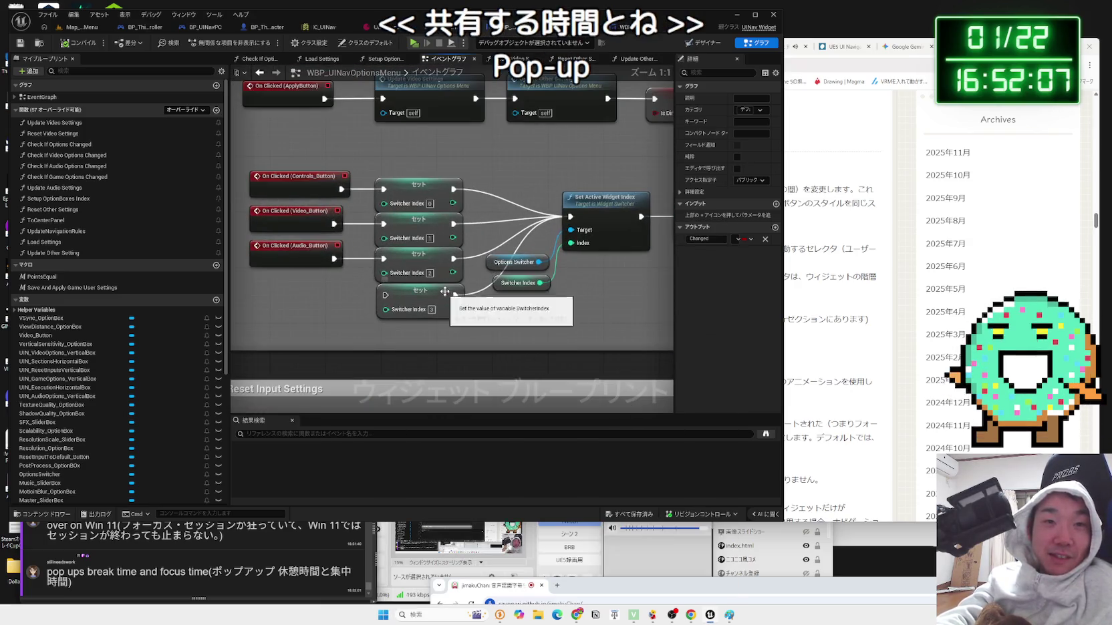
pyautogui.moveTo(417, 243); pyautogui.dragTo(457, 226)
pyautogui.scroll(-3, 457, 226)
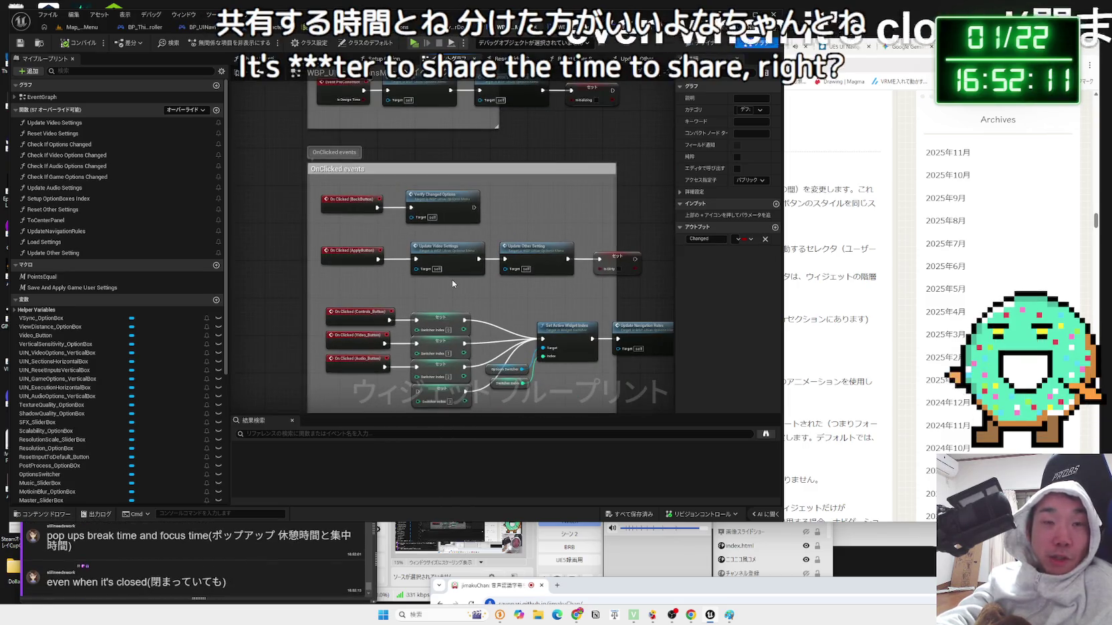
pyautogui.moveTo(449, 281); pyautogui.dragTo(545, 306)
pyautogui.scroll(-5, 490, 308)
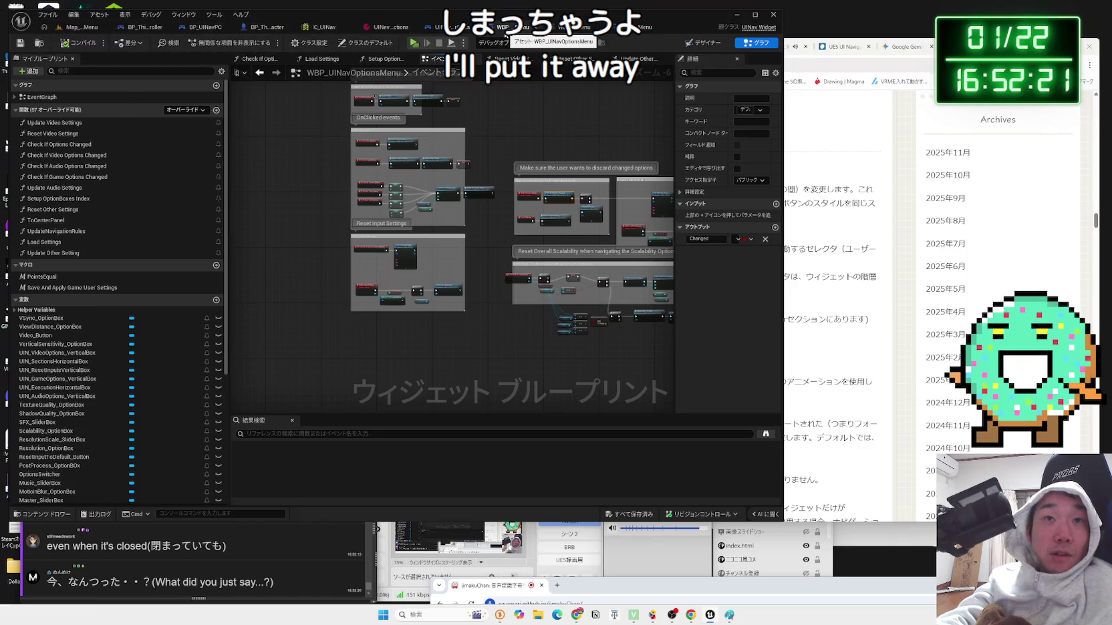
# - Close WBP_UINavOptionsMenu, review the docs' OnInputChanged and OnNavigated events, then show WBP_UINavMainMenu's graph
pyautogui.click(529, 30)
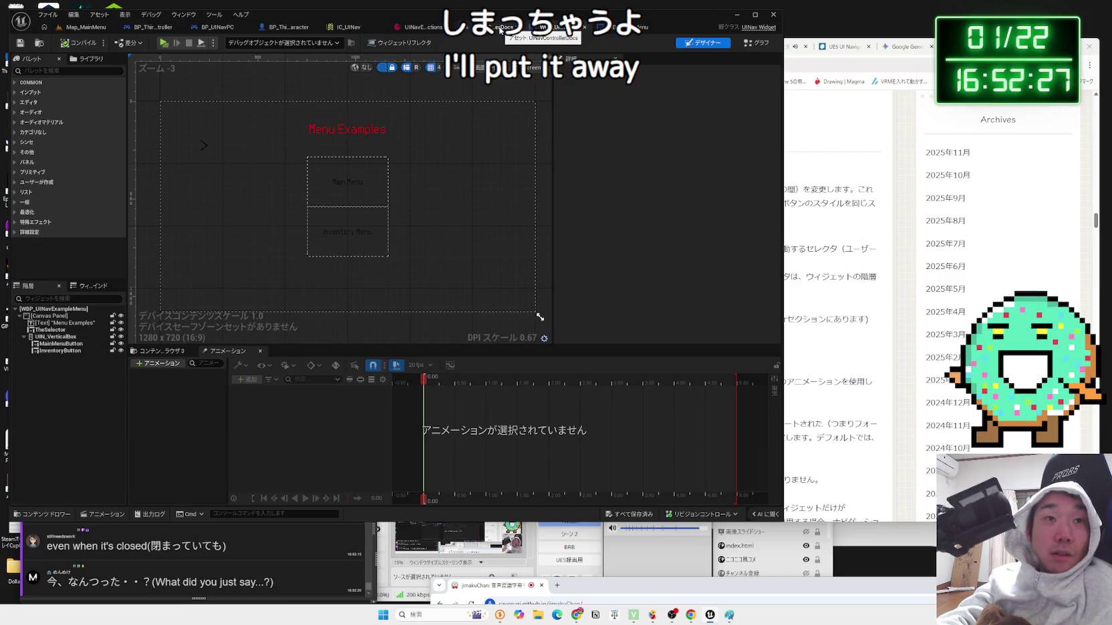
pyautogui.click(500, 30)
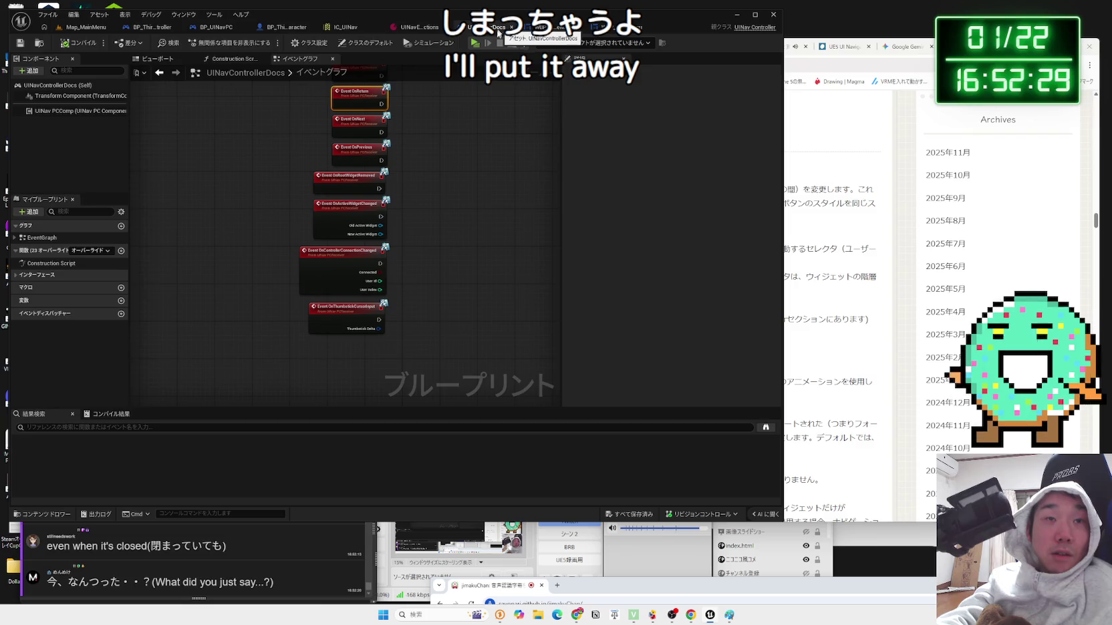
pyautogui.moveTo(450, 120); pyautogui.dragTo(411, 239)
pyautogui.moveTo(419, 196); pyautogui.dragTo(408, 243)
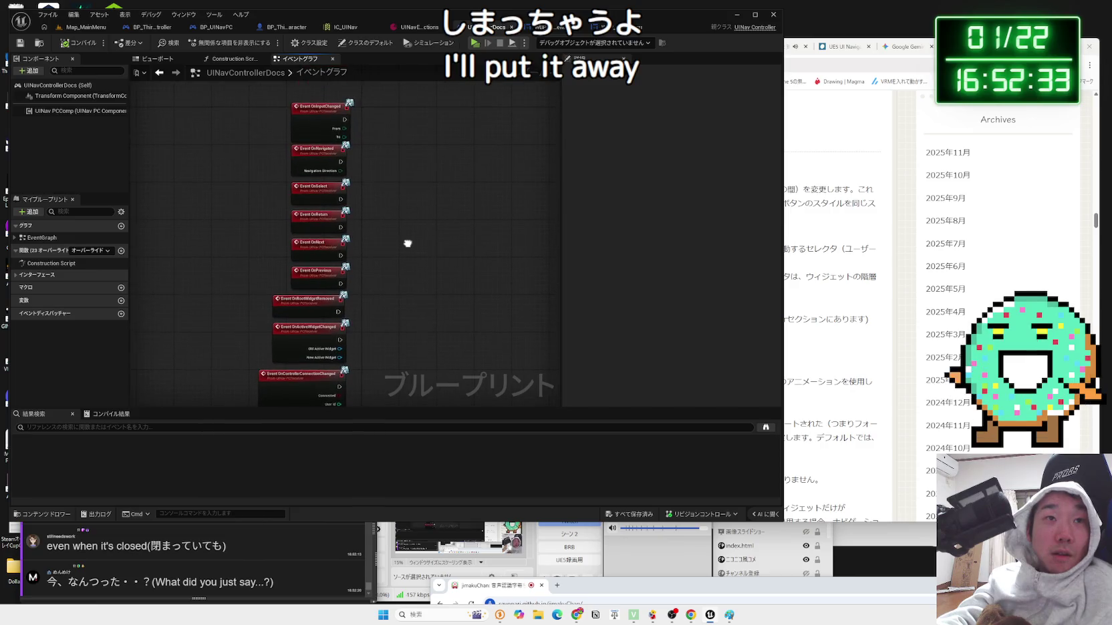
pyautogui.click(539, 27)
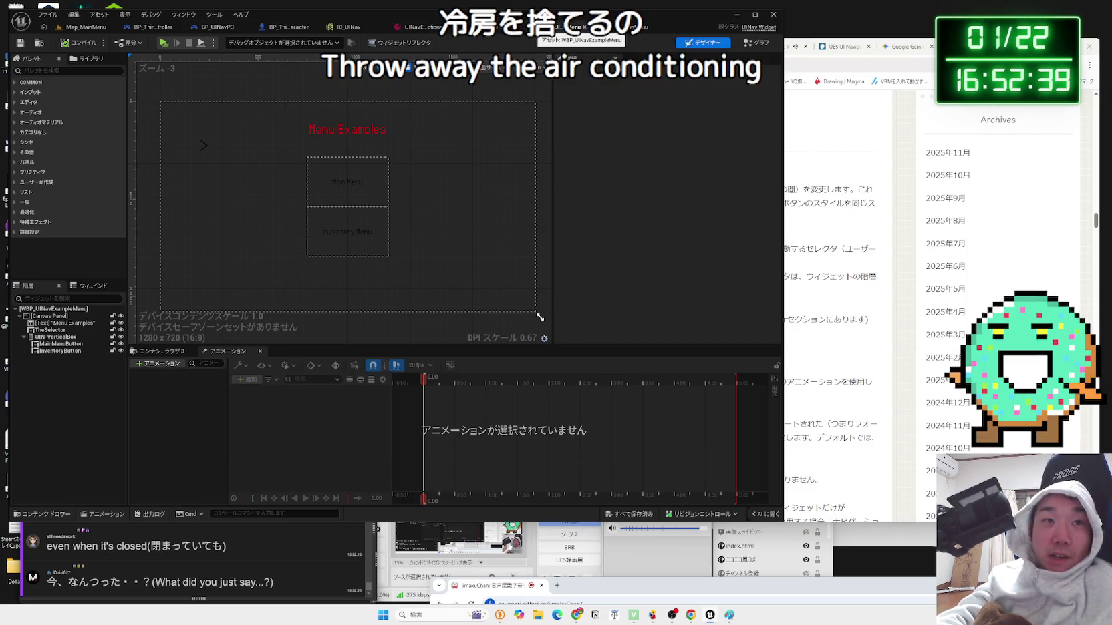
pyautogui.click(585, 29)
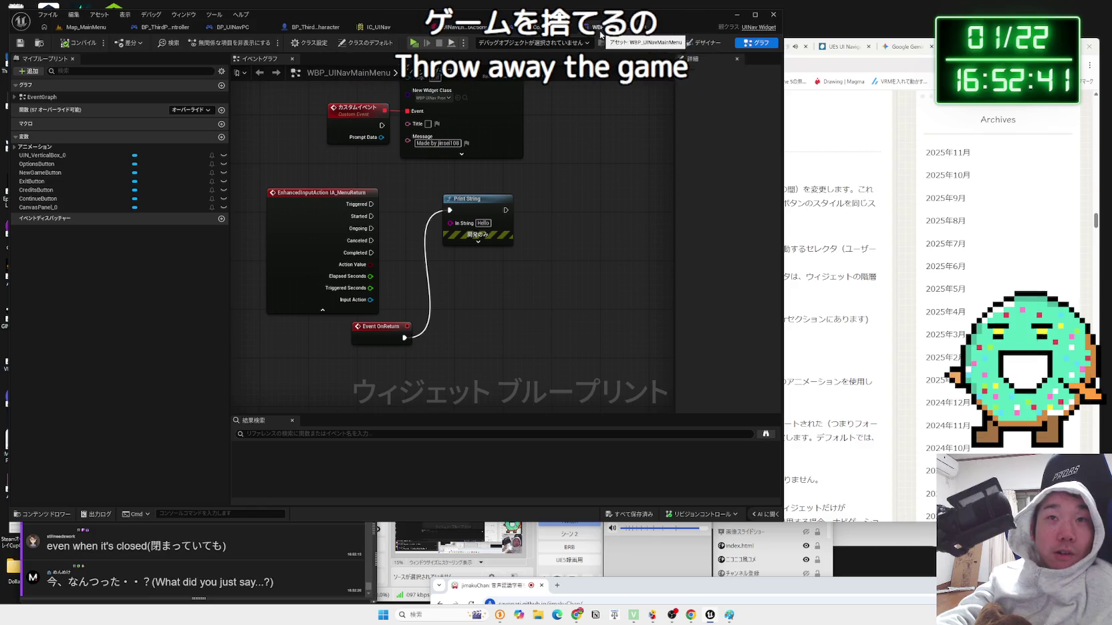
# - Delete the Print String and IA_MenuReturn nodes, then play-test from the level editor
pyautogui.moveTo(432, 303)
pyautogui.mouseDown()
pyautogui.moveTo(495, 309)
pyautogui.moveTo(511, 257)
pyautogui.moveTo(485, 198)
pyautogui.mouseUp()
pyautogui.moveTo(388, 197); pyautogui.dragTo(369, 222)
pyautogui.click(545, 208)
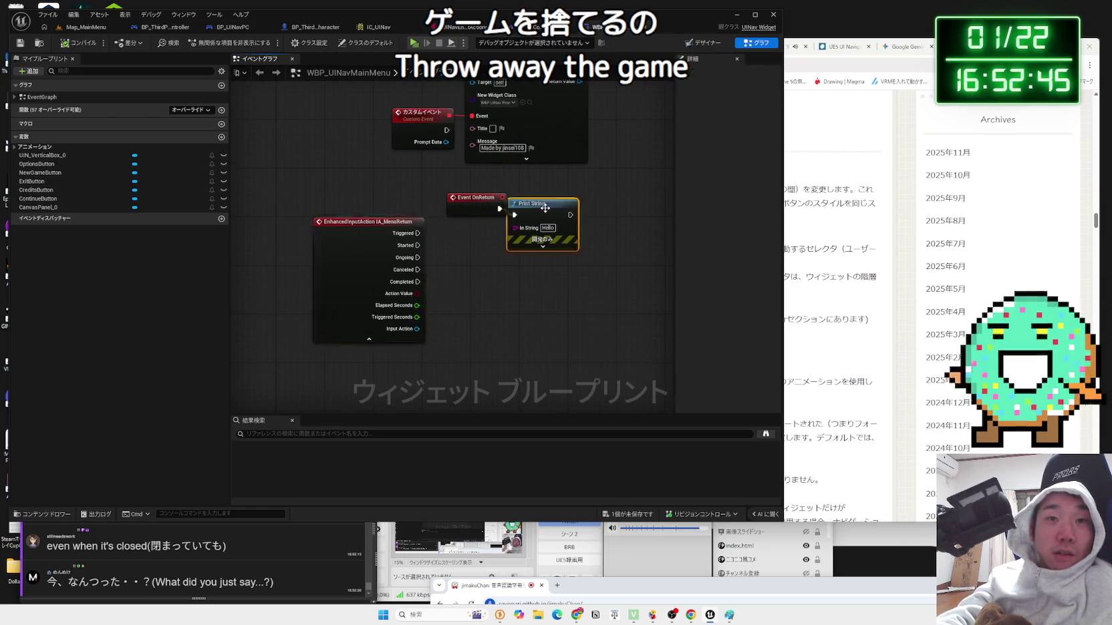
pyautogui.press('Delete')
pyautogui.moveTo(491, 208); pyautogui.dragTo(528, 240)
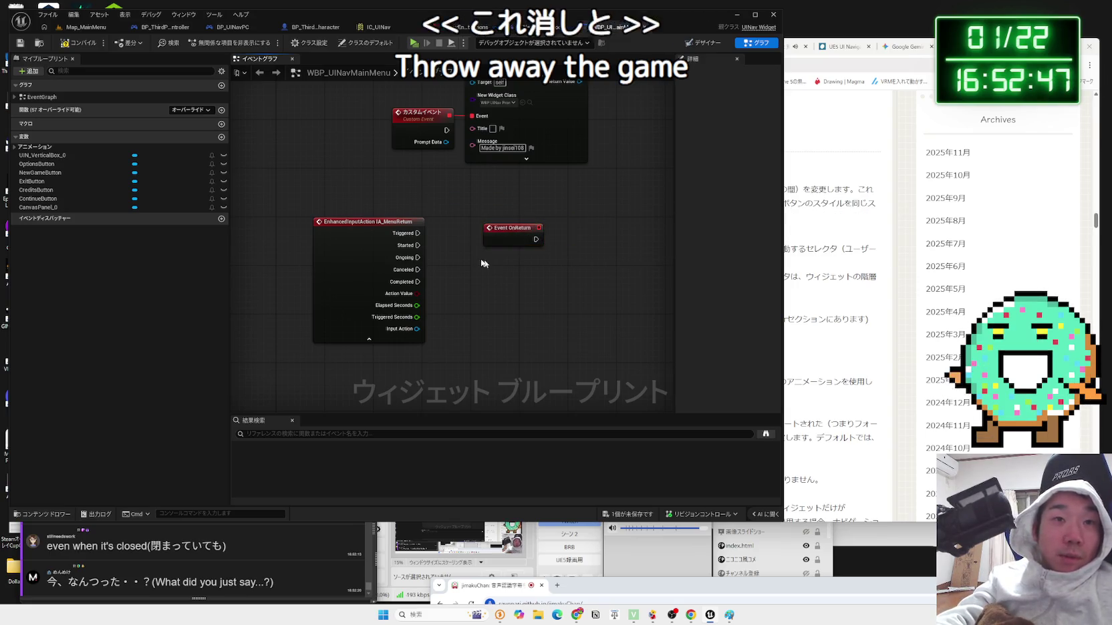
pyautogui.click(375, 227)
pyautogui.press('Delete')
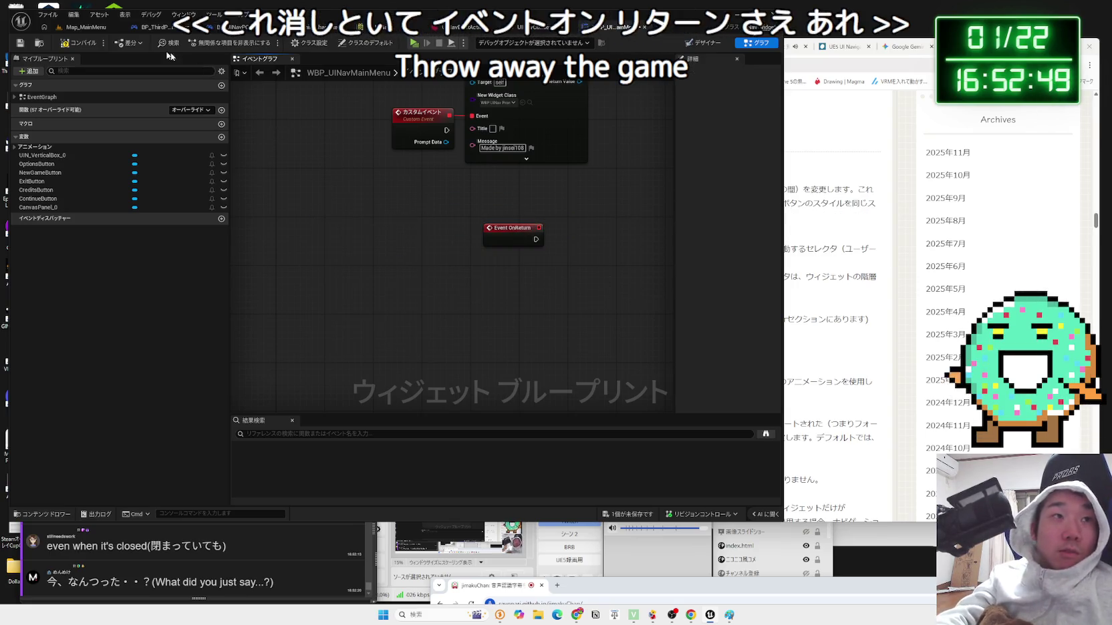
pyautogui.hotkey('ctrl', 'Tab')
pyautogui.click(213, 43)
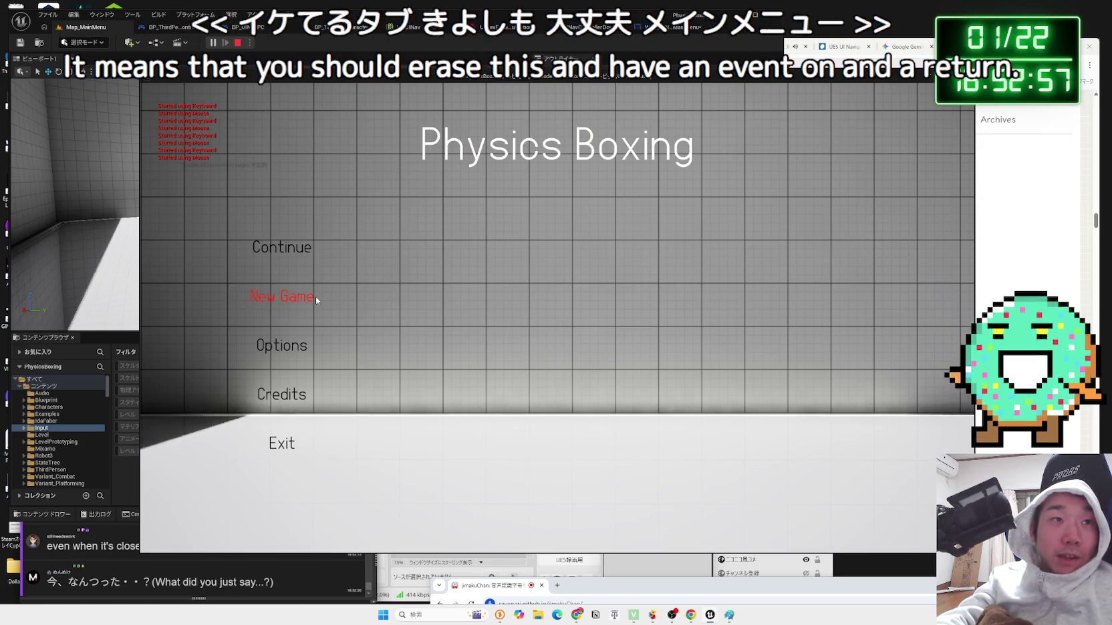
# - Test opening and backing out of Options in play, stop, and save all changes
pyautogui.press('Down')
pyautogui.press('Return')
pyautogui.press('Escape')
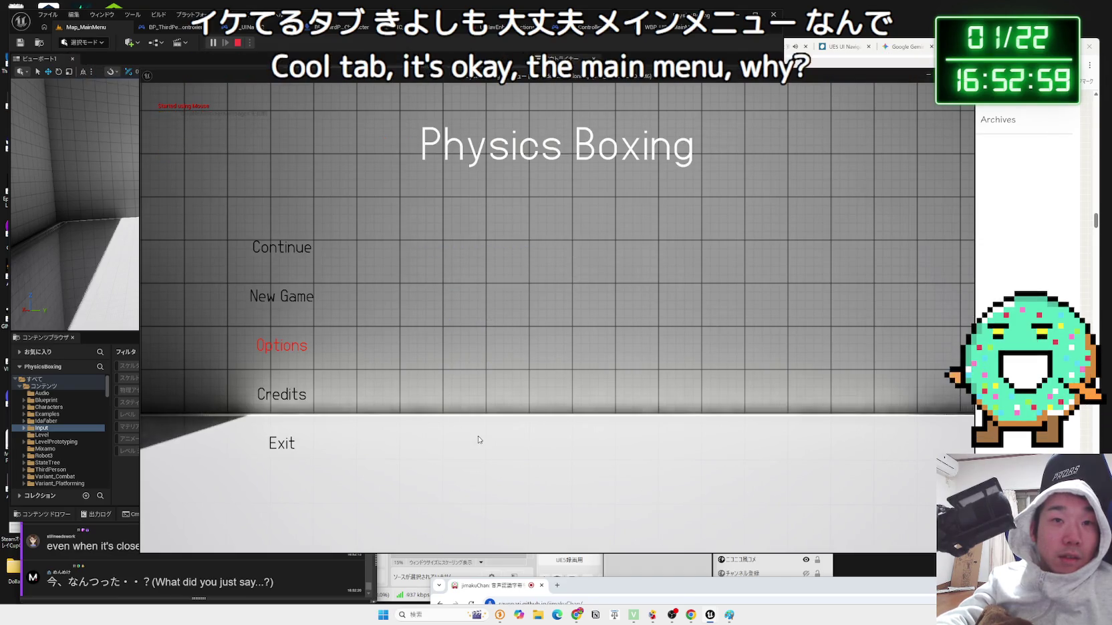
pyautogui.click(304, 350)
pyautogui.press('Escape')
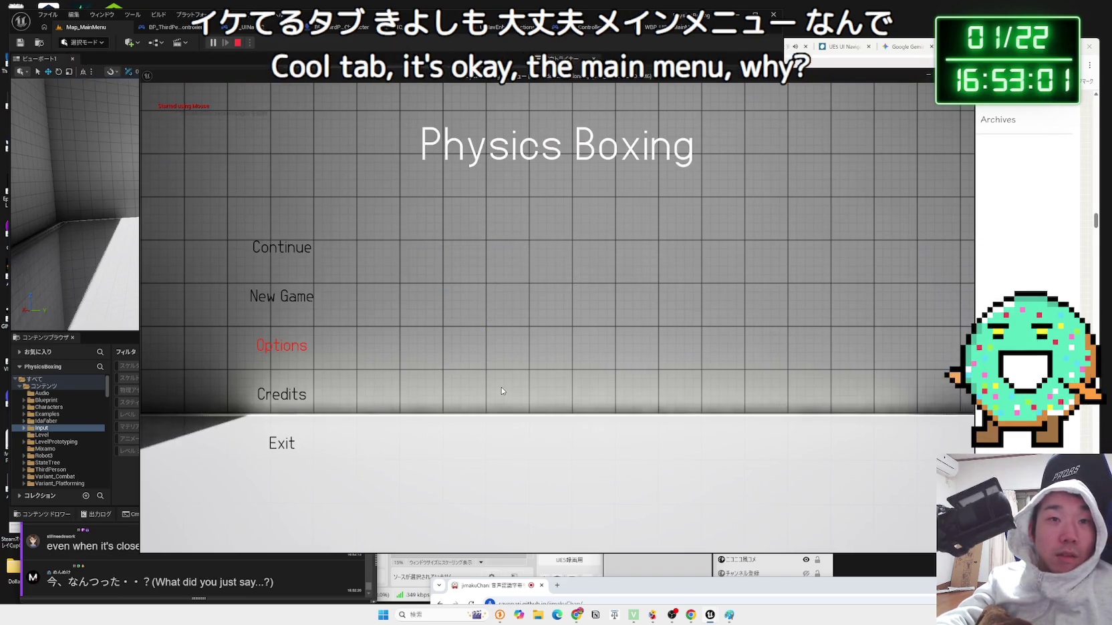
pyautogui.click(291, 334)
pyautogui.press('Escape')
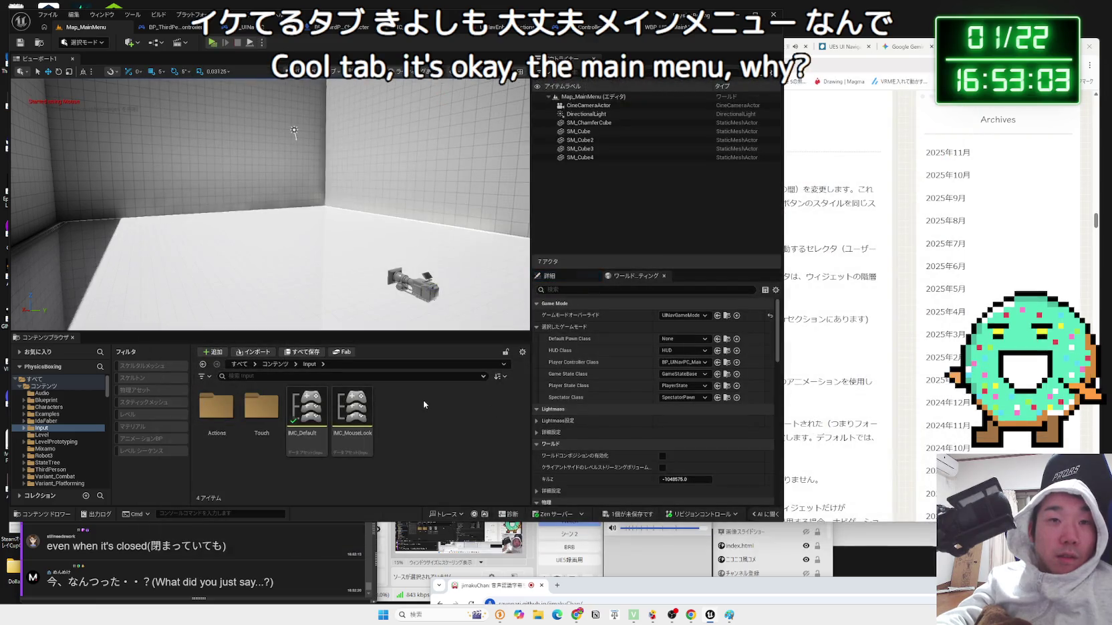
pyautogui.click(628, 514)
pyautogui.click(614, 406)
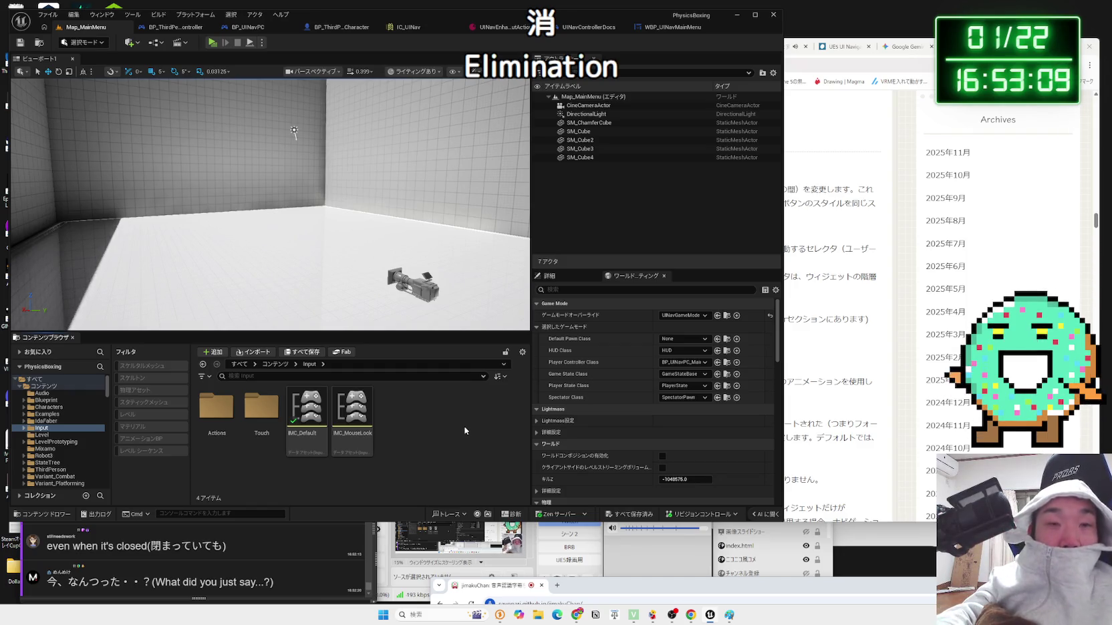
# - Replay the menu choosing Exit several times, then show the UINavControllerDocs graph
pyautogui.click(218, 44)
pyautogui.press('Down')
pyautogui.press('Down')
pyautogui.press('Down')
pyautogui.press('Return')
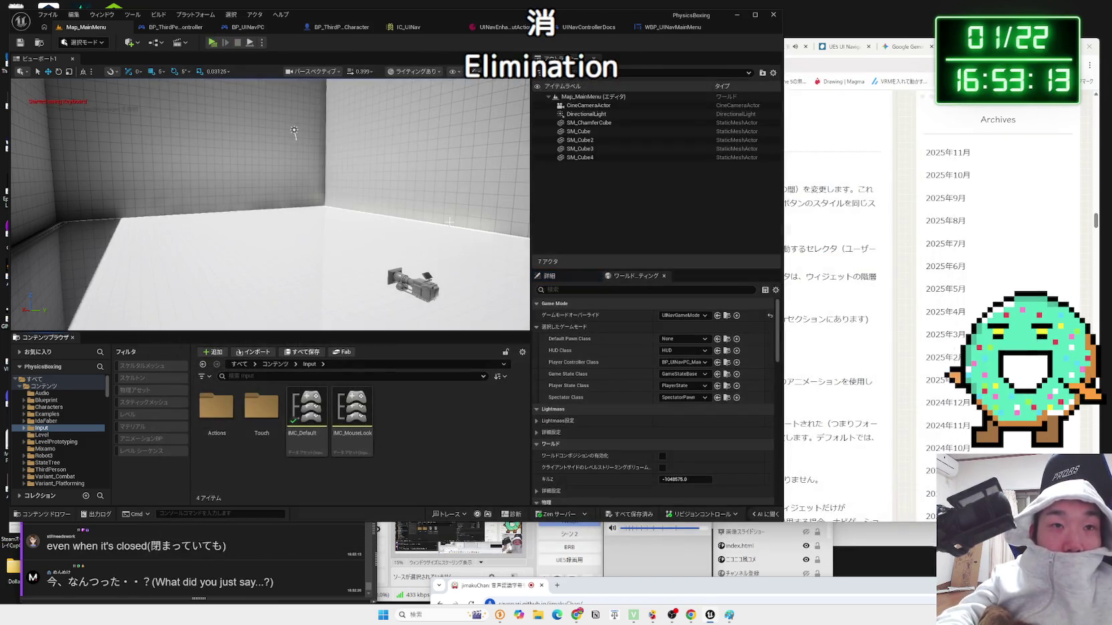
pyautogui.click(213, 42)
pyautogui.press('Down')
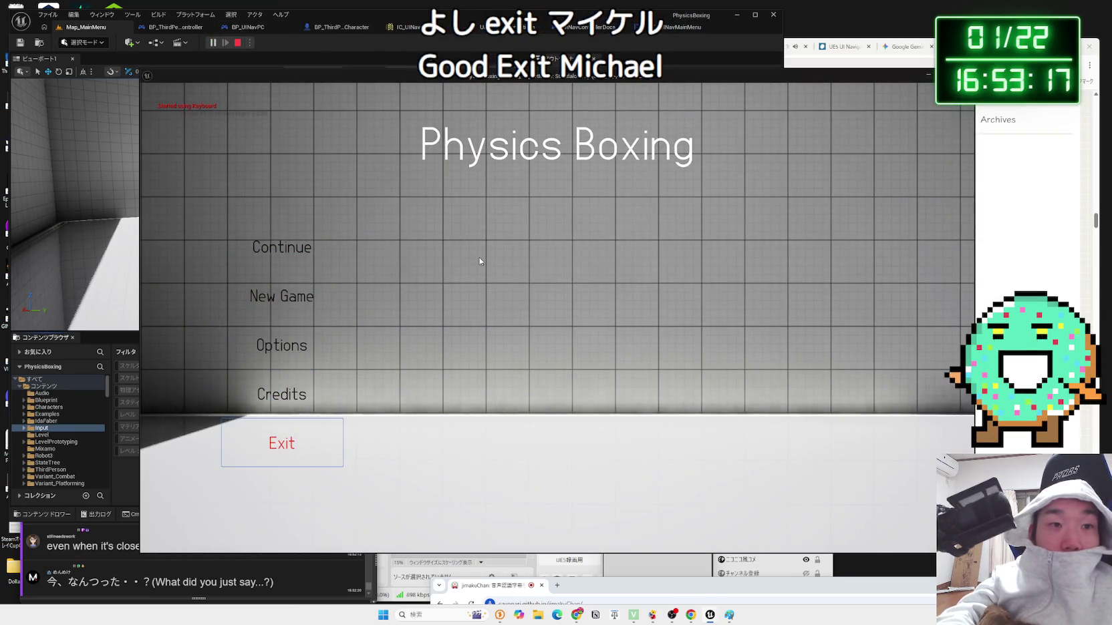
pyautogui.click(289, 444)
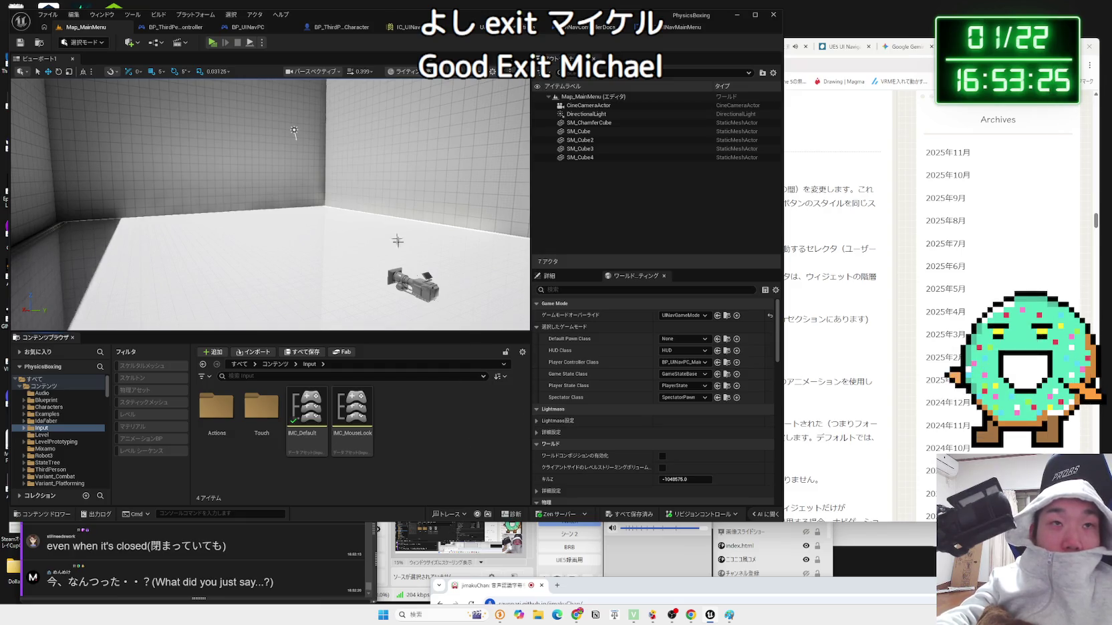
pyautogui.click(211, 43)
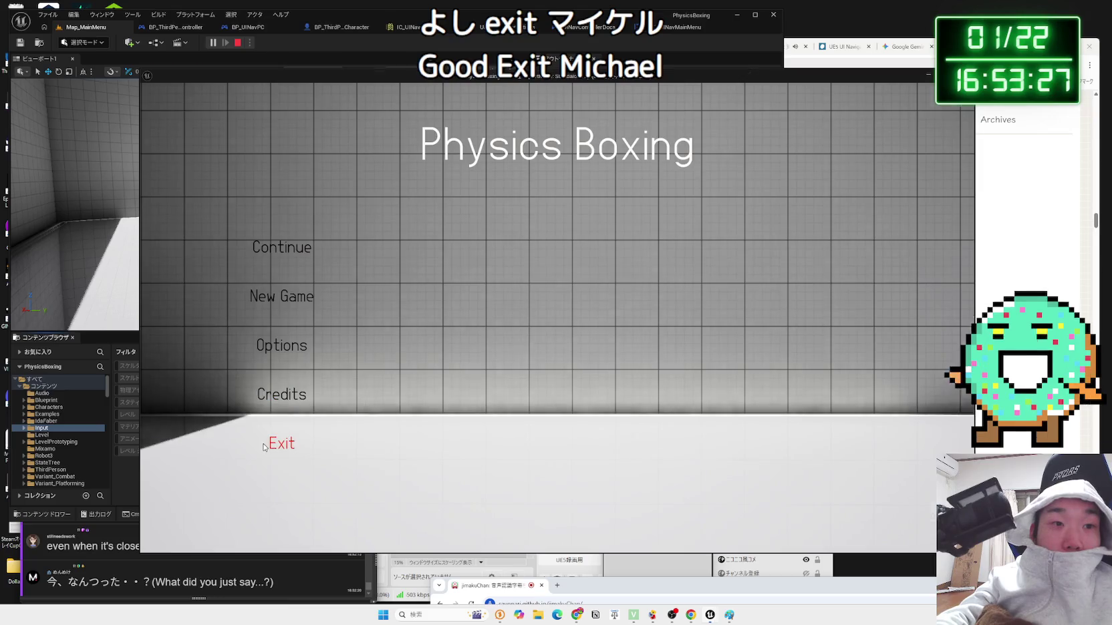
pyautogui.click(265, 445)
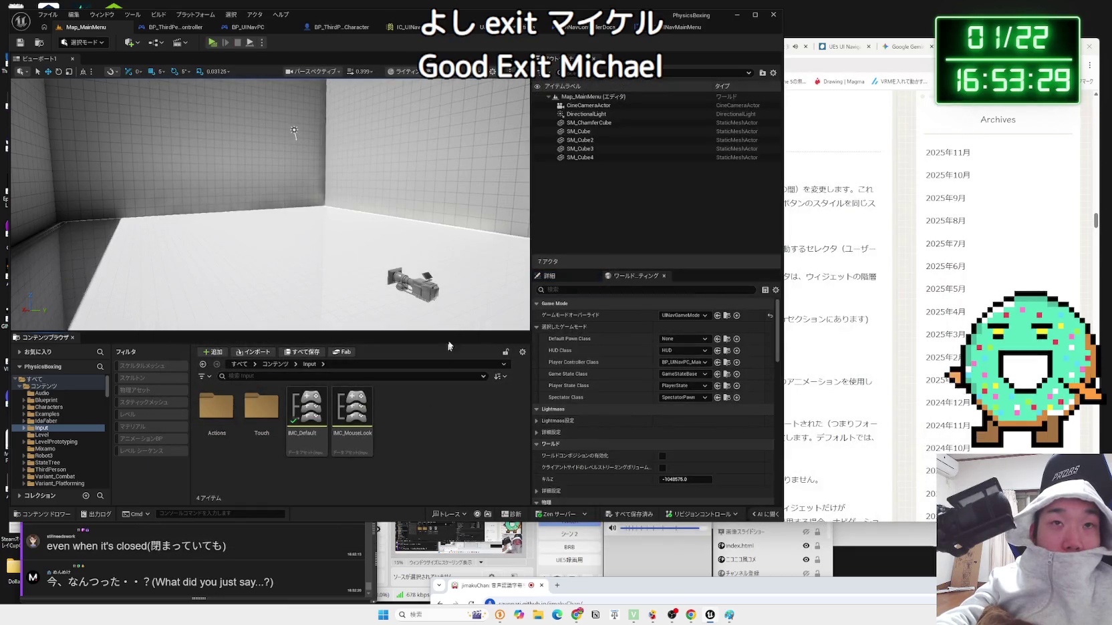
pyautogui.click(571, 29)
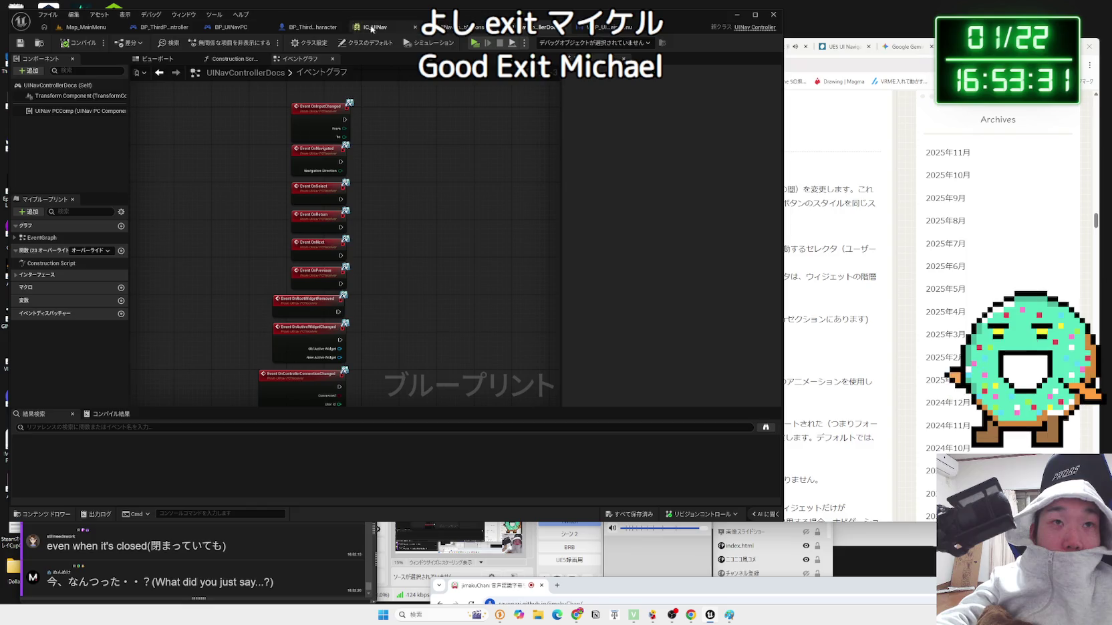
# - Step through the open blueprint tabs to WBP_UINavMainMenu's event graph
pyautogui.click(307, 29)
pyautogui.click(314, 29)
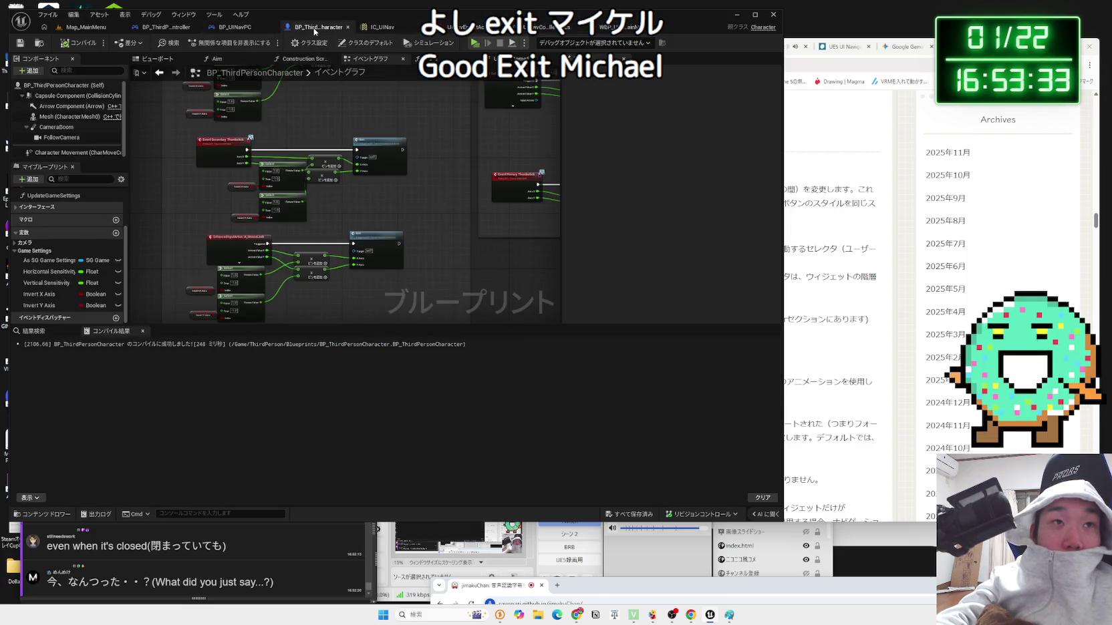
pyautogui.click(380, 29)
pyautogui.click(544, 30)
pyautogui.click(606, 29)
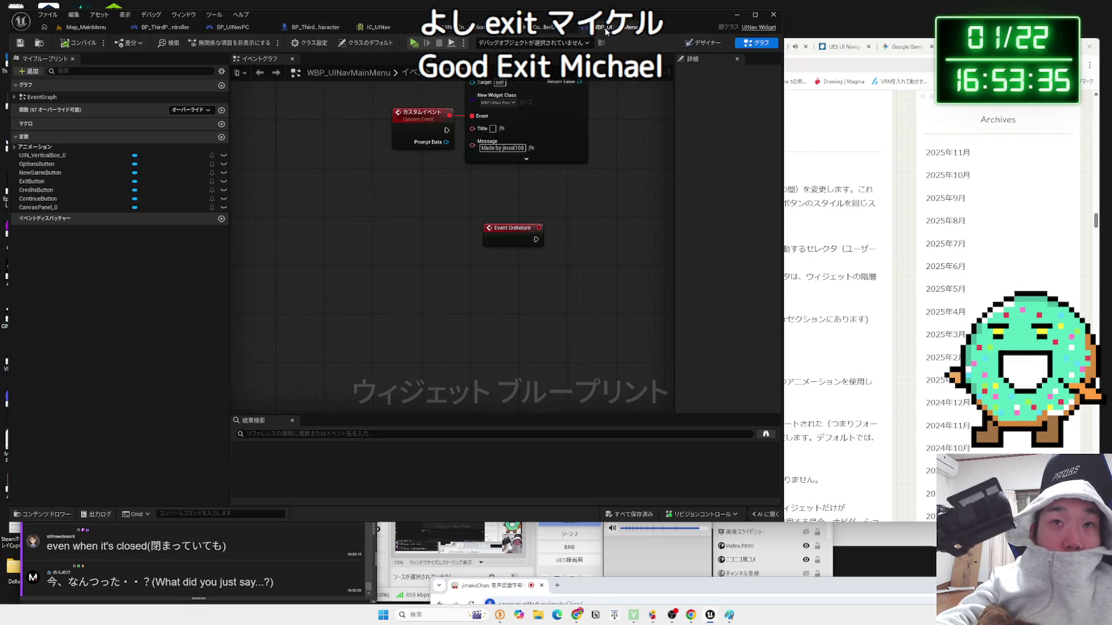
# - Frame the OnSelect section and shift Print String and Return to Parent slightly left
pyautogui.moveTo(348, 200); pyautogui.dragTo(337, 325)
pyautogui.scroll(3, 337, 324)
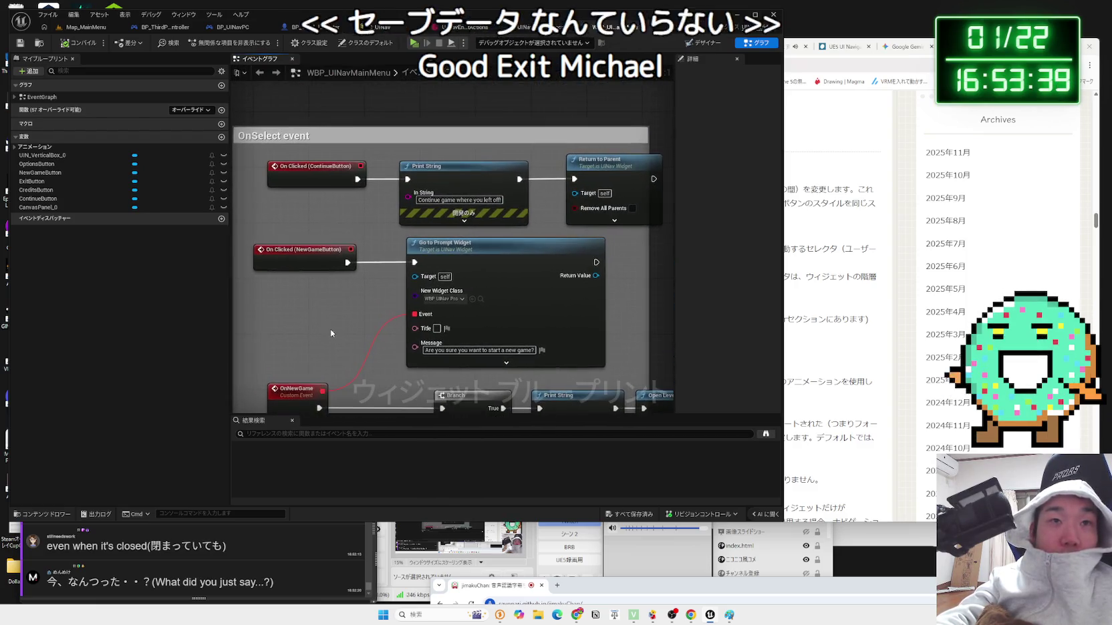
pyautogui.moveTo(347, 210); pyautogui.dragTo(383, 233)
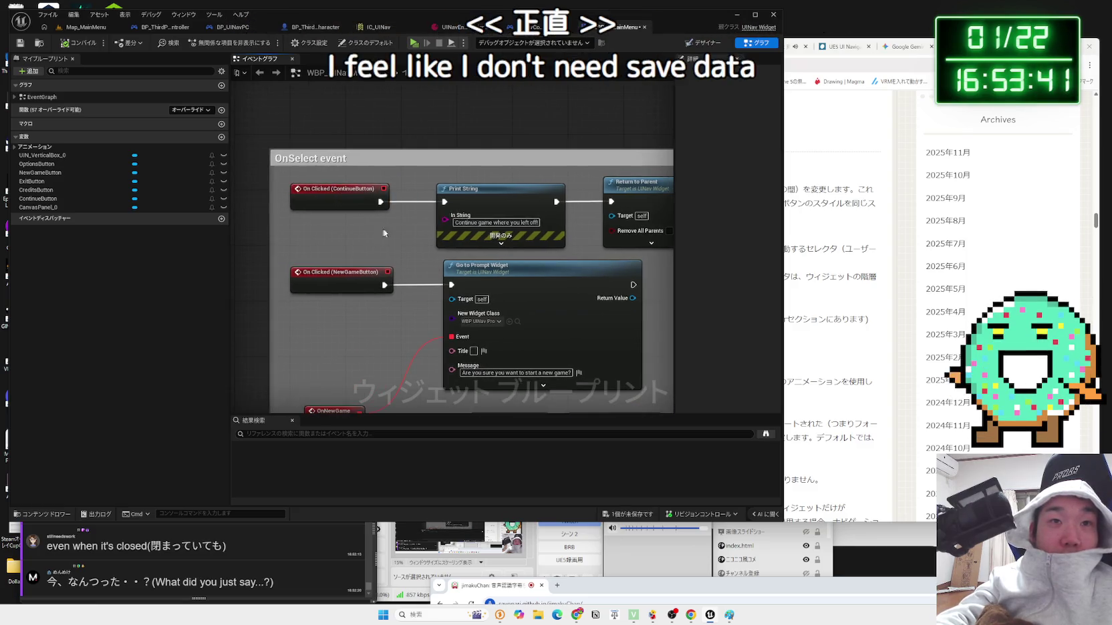
pyautogui.moveTo(547, 194); pyautogui.dragTo(533, 194)
pyautogui.moveTo(617, 191); pyautogui.dragTo(602, 191)
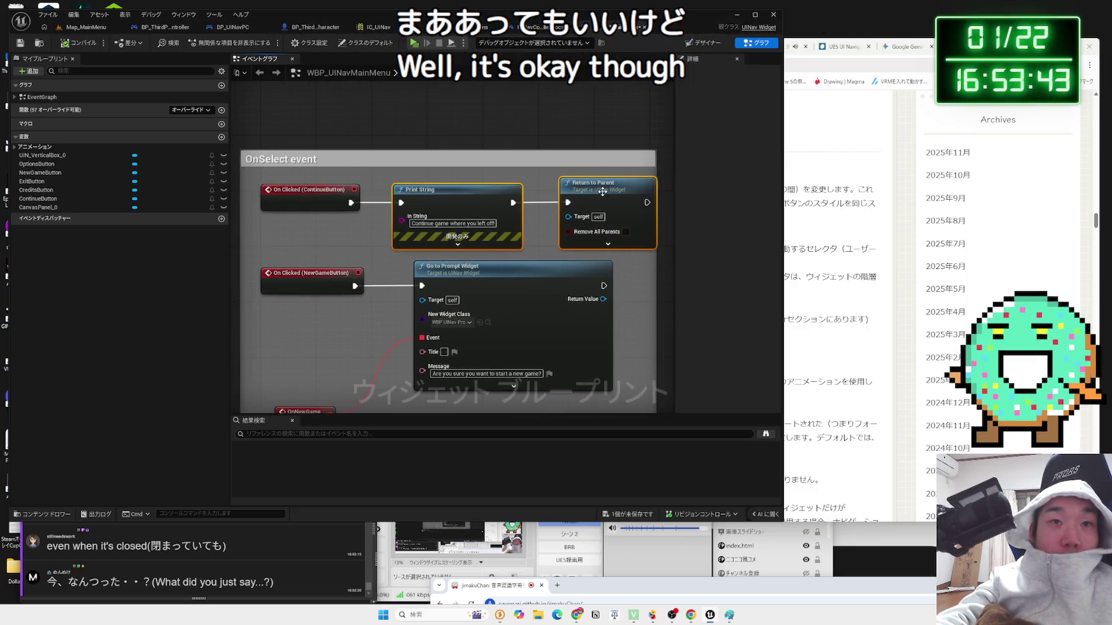
pyautogui.click(603, 191)
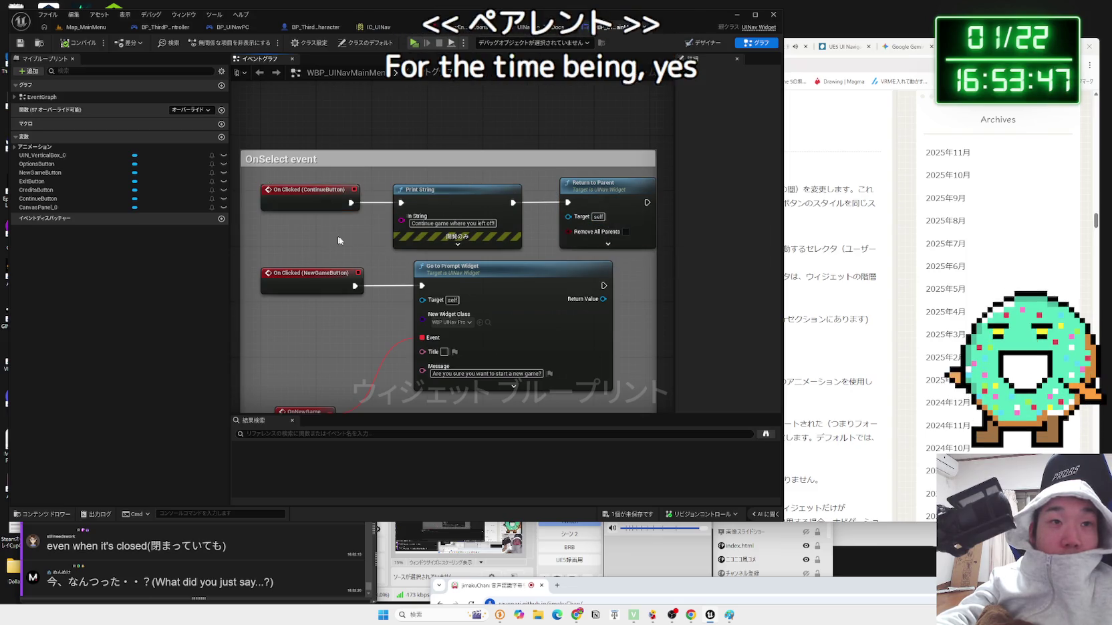
pyautogui.moveTo(553, 227); pyautogui.dragTo(479, 215)
pyautogui.click(539, 179)
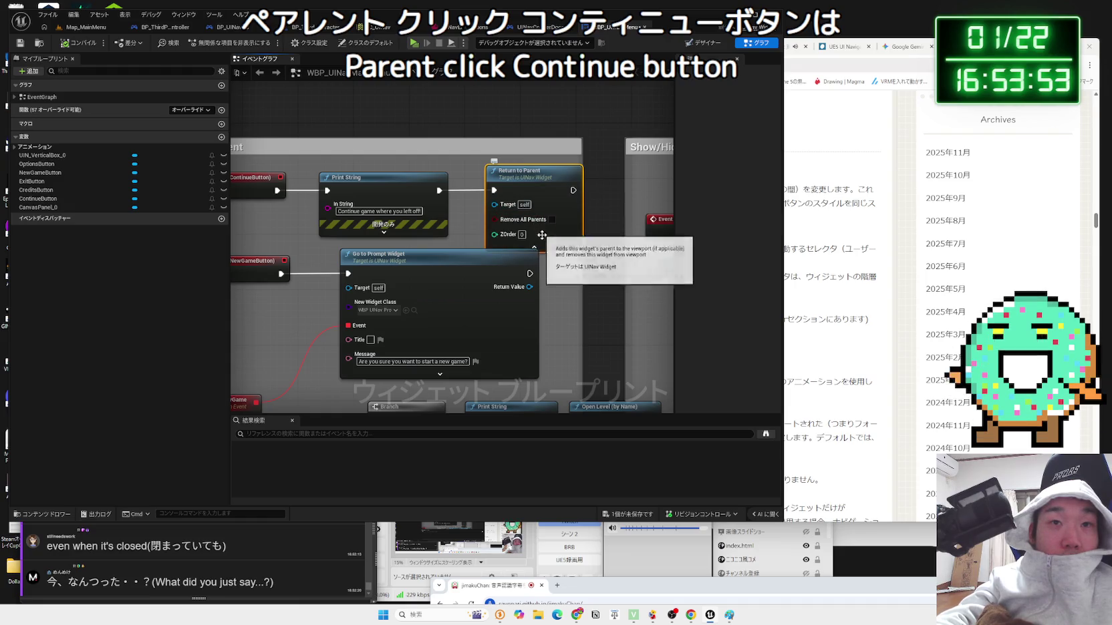
# - Inspect the Continue and OnNewGame node chains, then return to Map_MainMenu
pyautogui.moveTo(536, 180); pyautogui.dragTo(583, 182)
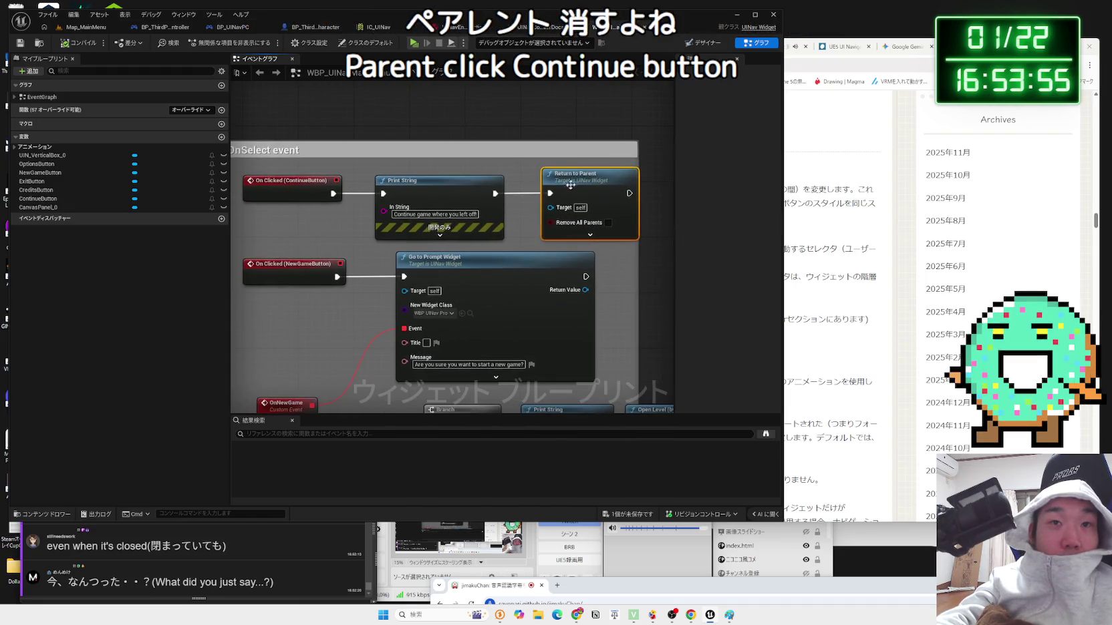
pyautogui.moveTo(503, 409)
pyautogui.mouseDown()
pyautogui.moveTo(523, 267)
pyautogui.moveTo(448, 268)
pyautogui.mouseUp()
pyautogui.moveTo(594, 313)
pyautogui.mouseDown()
pyautogui.moveTo(561, 294)
pyautogui.moveTo(347, 254)
pyautogui.moveTo(267, 220)
pyautogui.moveTo(265, 209)
pyautogui.mouseUp()
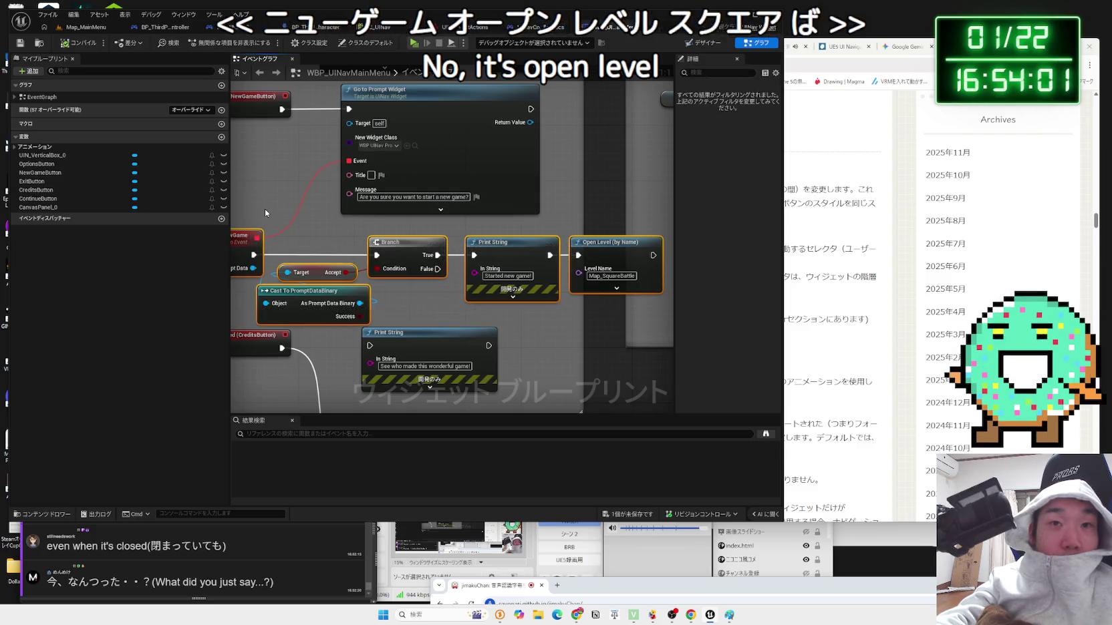
pyautogui.click(265, 210)
pyautogui.click(123, 32)
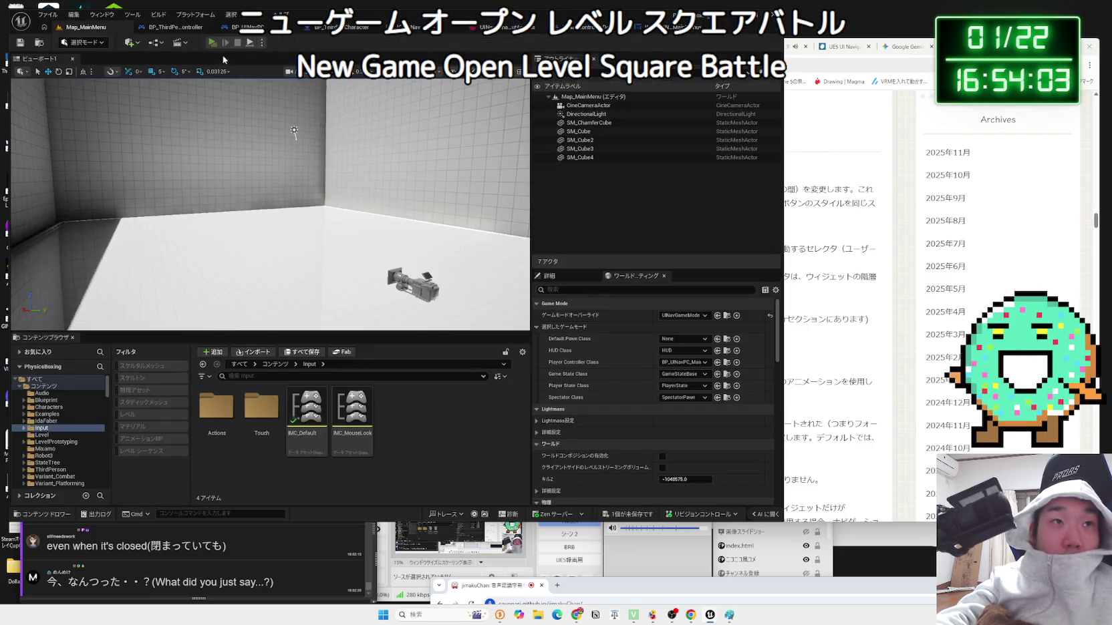
pyautogui.click(212, 42)
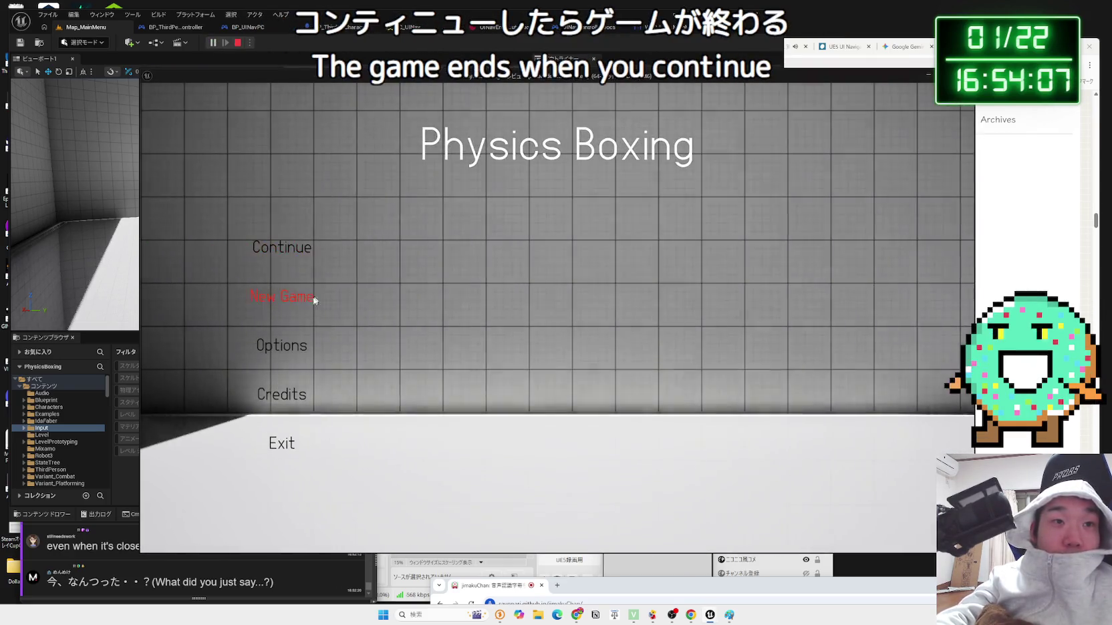
pyautogui.click(313, 301)
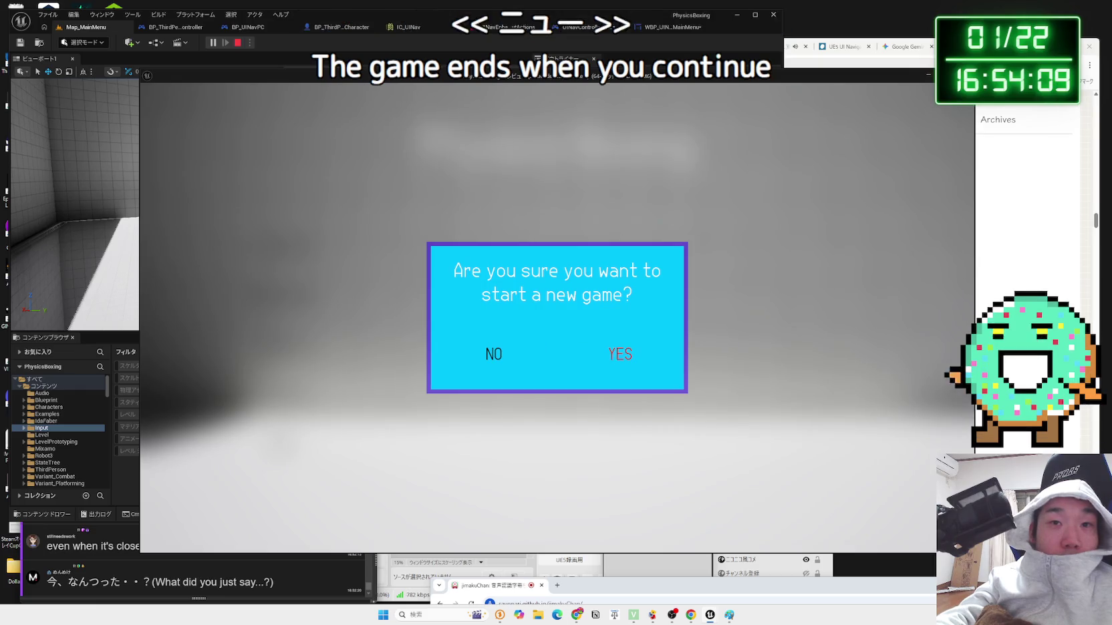
pyautogui.click(585, 352)
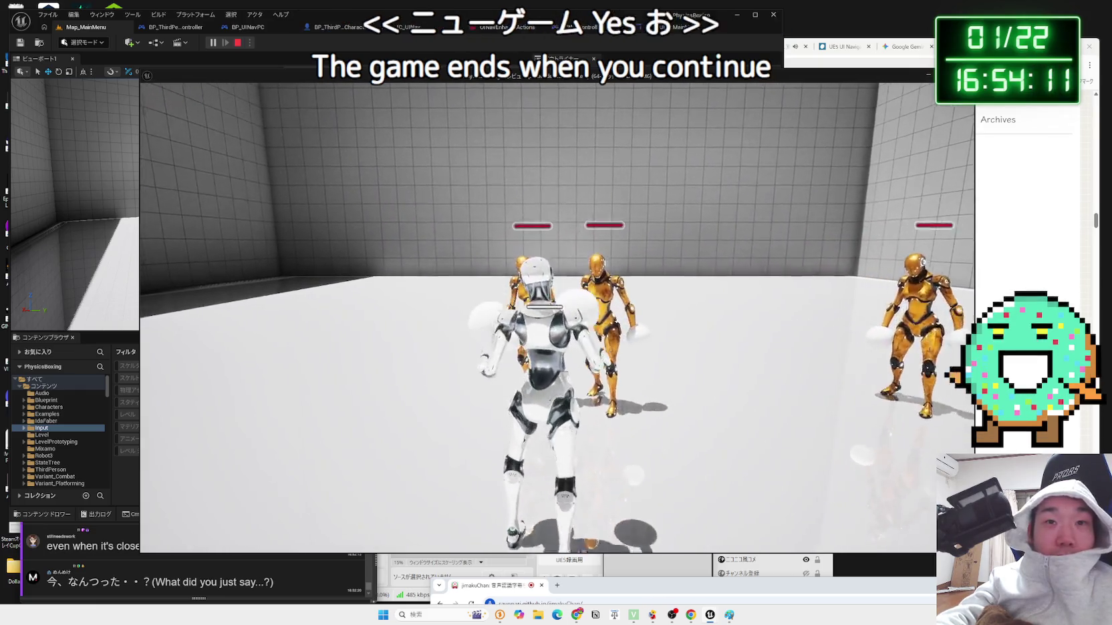
pyautogui.press('Escape')
pyautogui.press('Down')
pyautogui.press('Down')
pyautogui.press('Down')
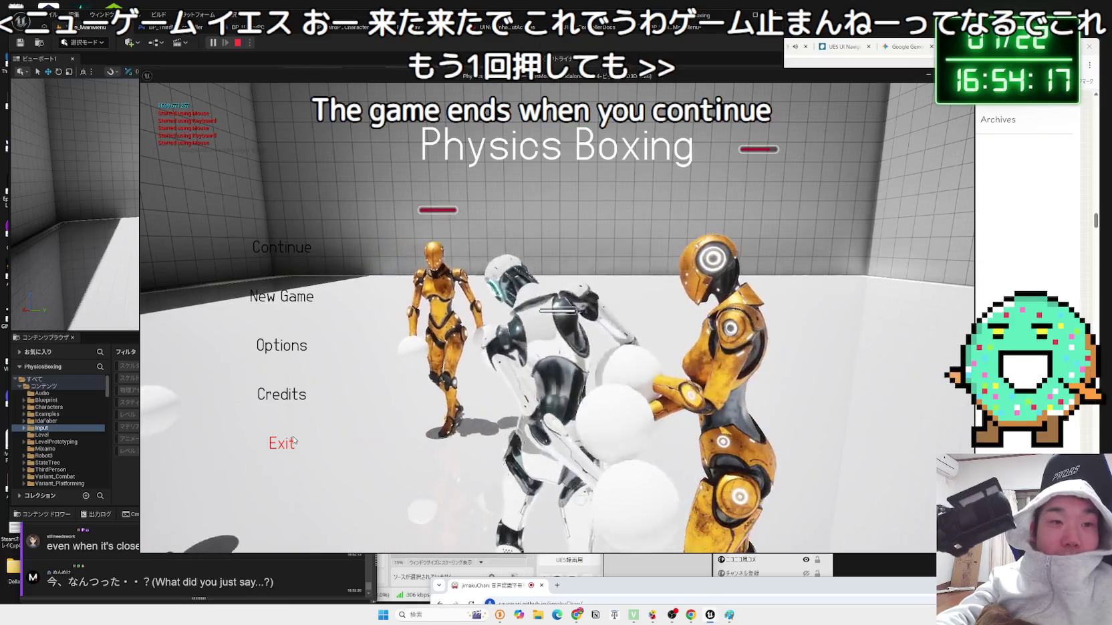
pyautogui.click(326, 435)
pyautogui.click(213, 42)
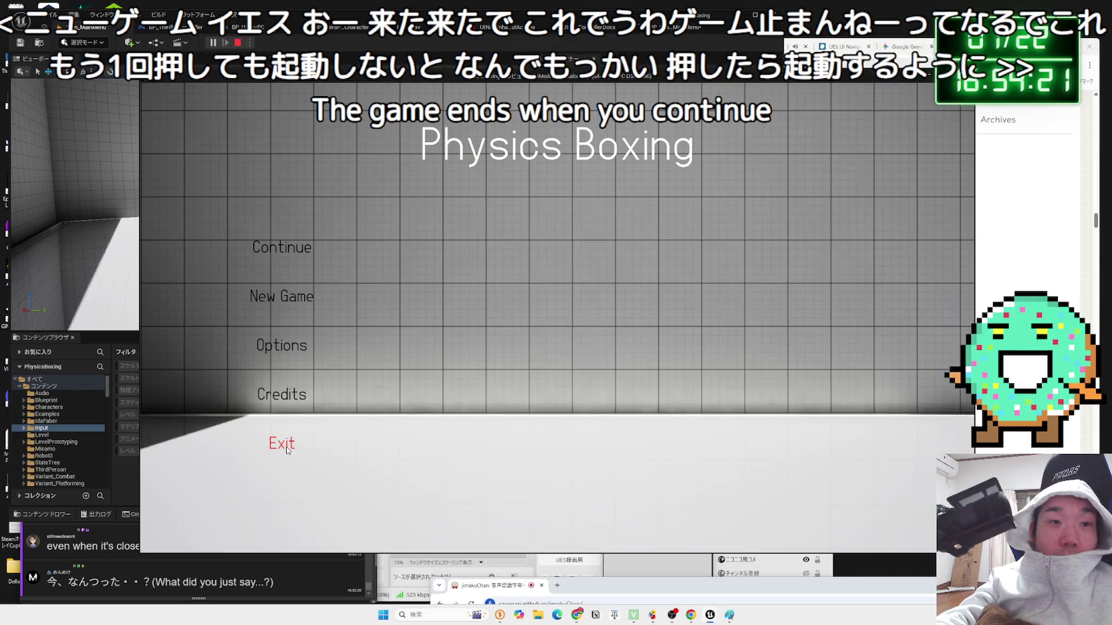
pyautogui.click(287, 446)
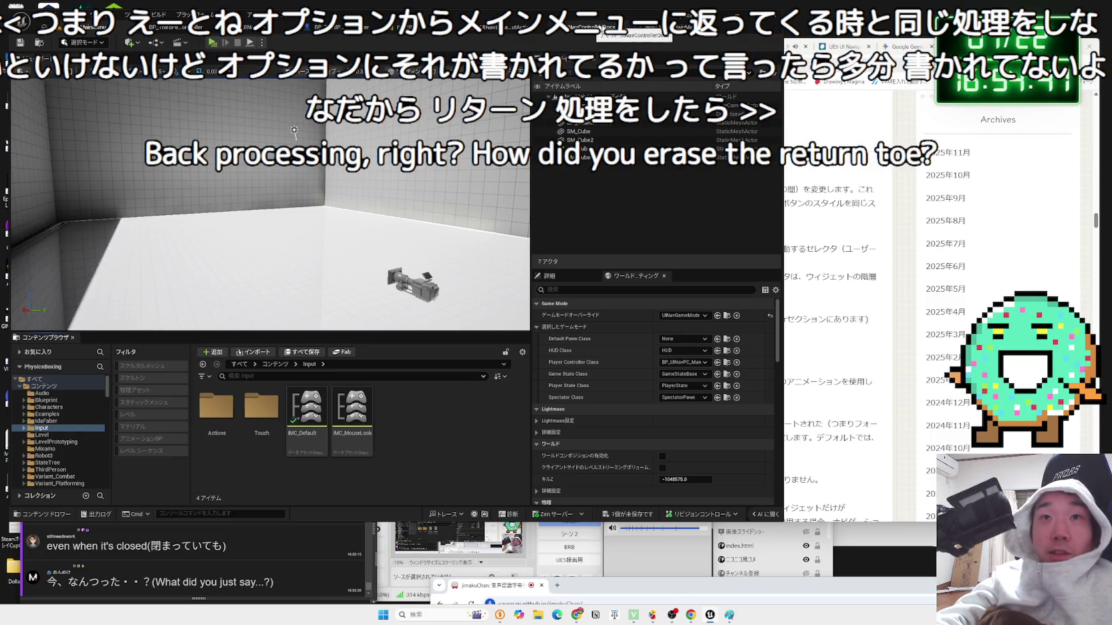
# - Centre WBP_UINavMainMenu's event graph on the Event OnReturn node
pyautogui.click(608, 29)
pyautogui.scroll(-2, 503, 276)
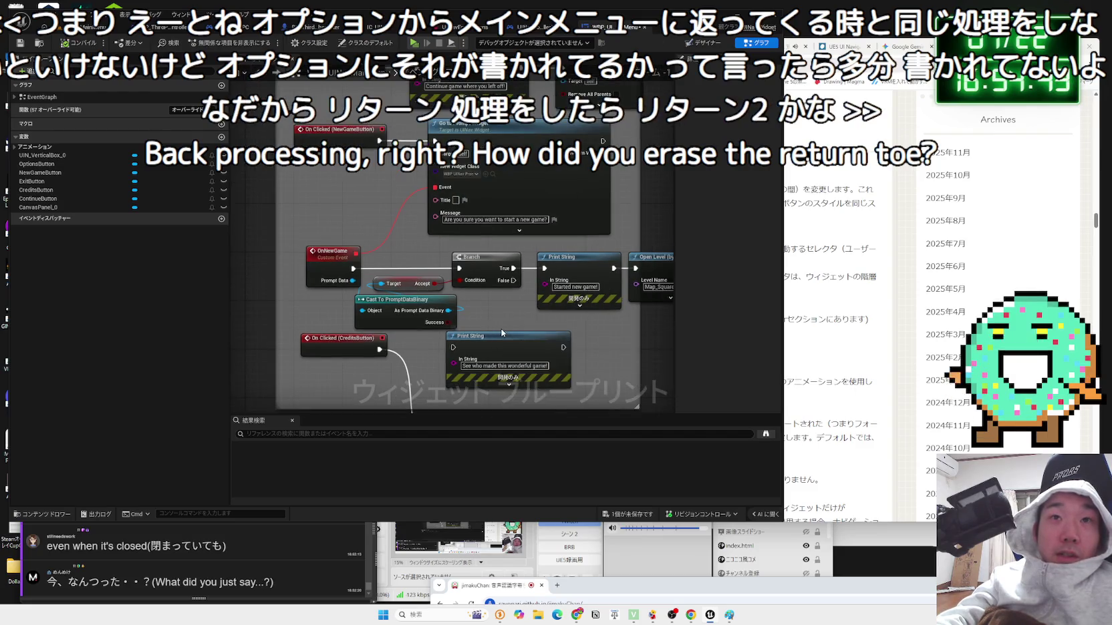
pyautogui.scroll(-5, 503, 275)
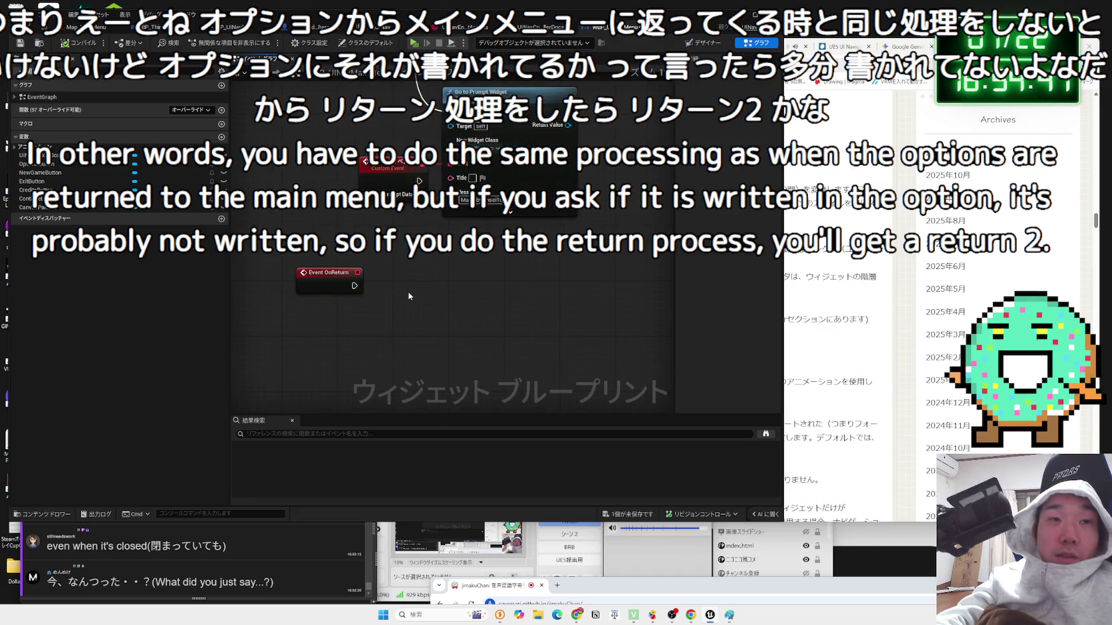
pyautogui.moveTo(398, 284)
pyautogui.mouseDown()
pyautogui.moveTo(384, 338)
pyautogui.moveTo(383, 311)
pyautogui.mouseUp()
pyautogui.scroll(2, 383, 335)
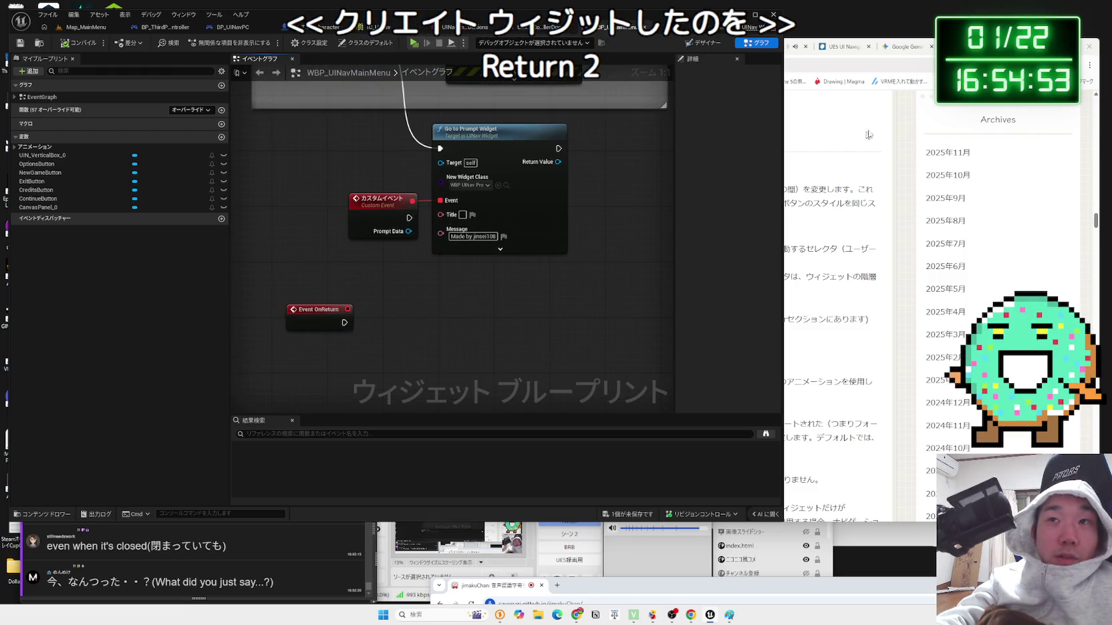
pyautogui.hotkey('alt', 'Tab')
pyautogui.click(448, 264)
pyautogui.scroll(-2, 417, 300)
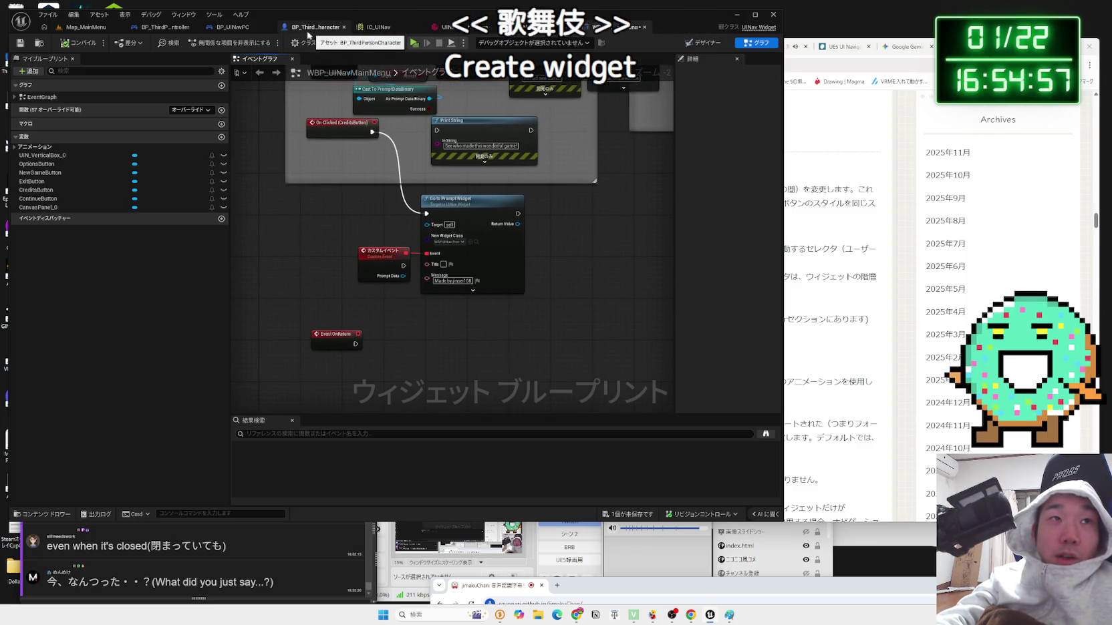
# - In BP_UINavPC's graph, frame the menu-opening logic and select Is In Viewport and Branch
pyautogui.click(231, 26)
pyautogui.moveTo(286, 265)
pyautogui.mouseDown()
pyautogui.moveTo(220, 288)
pyautogui.moveTo(263, 316)
pyautogui.mouseUp()
pyautogui.moveTo(222, 235)
pyautogui.mouseDown()
pyautogui.moveTo(386, 233)
pyautogui.moveTo(139, 305)
pyautogui.moveTo(352, 304)
pyautogui.mouseUp()
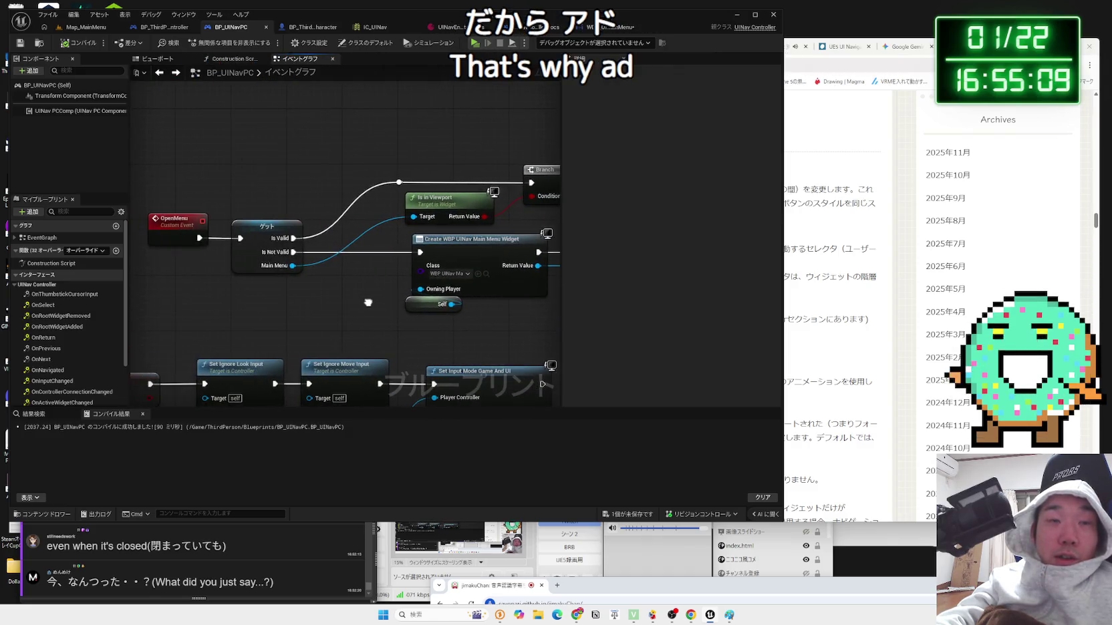
# - Connect Event OnReturn to a new Return to Parent node, then play-test from Map_MainMenu
pyautogui.click(529, 28)
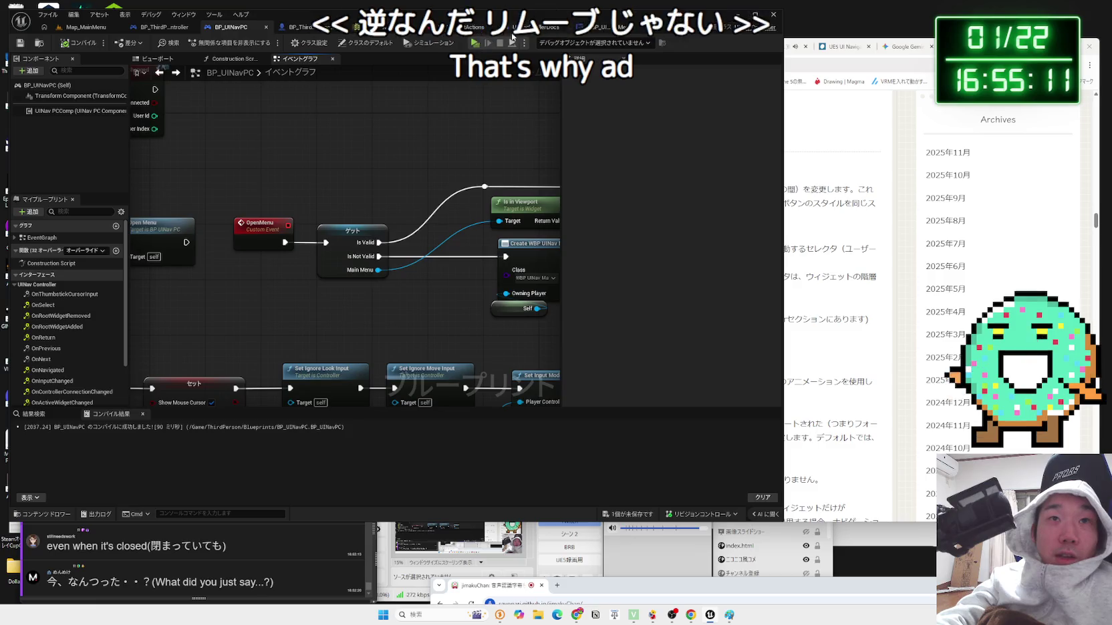
pyautogui.click(609, 28)
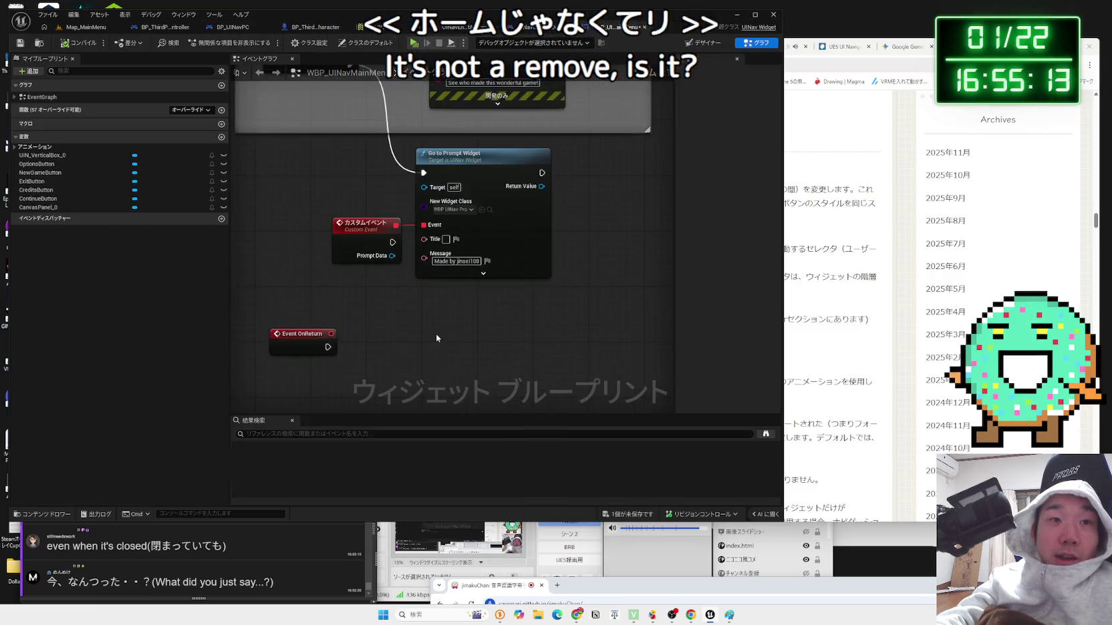
pyautogui.moveTo(343, 327); pyautogui.dragTo(393, 327)
pyautogui.write('return')
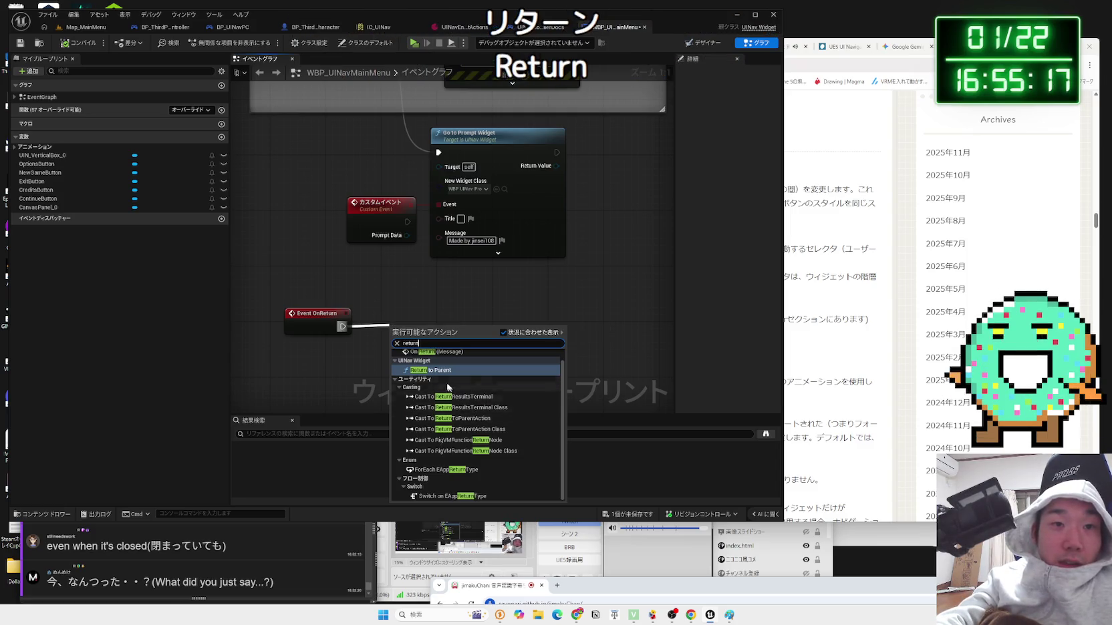
pyautogui.click(433, 370)
pyautogui.moveTo(423, 337); pyautogui.dragTo(424, 322)
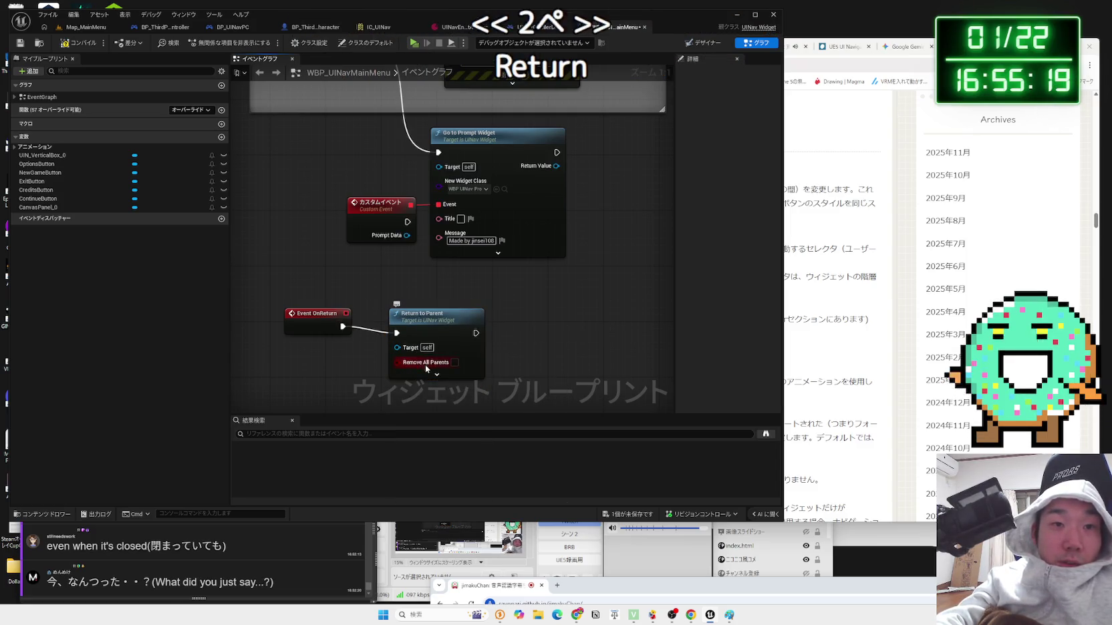
pyautogui.moveTo(426, 368); pyautogui.dragTo(426, 360)
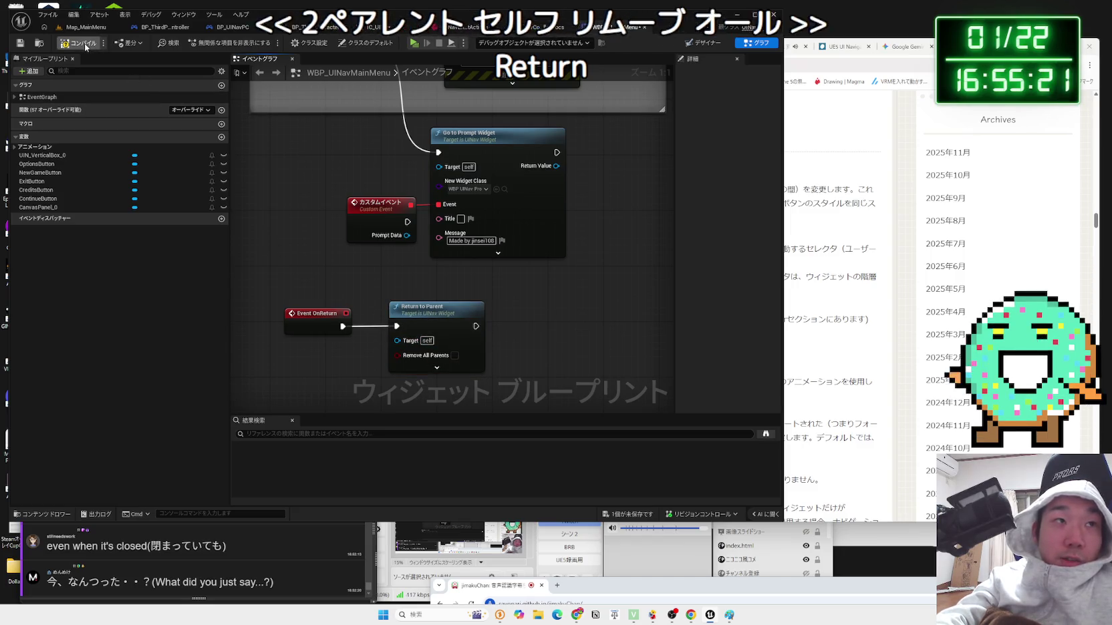
pyautogui.click(85, 28)
pyautogui.click(212, 43)
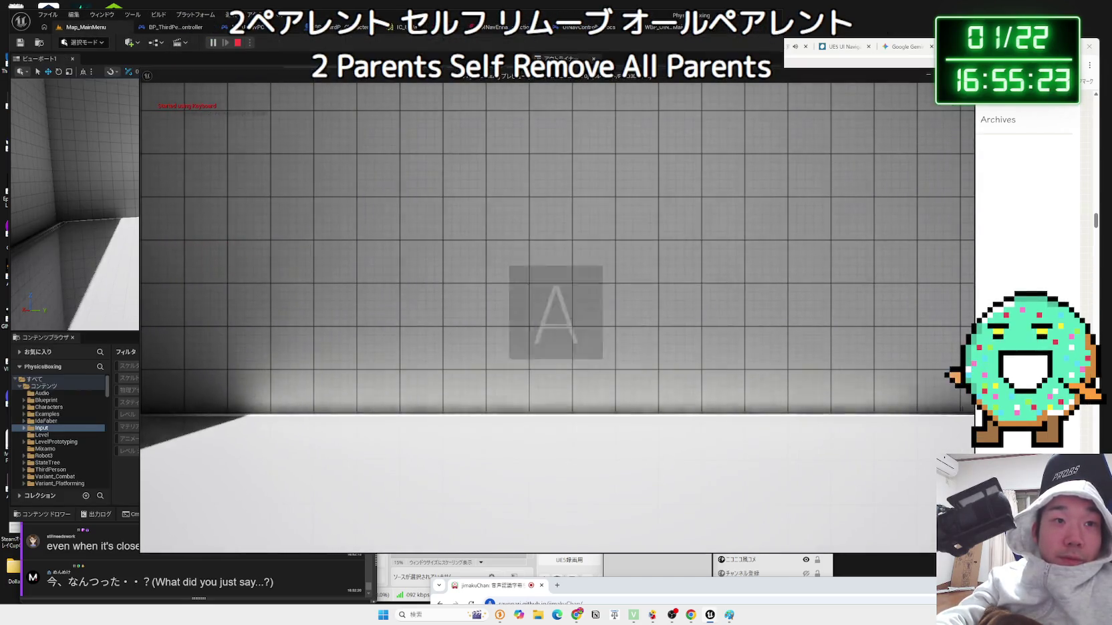
# - Stop the play test and line up Event OnReturn beside Return to Parent
pyautogui.press('Escape')
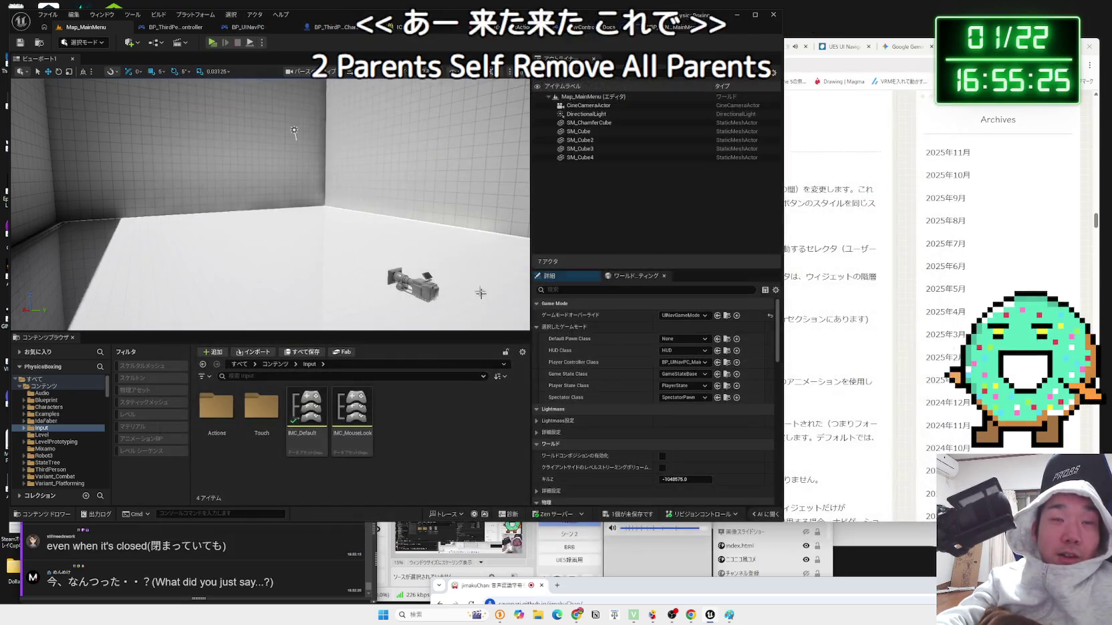
pyautogui.click(680, 28)
pyautogui.moveTo(428, 308); pyautogui.dragTo(548, 307)
pyautogui.click(426, 348)
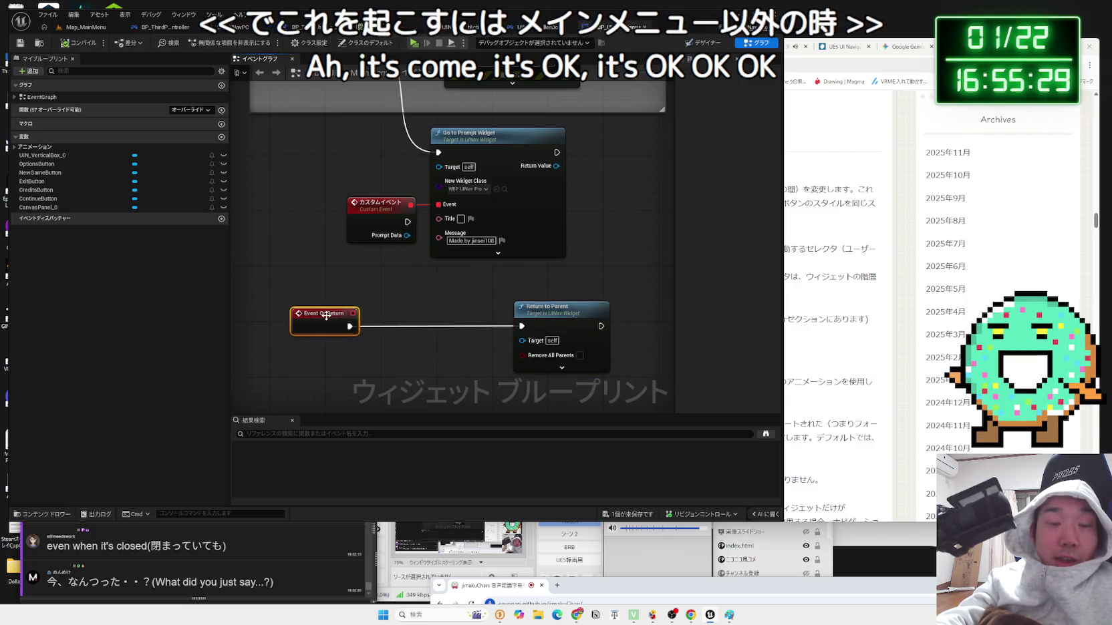
pyautogui.moveTo(388, 350); pyautogui.dragTo(428, 348)
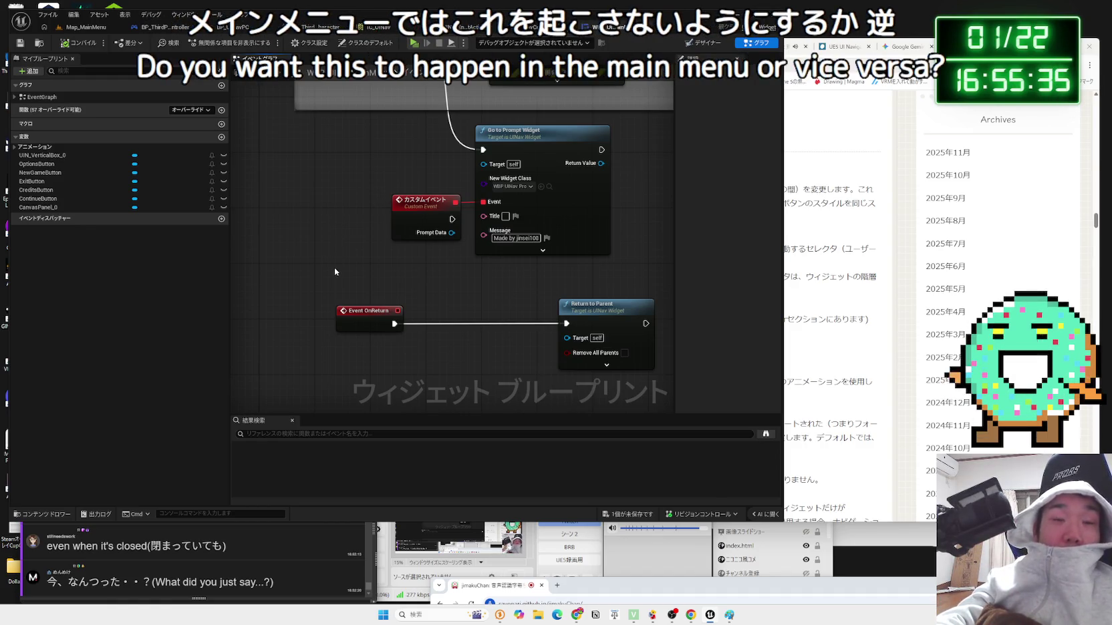
pyautogui.moveTo(363, 314)
pyautogui.mouseDown()
pyautogui.moveTo(501, 314)
pyautogui.moveTo(350, 314)
pyautogui.moveTo(473, 314)
pyautogui.moveTo(404, 314)
pyautogui.mouseUp()
pyautogui.click(466, 303)
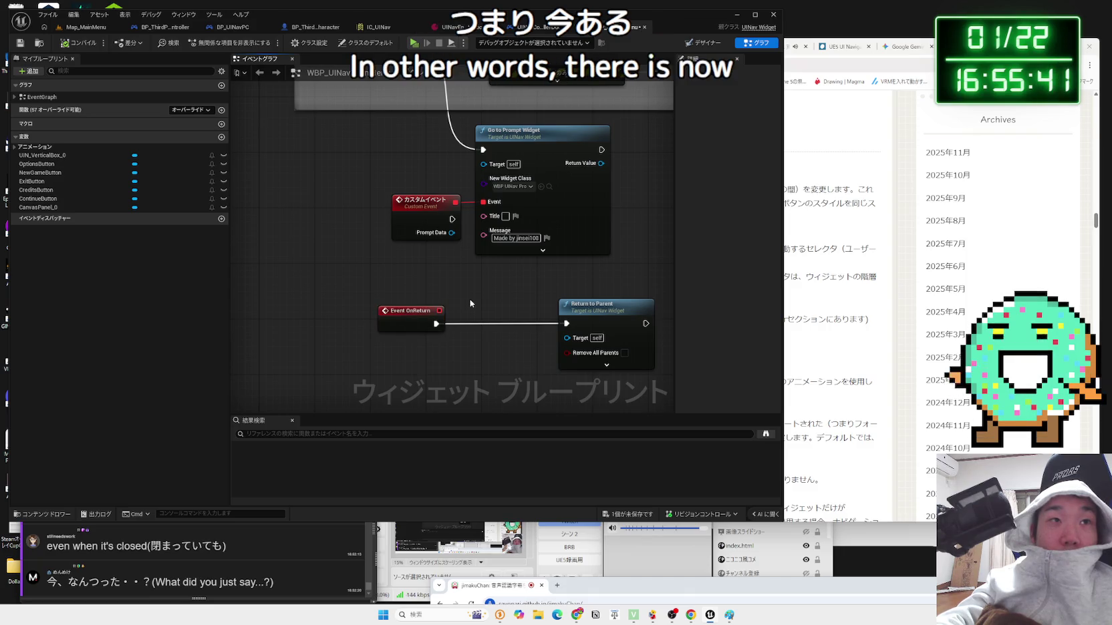
pyautogui.moveTo(410, 313); pyautogui.dragTo(371, 315)
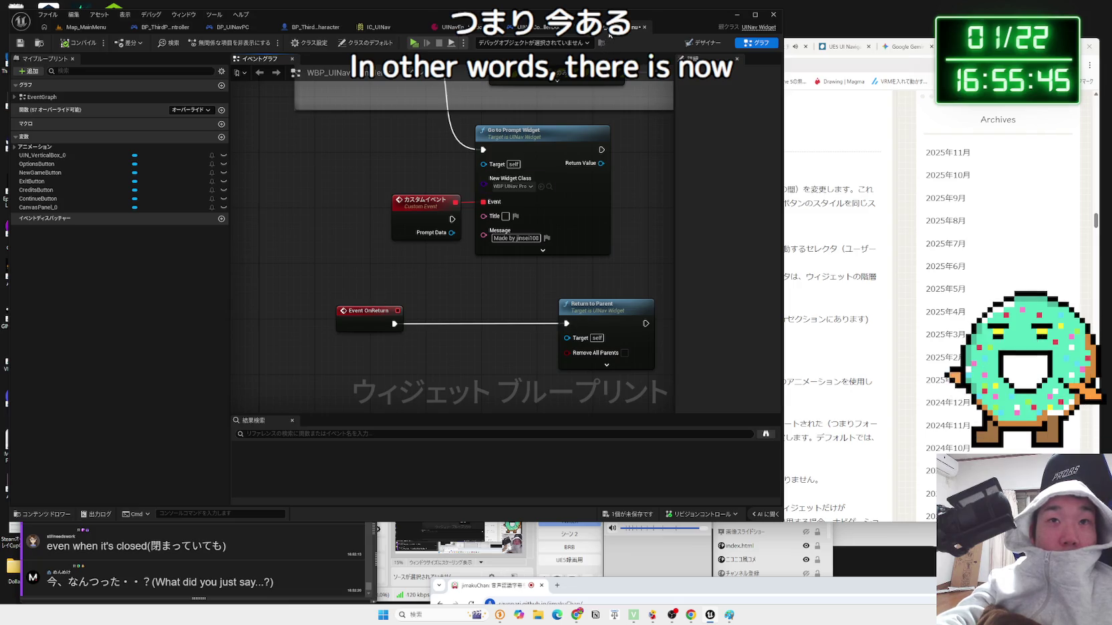
# - Save all changes, look over the OnNewGame and Credits logic, and return to Map_MainMenu
pyautogui.click(628, 514)
pyautogui.click(618, 400)
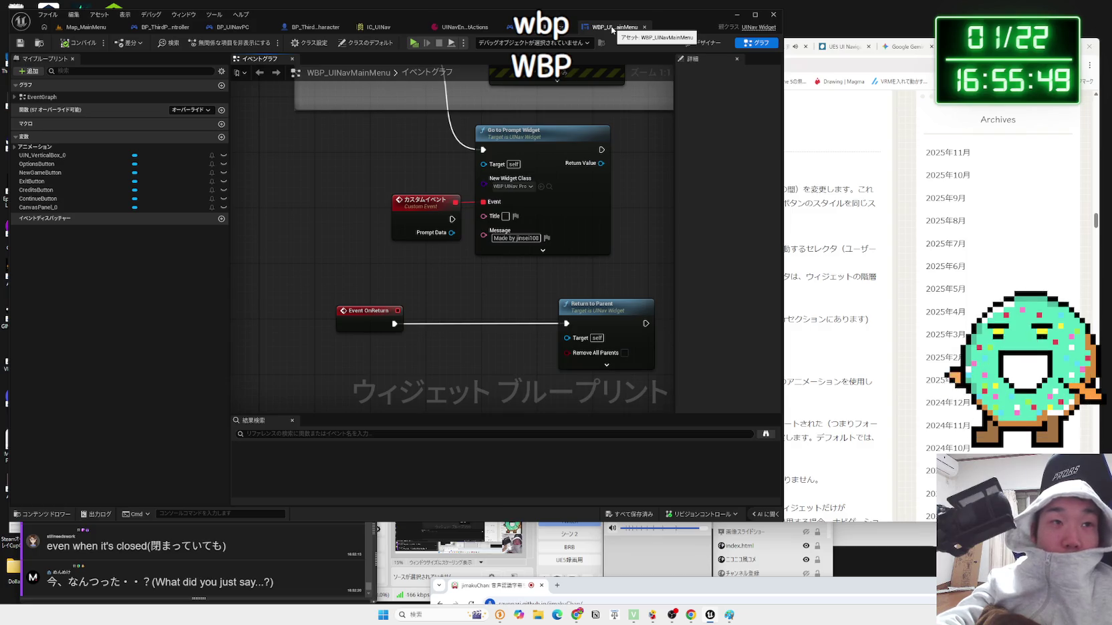
pyautogui.moveTo(391, 261)
pyautogui.mouseDown()
pyautogui.moveTo(374, 394)
pyautogui.moveTo(335, 314)
pyautogui.mouseUp()
pyautogui.scroll(-2, 375, 394)
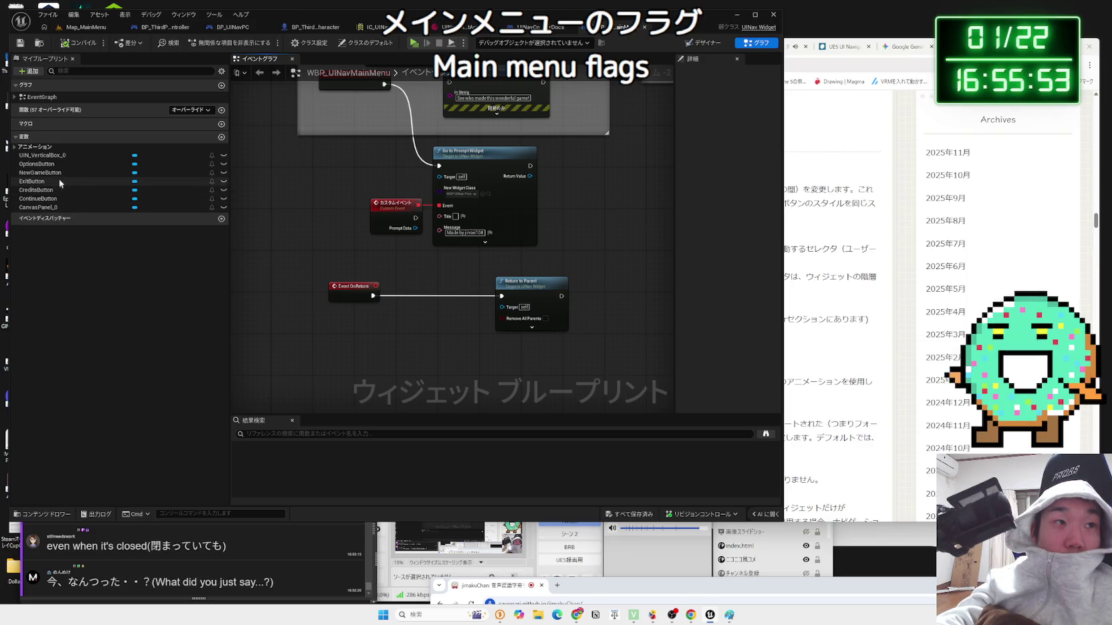
pyautogui.scroll(-1, 341, 149)
pyautogui.moveTo(341, 148)
pyautogui.mouseDown()
pyautogui.moveTo(330, 177)
pyautogui.moveTo(350, 159)
pyautogui.mouseUp()
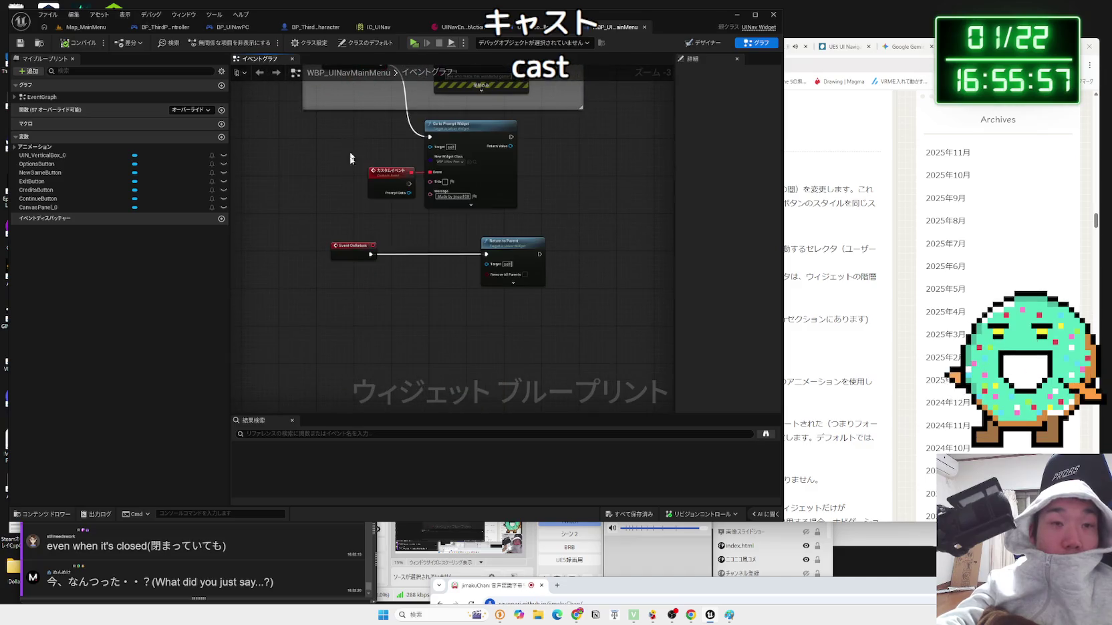
pyautogui.moveTo(517, 255); pyautogui.dragTo(448, 256)
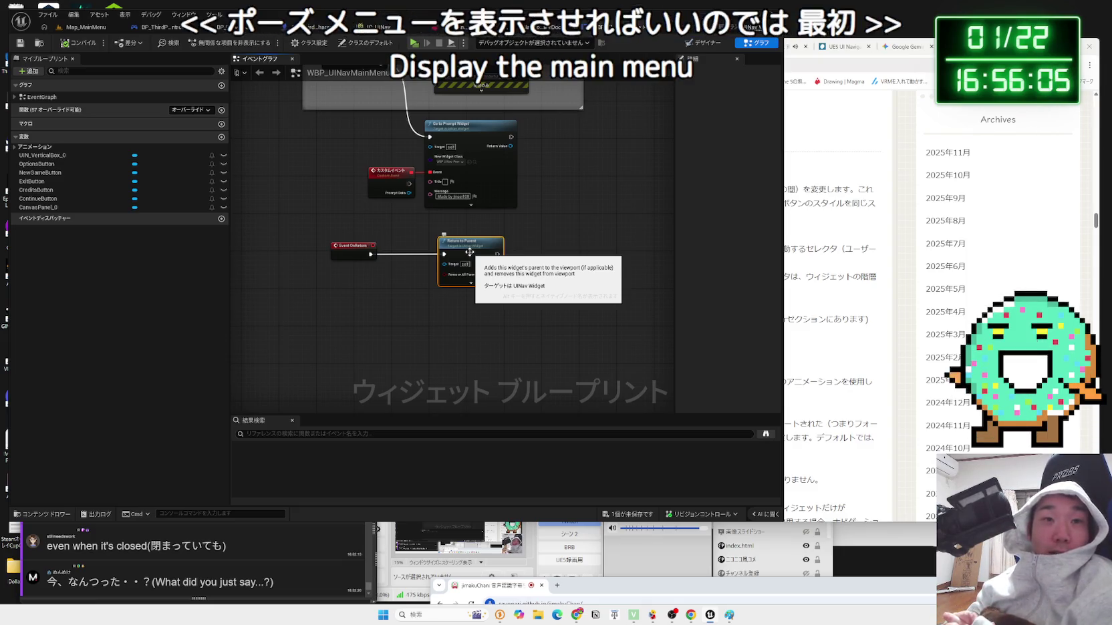
pyautogui.click(85, 27)
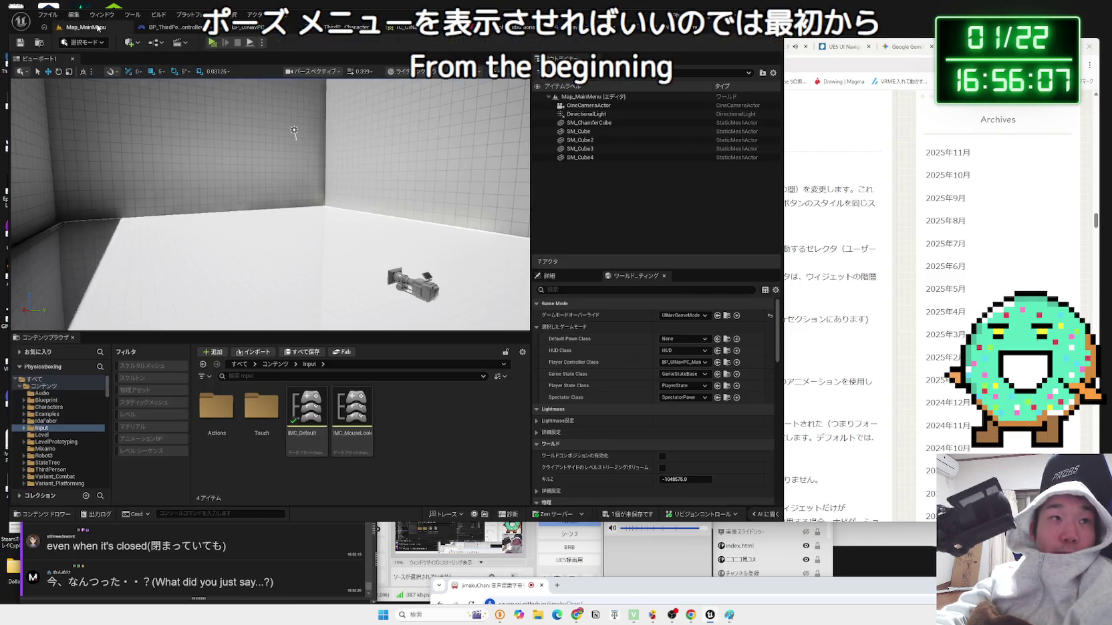
# - Browse the StateTree, Robot3 and Mixamo folders through to the Examples folder
pyautogui.click(66, 448)
pyautogui.click(48, 463)
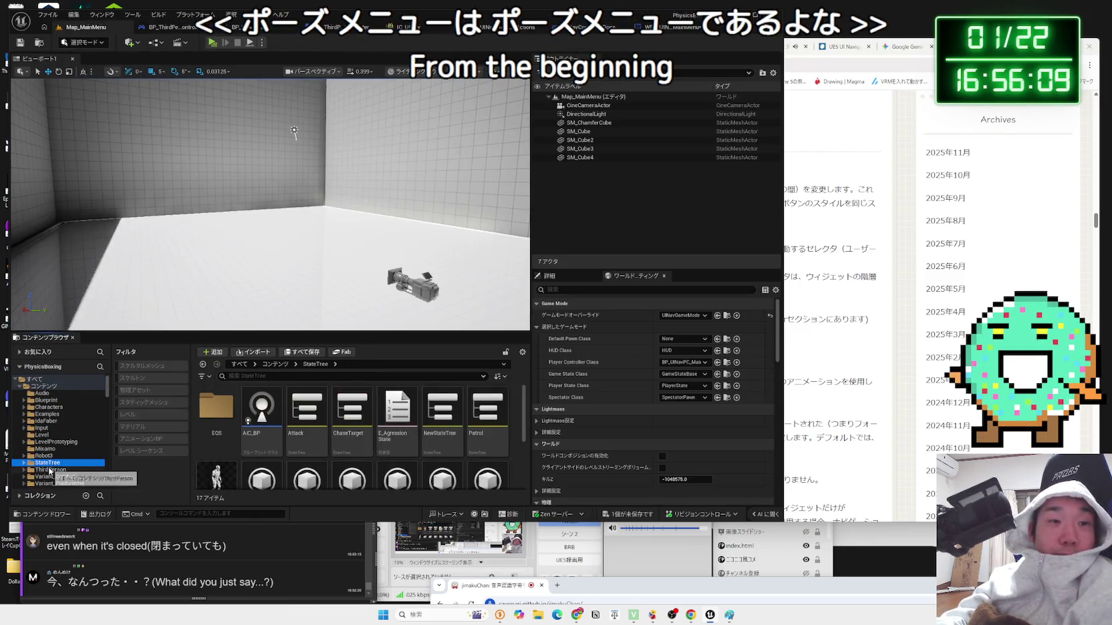
pyautogui.click(45, 457)
pyautogui.click(46, 449)
pyautogui.click(47, 463)
pyautogui.click(44, 457)
pyautogui.click(46, 449)
pyautogui.click(44, 435)
pyautogui.click(47, 442)
pyautogui.click(47, 449)
pyautogui.click(45, 435)
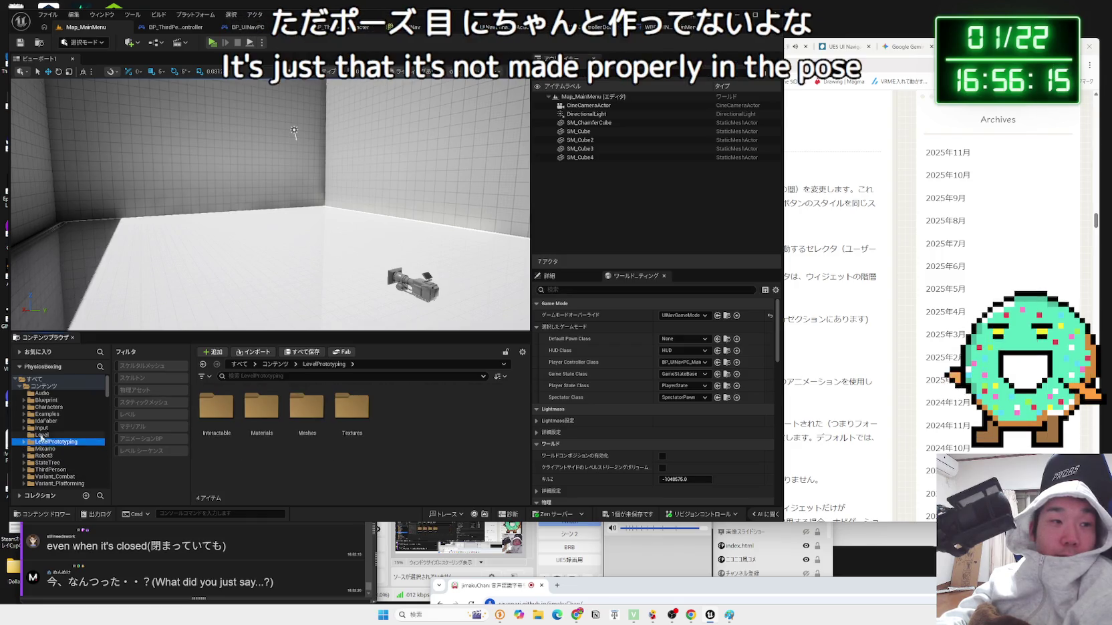
pyautogui.click(47, 414)
# - Open WBP_UINav PauseMenu's event graph, move the ExitButton and Quit Game nodes, and view On Clicked events
pyautogui.scroll(-2, 441, 467)
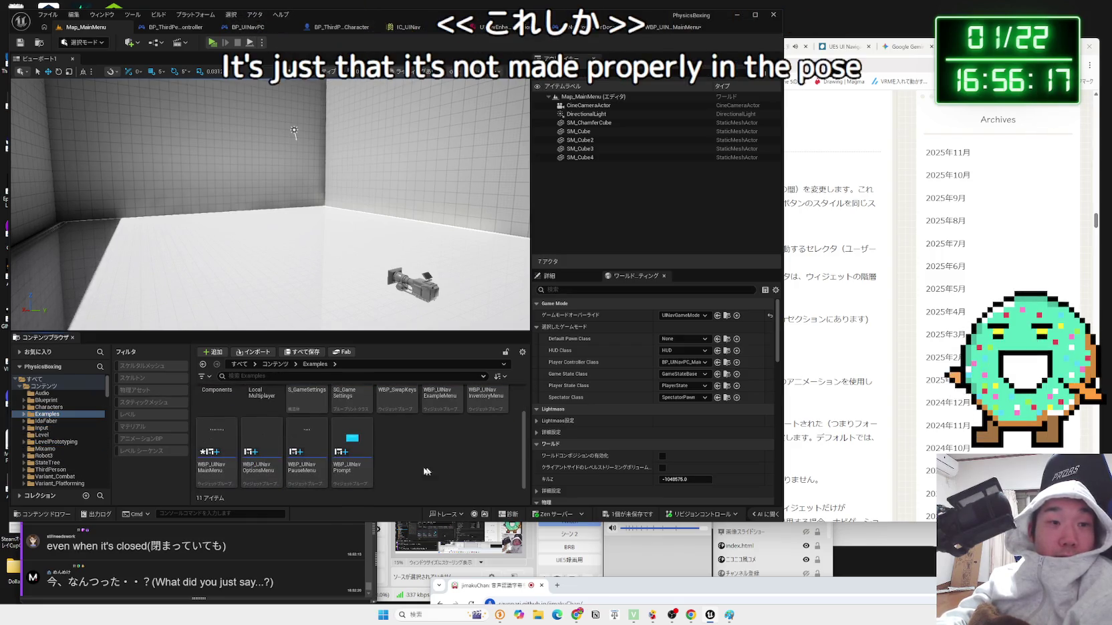
pyautogui.click(324, 459)
pyautogui.doubleClick(326, 463)
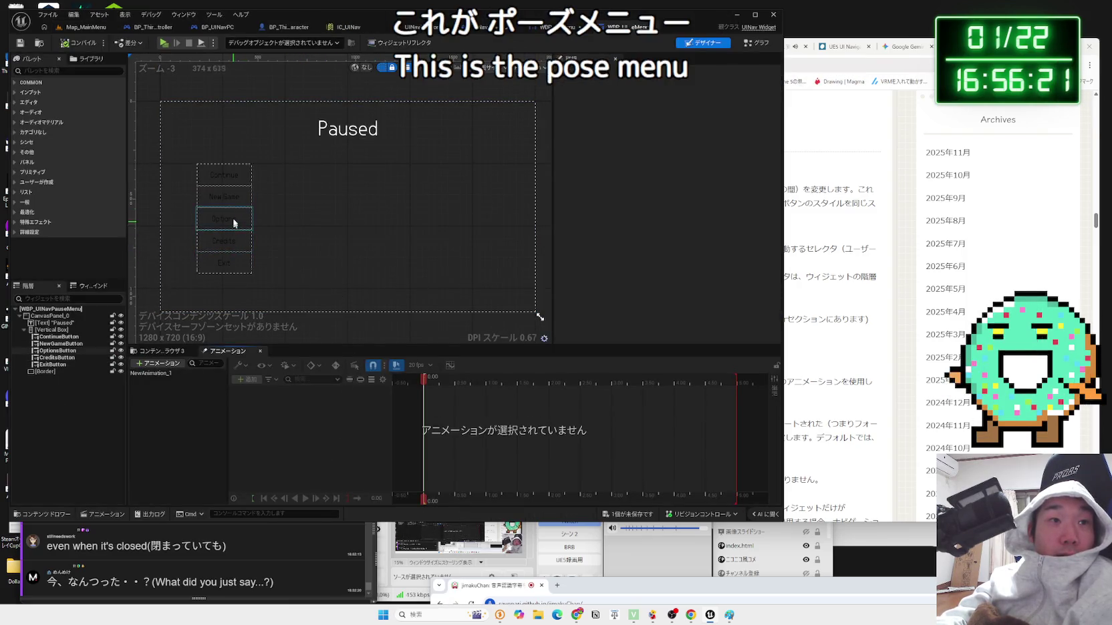
pyautogui.click(752, 45)
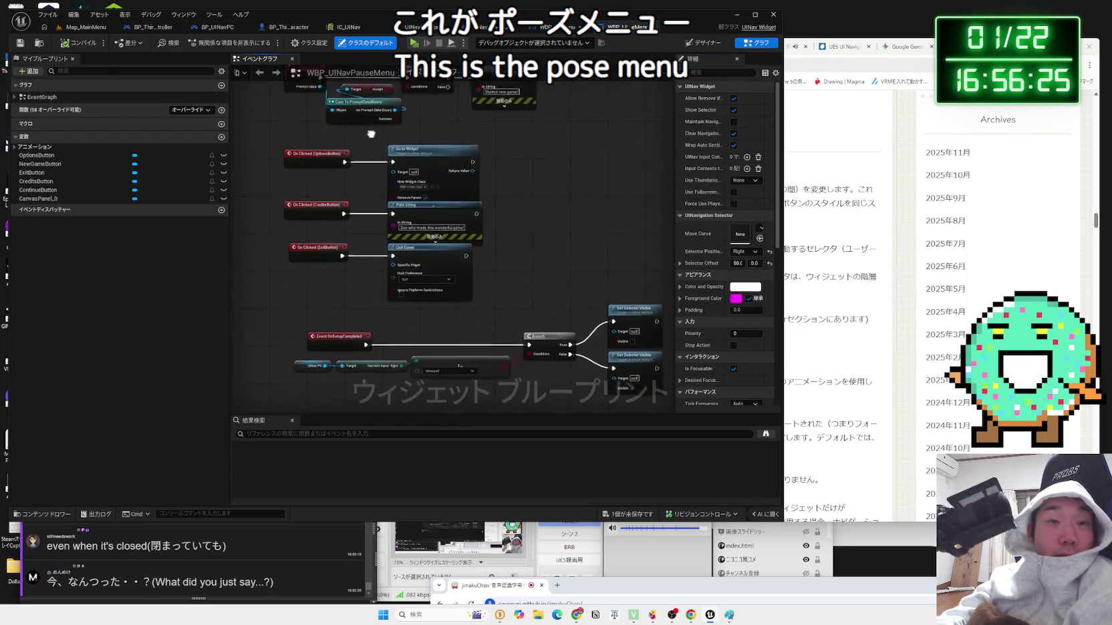
pyautogui.scroll(2, 372, 277)
pyautogui.scroll(2, 371, 276)
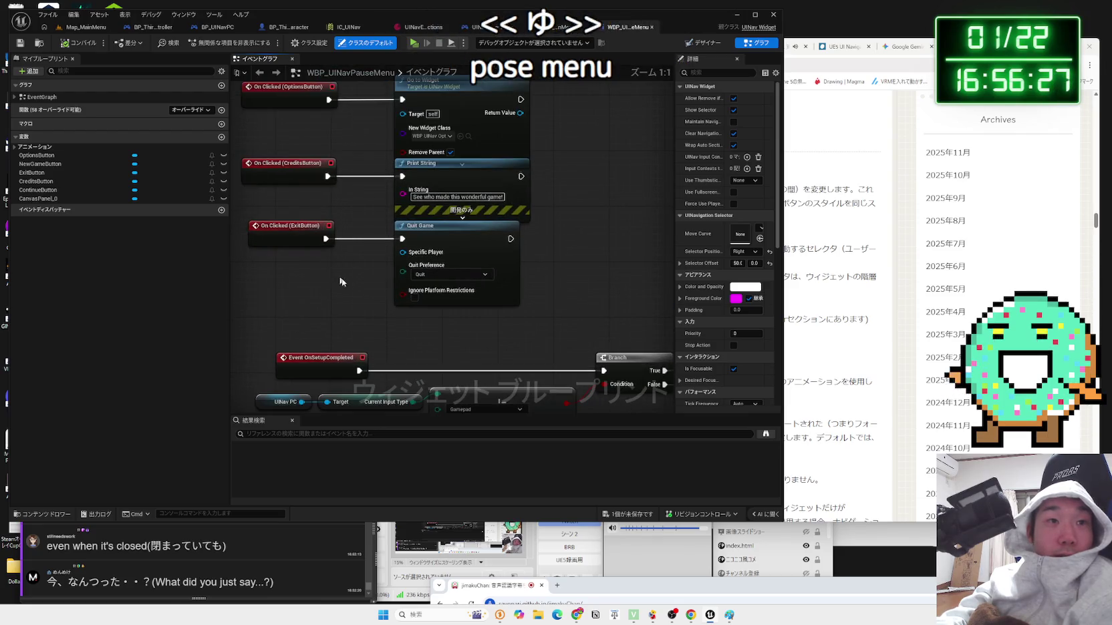
pyautogui.moveTo(441, 311)
pyautogui.mouseDown()
pyautogui.moveTo(254, 222)
pyautogui.moveTo(311, 271)
pyautogui.moveTo(322, 175)
pyautogui.mouseUp()
pyautogui.click(320, 245)
pyautogui.scroll(-4, 367, 248)
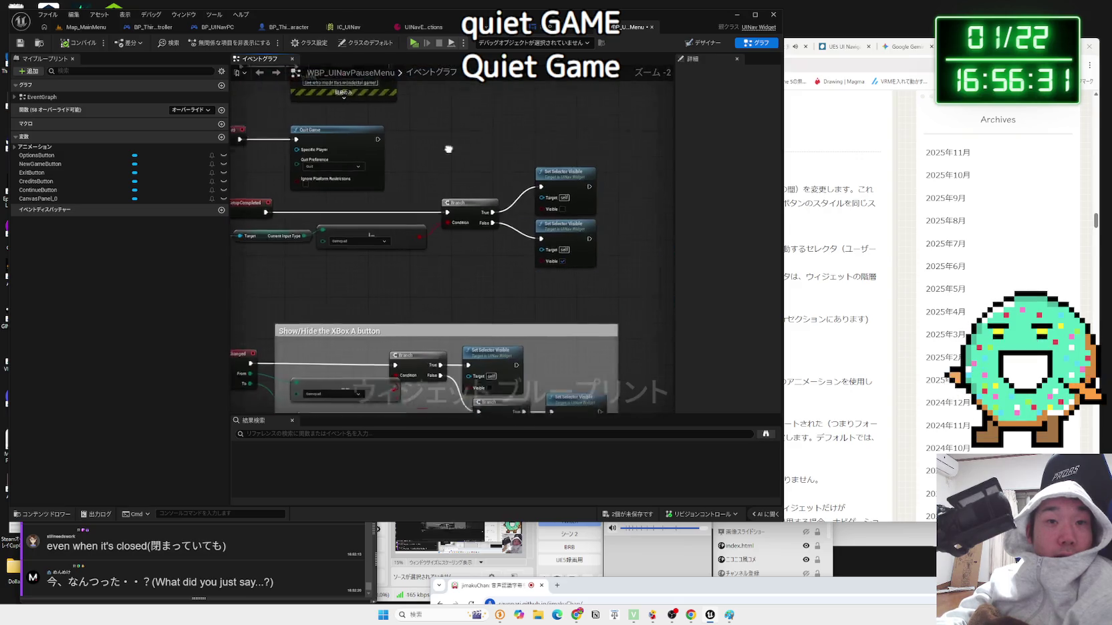
pyautogui.moveTo(437, 153); pyautogui.dragTo(518, 372)
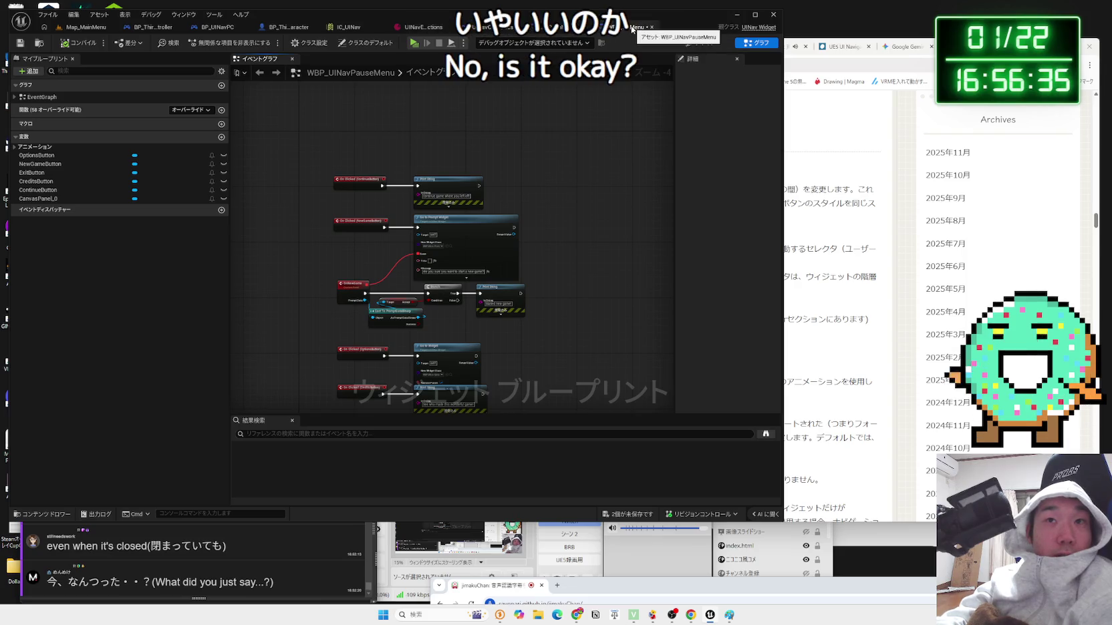
# - Close the pause menu editor and save all unsaved assets
pyautogui.click(651, 28)
pyautogui.click(633, 504)
pyautogui.click(601, 403)
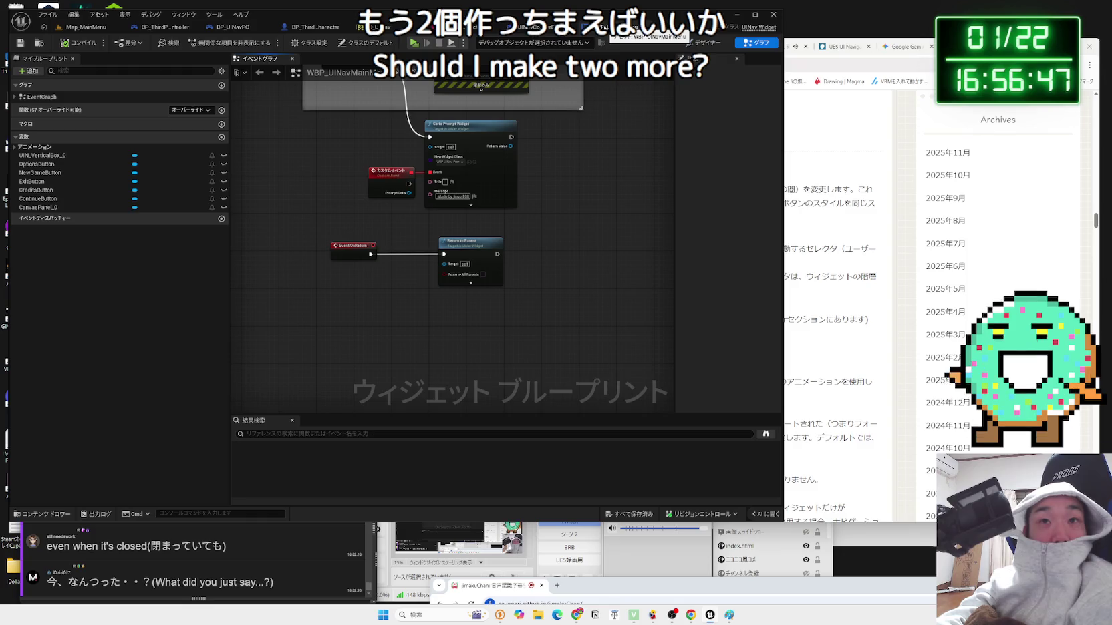
# - Delete Return to Parent and frame the OnNewGame and CreditsButton nodes
pyautogui.moveTo(470, 249); pyautogui.dragTo(436, 248)
pyautogui.press('Delete')
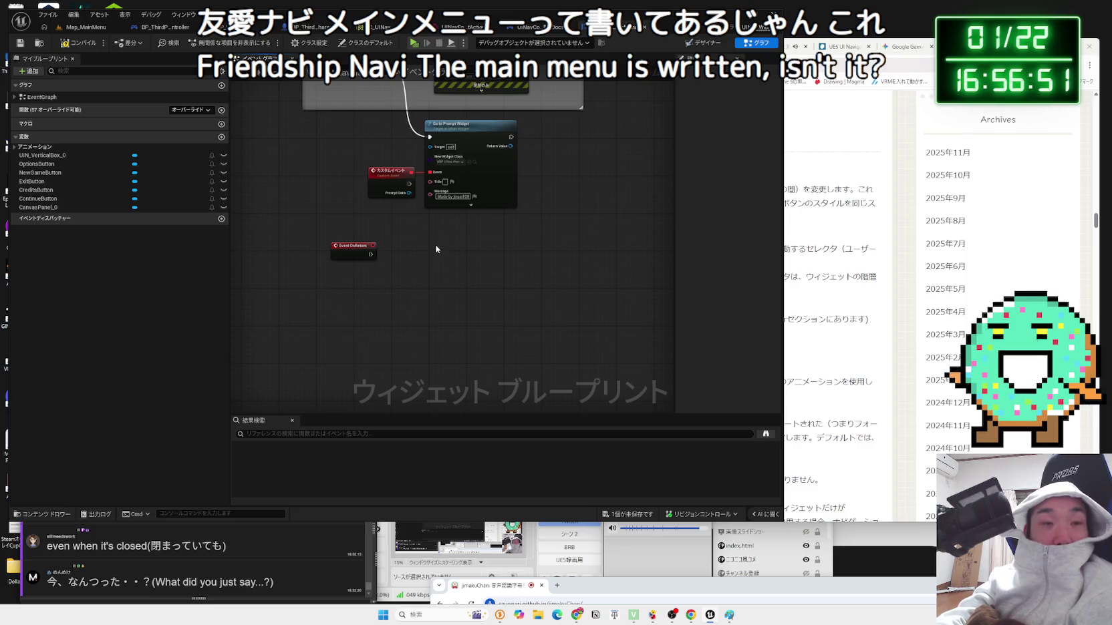
pyautogui.moveTo(353, 100); pyautogui.dragTo(413, 234)
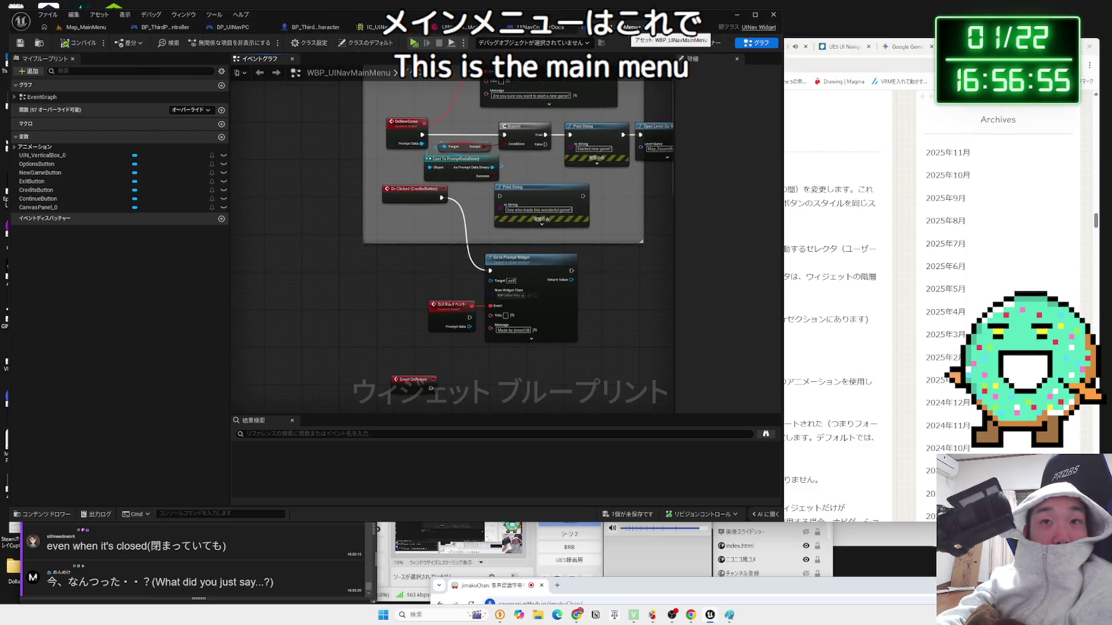
# - Close an editor document, glance at UINavControllerDocs, and come back to the main menu graph
pyautogui.click(645, 31)
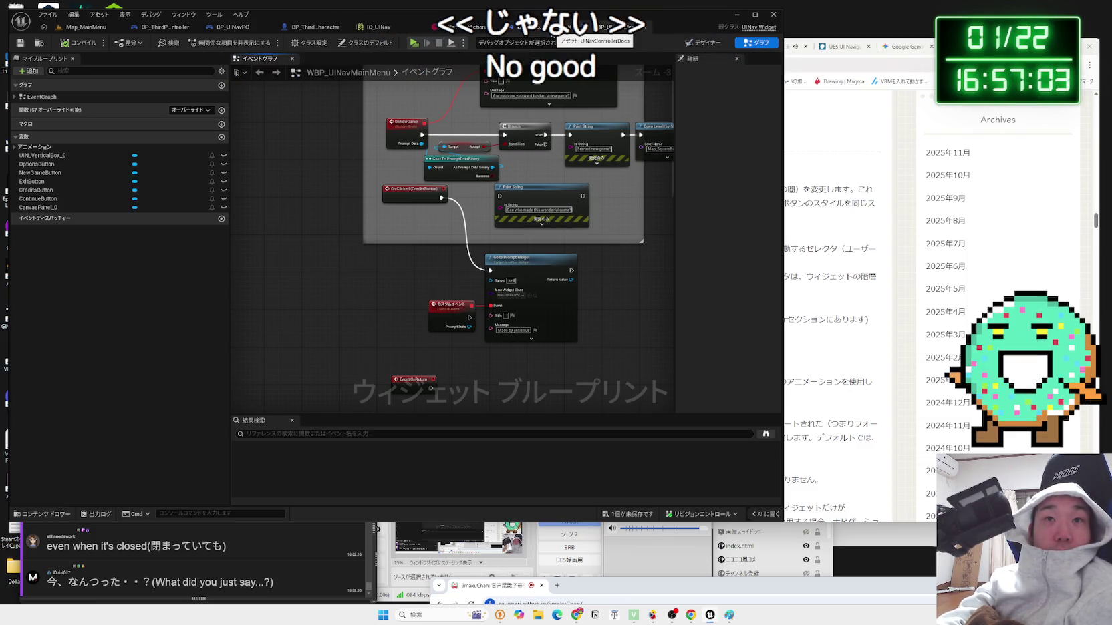
pyautogui.click(555, 28)
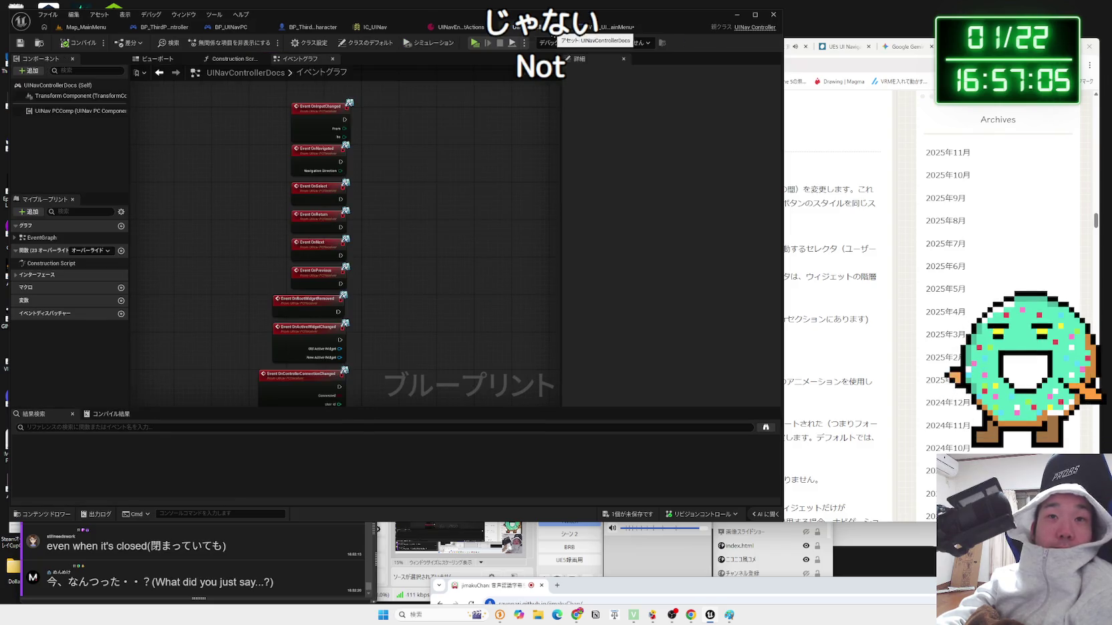
pyautogui.click(487, 30)
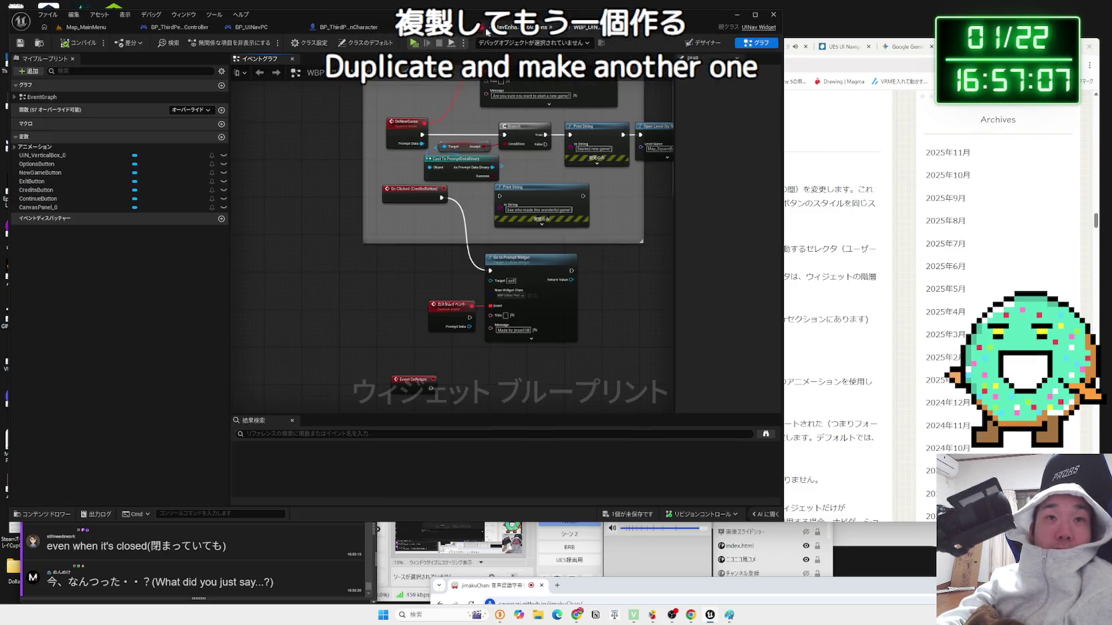
pyautogui.click(251, 27)
pyautogui.click(85, 27)
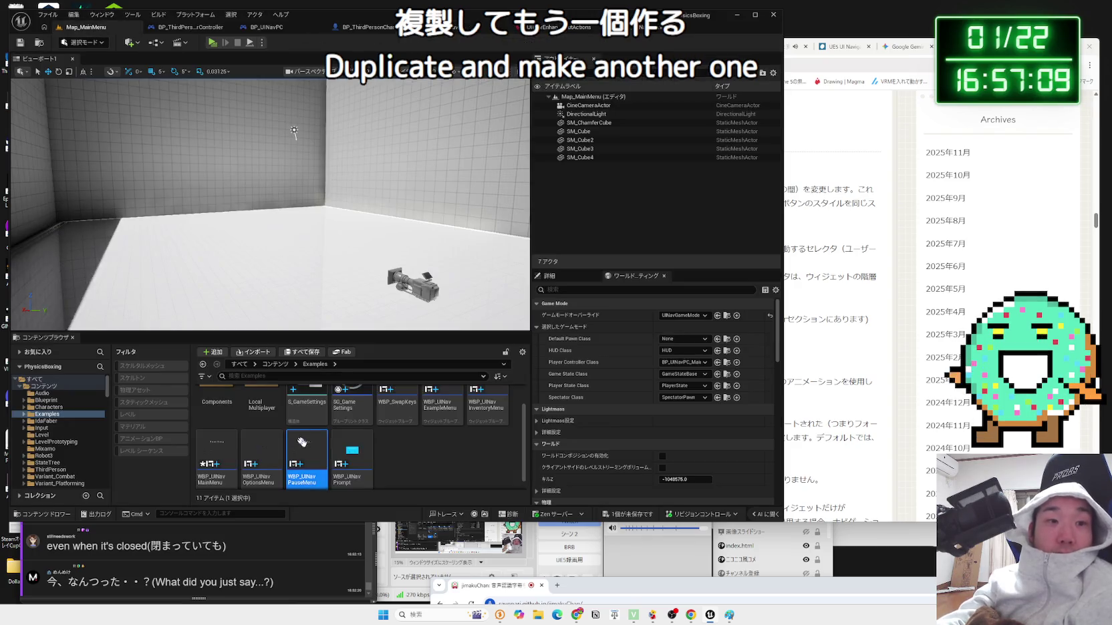
pyautogui.click(307, 461)
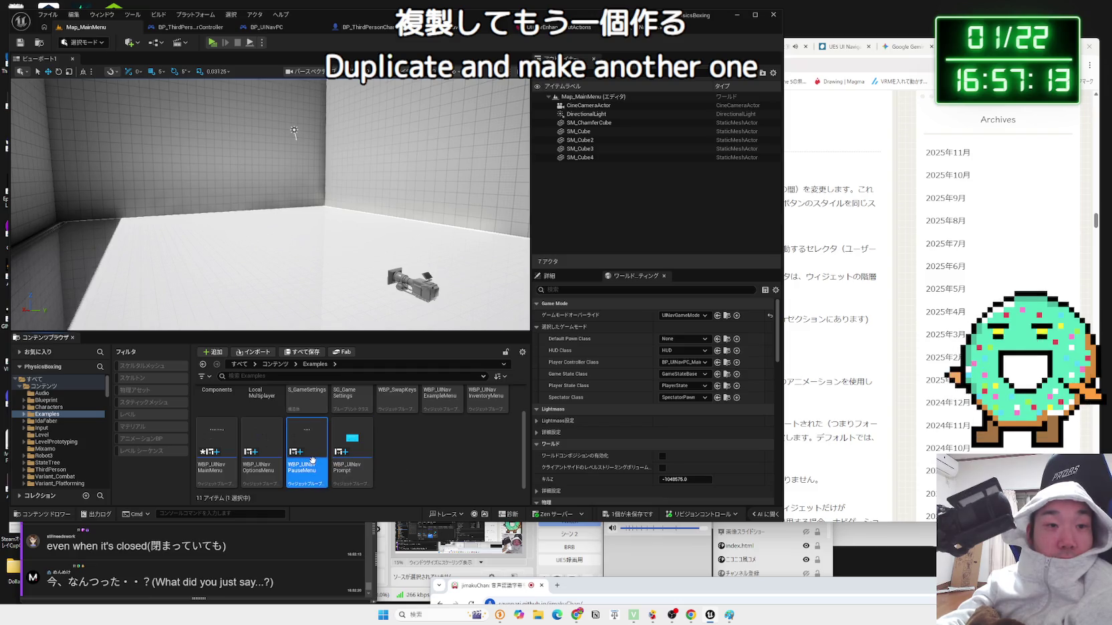
pyautogui.click(217, 461)
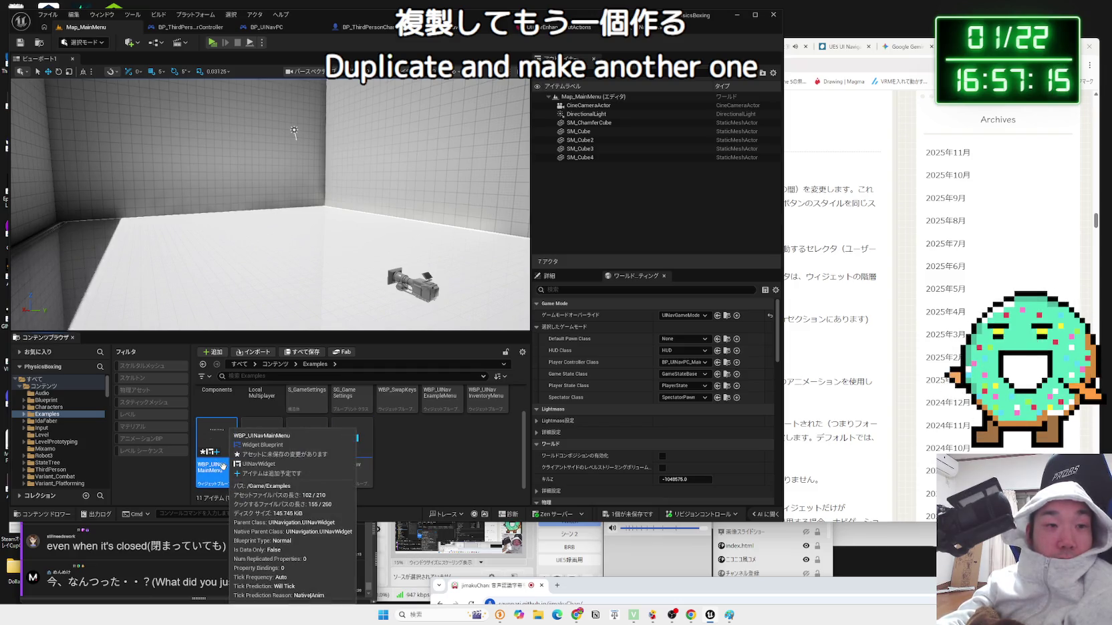
pyautogui.click(415, 464)
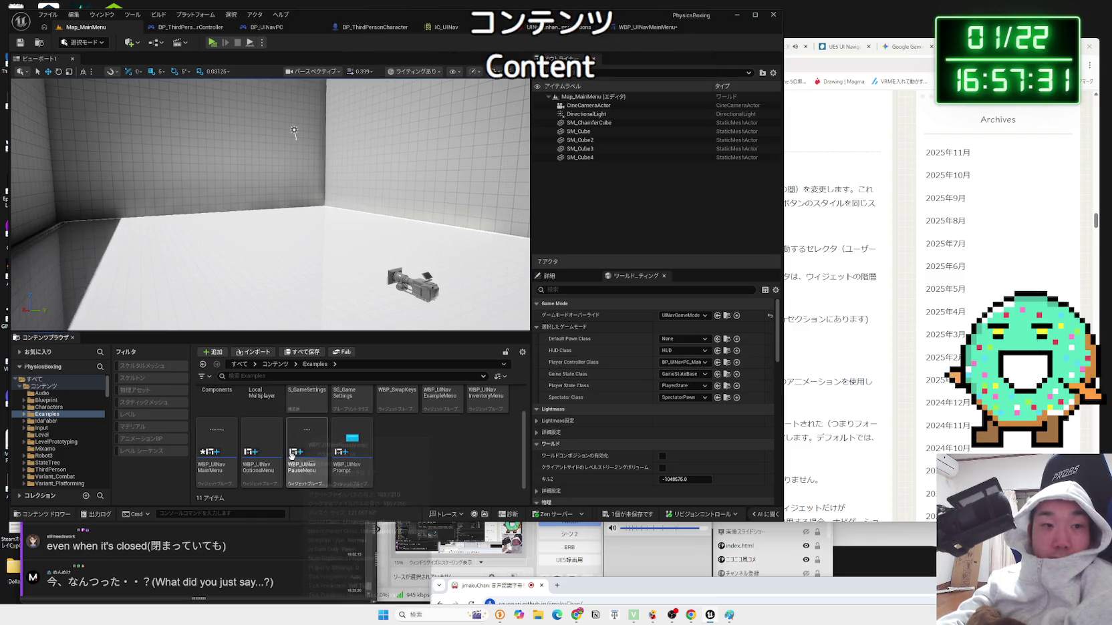
pyautogui.click(218, 470)
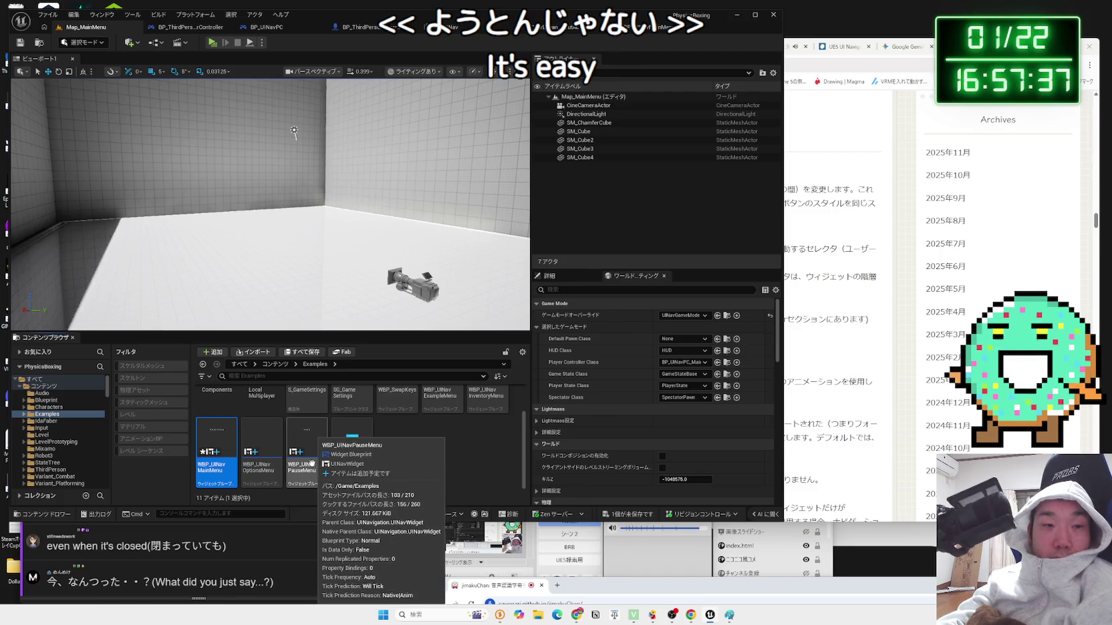
pyautogui.click(312, 464)
pyautogui.doubleClick(222, 461)
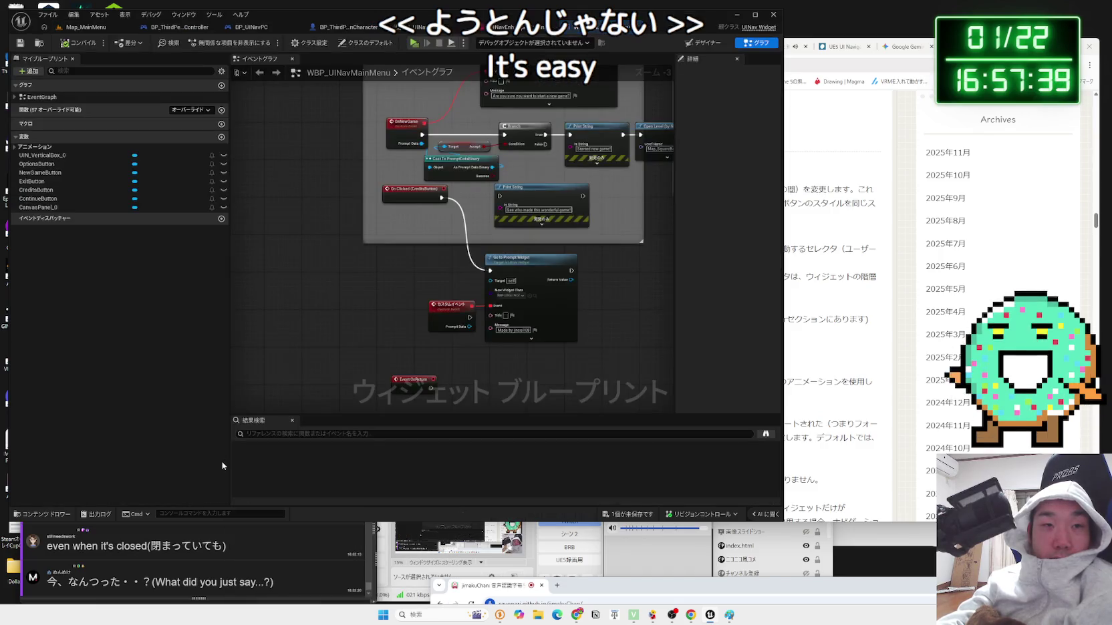
# - Inspect the main menu's OnSelect and input-type branch nodes, then switch to BP_ThirdPersonCharacter
pyautogui.scroll(-2, 315, 311)
pyautogui.scroll(3, 486, 311)
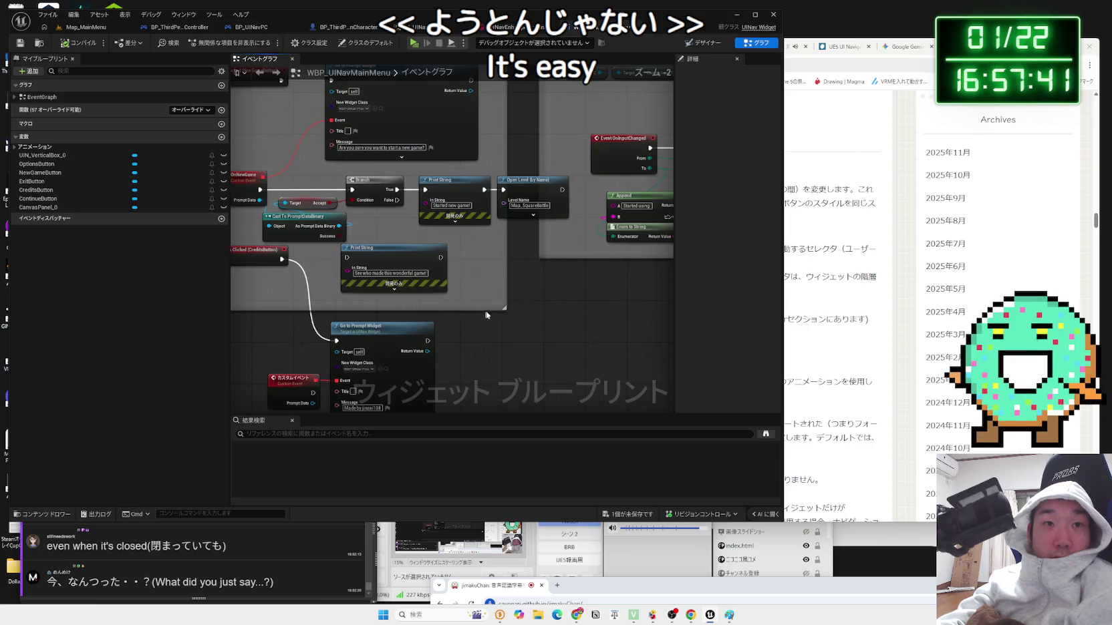
pyautogui.scroll(-2, 433, 379)
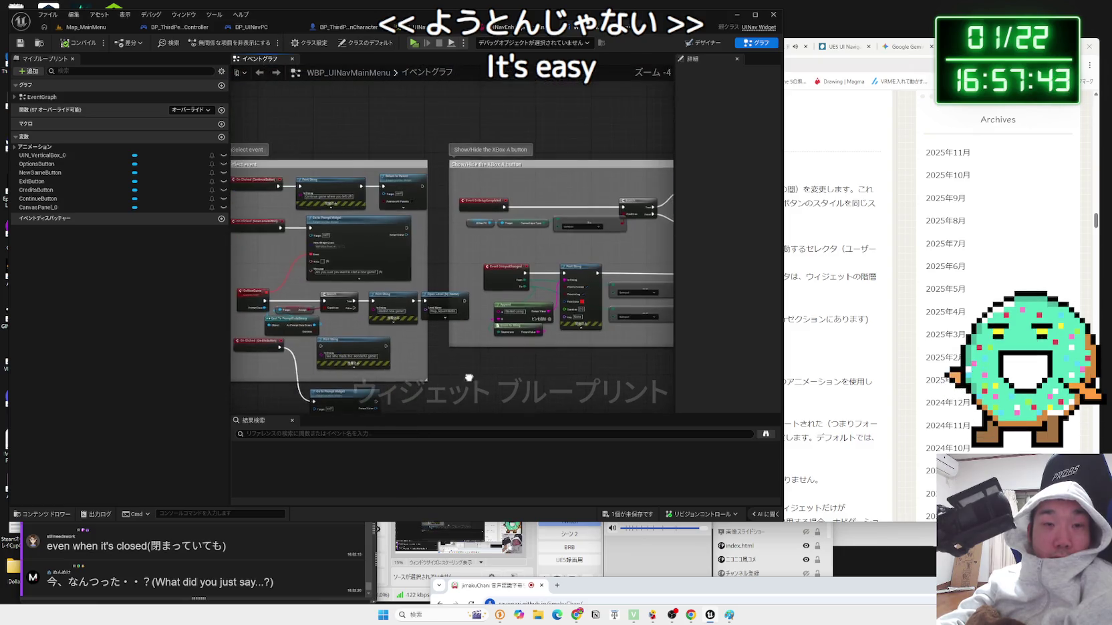
pyautogui.moveTo(370, 366)
pyautogui.mouseDown()
pyautogui.moveTo(352, 371)
pyautogui.moveTo(588, 330)
pyautogui.moveTo(554, 316)
pyautogui.mouseUp()
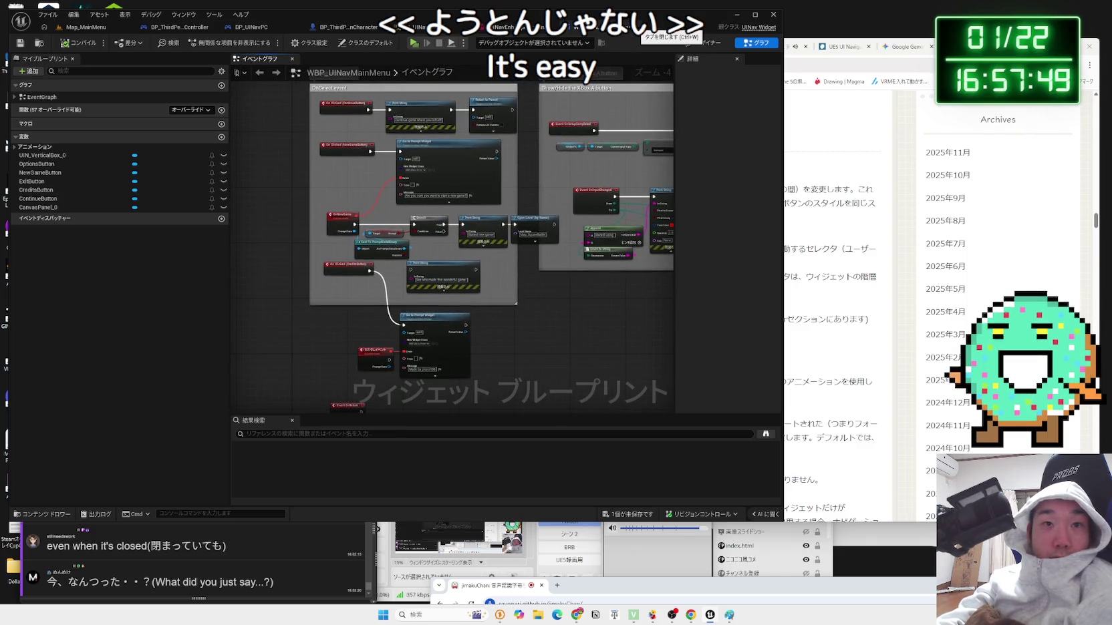
pyautogui.scroll(2, 526, 287)
pyautogui.moveTo(520, 299); pyautogui.dragTo(568, 380)
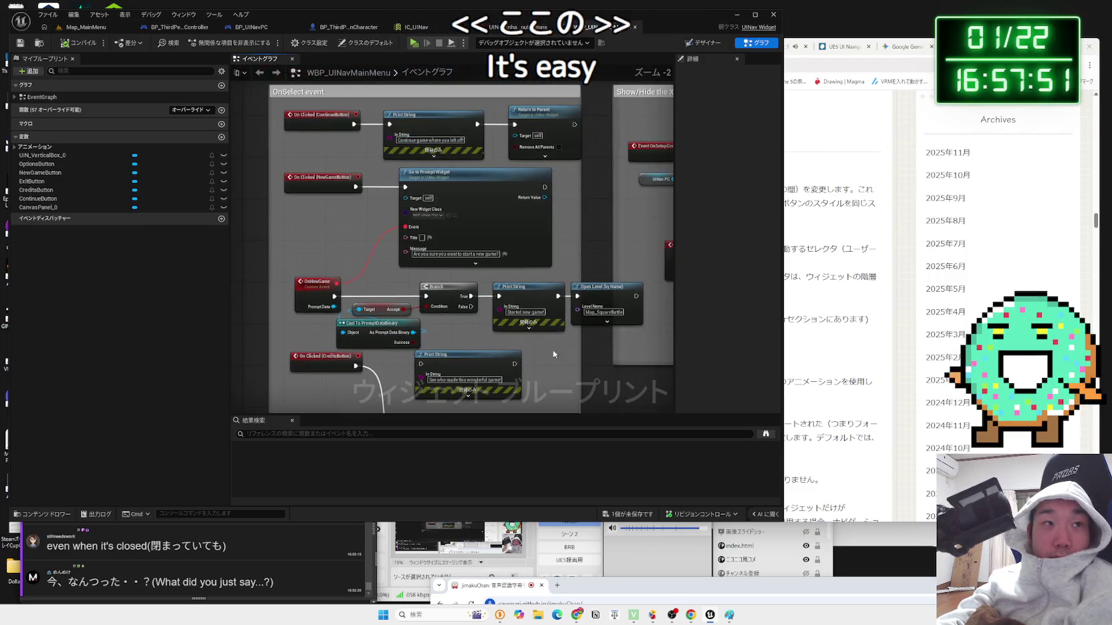
pyautogui.moveTo(604, 368)
pyautogui.mouseDown()
pyautogui.moveTo(574, 223)
pyautogui.moveTo(308, 370)
pyautogui.mouseUp()
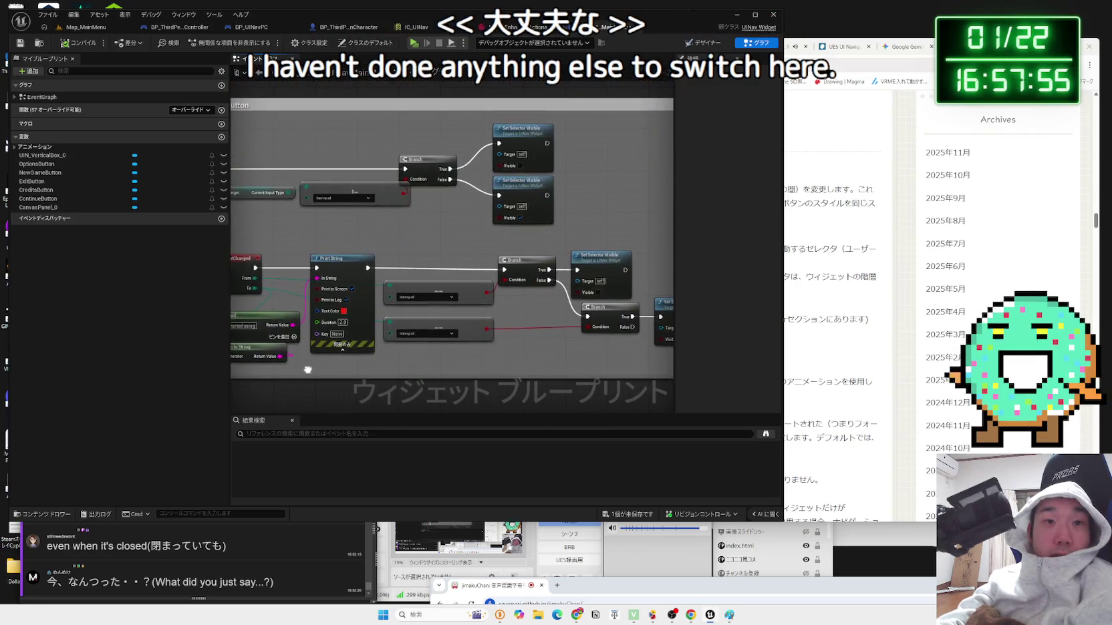
pyautogui.moveTo(396, 376)
pyautogui.mouseDown()
pyautogui.moveTo(437, 368)
pyautogui.moveTo(352, 354)
pyautogui.mouseUp()
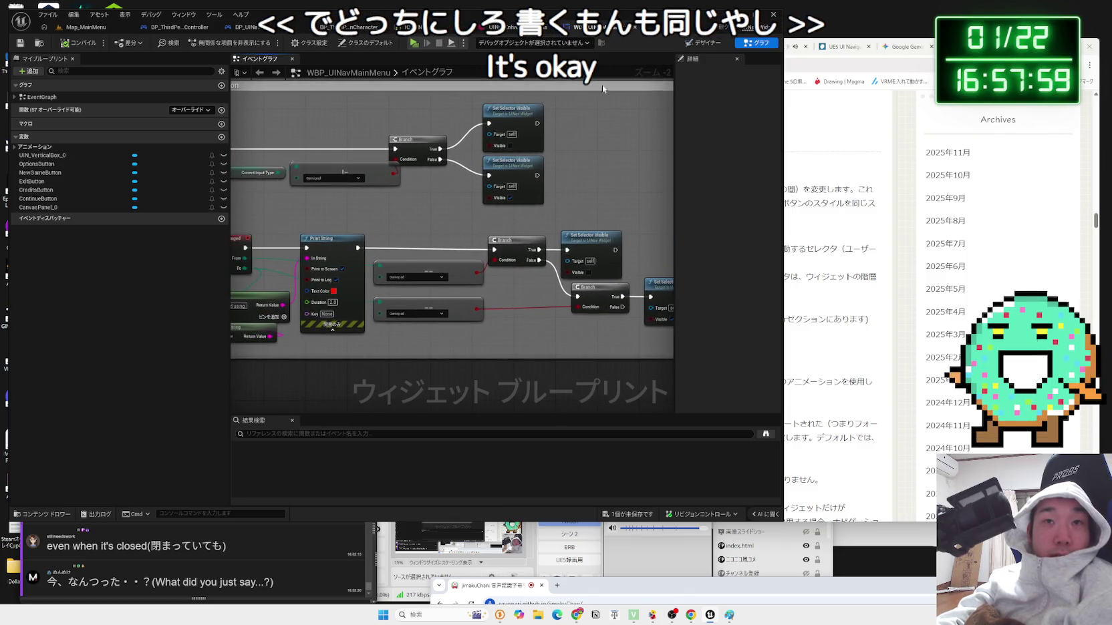
pyautogui.click(253, 28)
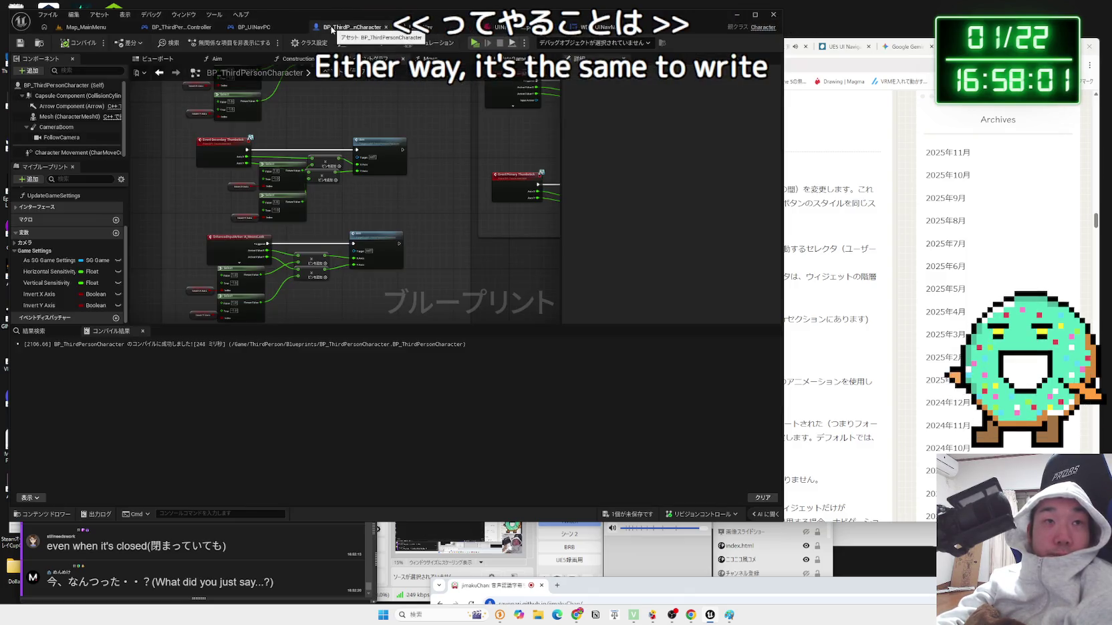
# - Open WBP_UINavPauseMenu's event graph from the level's assets, then return to Map_MainMenu
pyautogui.click(85, 27)
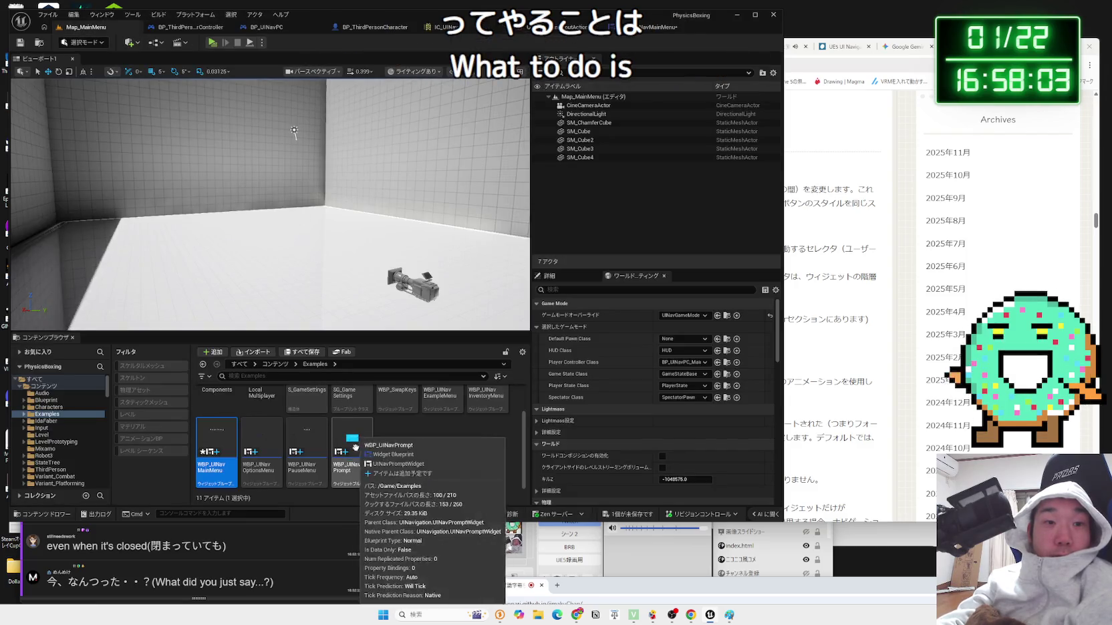
pyautogui.click(307, 438)
pyautogui.doubleClick(305, 442)
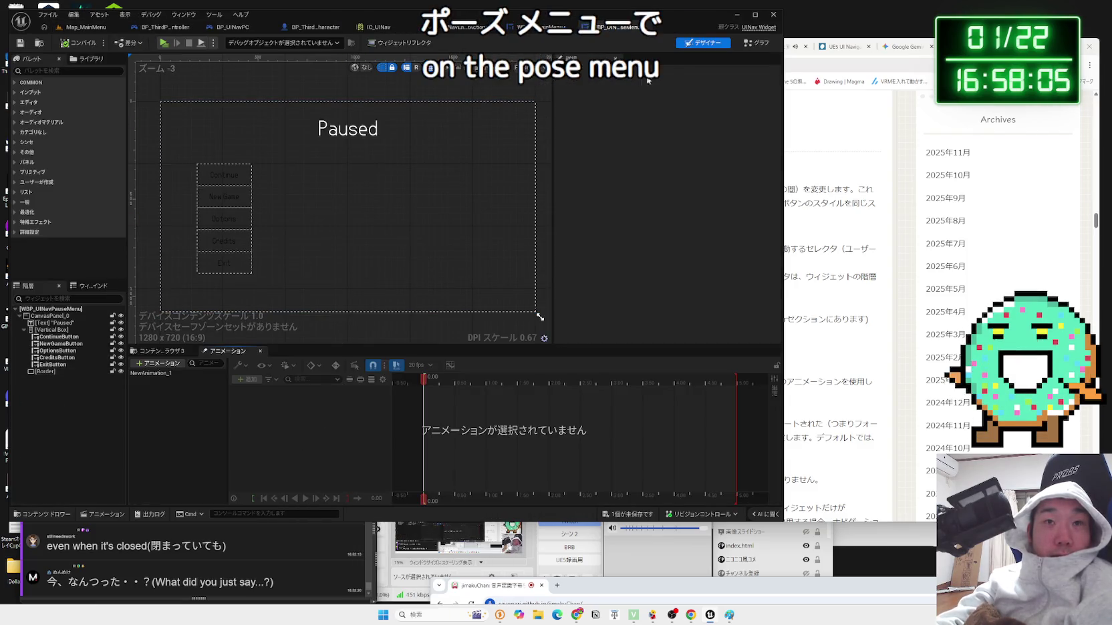
pyautogui.click(745, 44)
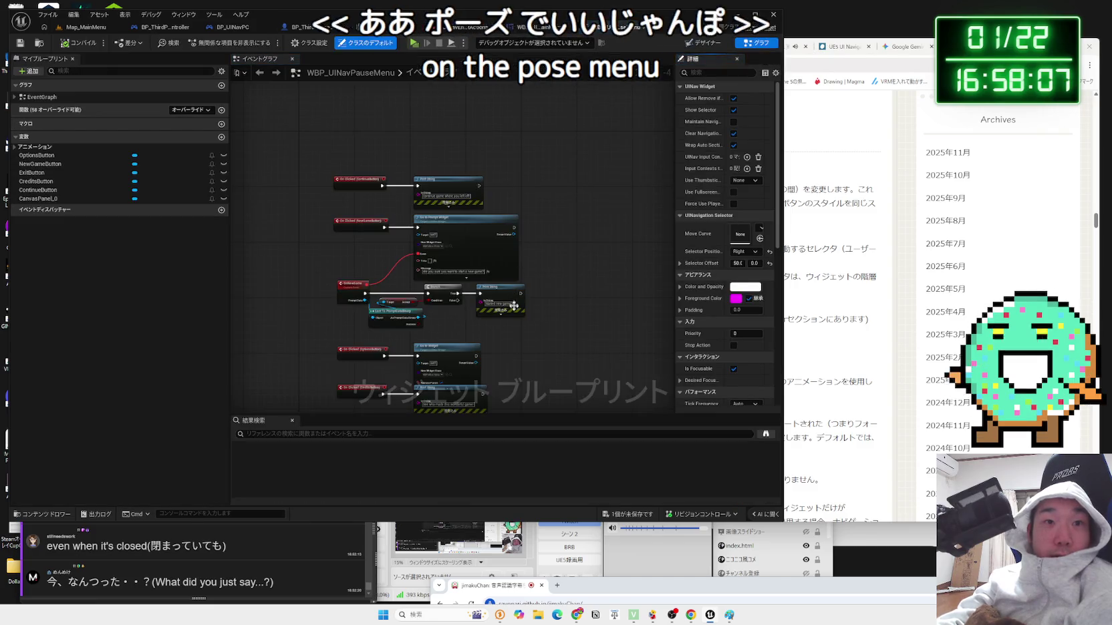
pyautogui.scroll(-5, 514, 305)
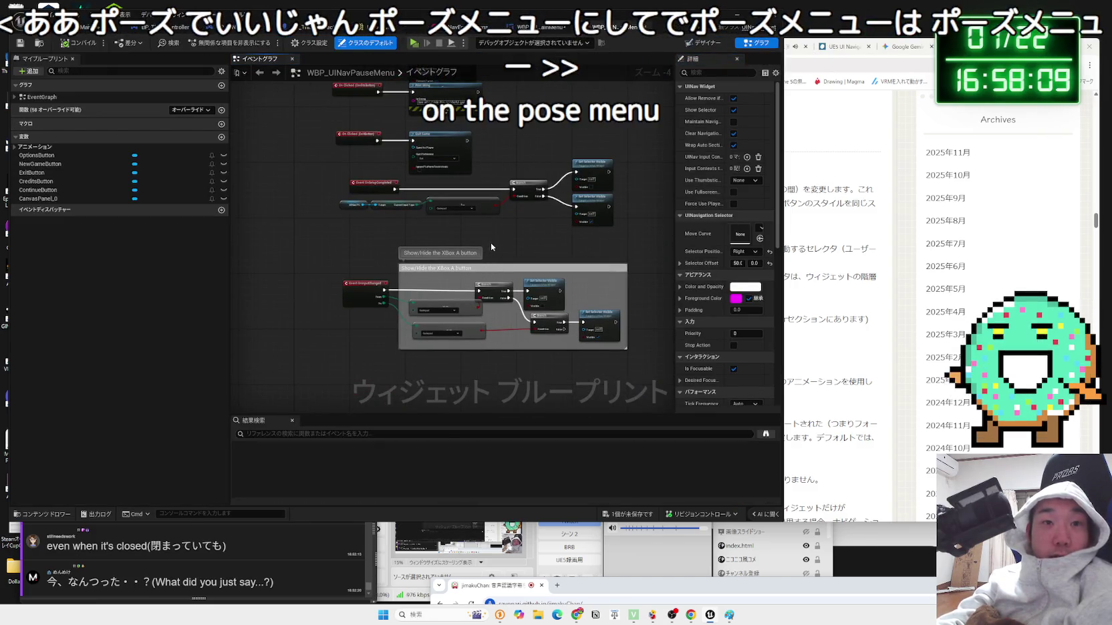
pyautogui.scroll(5, 491, 242)
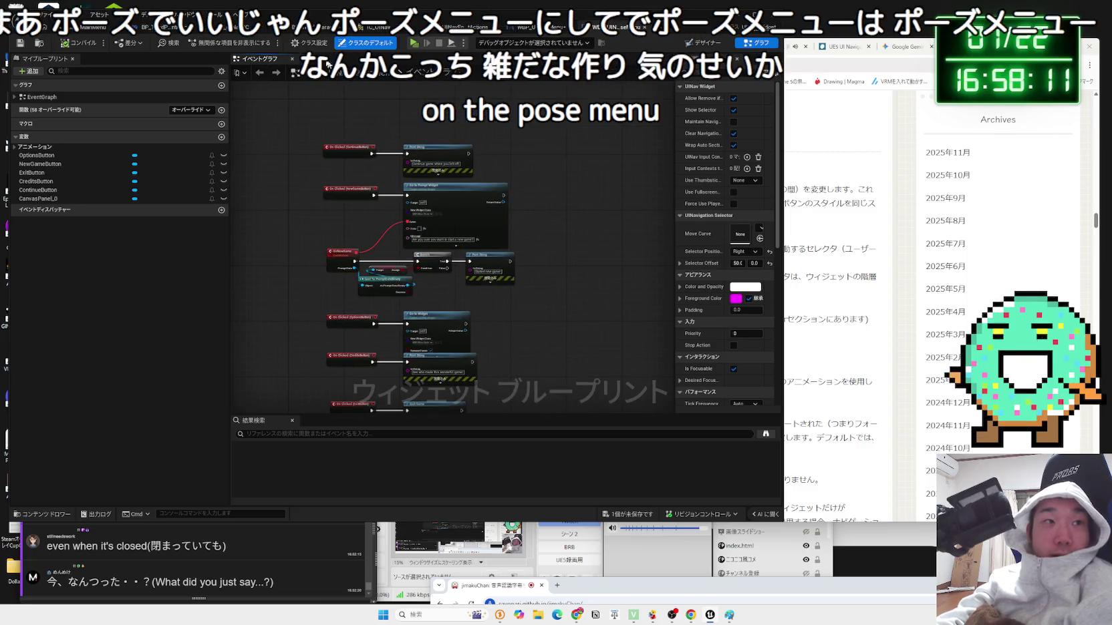
pyautogui.click(79, 28)
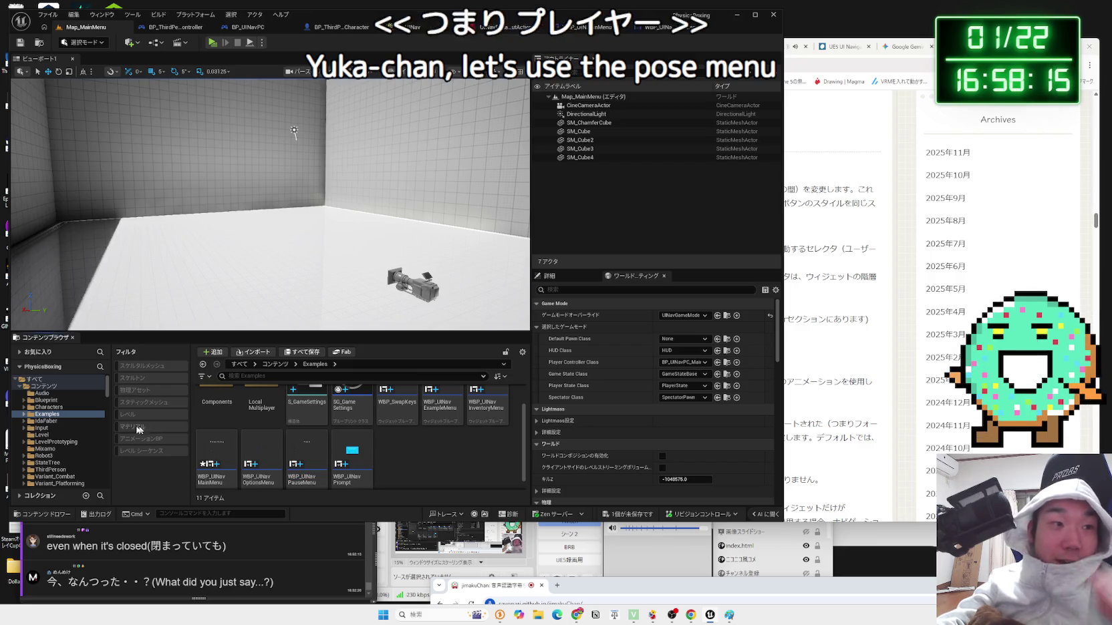
# - Open ThirdPerson > Blueprints and briefly select the main-menu player controller blueprint
pyautogui.click(50, 469)
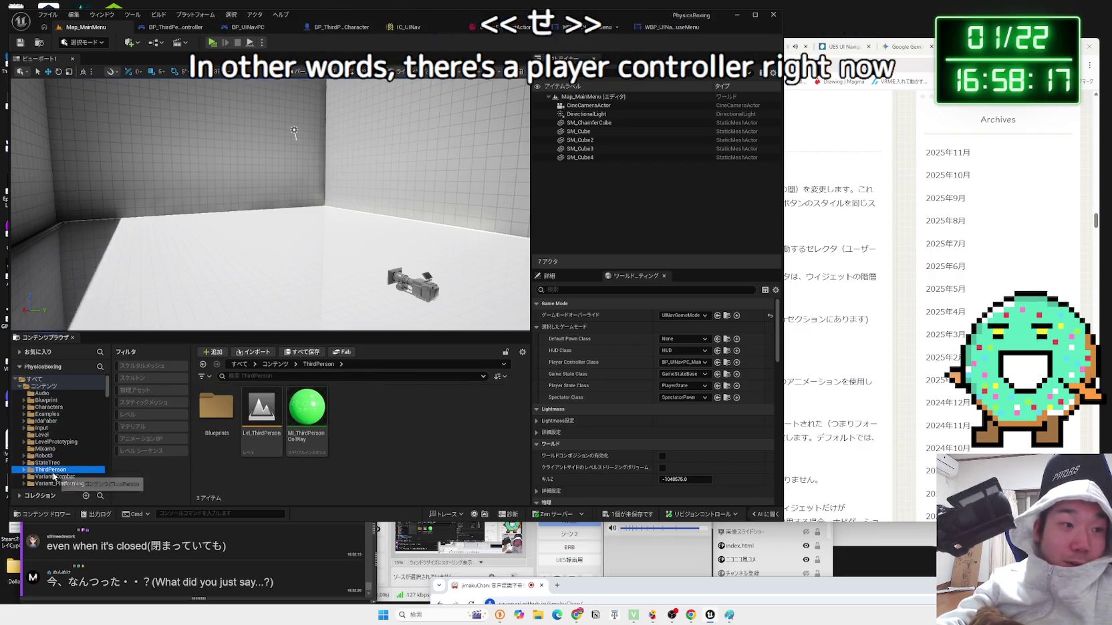
pyautogui.doubleClick(200, 418)
pyautogui.click(352, 421)
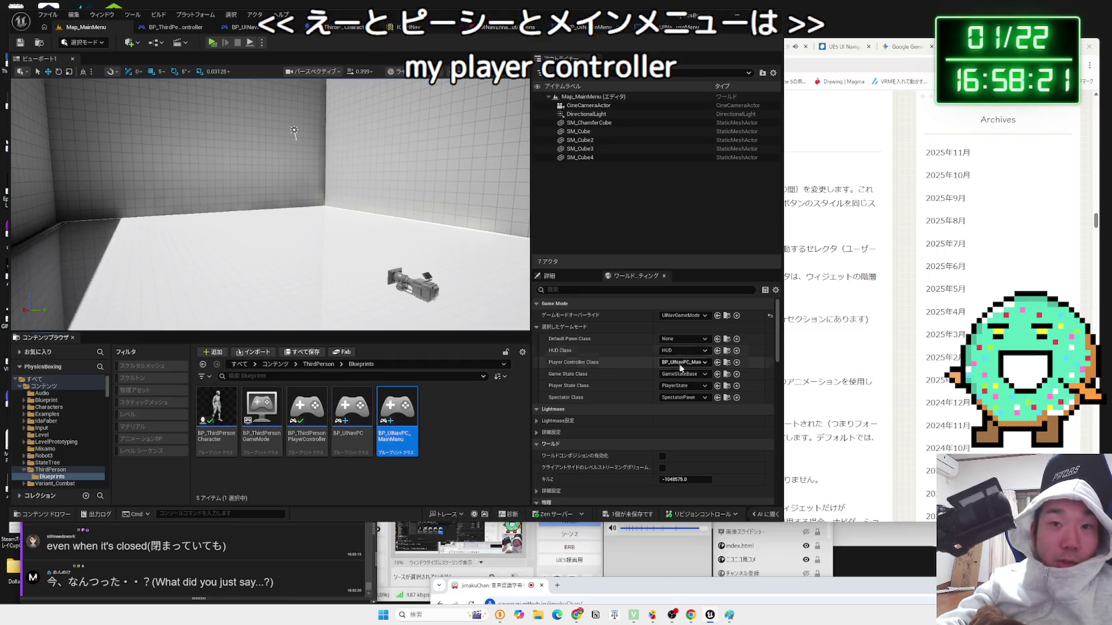
pyautogui.click(473, 414)
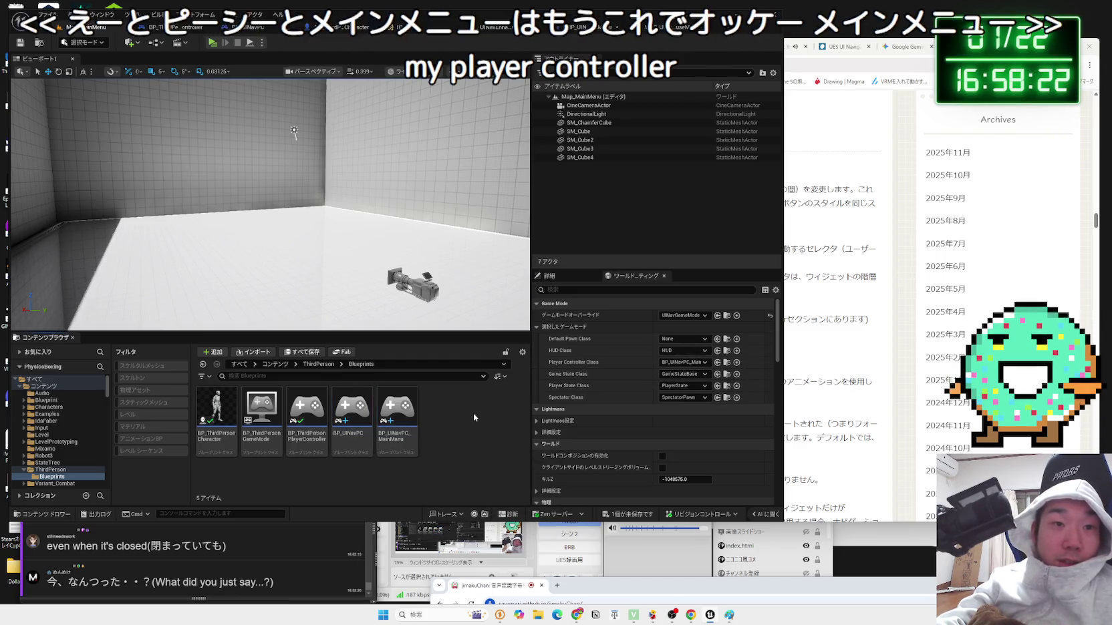
# - Browse StateTree, Characters, IdaFaber, Level and Mixamo folders, ending on LevelPrototyping
pyautogui.click(40, 441)
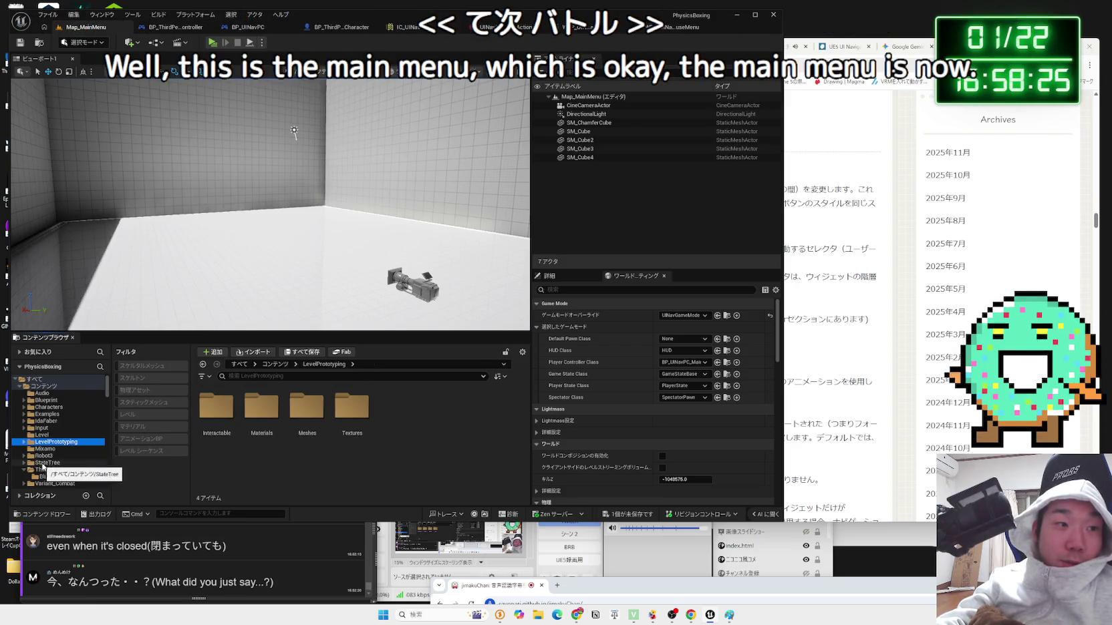
pyautogui.click(42, 464)
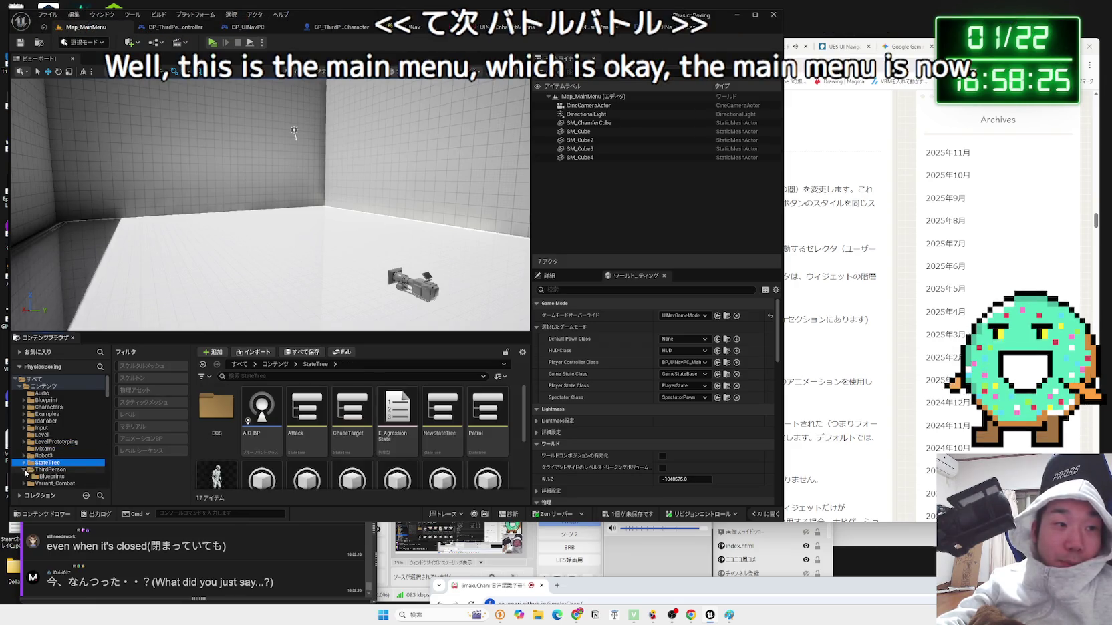
pyautogui.click(47, 407)
pyautogui.click(47, 421)
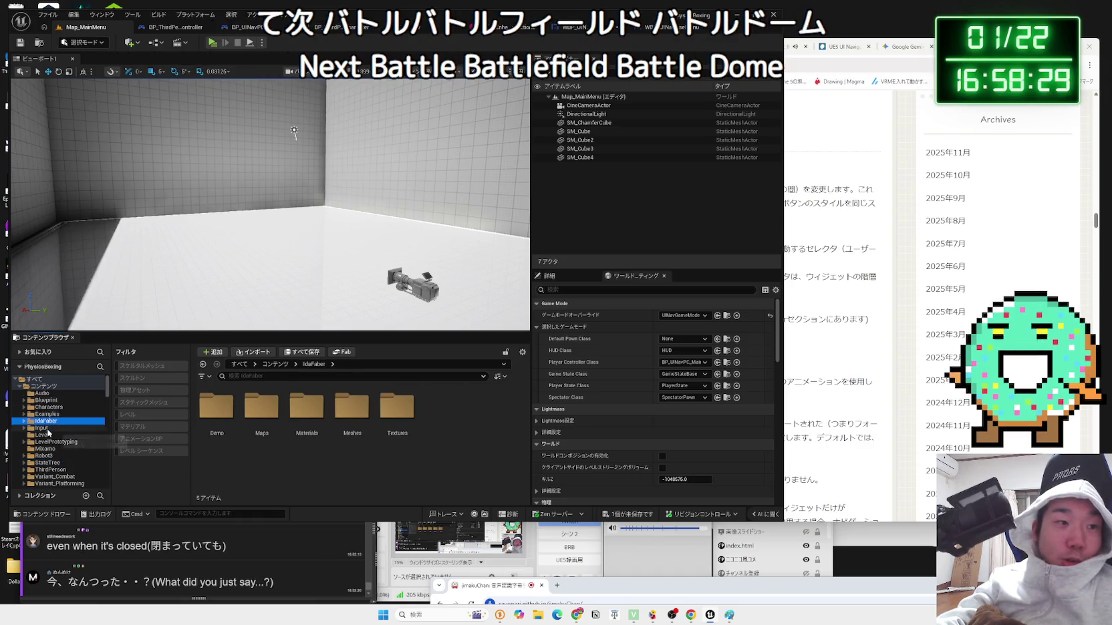
pyautogui.click(48, 434)
pyautogui.click(52, 449)
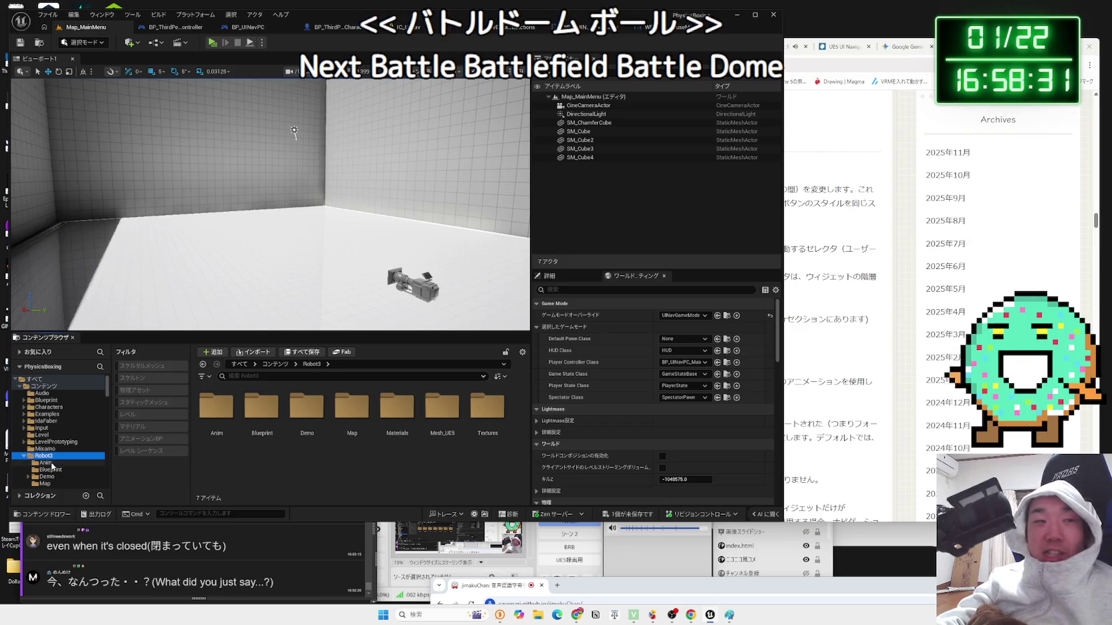
pyautogui.click(50, 408)
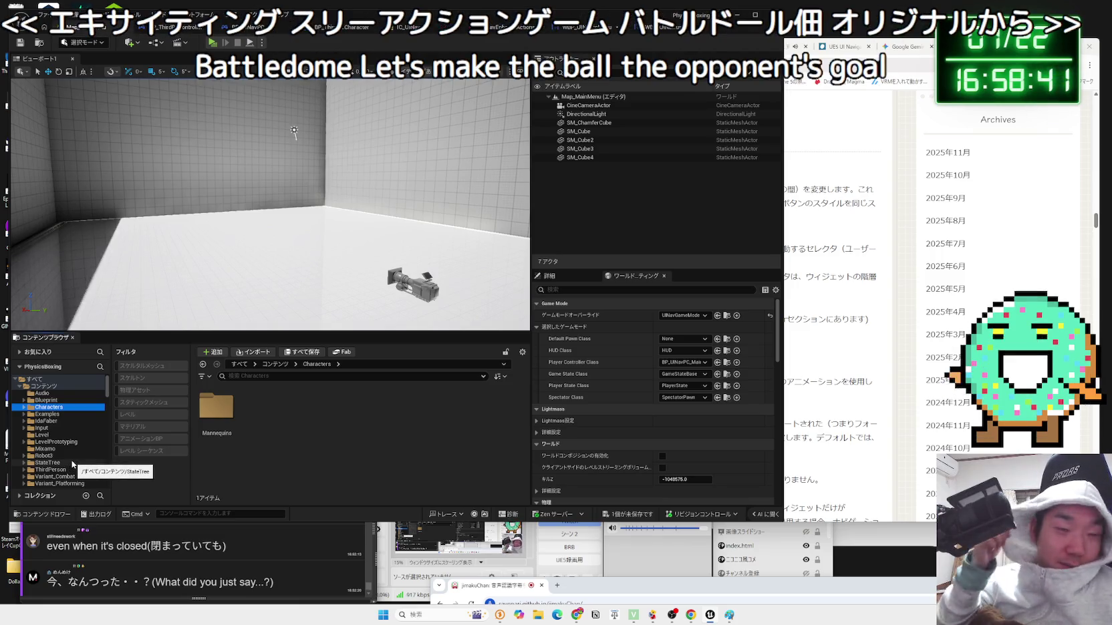
pyautogui.click(68, 442)
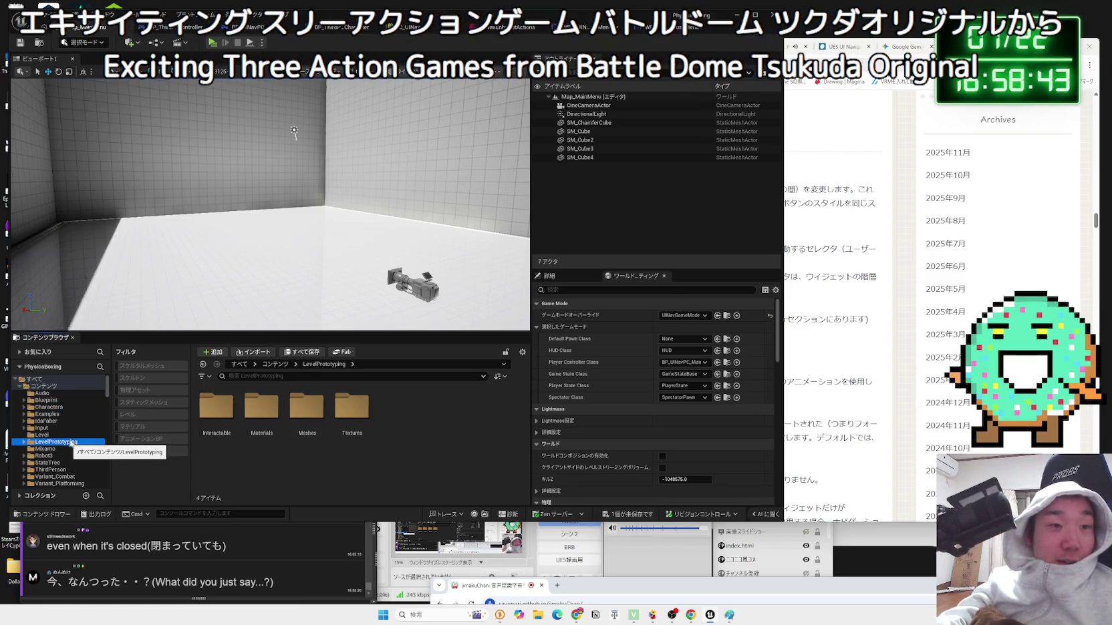
pyautogui.hotkey('ctrl', 't')
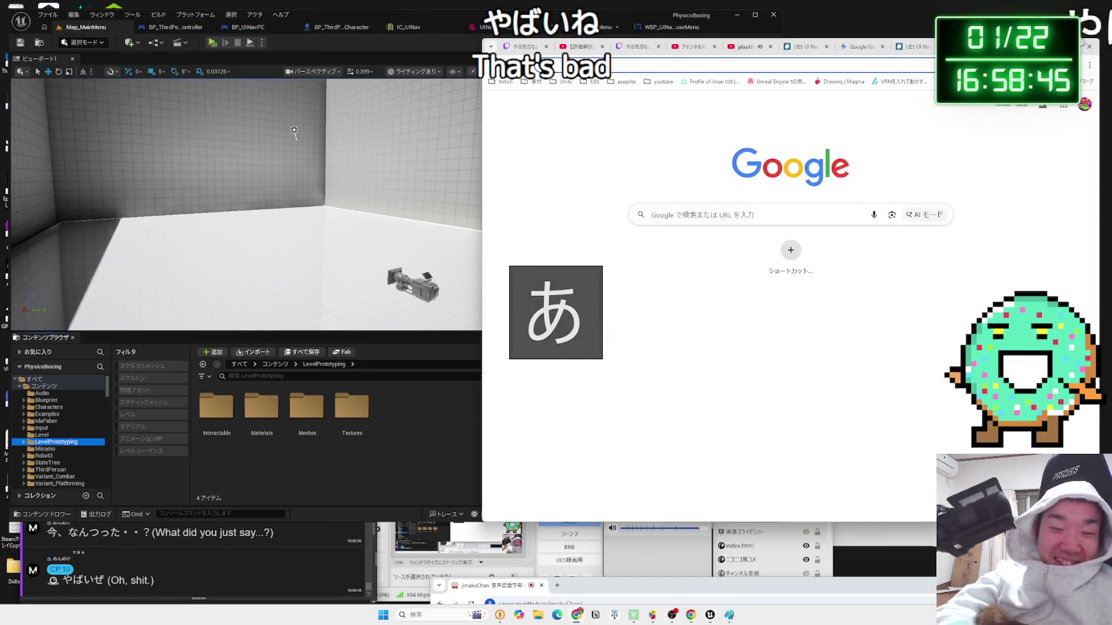
# - Search Google for 'ばとるどーむ' and open the first Battle Dome video result
pyautogui.write('ばとるどーむ')
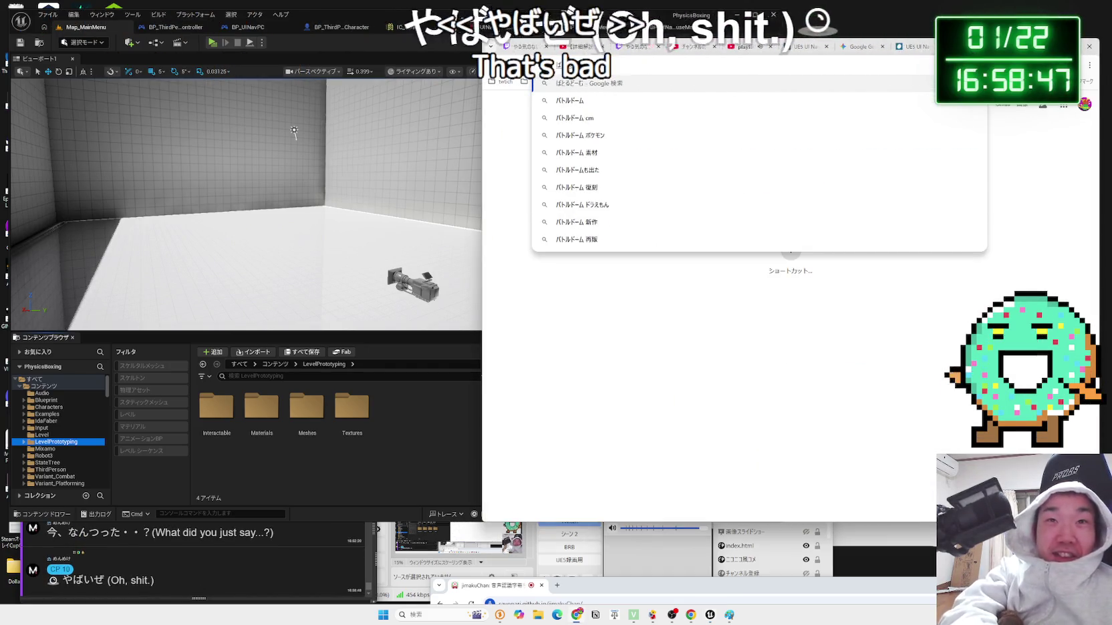
pyautogui.press('Return')
pyautogui.scroll(-3, 699, 359)
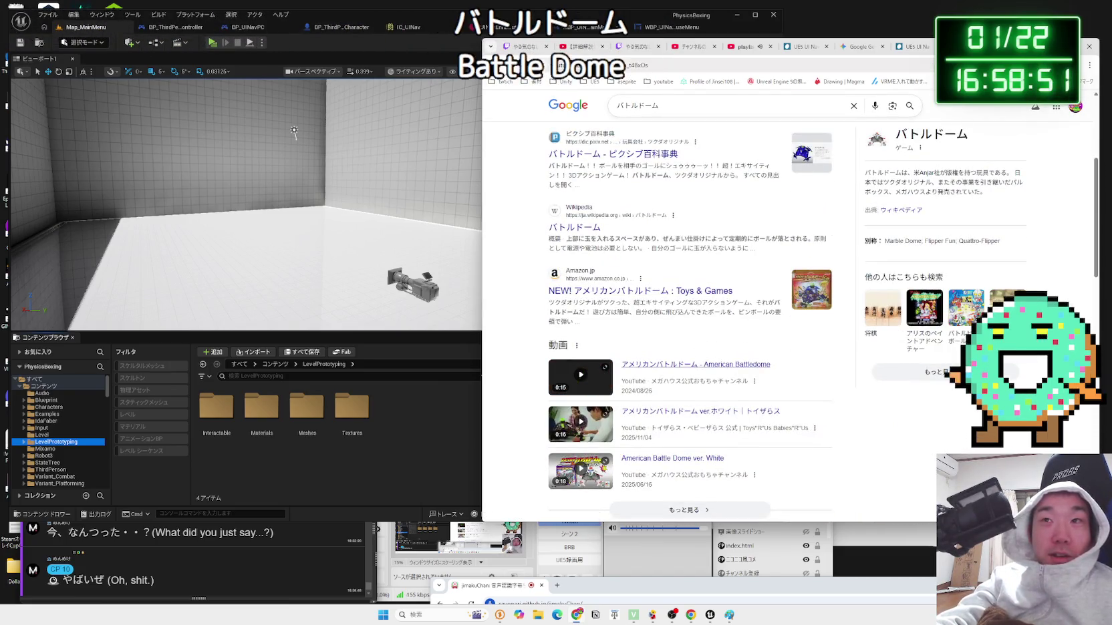
pyautogui.click(699, 363)
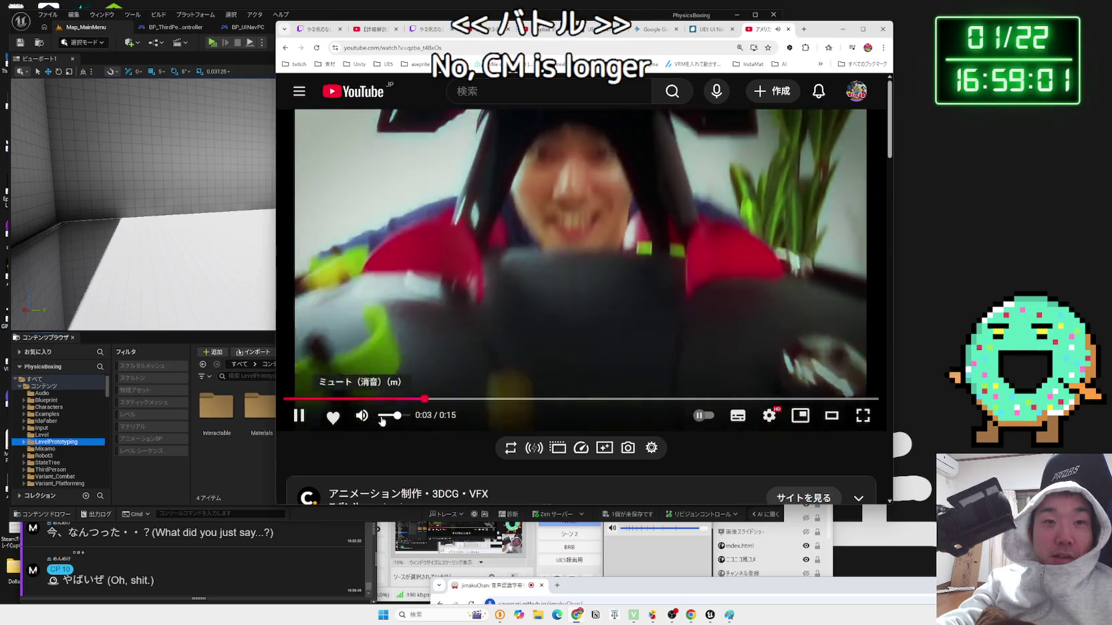
# - Watch the 15-second アメリカンバトルドーム YouTube video, then go back to the Google results
pyautogui.moveTo(399, 418)
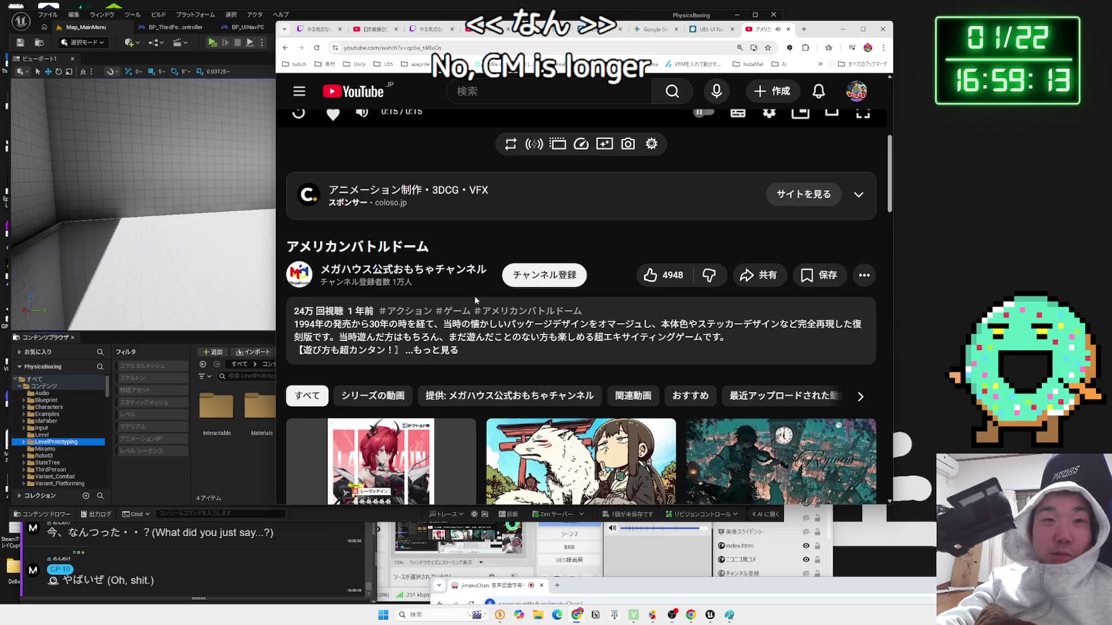
pyautogui.moveTo(361, 314)
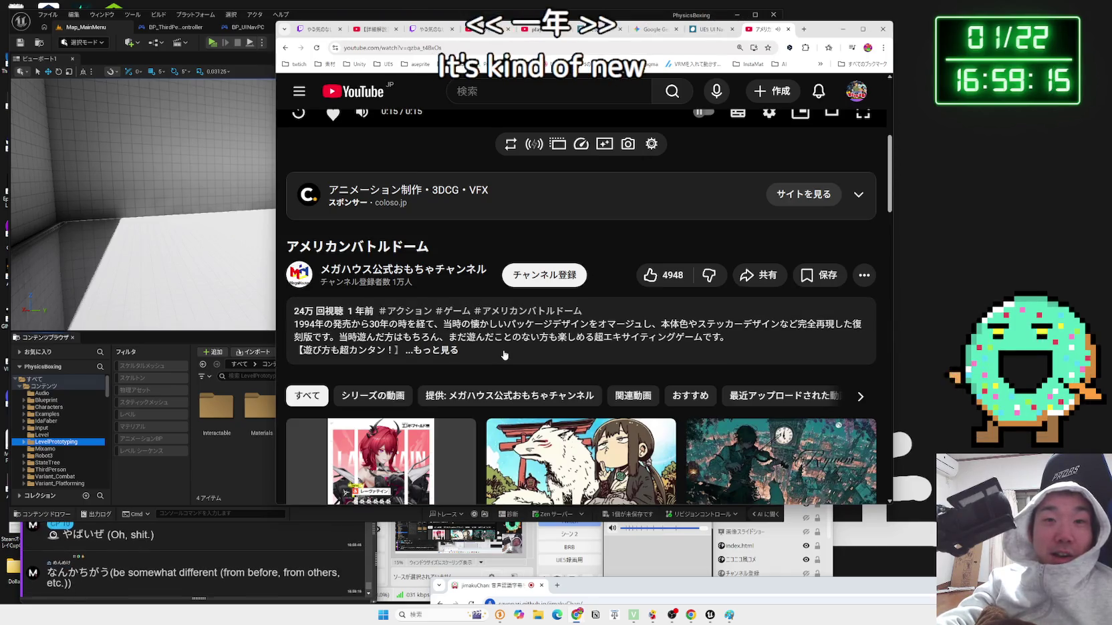
pyautogui.hotkey('alt', 'Left')
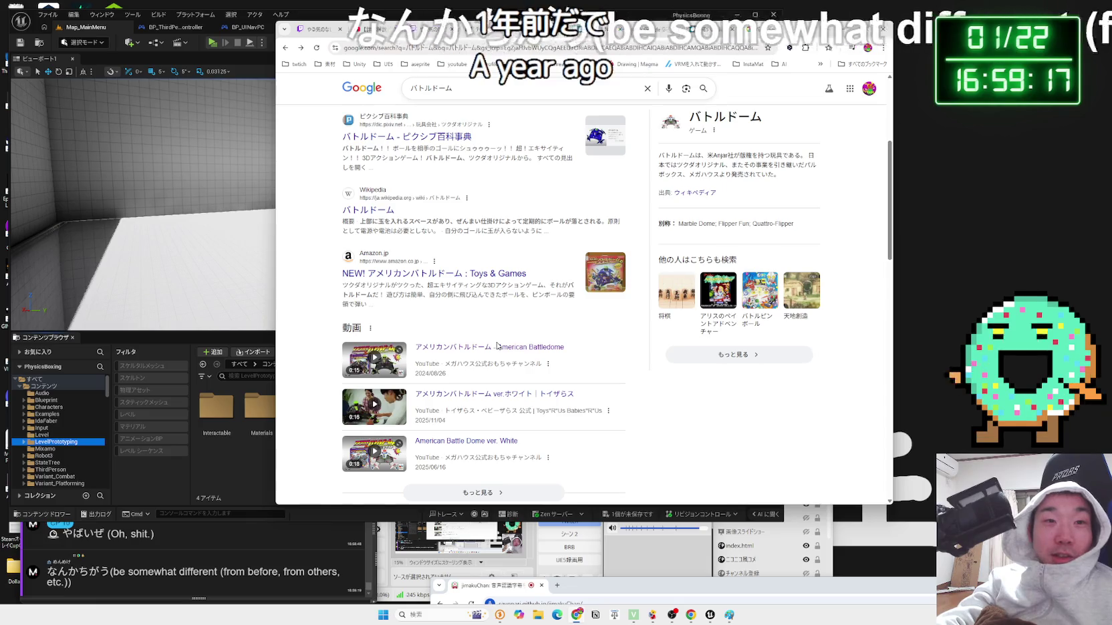
# - Expand the additional バトルドーム video results and scroll through them
pyautogui.scroll(-1, 461, 354)
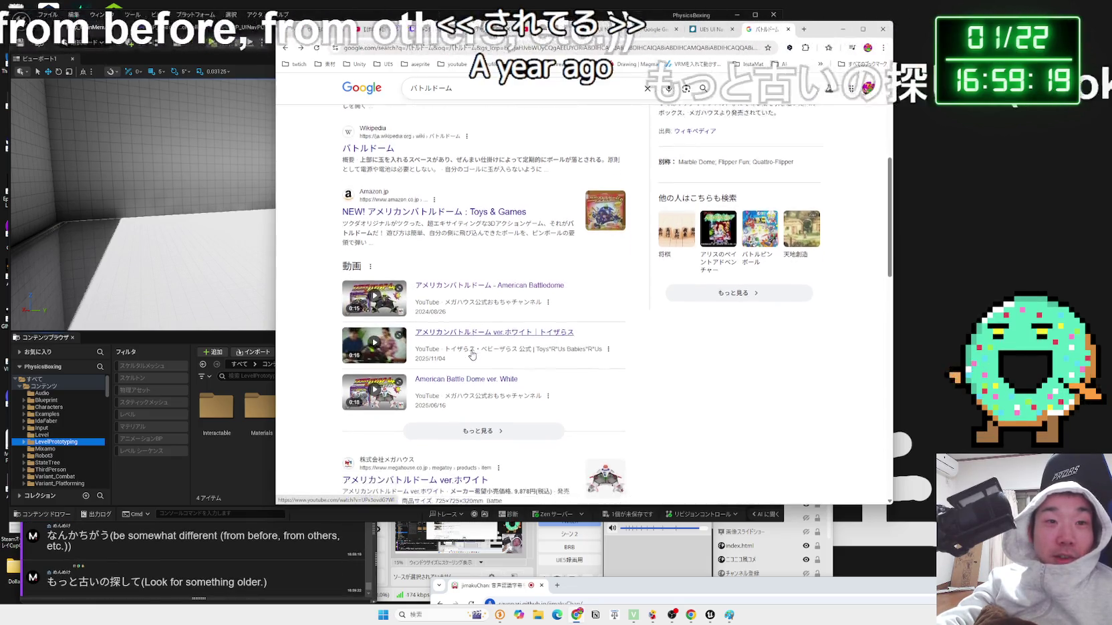
pyautogui.click(464, 405)
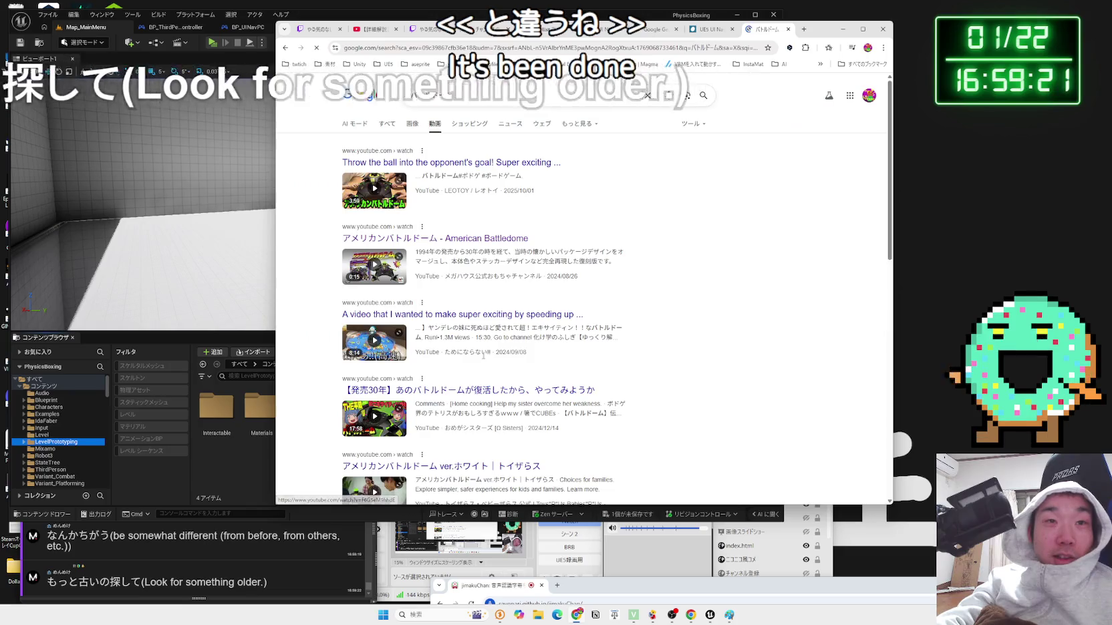
pyautogui.scroll(-1, 475, 244)
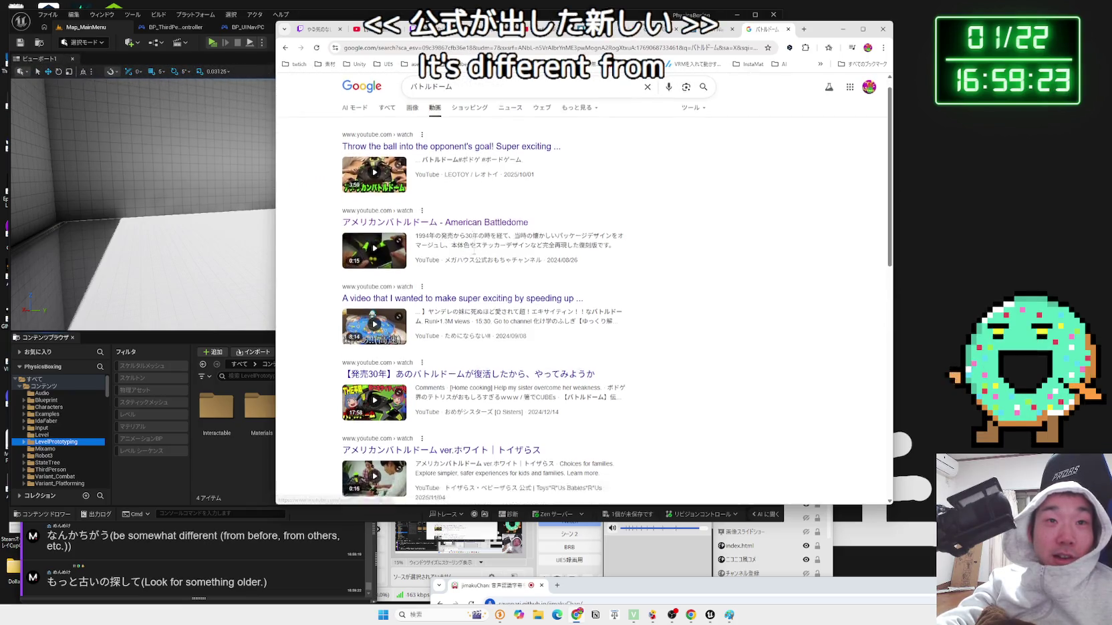
pyautogui.scroll(-2, 474, 239)
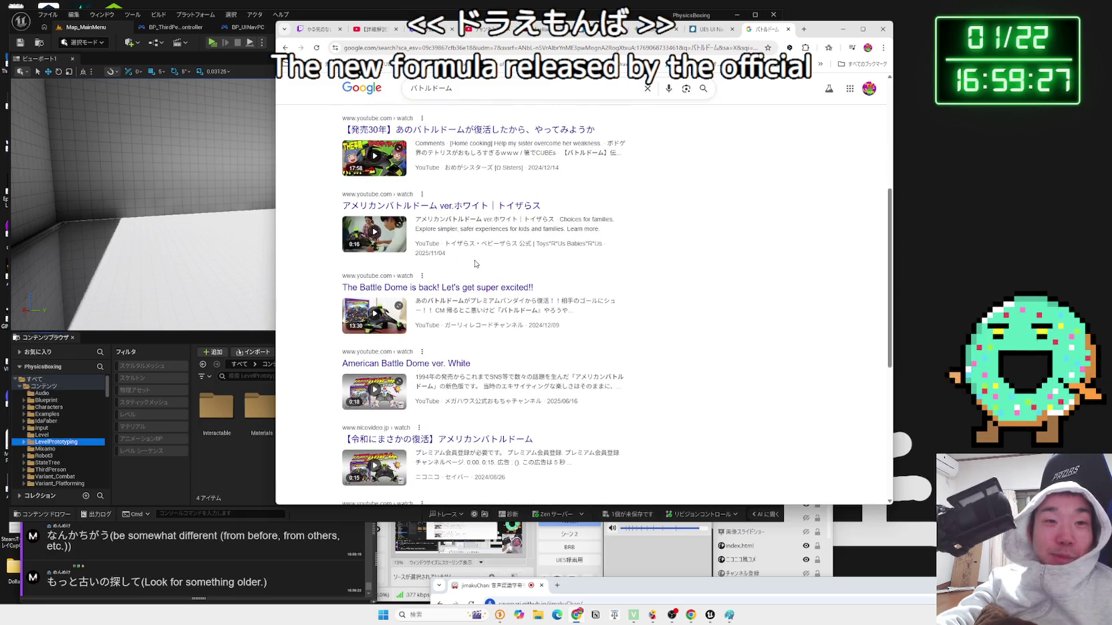
pyautogui.scroll(-2, 475, 264)
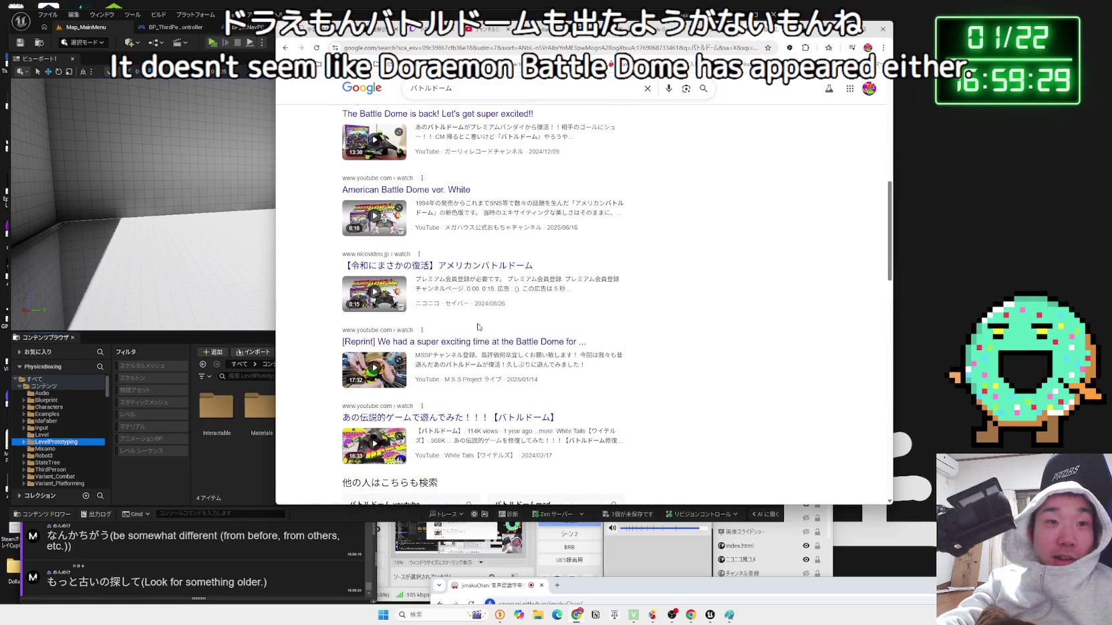
pyautogui.scroll(-4, 481, 342)
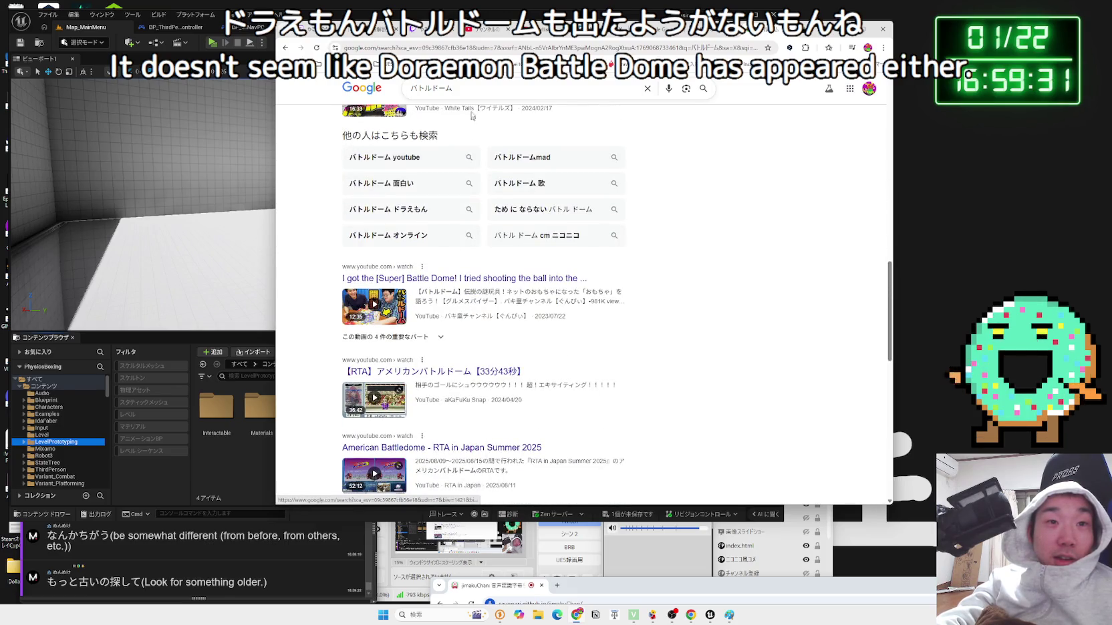
# - Refine the query to 'バトルドーム CM', watch the commercial, and return to the results
pyautogui.click(471, 93)
pyautogui.write('c')
pyautogui.press('Return')
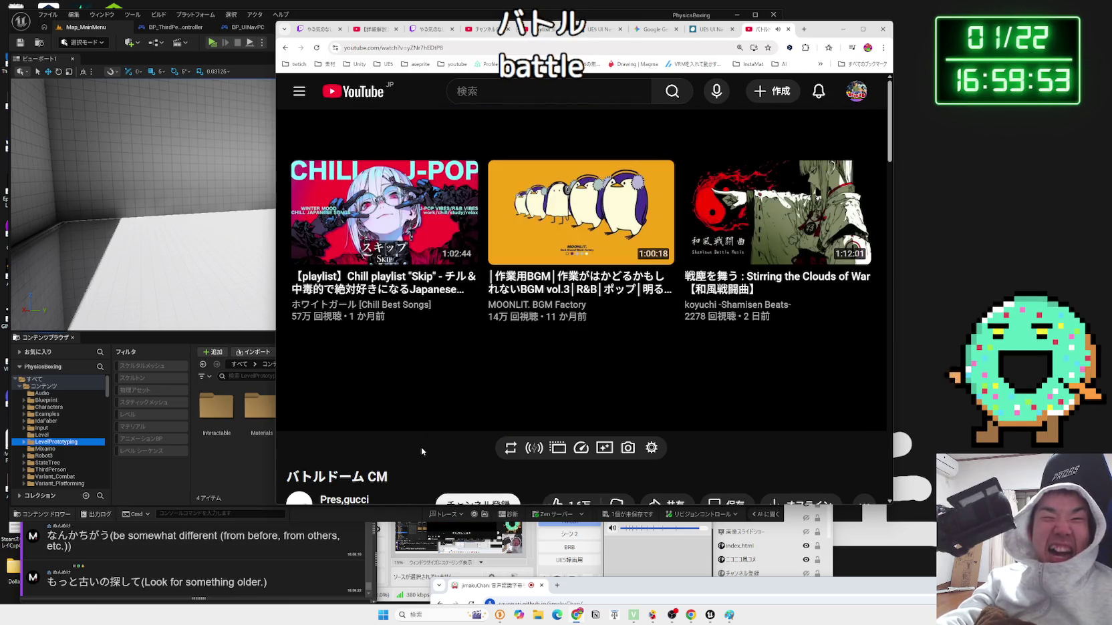
pyautogui.scroll(-3, 460, 326)
pyautogui.scroll(-4, 459, 326)
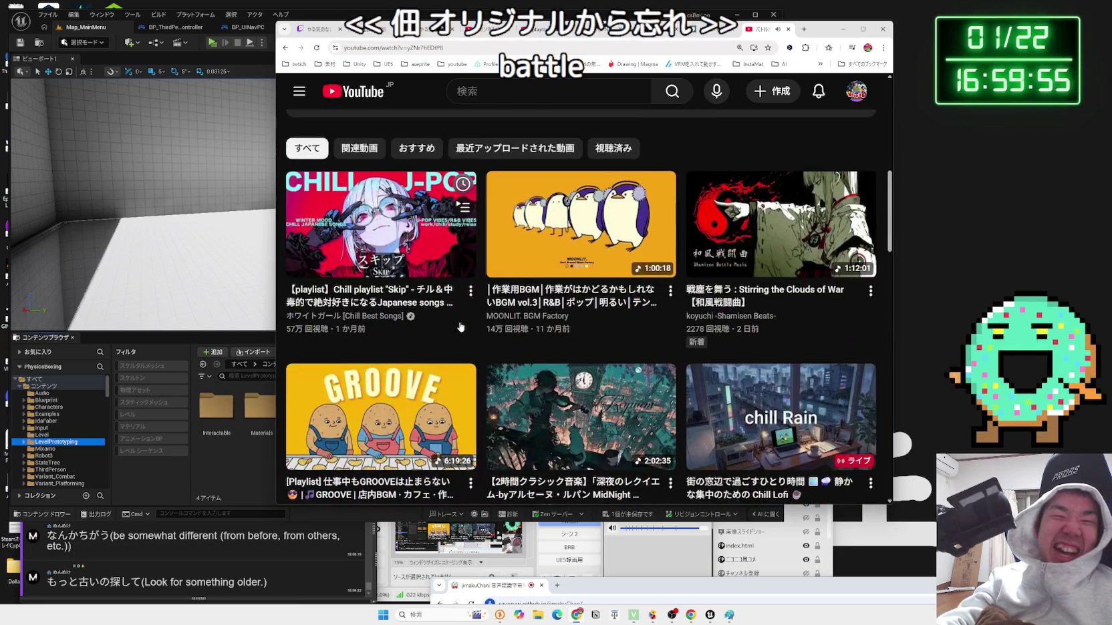
pyautogui.hotkey('alt', 'Left')
pyautogui.scroll(-3, 459, 326)
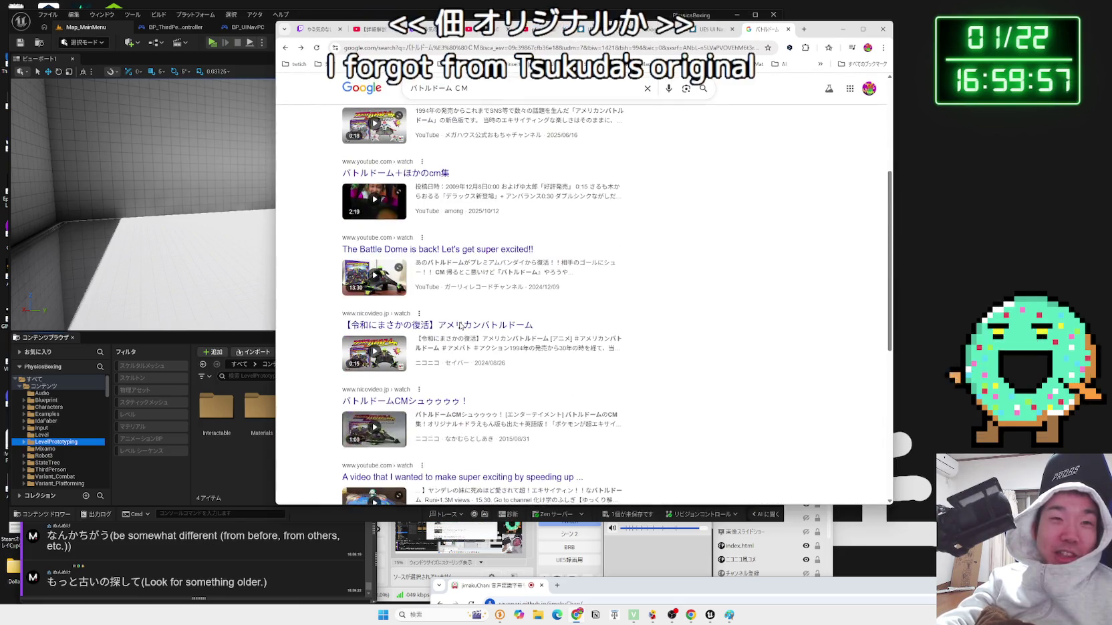
# - Scroll the バトルドーム CM results down to the 'バトルドームcm ちょっとロング版' Niconico video
pyautogui.scroll(-2, 470, 334)
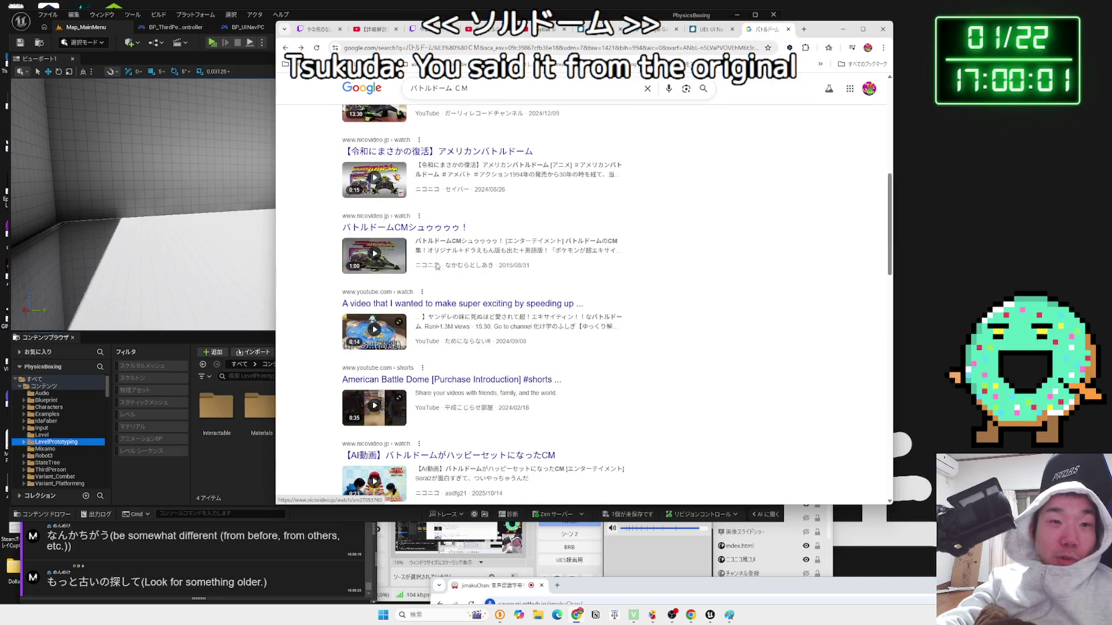
pyautogui.scroll(-2, 436, 266)
pyautogui.scroll(-1, 447, 314)
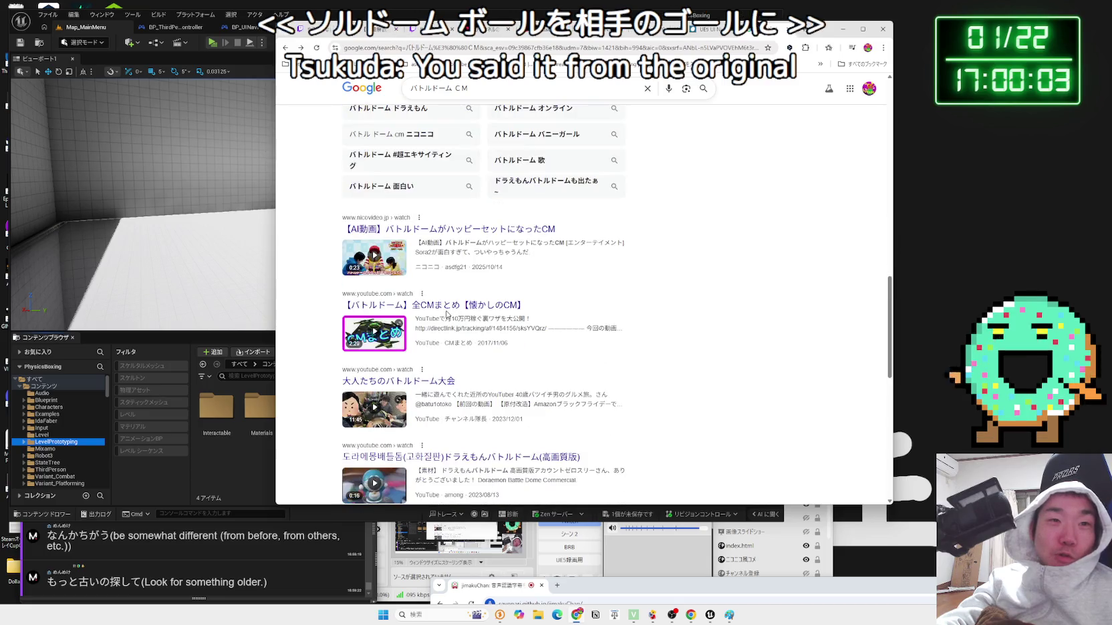
pyautogui.scroll(-2, 447, 314)
pyautogui.scroll(-1, 447, 313)
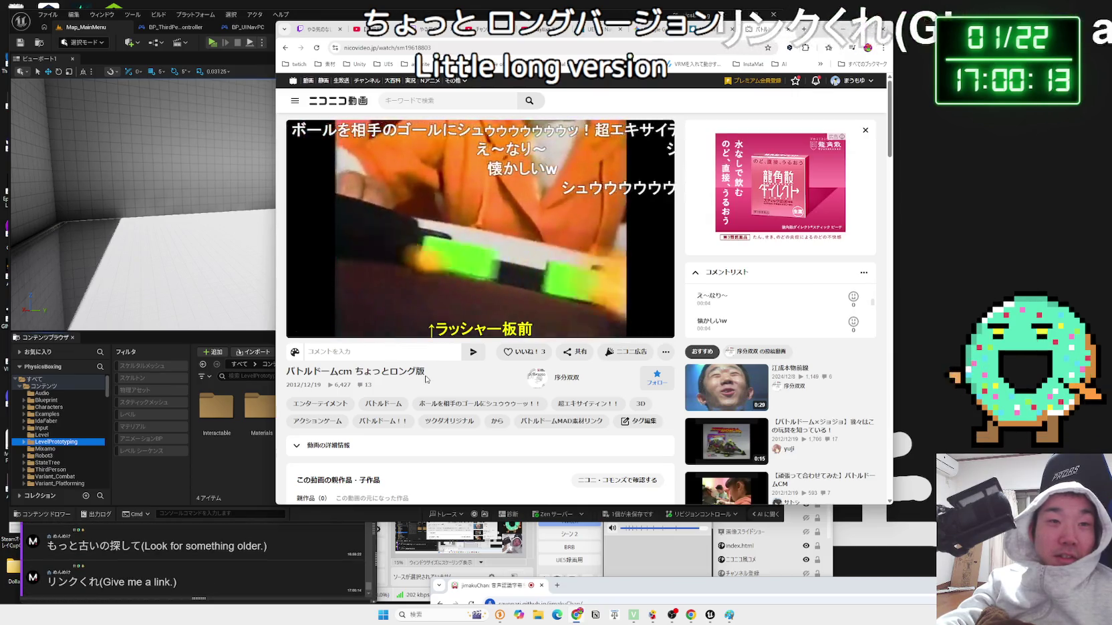
# - Scroll the Doraemon Battle Dome Niconico page and select its URL in the address bar
pyautogui.moveTo(387, 403)
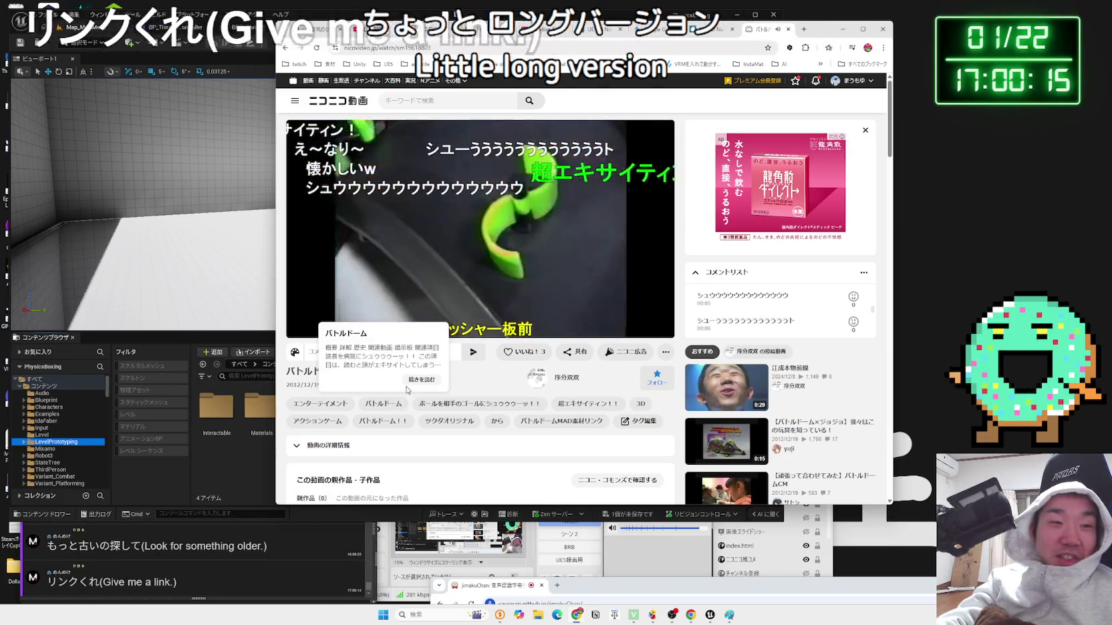
pyautogui.scroll(-1, 448, 373)
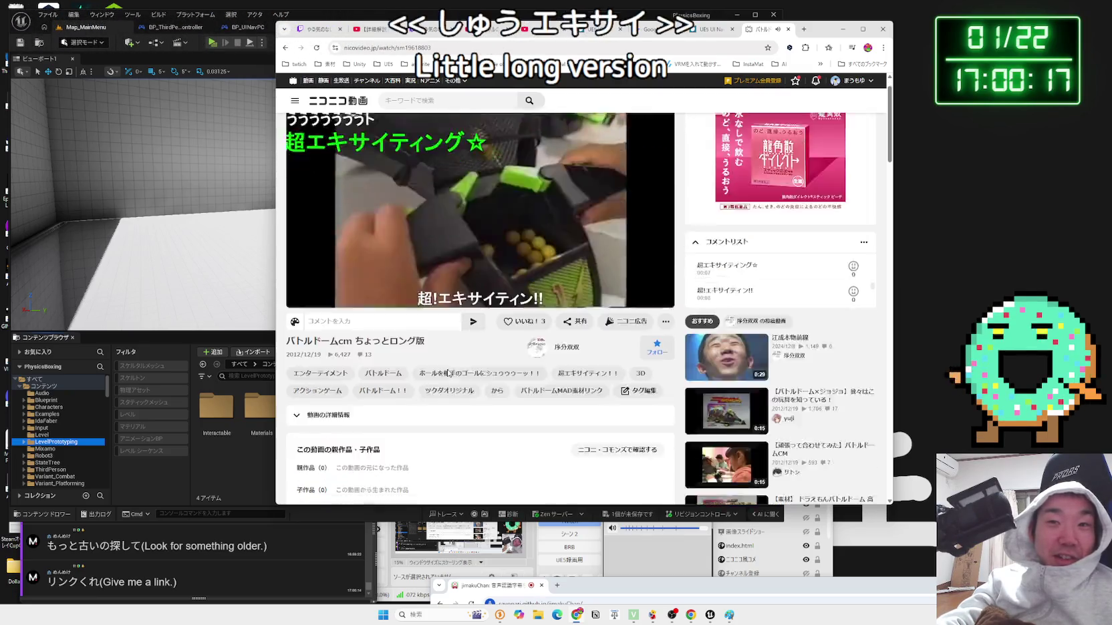
pyautogui.scroll(-2, 448, 374)
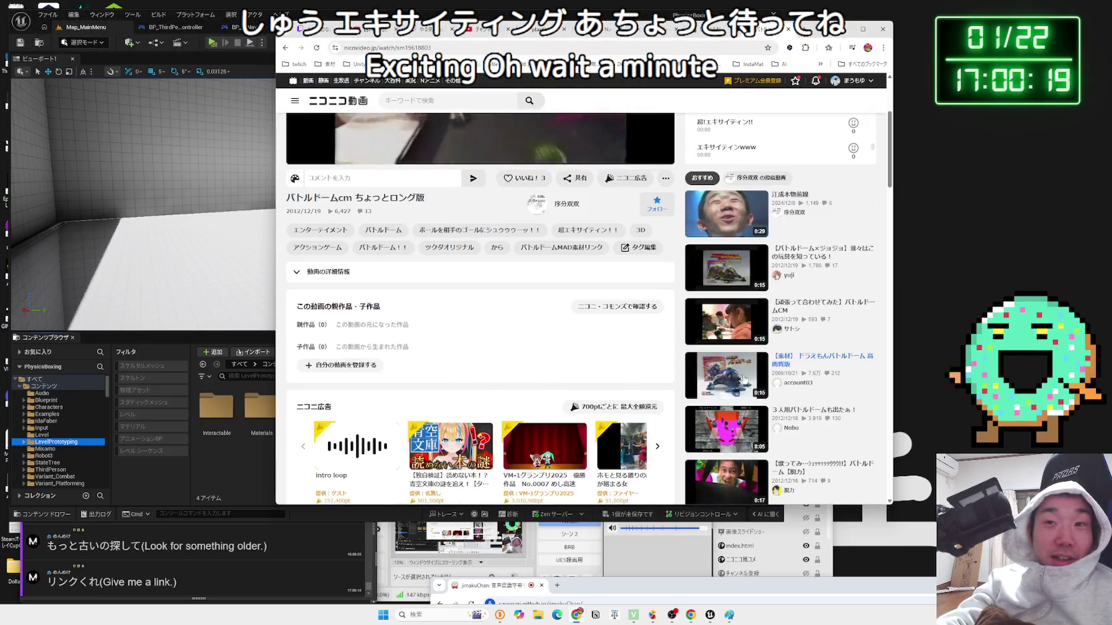
pyautogui.scroll(3, 805, 364)
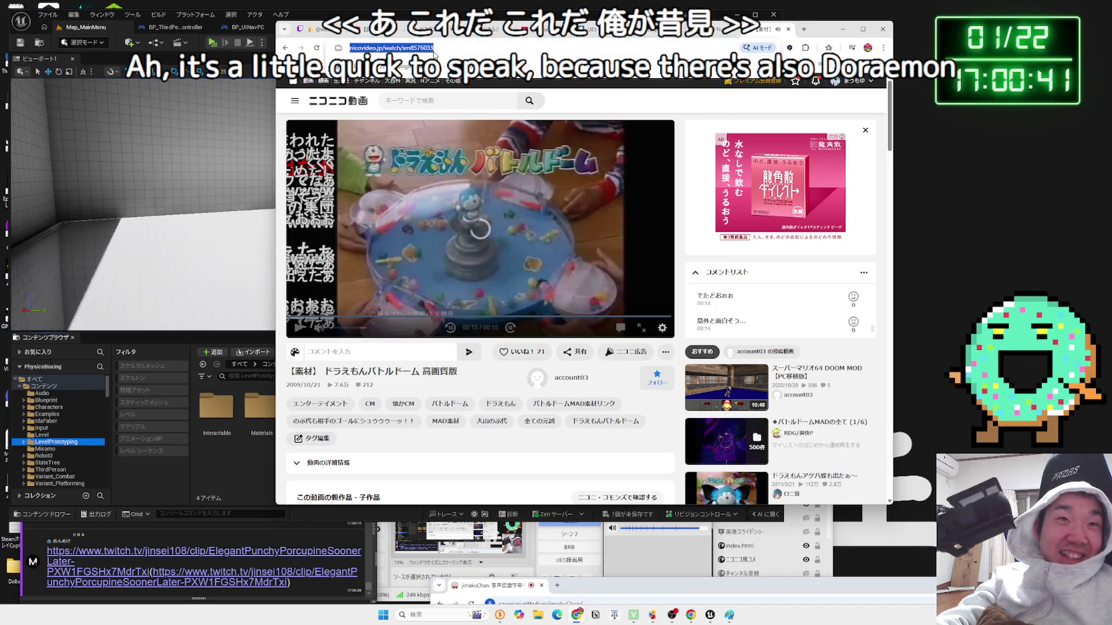
pyautogui.click(434, 50)
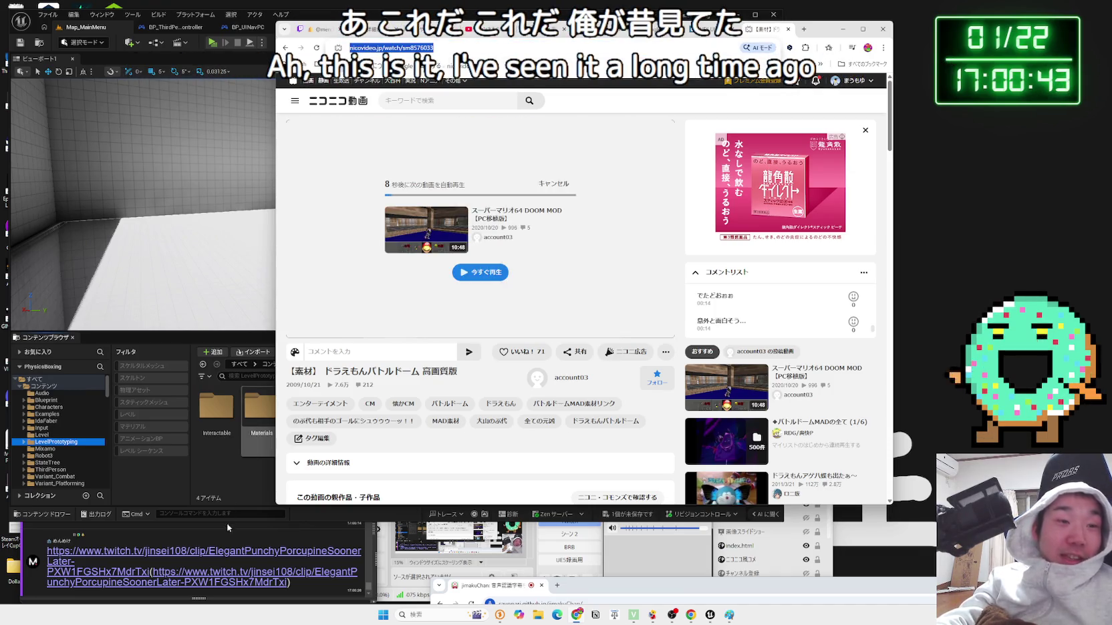
# - Send the video link to the Twitch chat via OneComme and open a viewer's shared clip
pyautogui.click(334, 532)
pyautogui.click(346, 453)
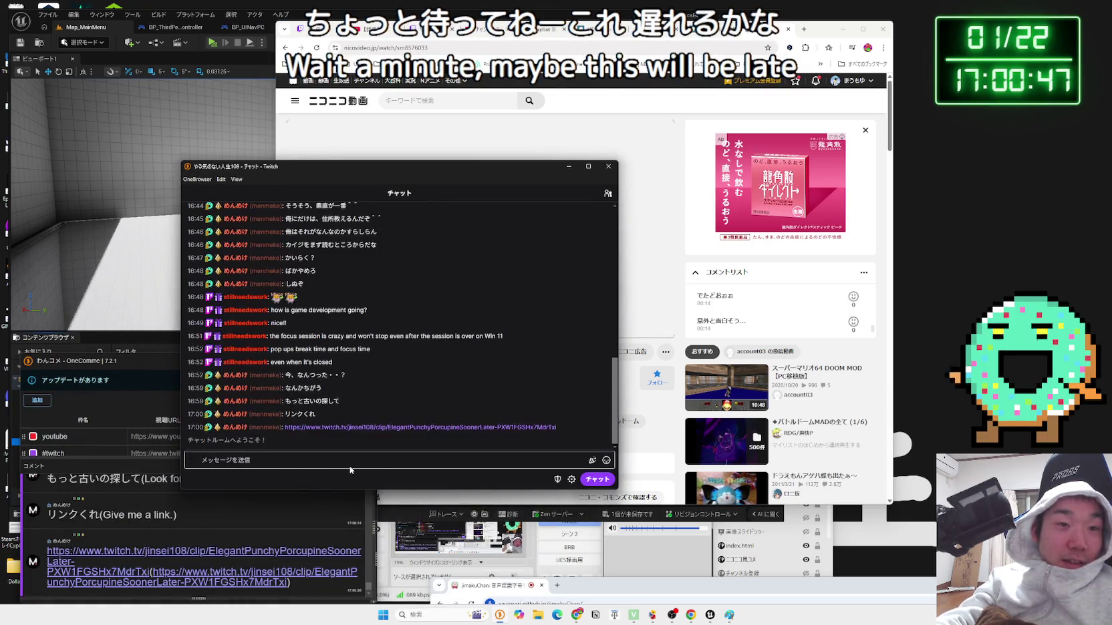
pyautogui.click(594, 479)
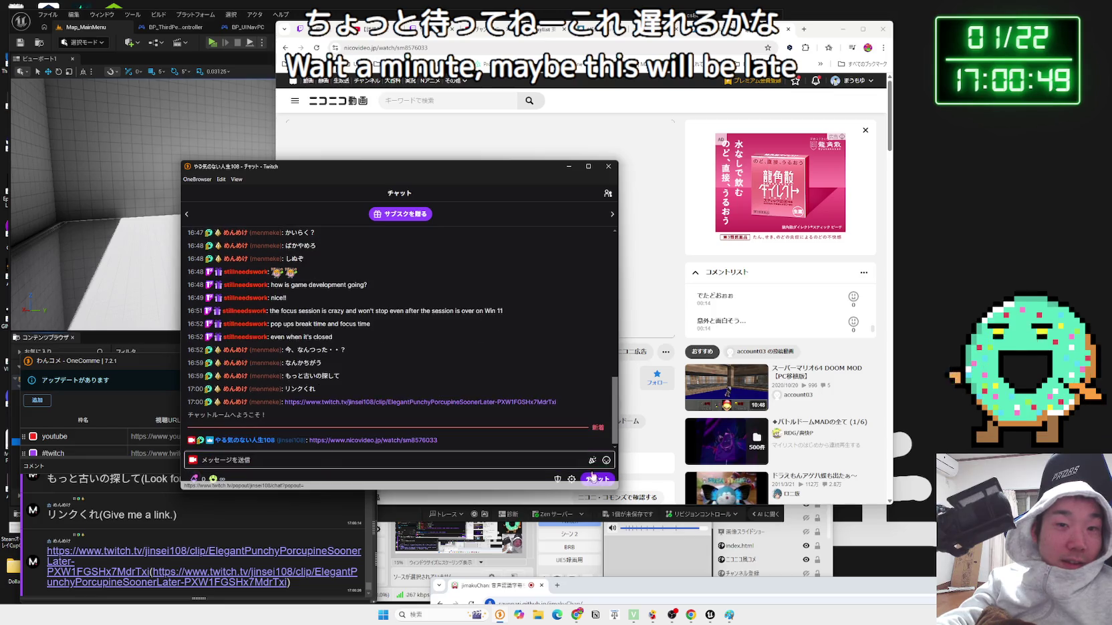
pyautogui.click(178, 519)
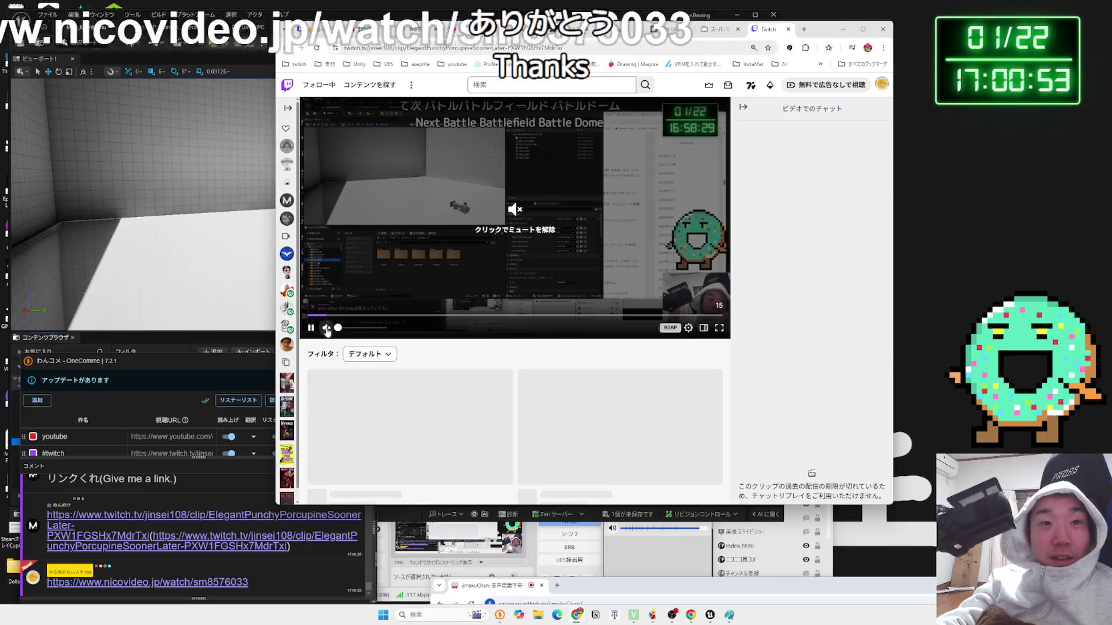
# - Unmute the Twitch clip and replay it from the start
pyautogui.click(401, 279)
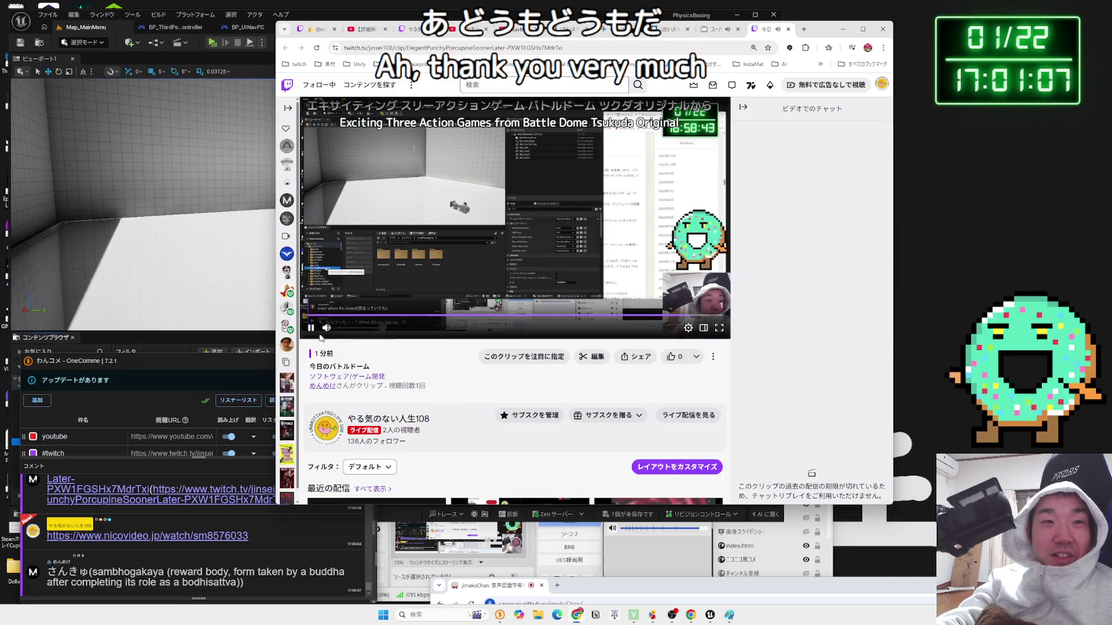
pyautogui.click(714, 29)
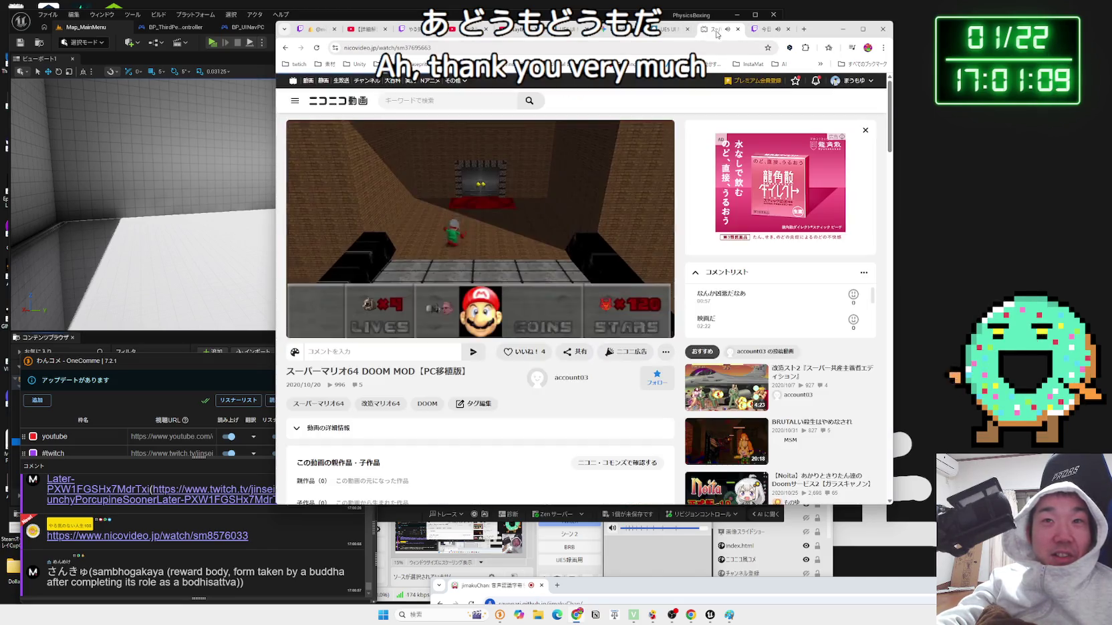
pyautogui.click(750, 30)
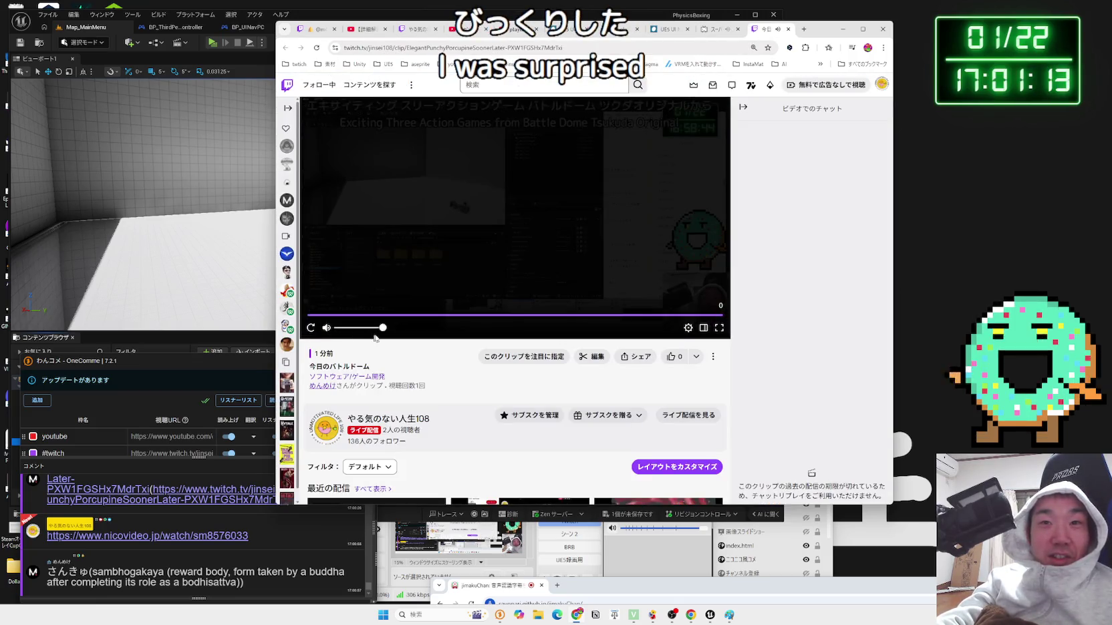
pyautogui.click(311, 327)
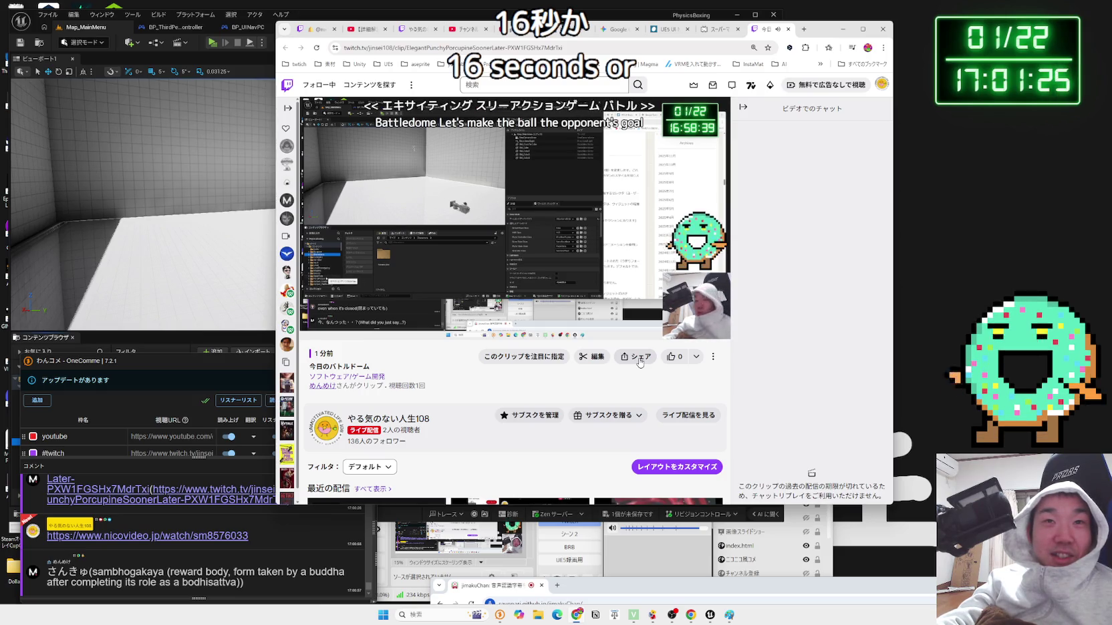
# - Export the 今日のバトルドーム clip and share it to YouTube as a Short
pyautogui.click(639, 362)
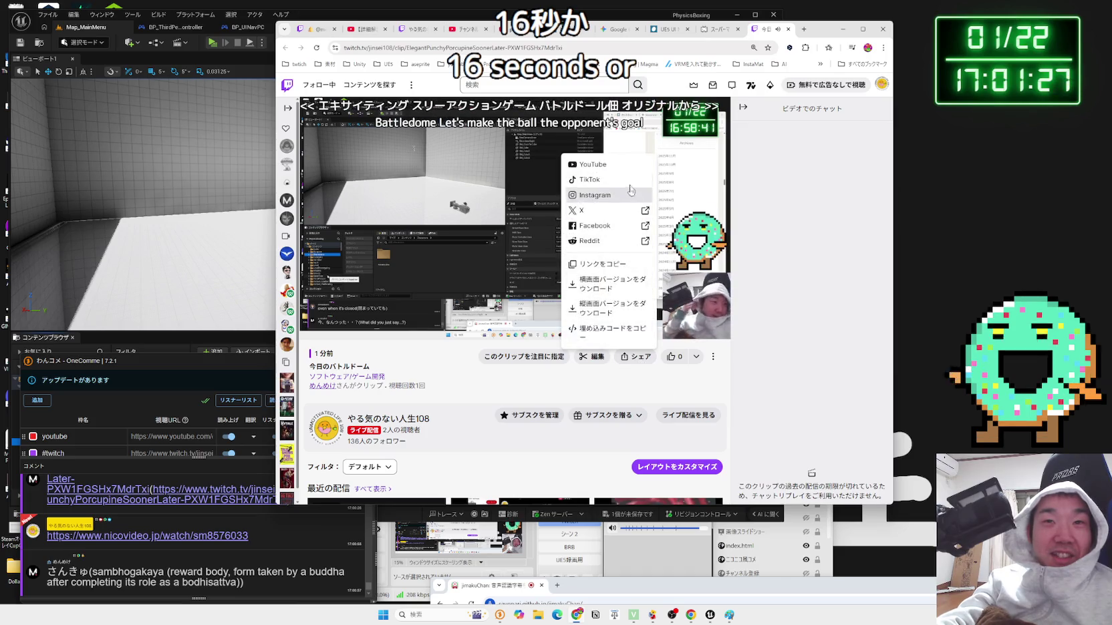
pyautogui.click(635, 168)
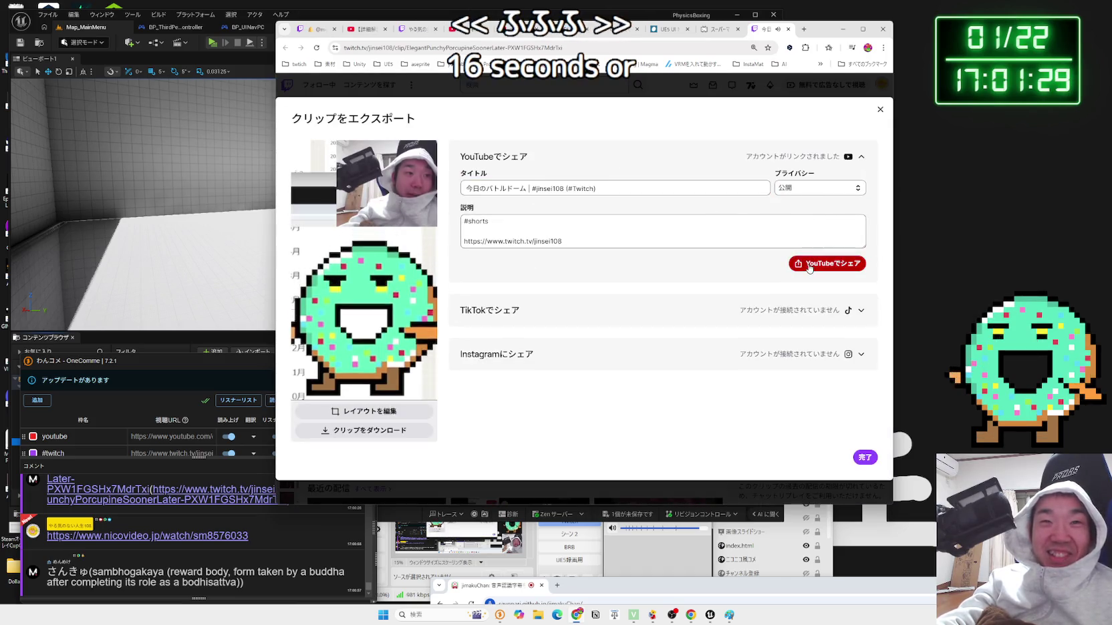
pyautogui.click(809, 265)
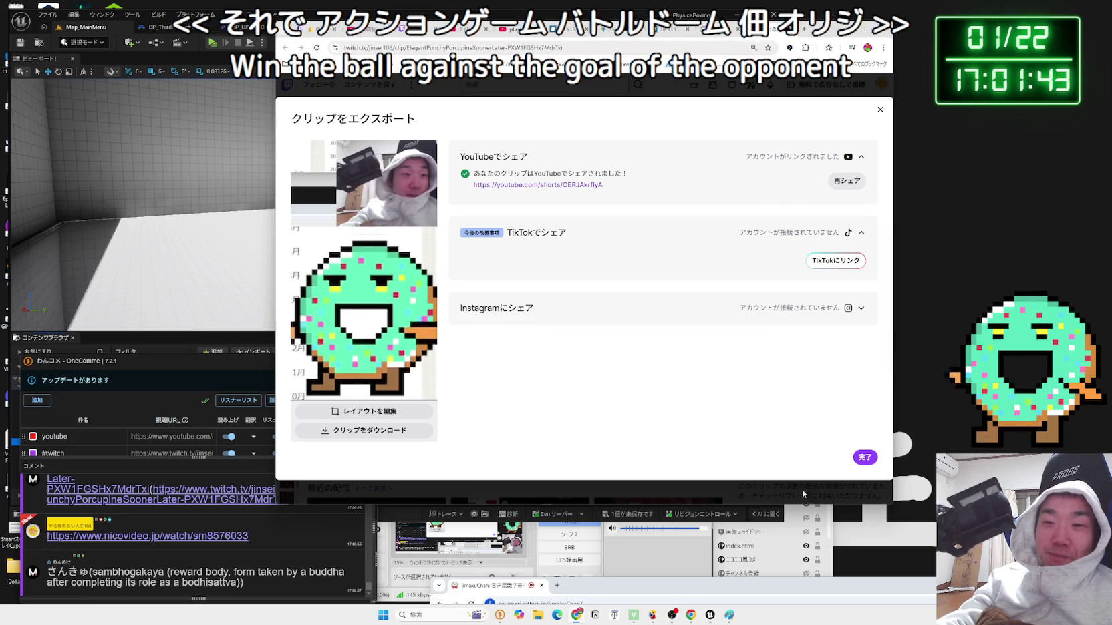
pyautogui.click(863, 458)
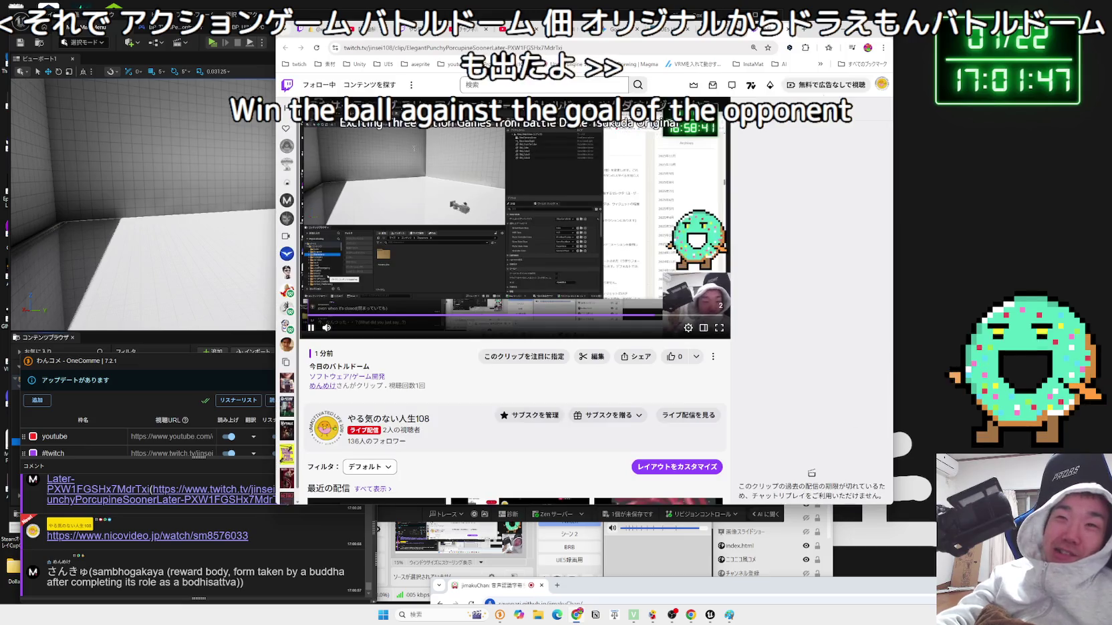
# - Cycle through the browser tabs, then bring the Unreal Engine editor back
pyautogui.hotkey('ctrl', 'Tab')
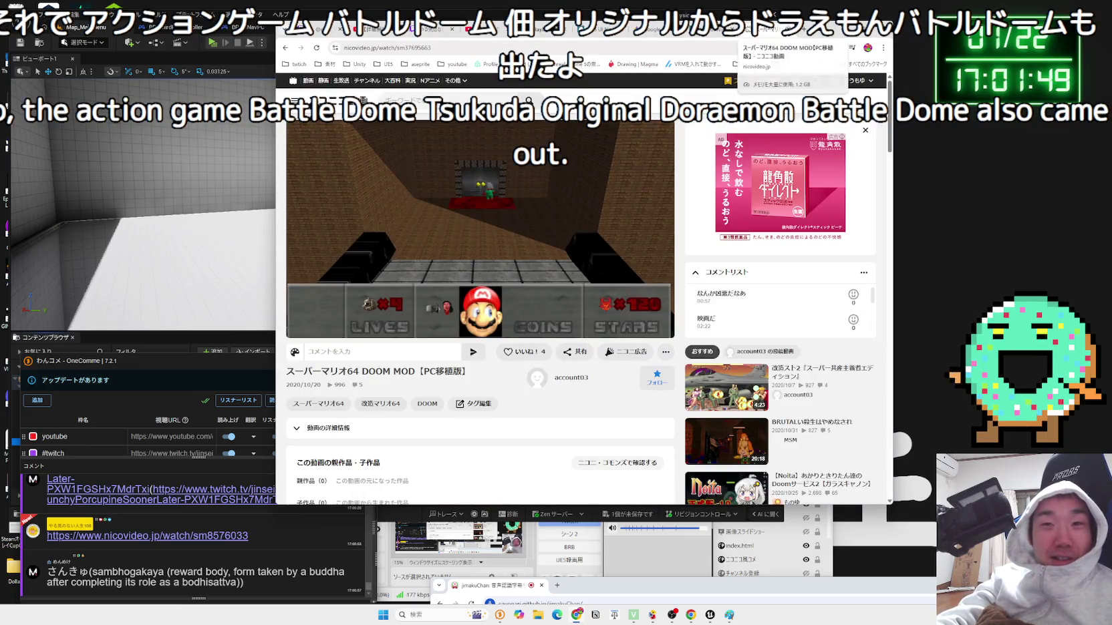
pyautogui.hotkey('ctrl', 'Tab')
pyautogui.hotkey('ctrl', 'Tab')
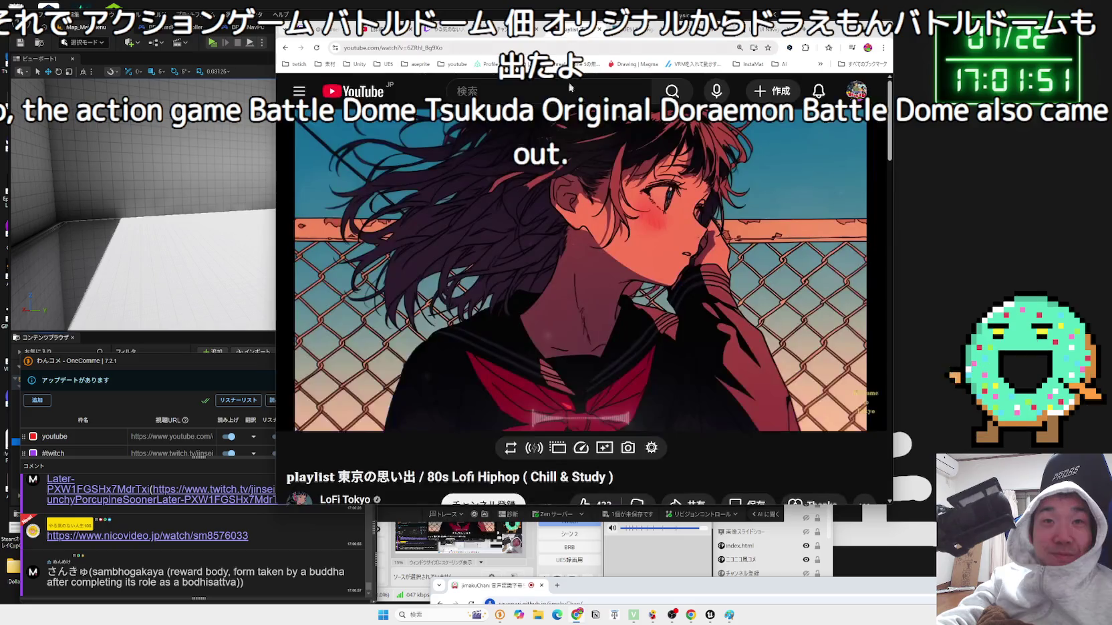
pyautogui.hotkey('ctrl', 'shift', 'Tab')
pyautogui.click(665, 39)
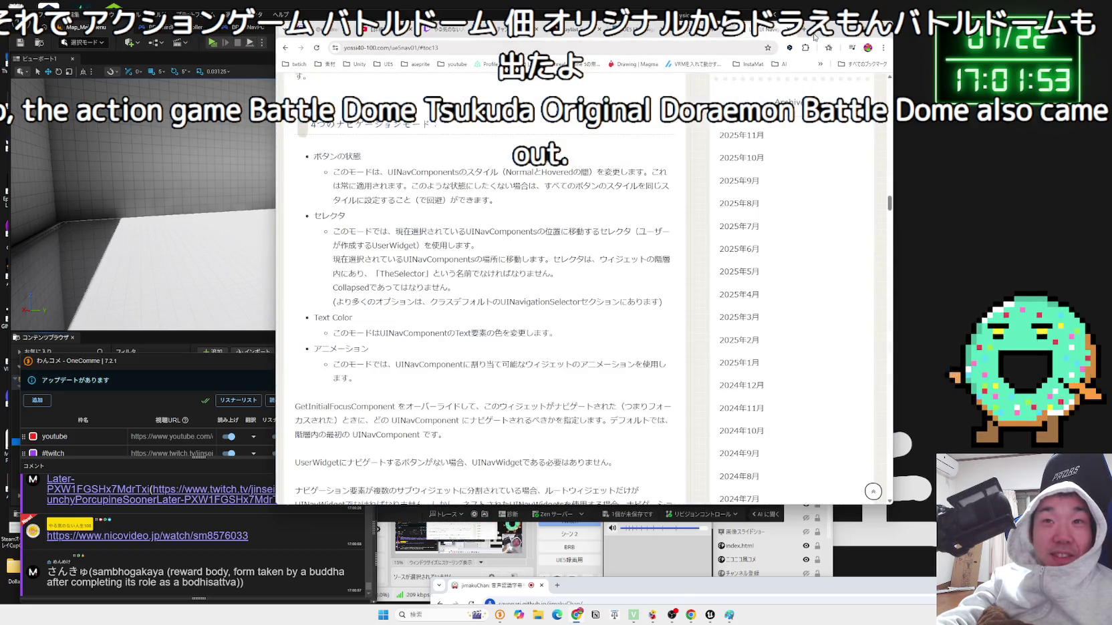
pyautogui.click(760, 37)
pyautogui.hotkey('alt', 'Tab')
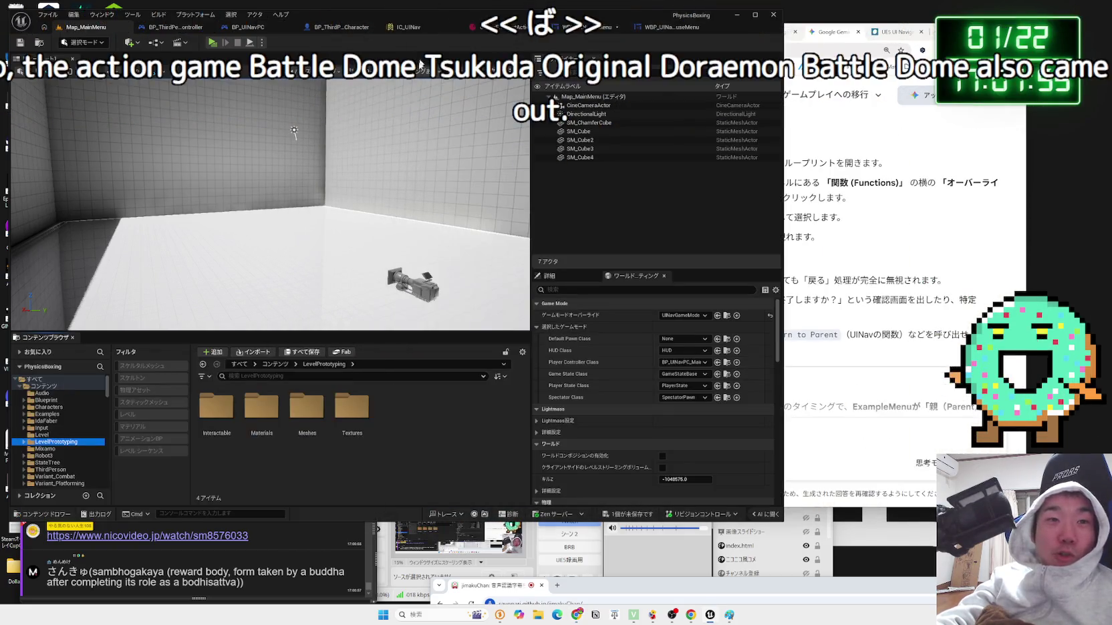
# - Browse the Input and Robot3 folders, then open ThirdPerson > Blueprints
pyautogui.click(47, 449)
pyautogui.click(50, 442)
pyautogui.click(47, 449)
pyautogui.click(43, 428)
pyautogui.click(43, 435)
pyautogui.click(45, 449)
pyautogui.click(47, 456)
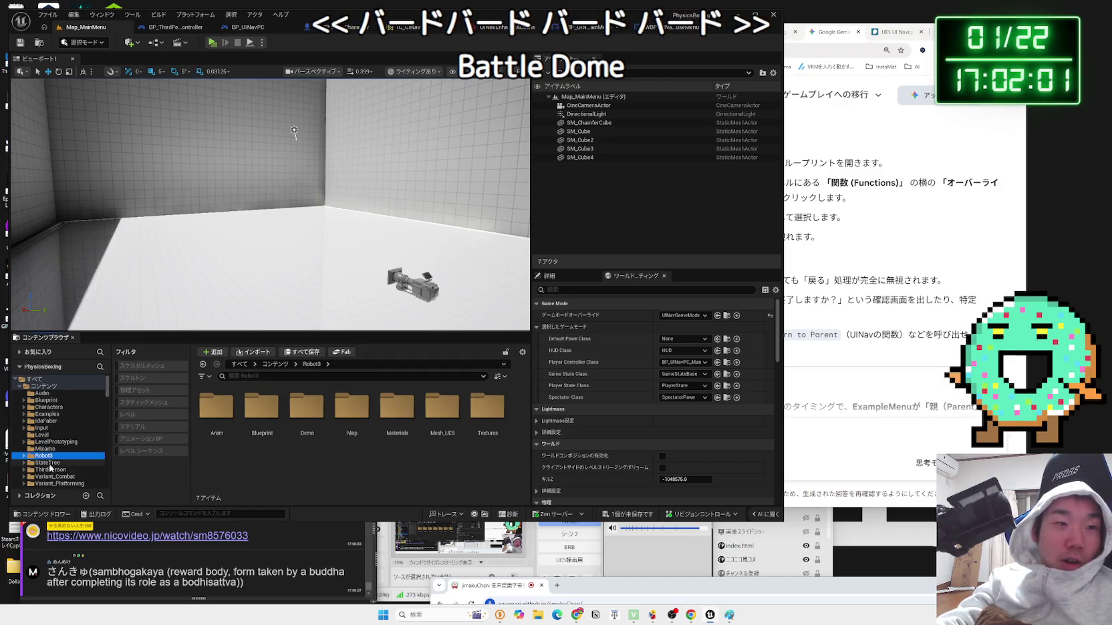
pyautogui.click(50, 463)
pyautogui.click(48, 470)
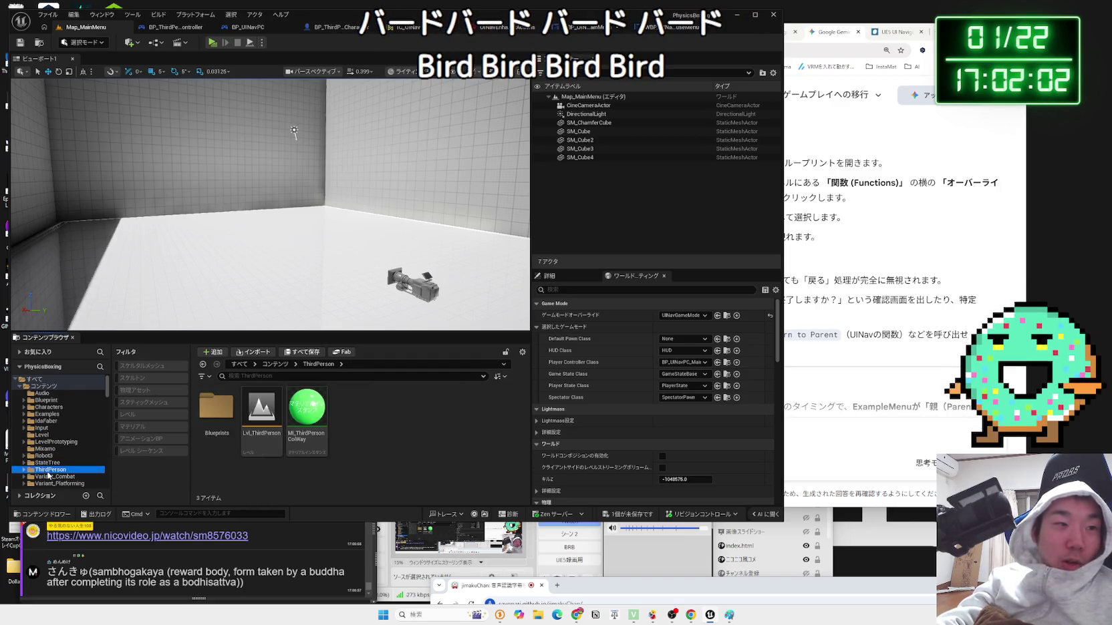
pyautogui.doubleClick(204, 425)
# - Open BP_UINavPC and center its BeginPlay logic in the event graph
pyautogui.click(348, 417)
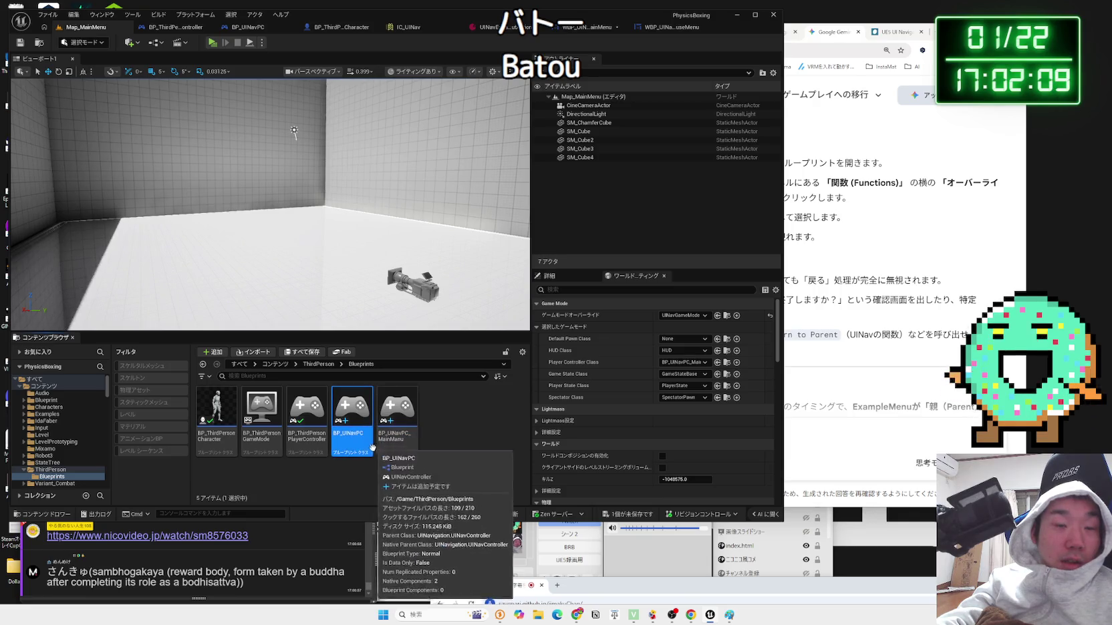
pyautogui.click(355, 437)
pyautogui.doubleClick(348, 440)
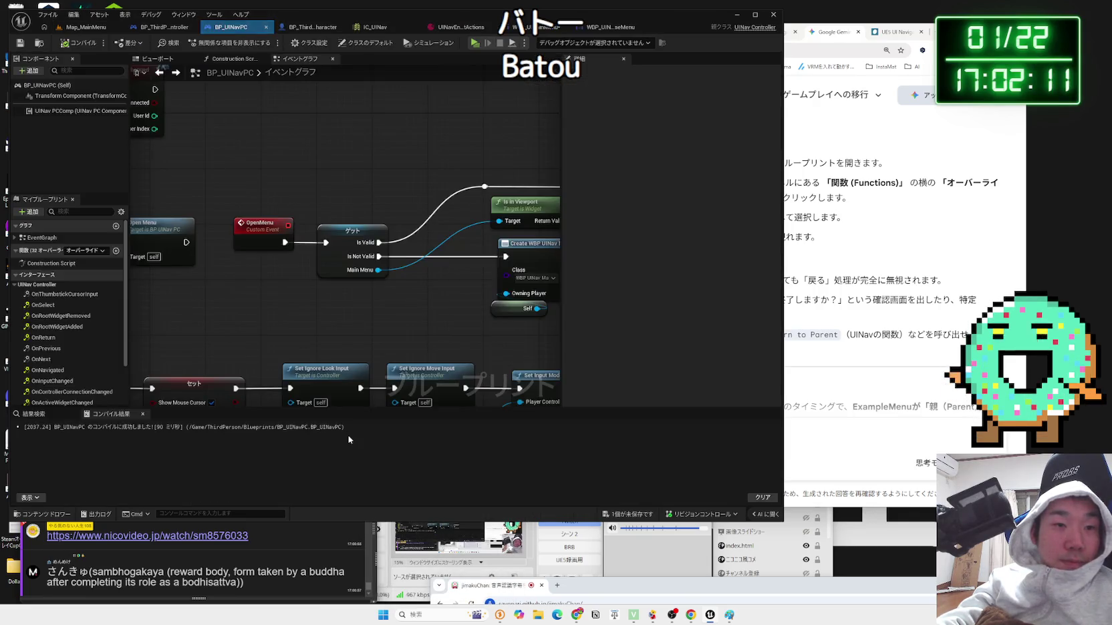
pyautogui.scroll(-2, 342, 322)
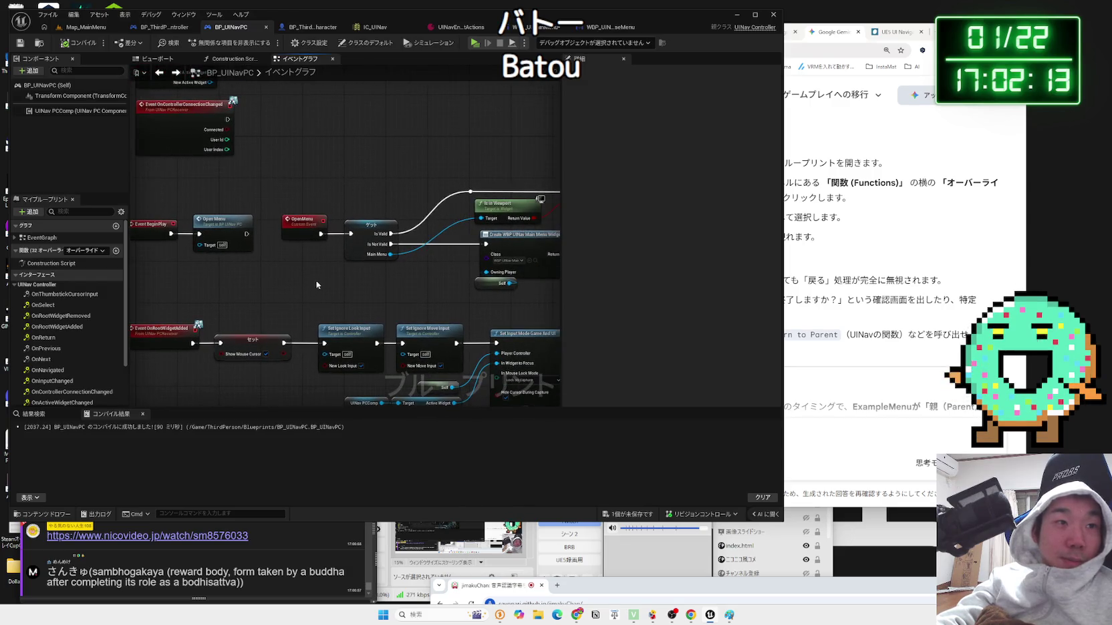
pyautogui.moveTo(317, 285); pyautogui.dragTo(356, 286)
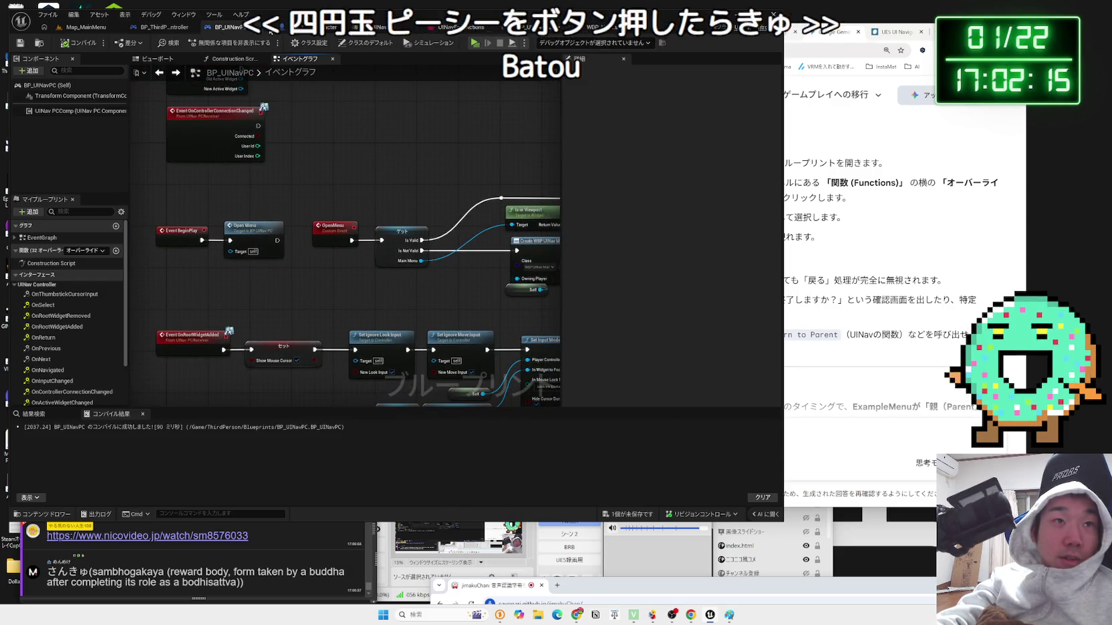
# - Glance at BP_ThirdPersonPlayerController, reopen BP_UINavPC, and open the Create WBP node's Class list
pyautogui.click(96, 27)
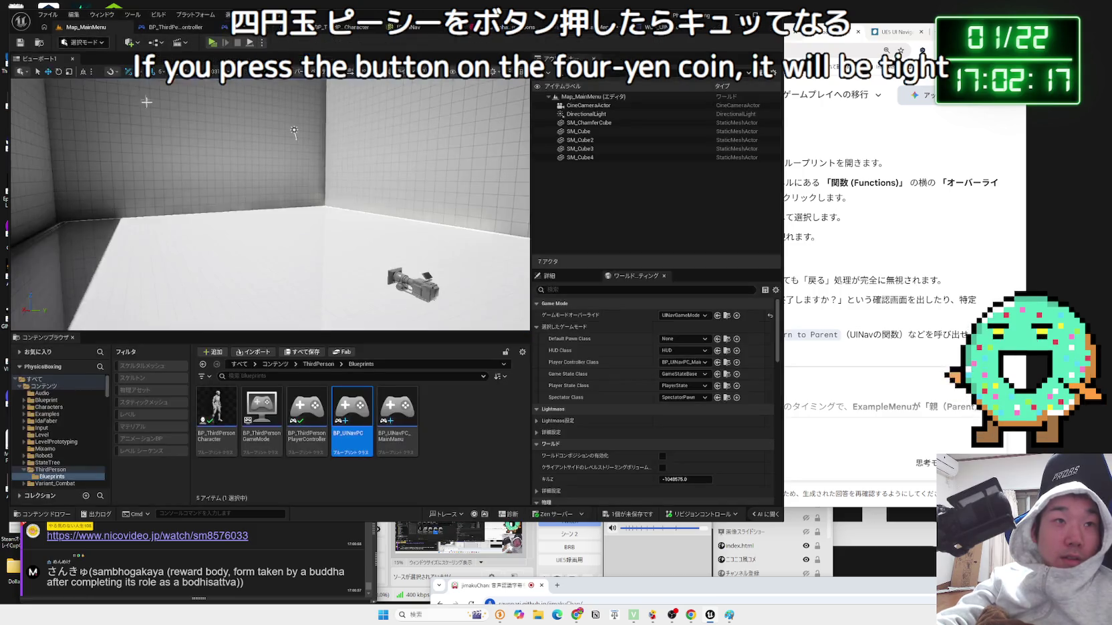
pyautogui.click(162, 27)
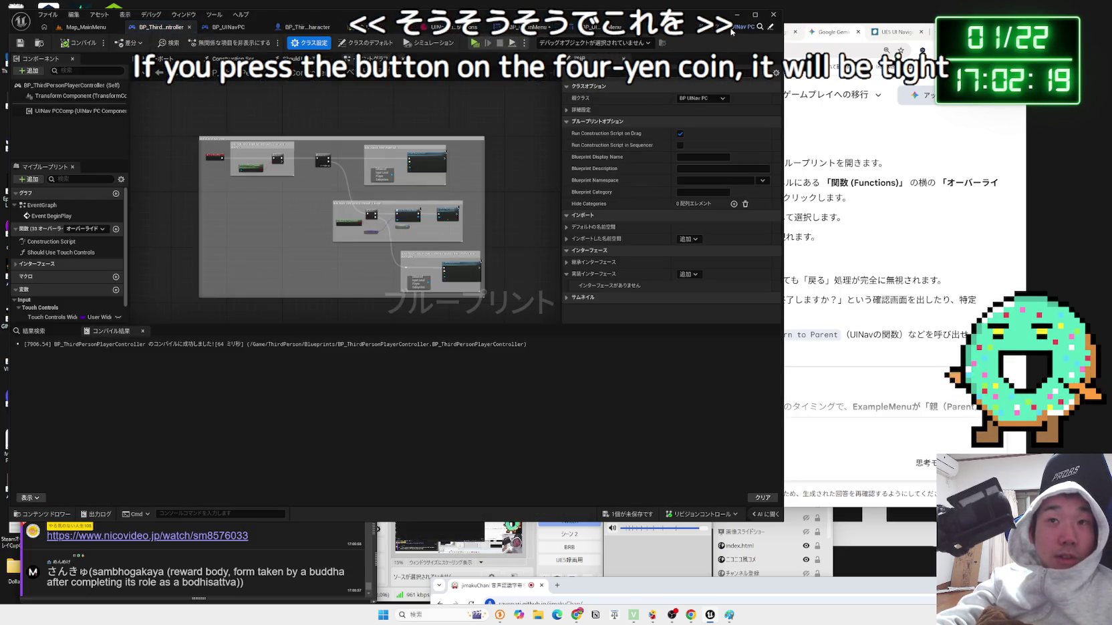
pyautogui.click(85, 27)
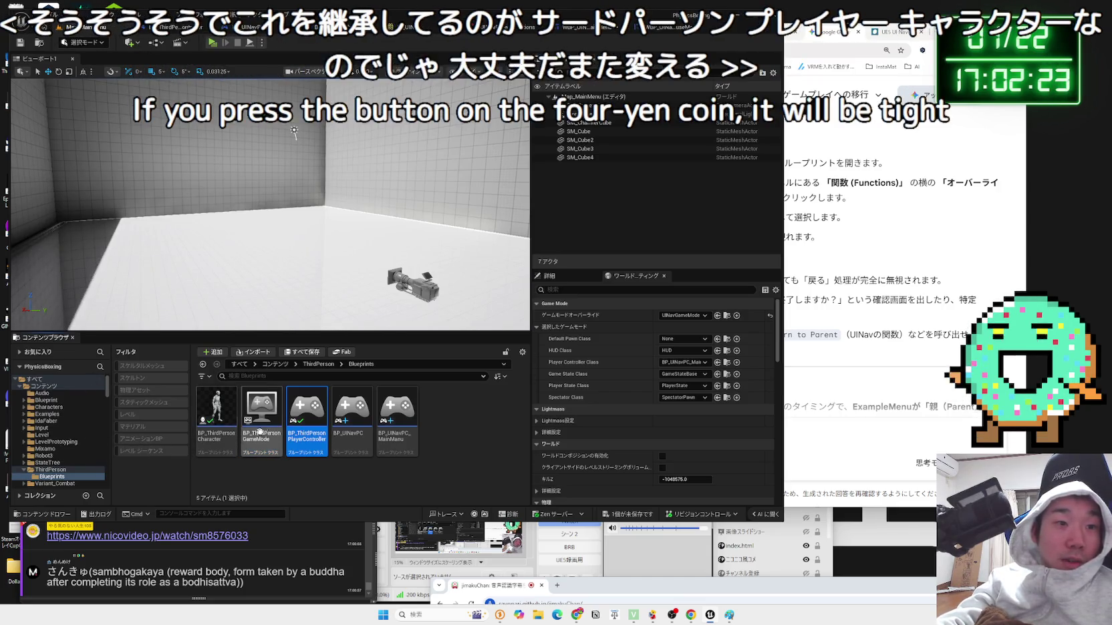
pyautogui.doubleClick(344, 429)
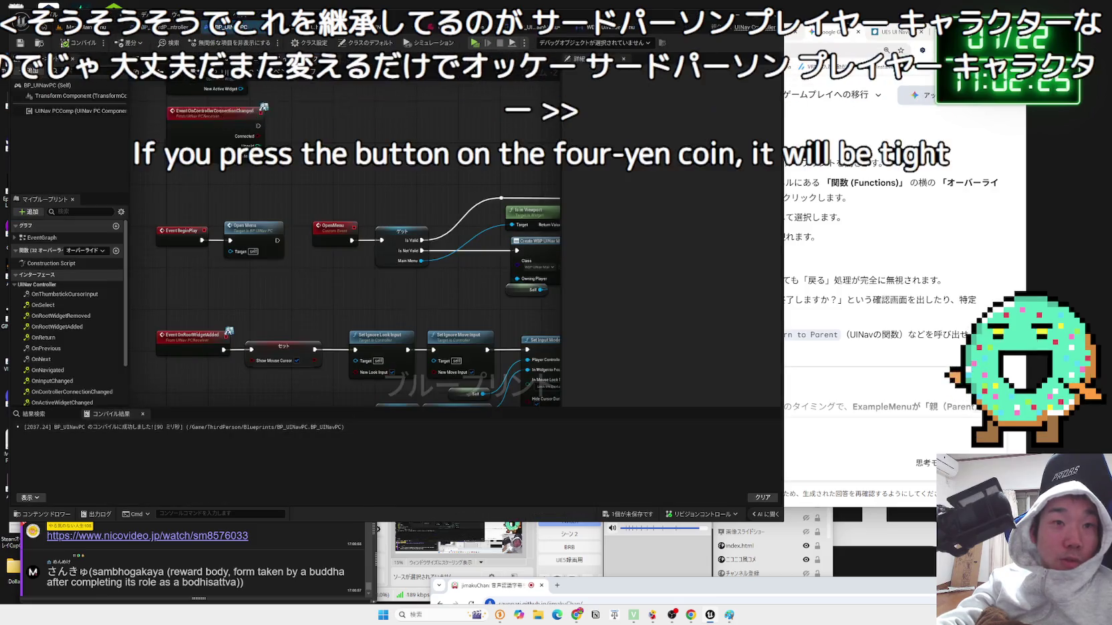
pyautogui.scroll(2, 468, 268)
pyautogui.click(356, 252)
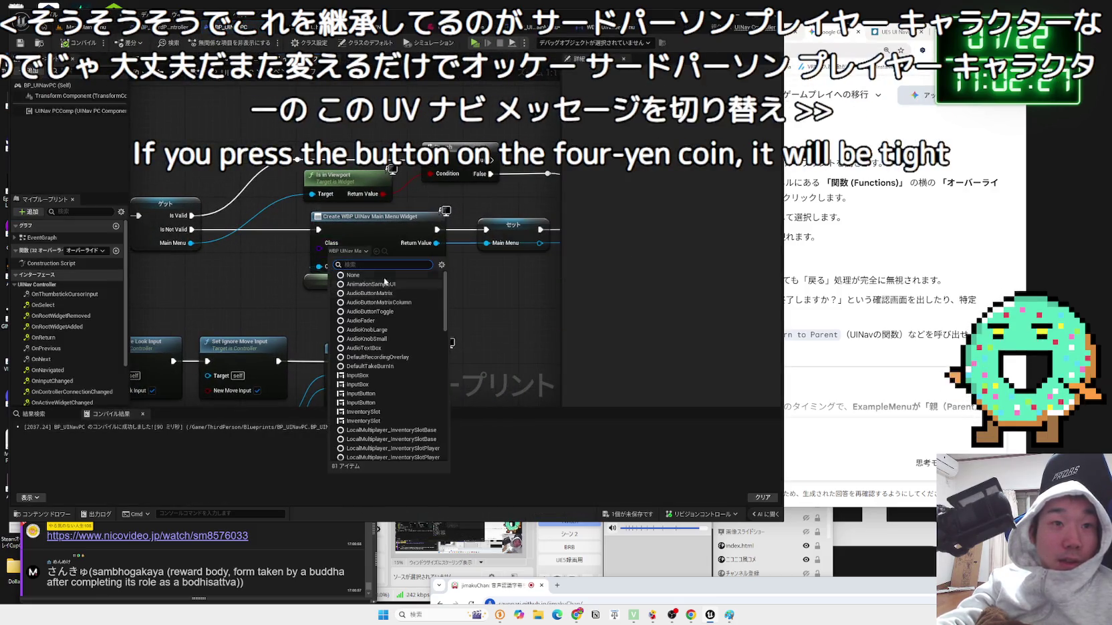
# - Set the Create Widget node's class to the WBP_UINavPauseMenu widget
pyautogui.write('pause')
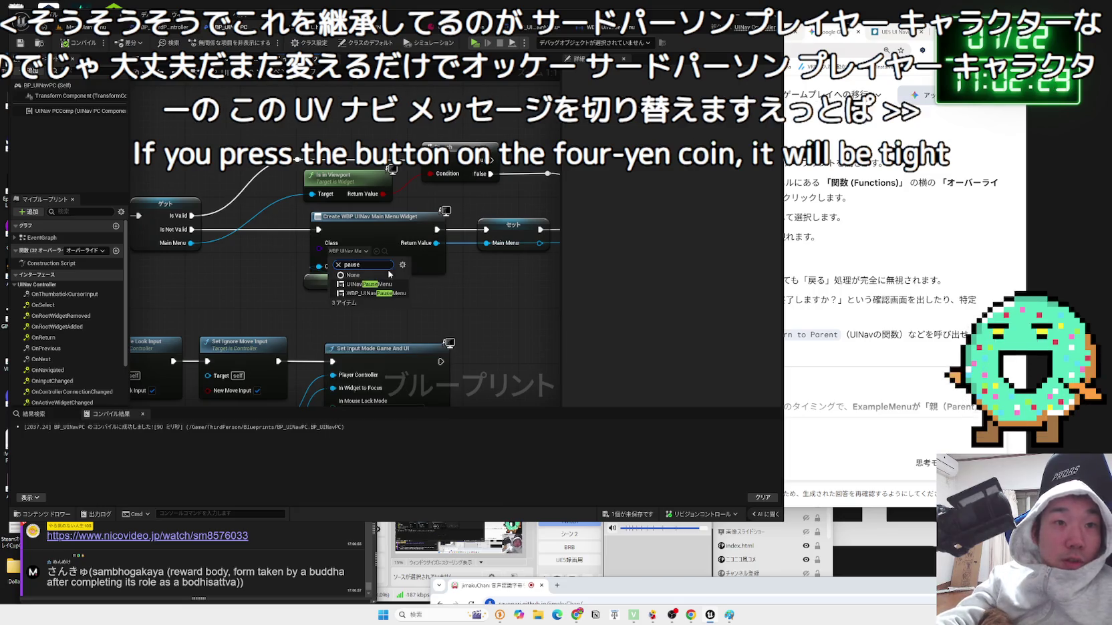
pyautogui.click(398, 298)
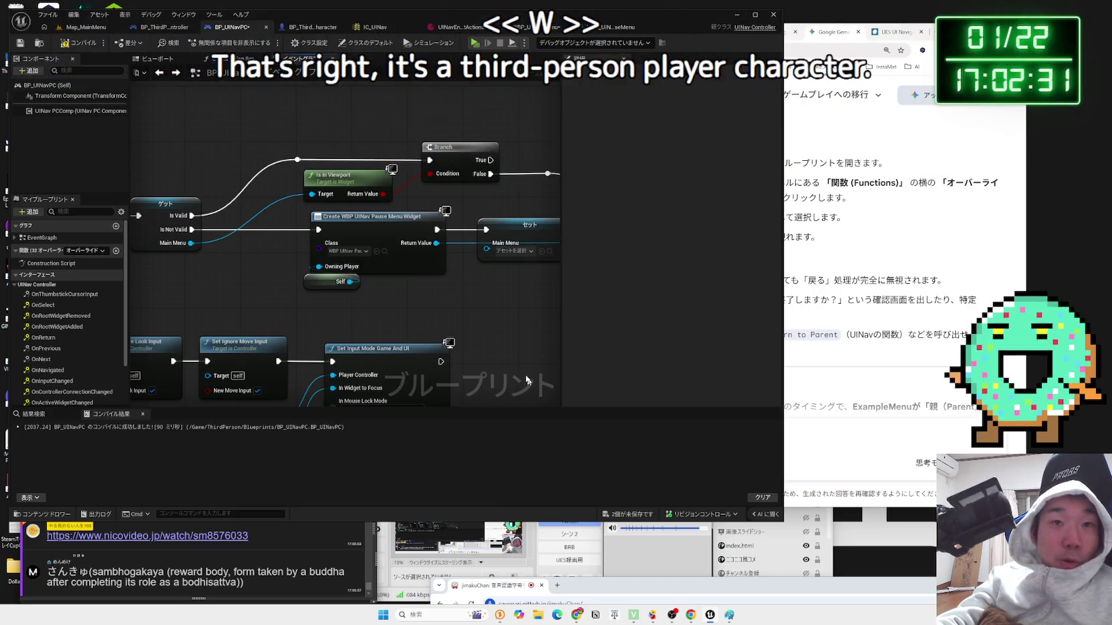
pyautogui.click(466, 241)
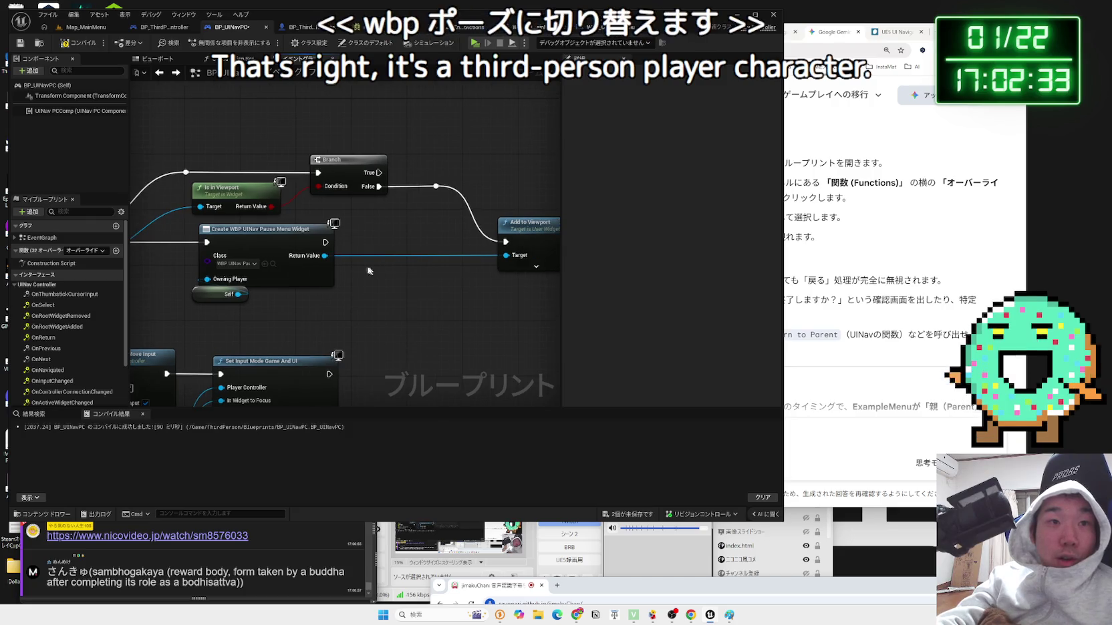
# - Promote the widget's Return Value to a variable named PauseMenu, set before Add to Viewport
pyautogui.moveTo(325, 256); pyautogui.dragTo(391, 294)
pyautogui.click(423, 323)
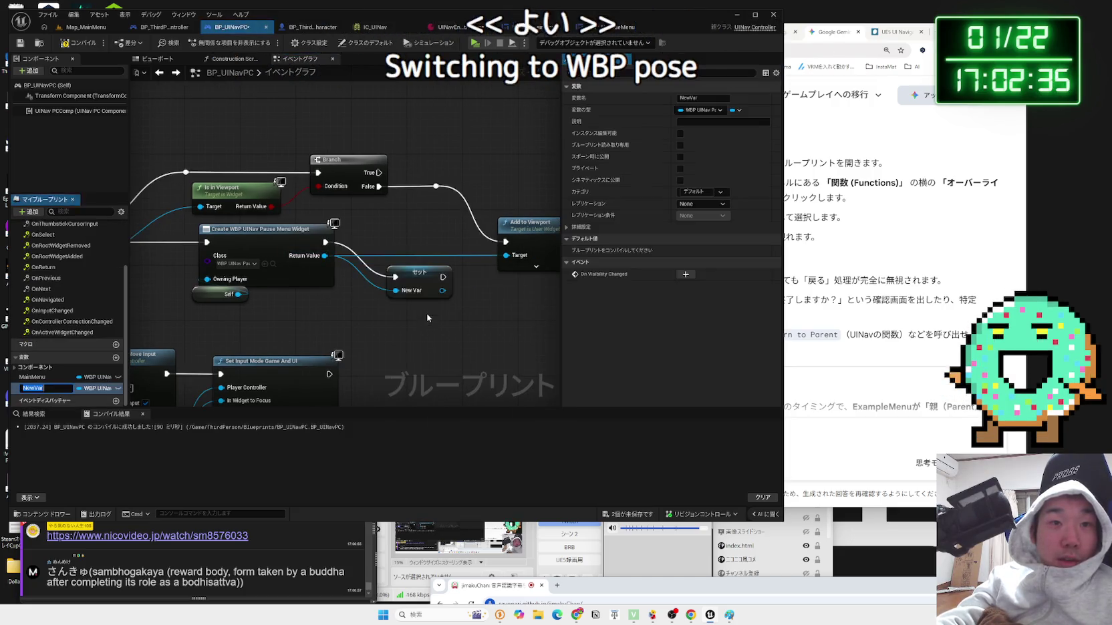
pyautogui.moveTo(437, 256); pyautogui.dragTo(514, 260)
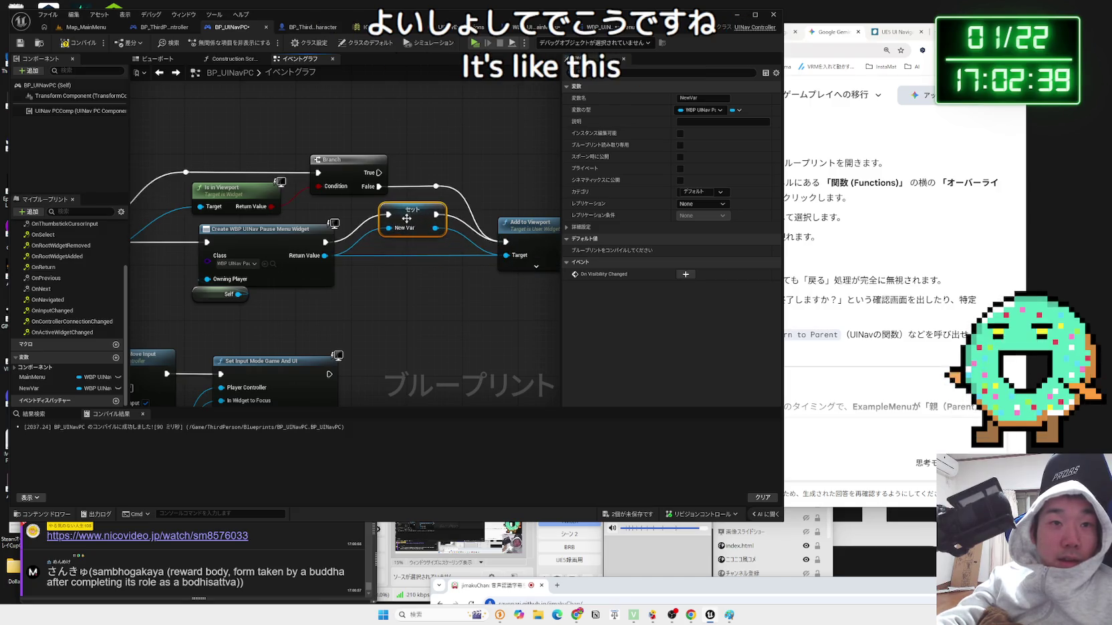
pyautogui.moveTo(405, 214); pyautogui.dragTo(405, 242)
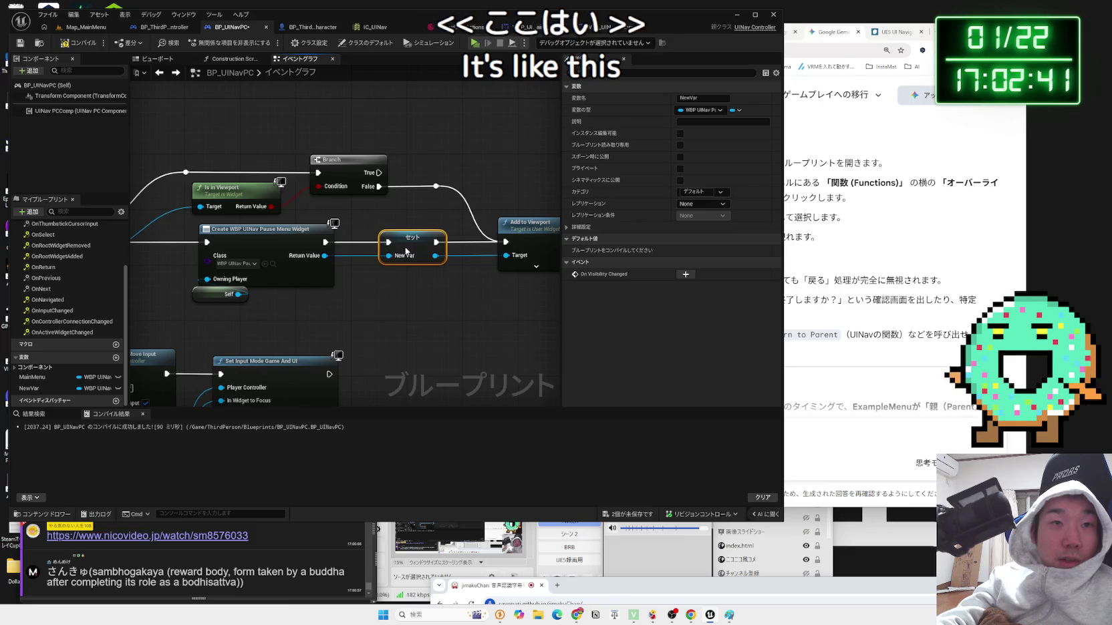
pyautogui.click(46, 388)
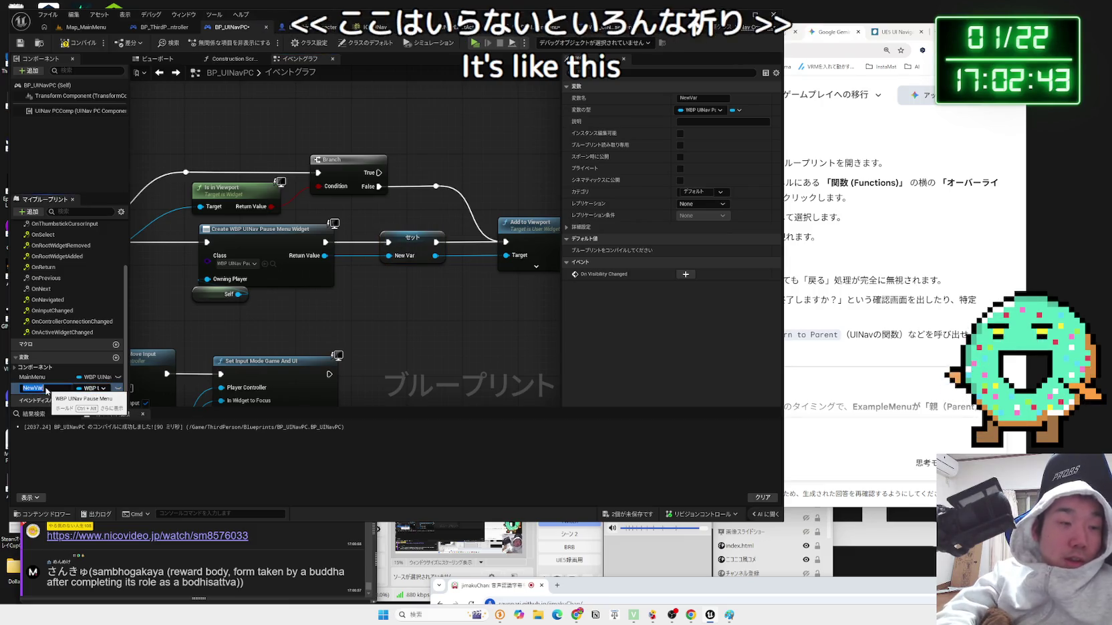
pyautogui.write('PauseMenu')
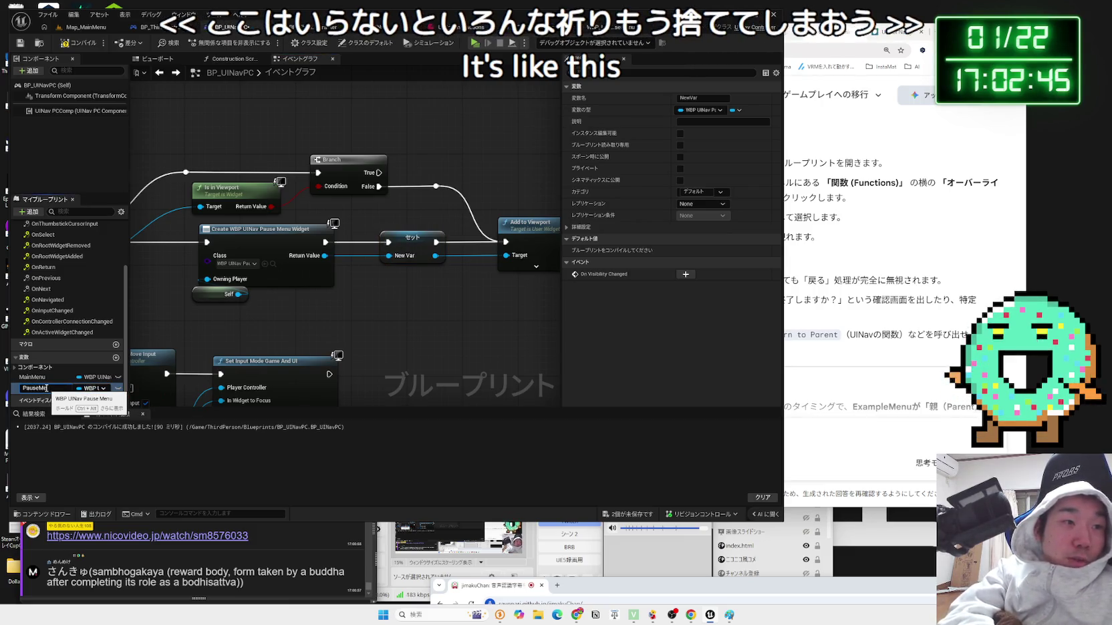
pyautogui.click(40, 379)
pyautogui.rightClick(40, 383)
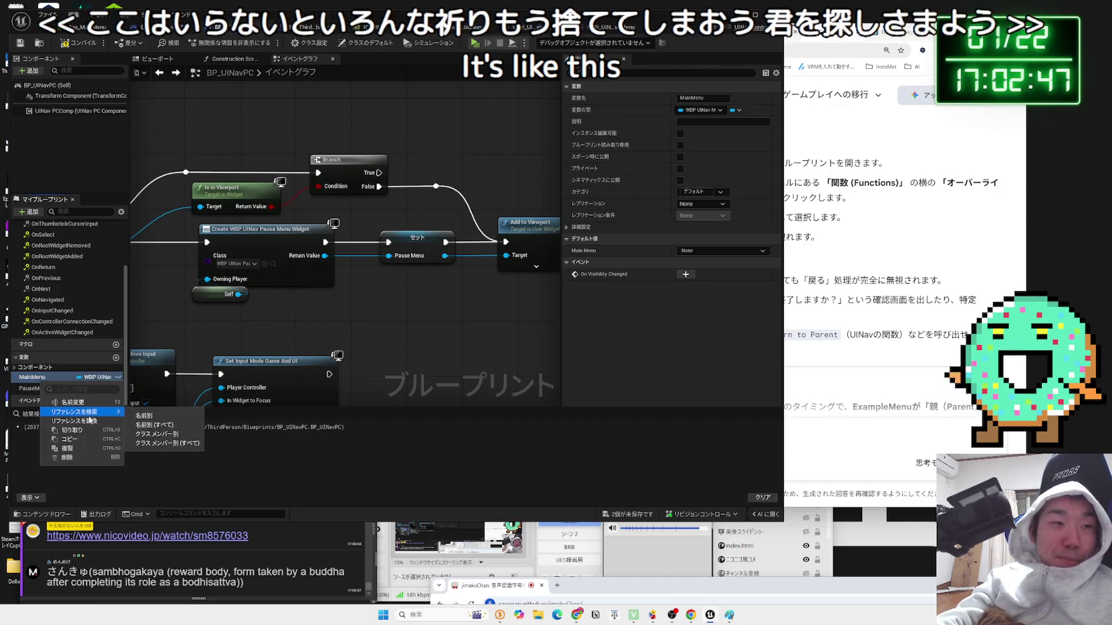
# - Cancel deleting the MainMenu variable so it stays in BP_UINavPC
pyautogui.click(67, 420)
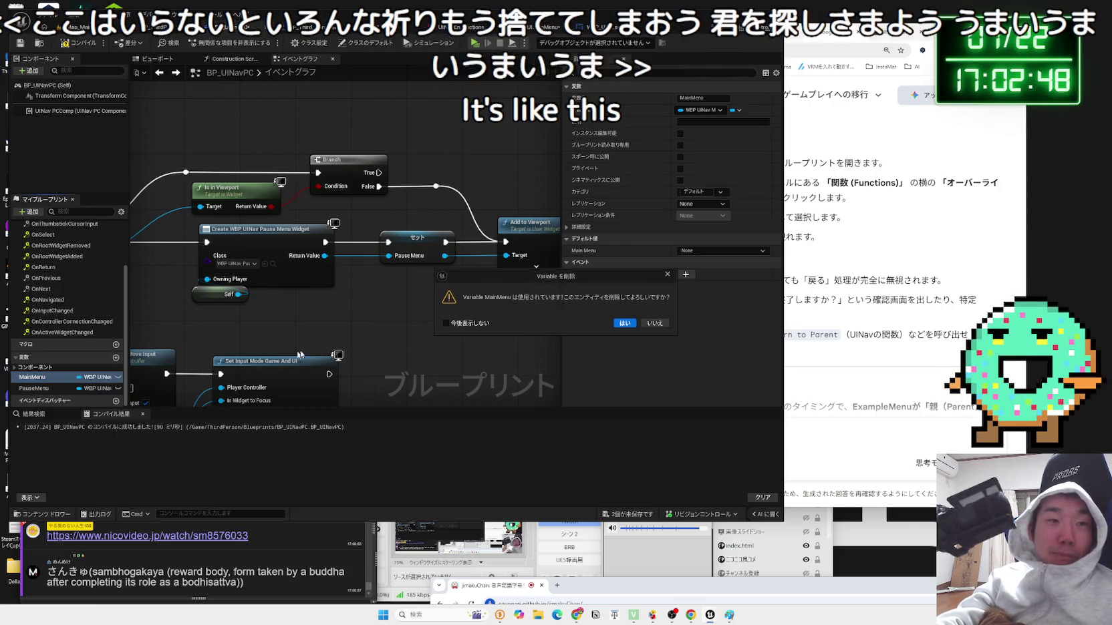
pyautogui.click(637, 324)
pyautogui.scroll(-2, 385, 353)
pyautogui.moveTo(206, 310)
pyautogui.mouseDown()
pyautogui.moveTo(269, 290)
pyautogui.moveTo(391, 289)
pyautogui.moveTo(261, 374)
pyautogui.mouseUp()
pyautogui.scroll(-3, 390, 289)
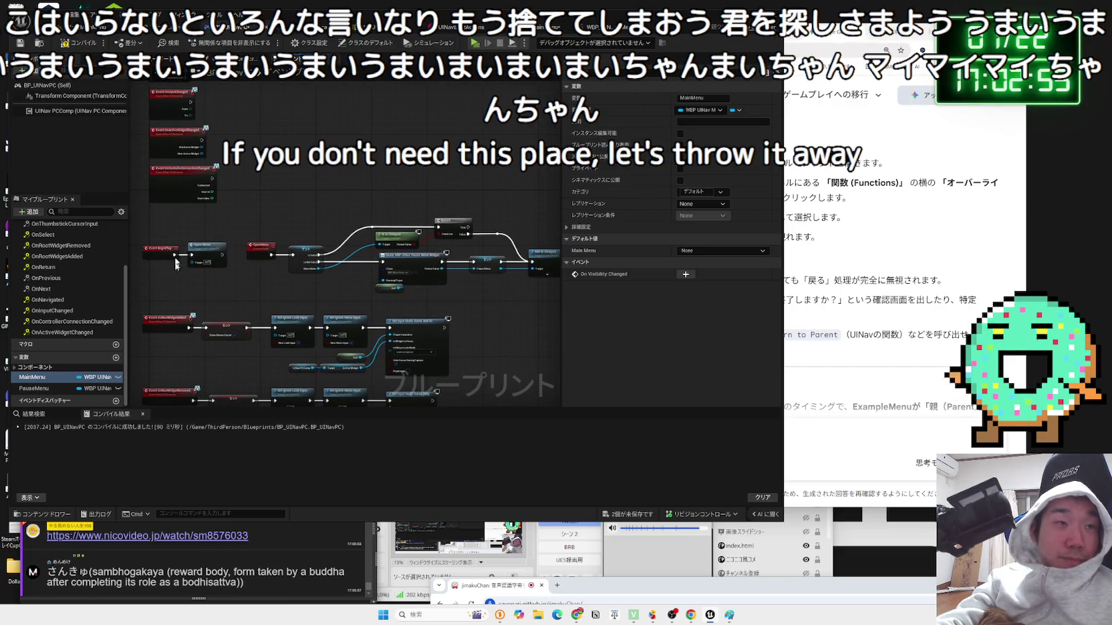
# - Compile BP_UINavPC so it reports a successful compile
pyautogui.click(83, 47)
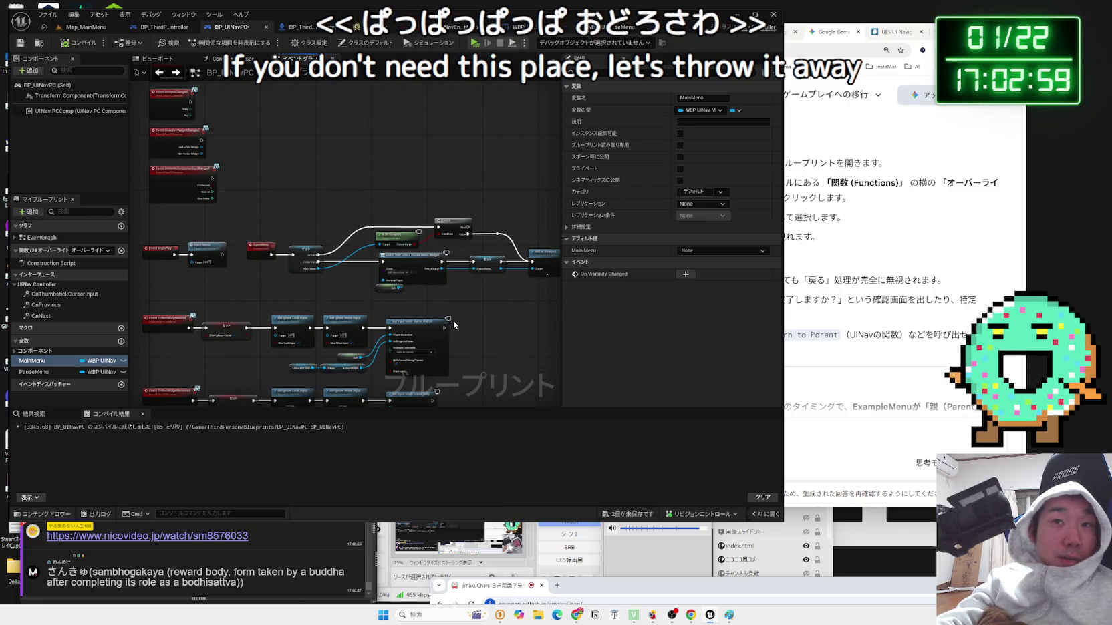
pyautogui.scroll(2, 454, 319)
pyautogui.scroll(1, 385, 326)
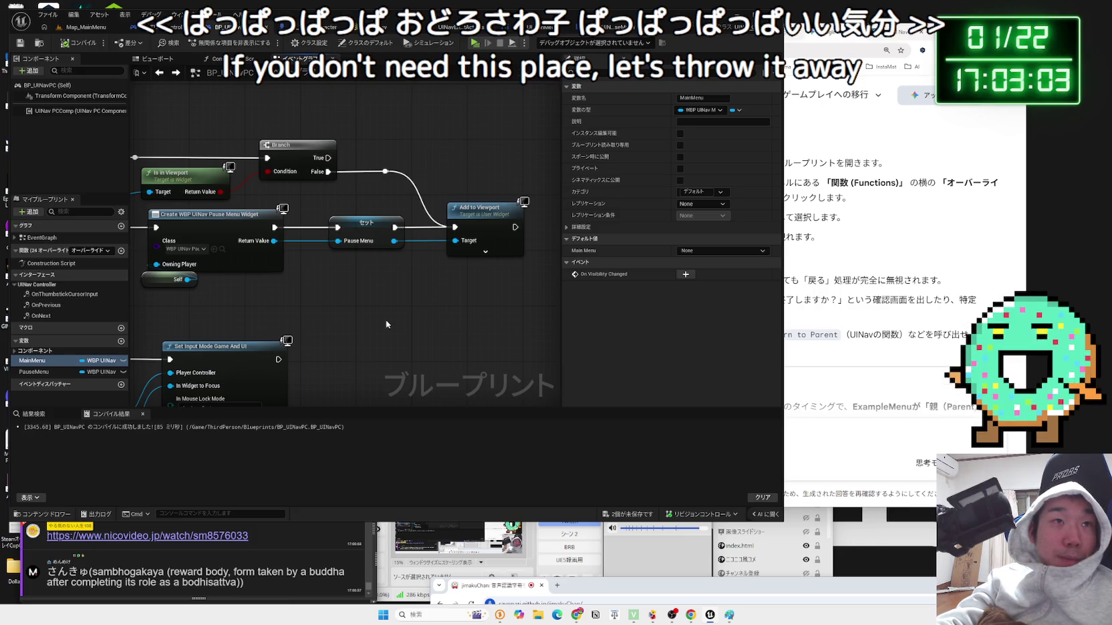
pyautogui.rightClick(40, 362)
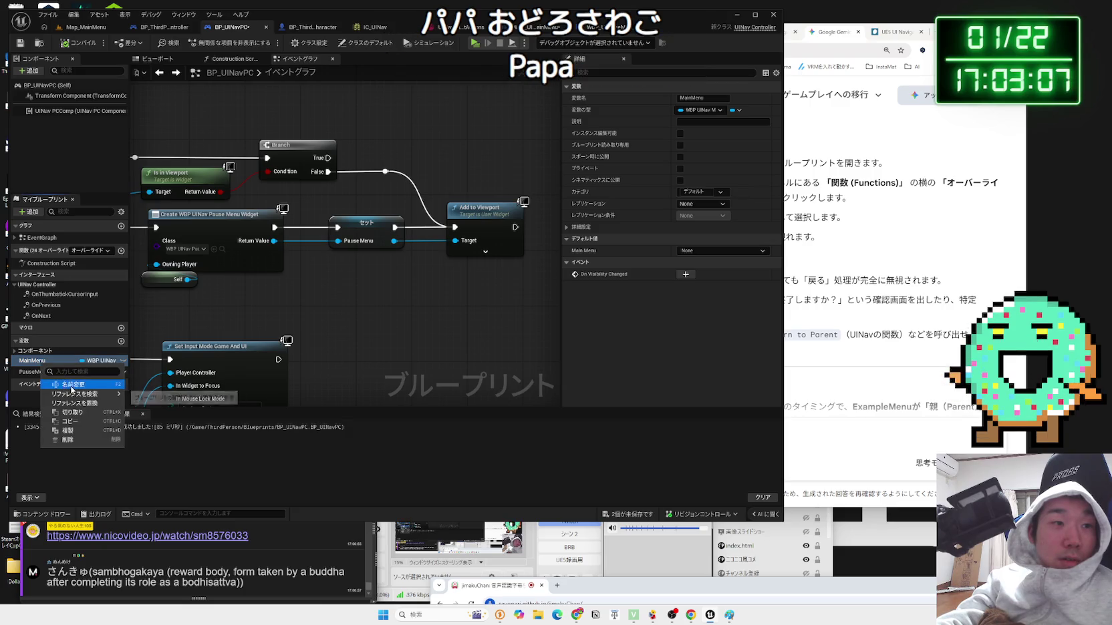
# - Search for MainMenu references and follow them to WBP_UINavMainMenu's OnNewGame event
pyautogui.moveTo(86, 396)
pyautogui.click(178, 408)
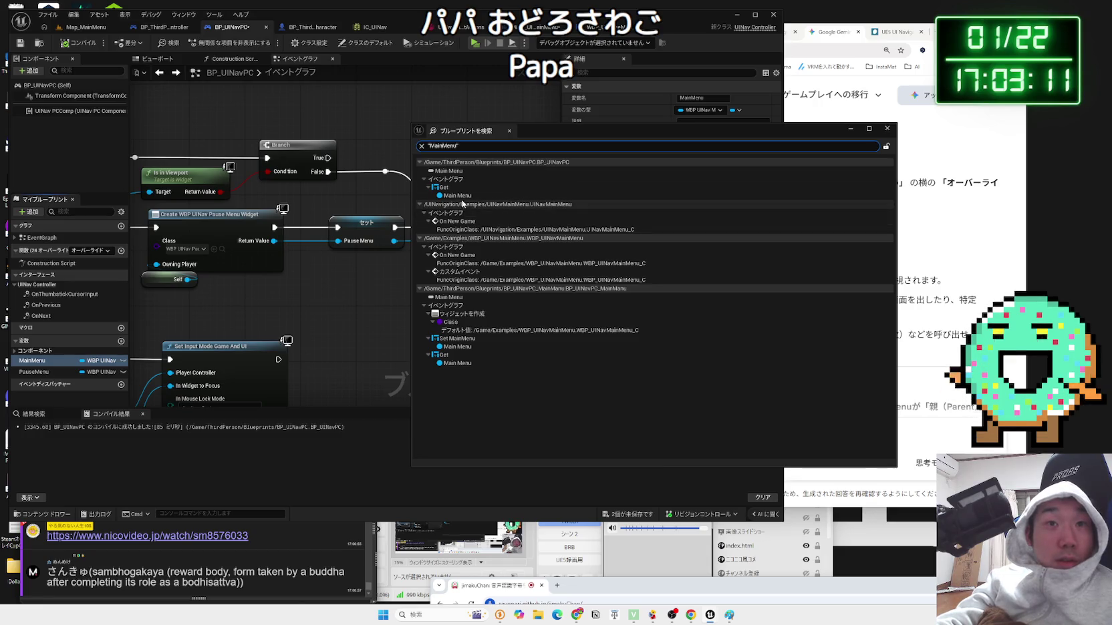
pyautogui.click(457, 196)
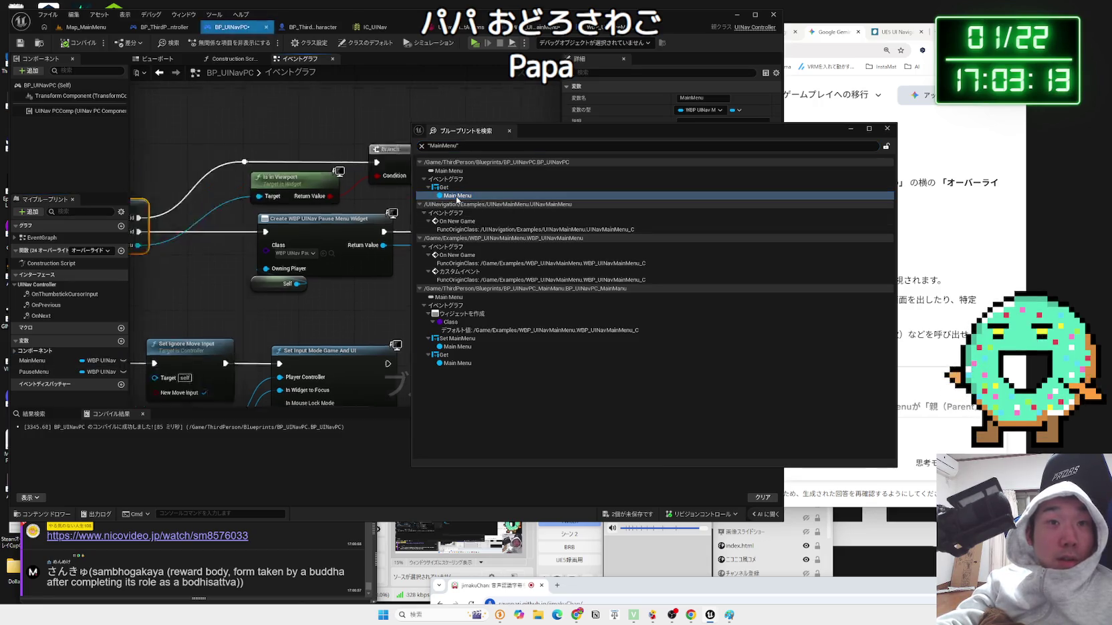
pyautogui.click(452, 365)
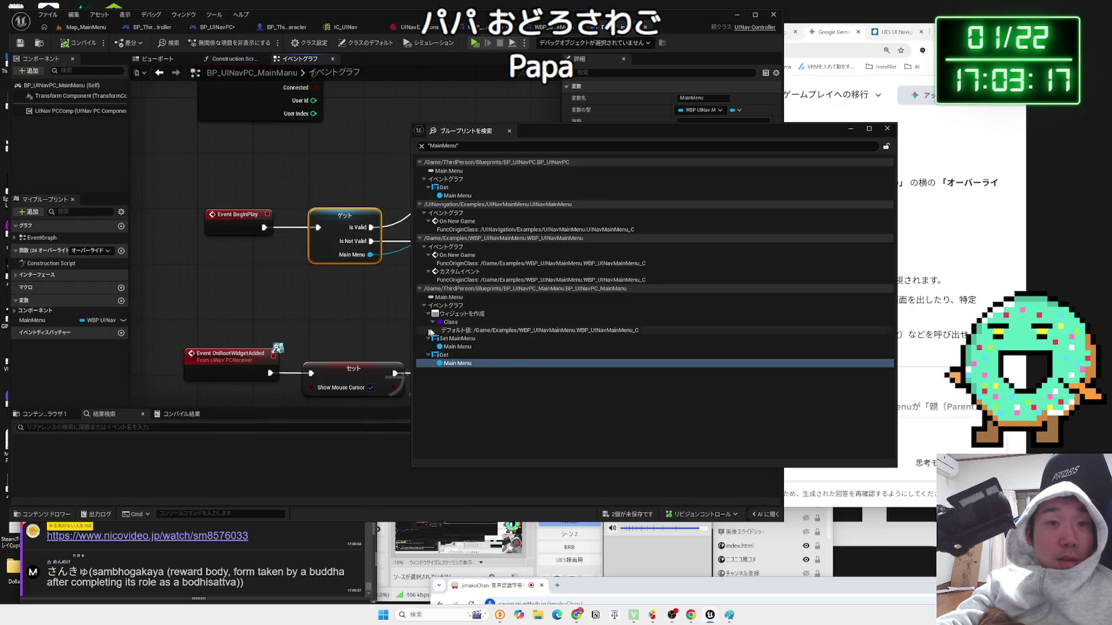
pyautogui.click(480, 281)
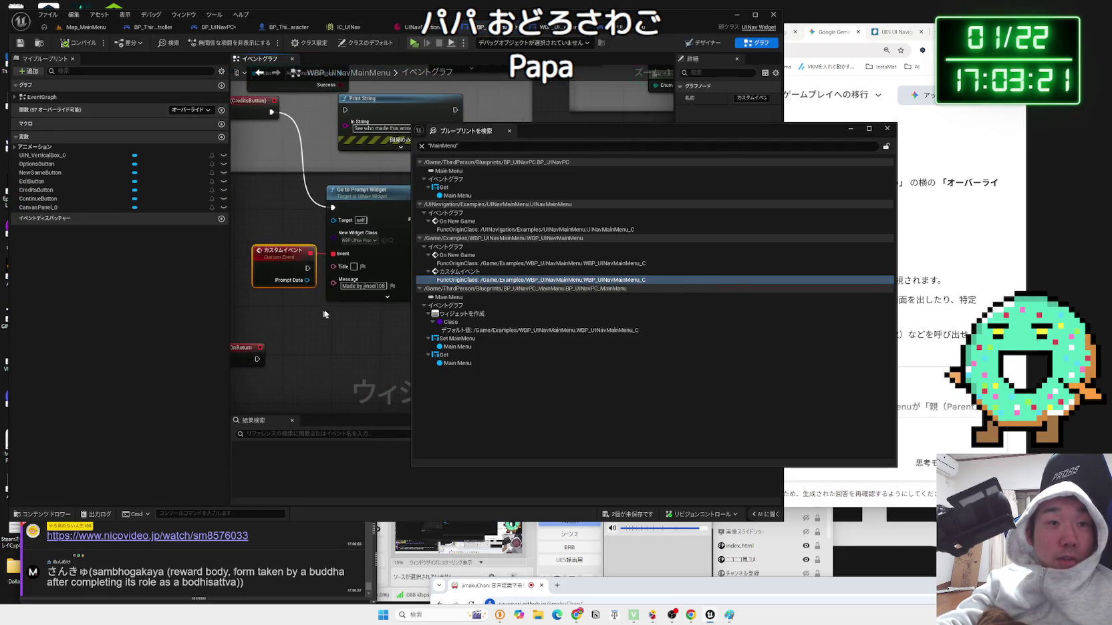
pyautogui.click(524, 230)
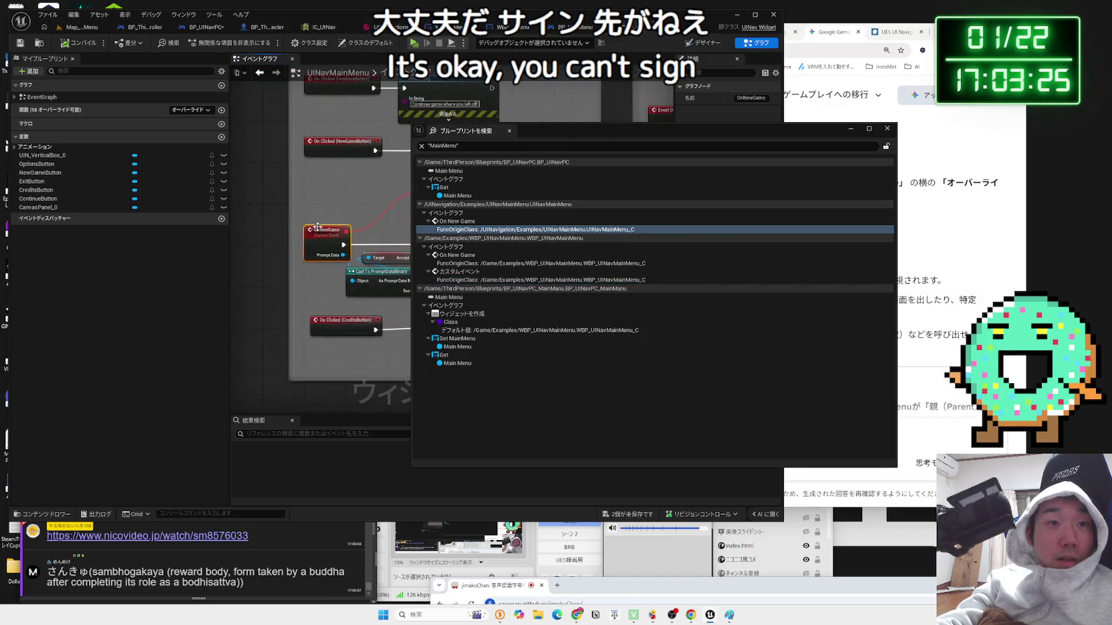
pyautogui.click(887, 128)
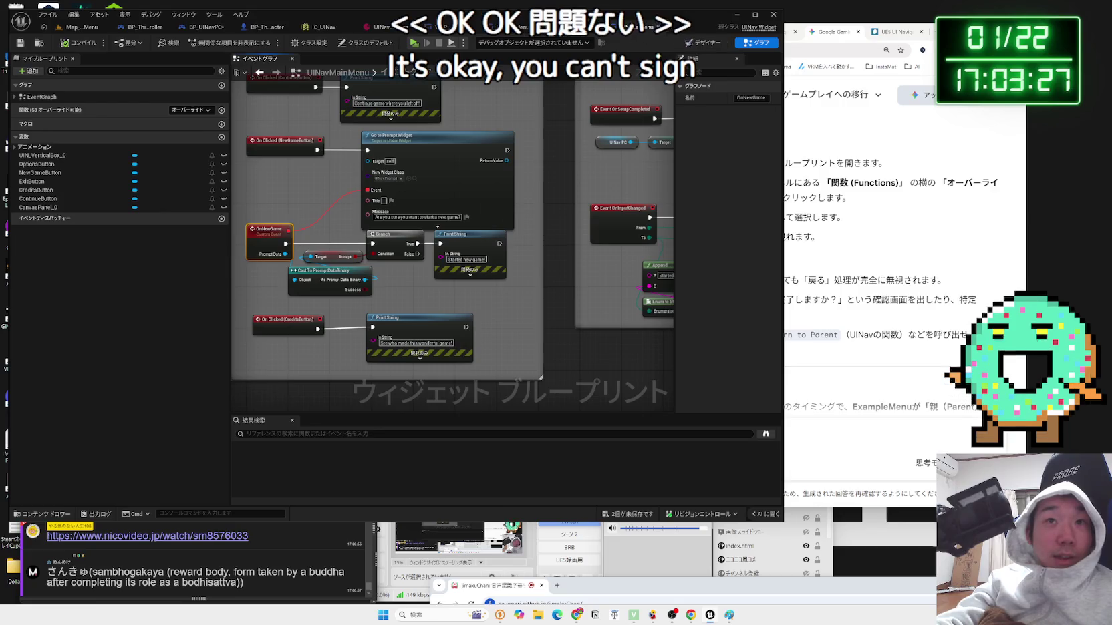
# - Close the UINavMainMenu widget graph and return to the BP_UINavPC blueprint
pyautogui.click(663, 30)
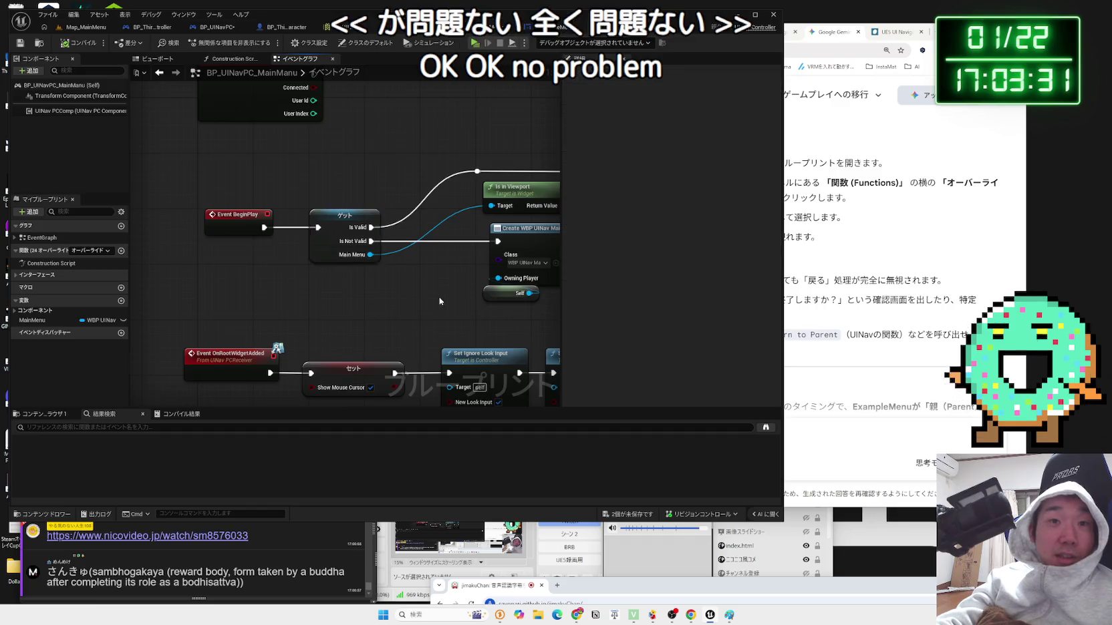
pyautogui.moveTo(431, 288); pyautogui.dragTo(375, 287)
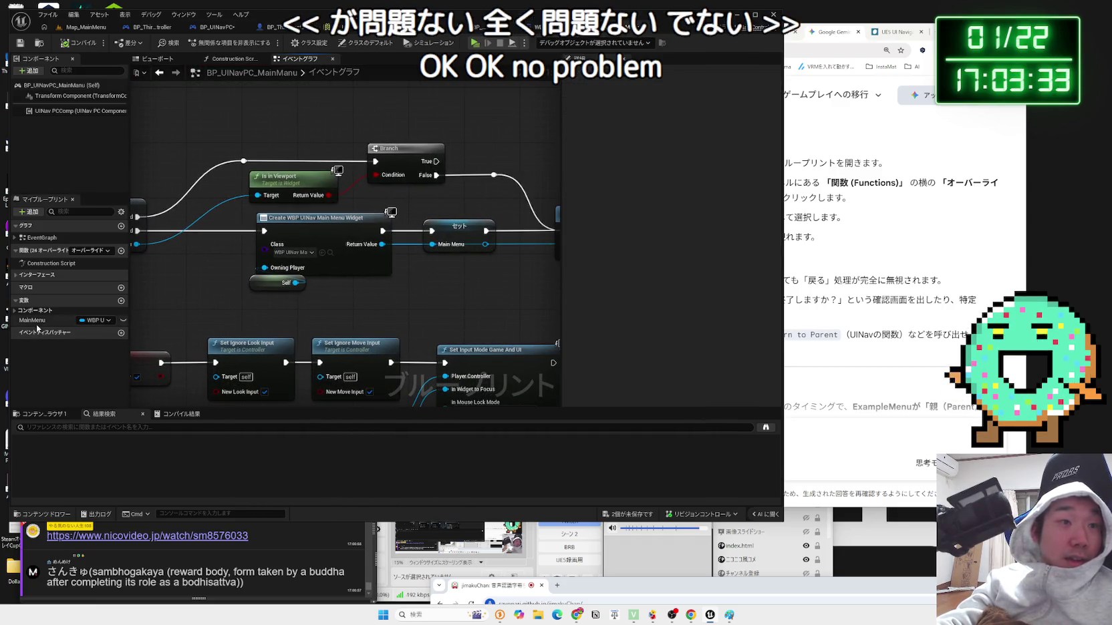
pyautogui.click(645, 30)
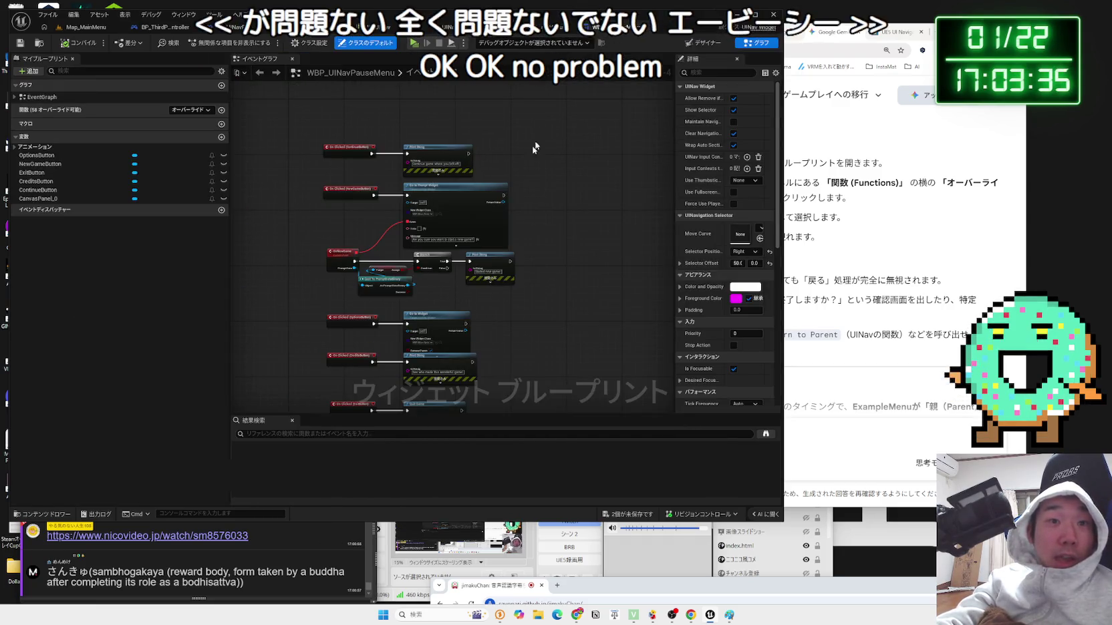
pyautogui.click(220, 27)
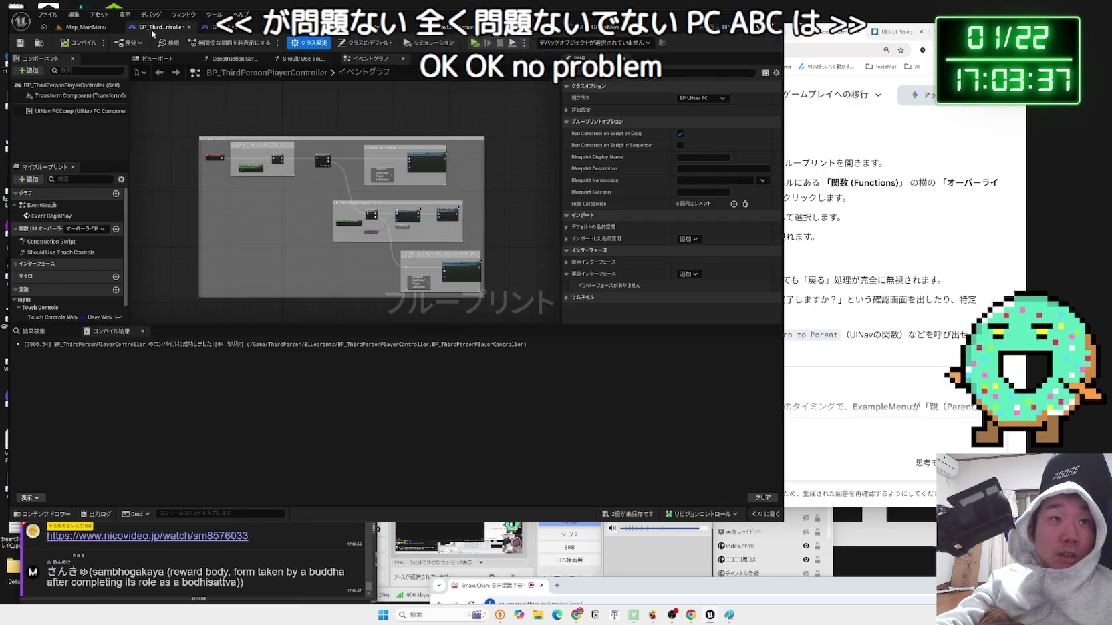
# - Bring the pause menu creation nodes into view and select the Set PauseMenu node
pyautogui.moveTo(260, 237); pyautogui.dragTo(325, 258)
pyautogui.moveTo(158, 249)
pyautogui.mouseDown()
pyautogui.moveTo(251, 293)
pyautogui.moveTo(238, 267)
pyautogui.mouseUp()
pyautogui.moveTo(374, 280); pyautogui.dragTo(275, 305)
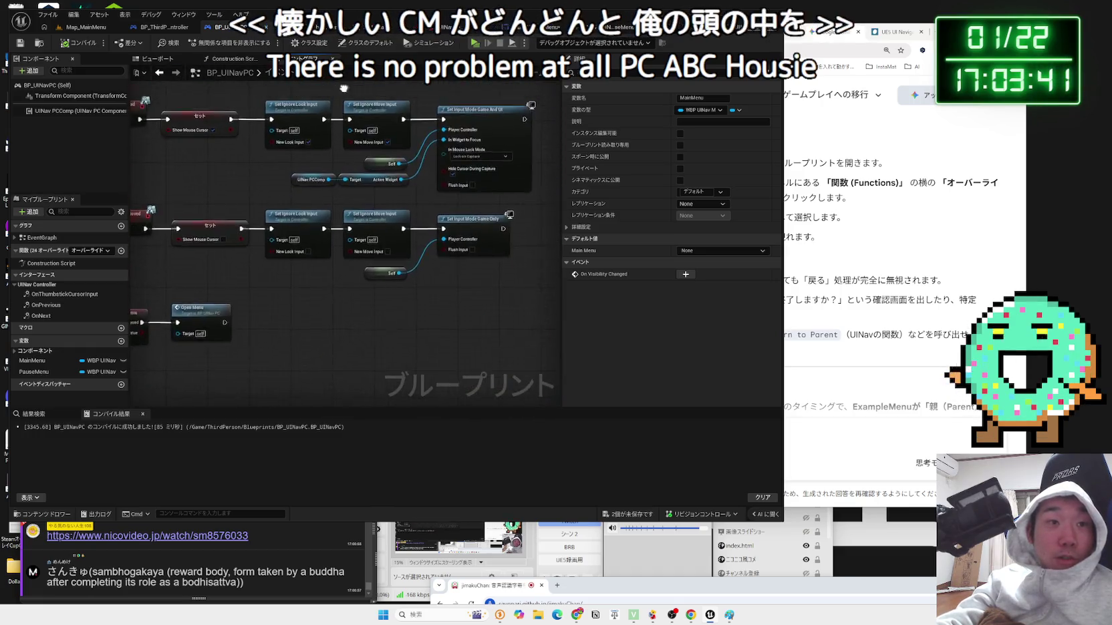
pyautogui.moveTo(428, 294); pyautogui.dragTo(291, 319)
pyautogui.moveTo(388, 261); pyautogui.dragTo(306, 303)
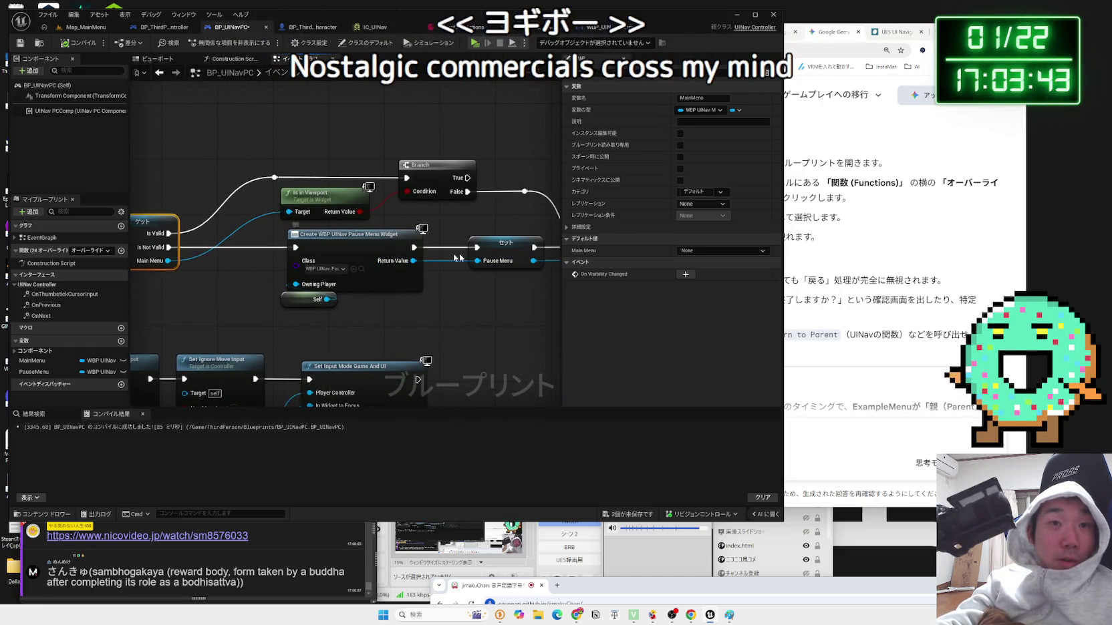
pyautogui.moveTo(513, 256); pyautogui.dragTo(506, 255)
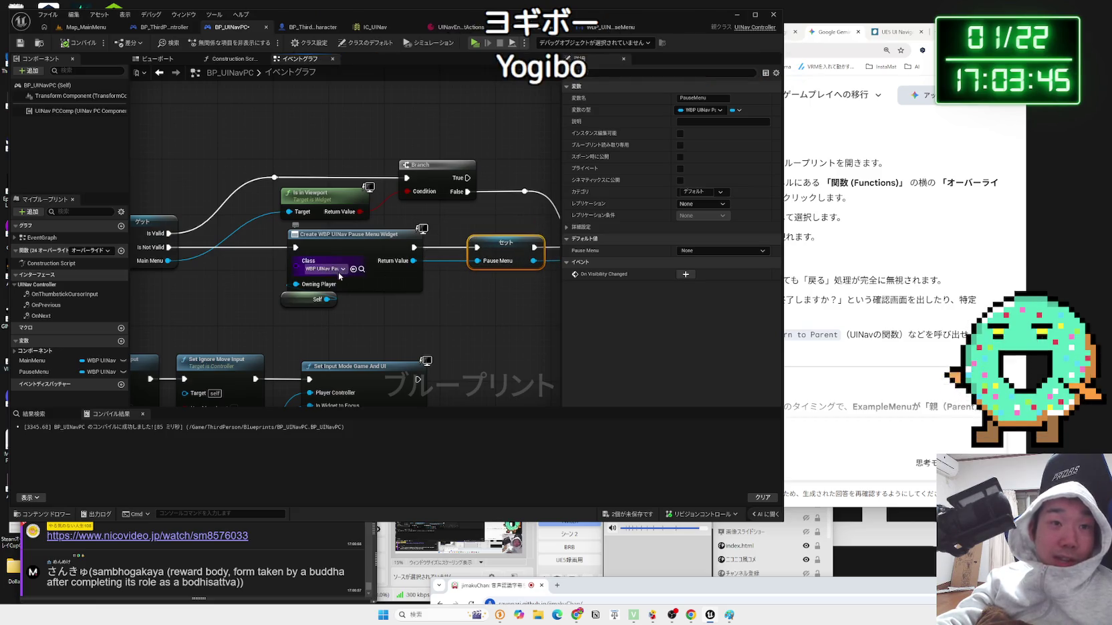
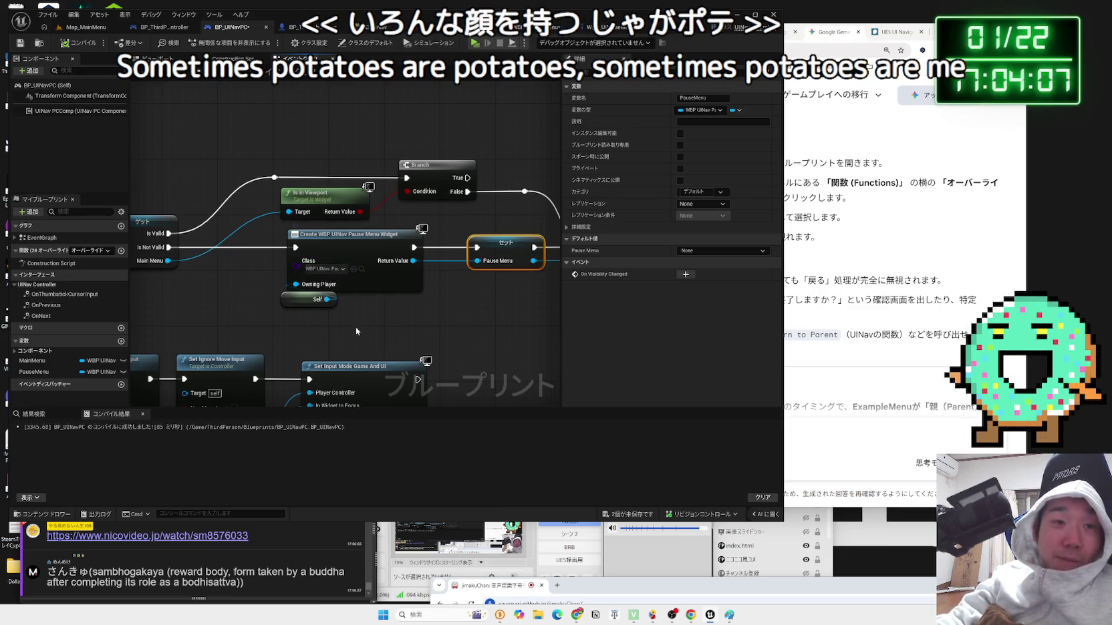
# - Reposition the PauseMenu Get node and OpenMenu event, then compile and save BP_UINavPC
pyautogui.scroll(-3, 181, 266)
pyautogui.scroll(-2, 185, 317)
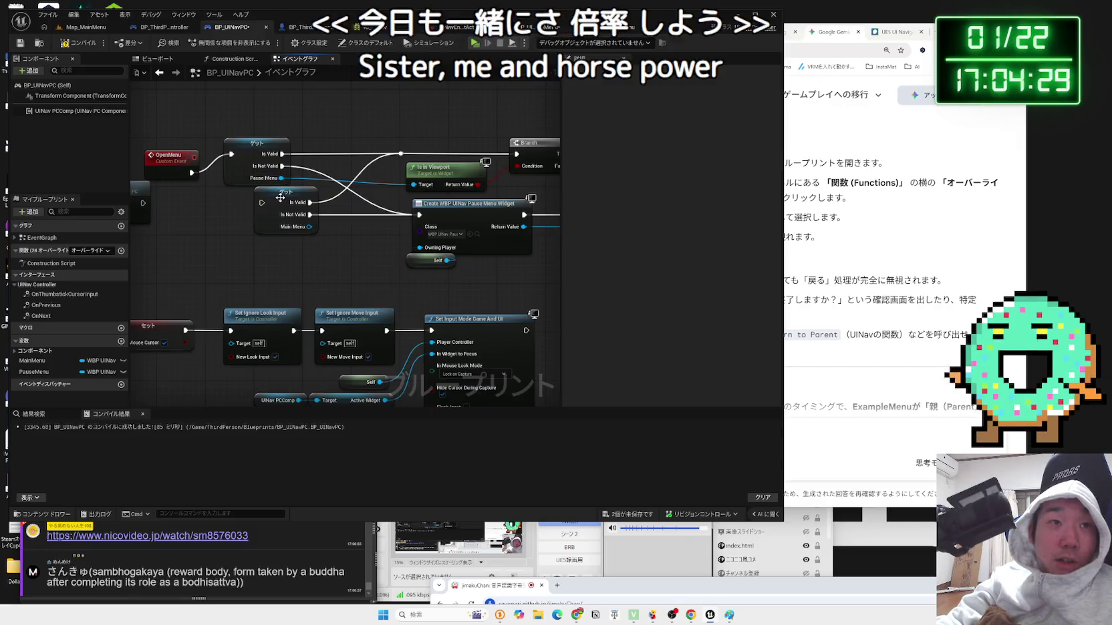
pyautogui.moveTo(252, 157)
pyautogui.mouseDown()
pyautogui.moveTo(254, 189)
pyautogui.moveTo(300, 198)
pyautogui.mouseUp()
pyautogui.click(269, 187)
pyautogui.moveTo(167, 157); pyautogui.dragTo(239, 188)
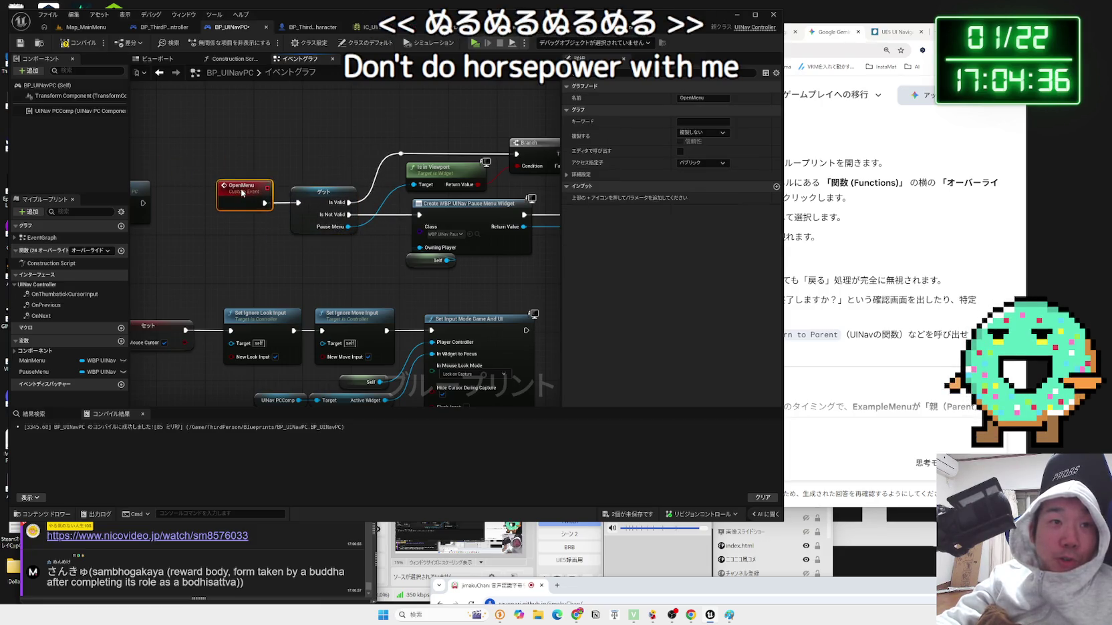
pyautogui.click(75, 43)
pyautogui.hotkey('ctrl', 's')
# - Delete the unused MainMenu variable and return to the Map_MainMenu level
pyautogui.moveTo(404, 319)
pyautogui.mouseDown()
pyautogui.moveTo(177, 322)
pyautogui.moveTo(253, 323)
pyautogui.mouseUp()
pyautogui.click(47, 361)
pyautogui.press('Delete')
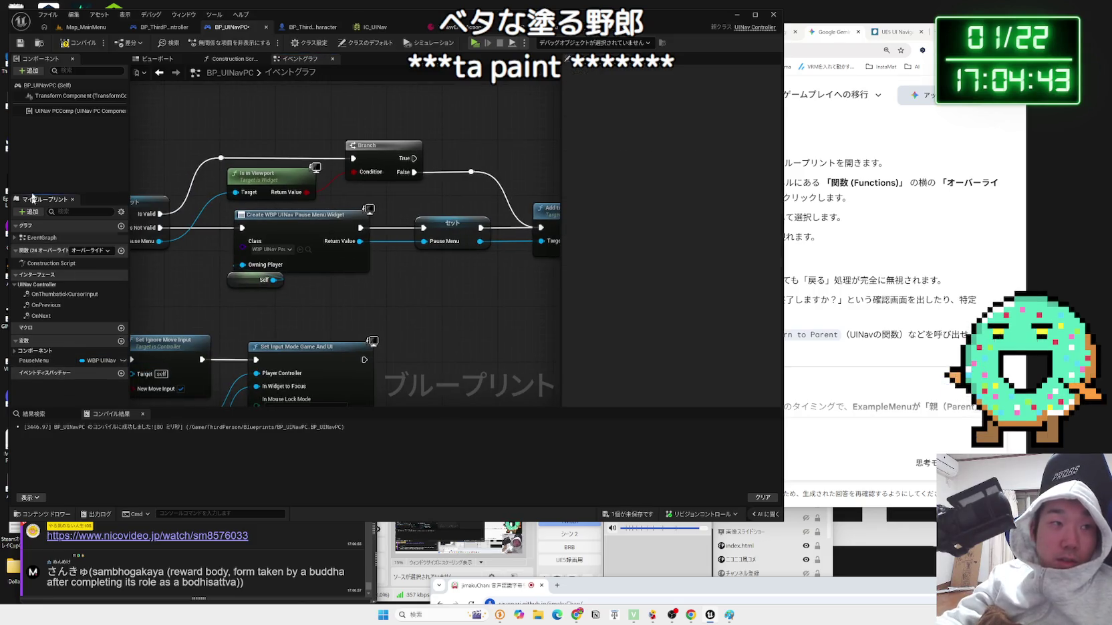
pyautogui.click(75, 28)
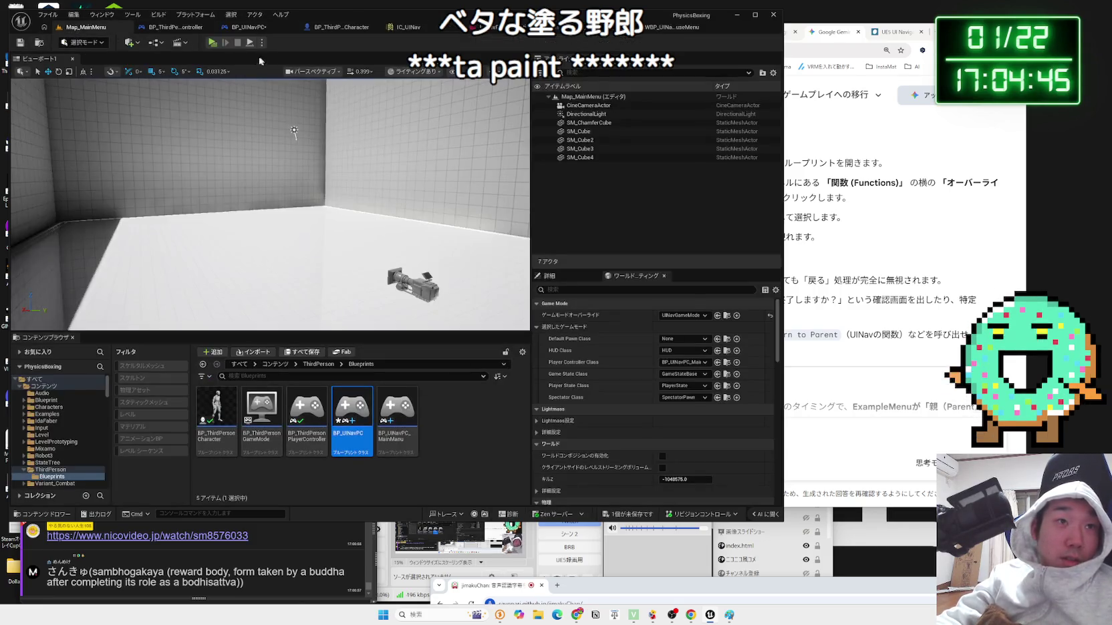
pyautogui.click(211, 43)
pyautogui.press('Down')
pyautogui.press('Return')
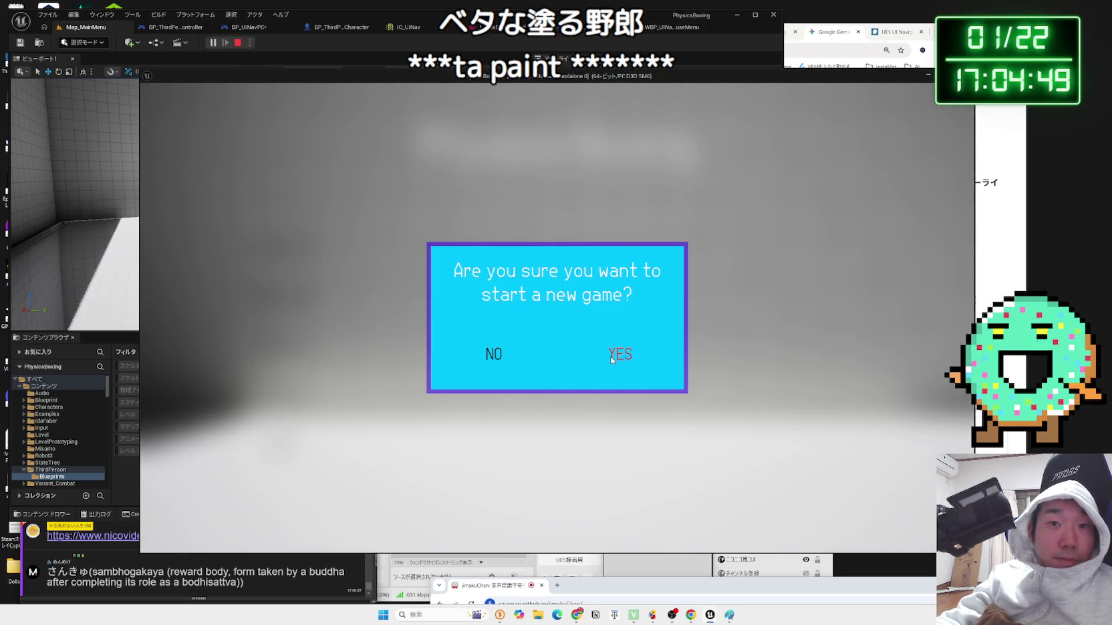
pyautogui.click(612, 360)
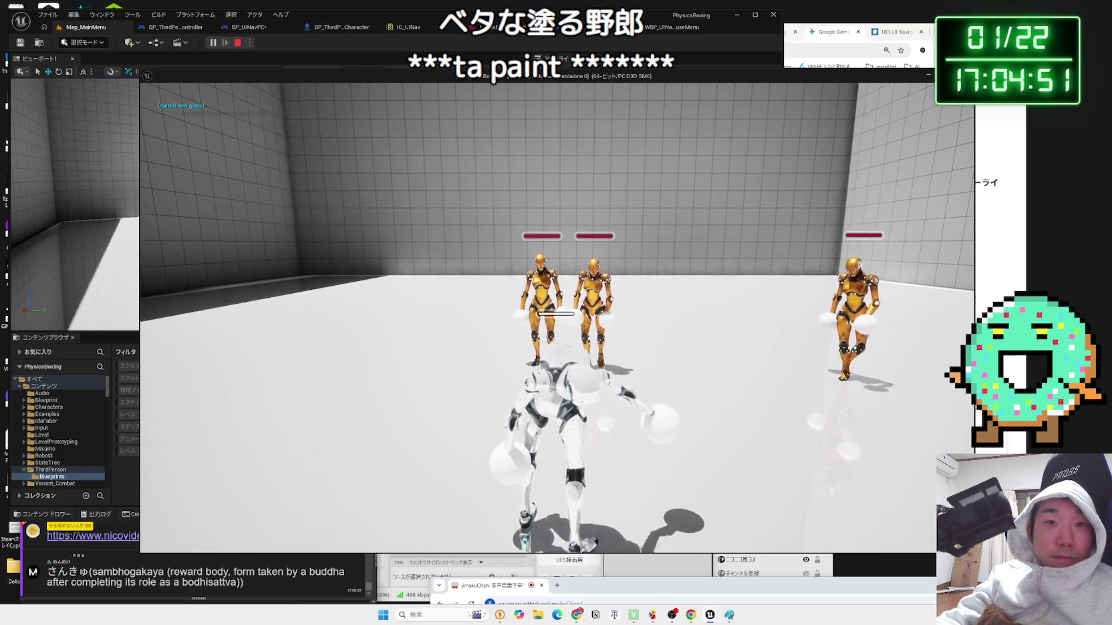
pyautogui.press('Escape')
pyautogui.click(288, 348)
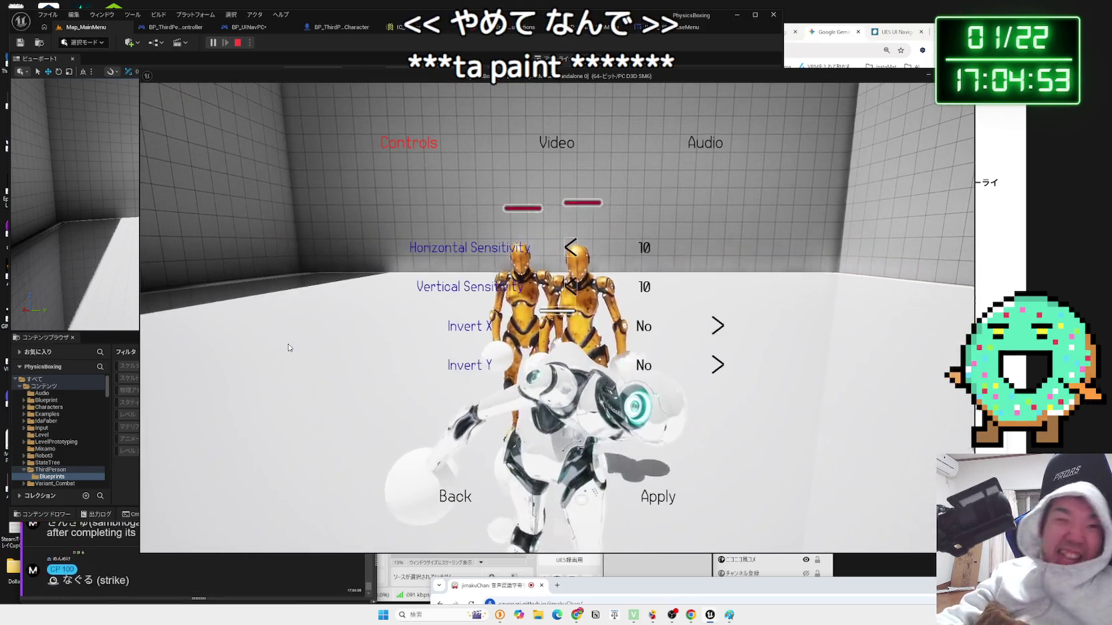
pyautogui.press('Escape')
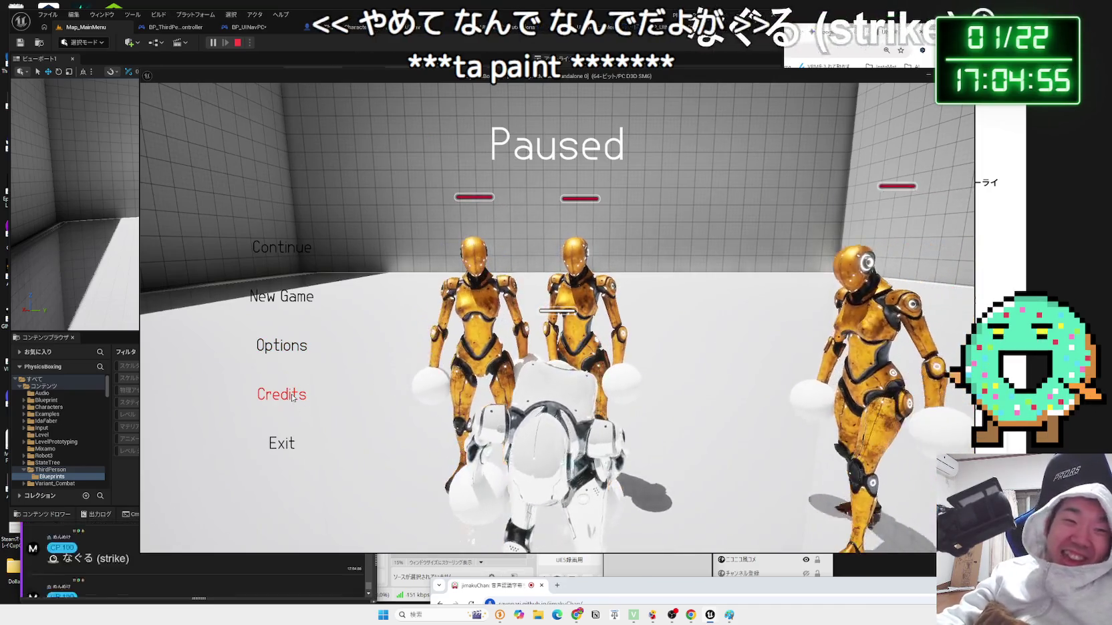
pyautogui.click(292, 396)
pyautogui.press('Down')
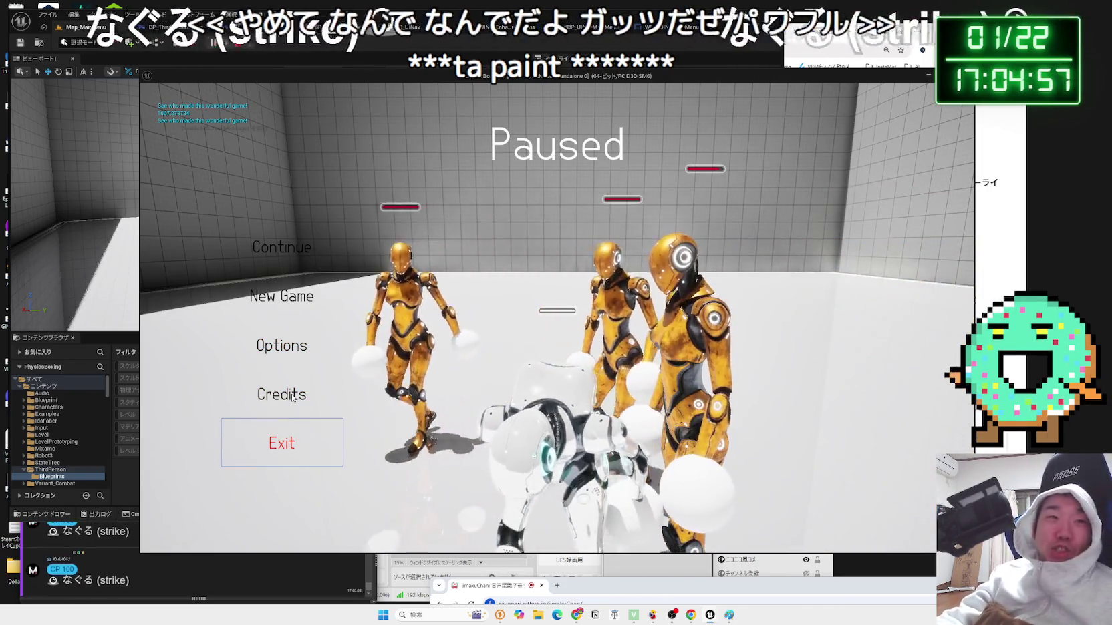
pyautogui.click(282, 443)
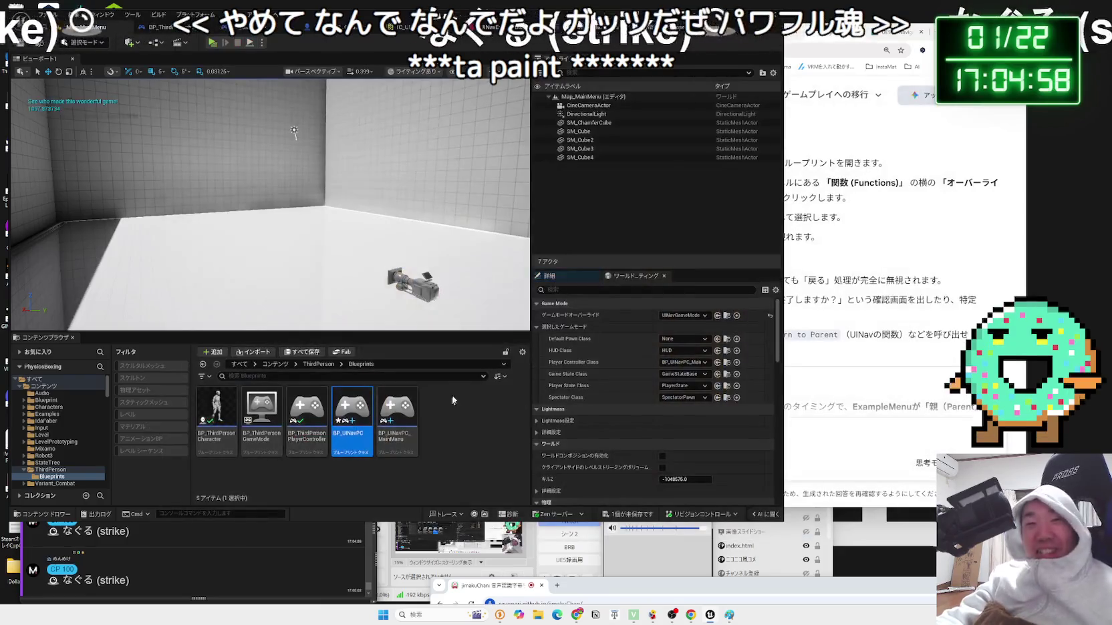
pyautogui.click(643, 514)
# - Save the remaining unsaved asset and filter the top Content folder to show only levels
pyautogui.click(659, 396)
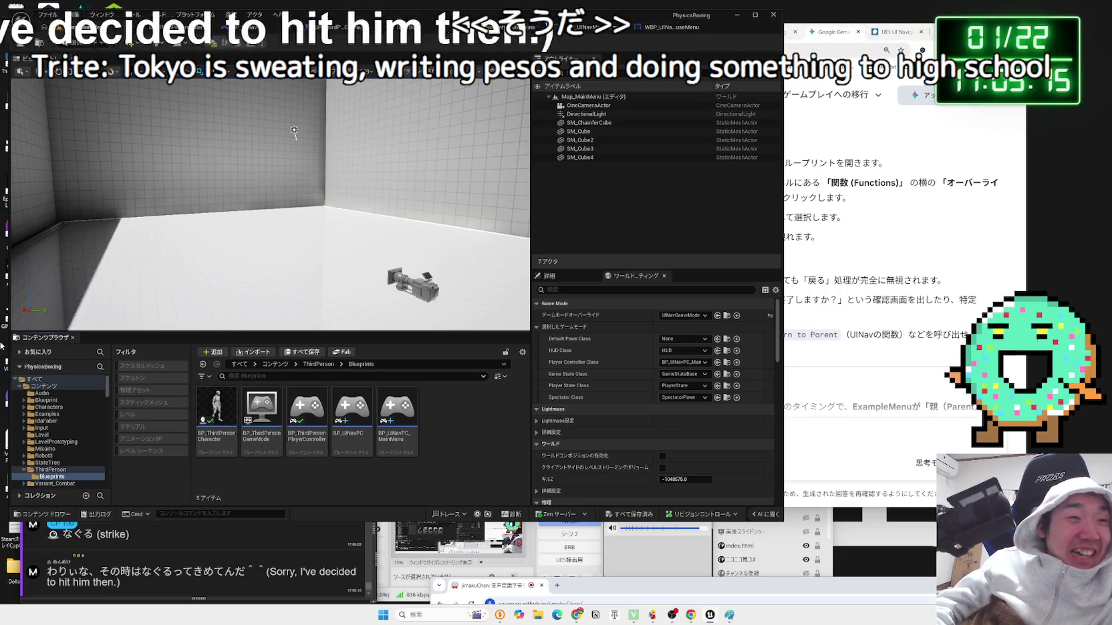
pyautogui.click(52, 462)
pyautogui.click(43, 386)
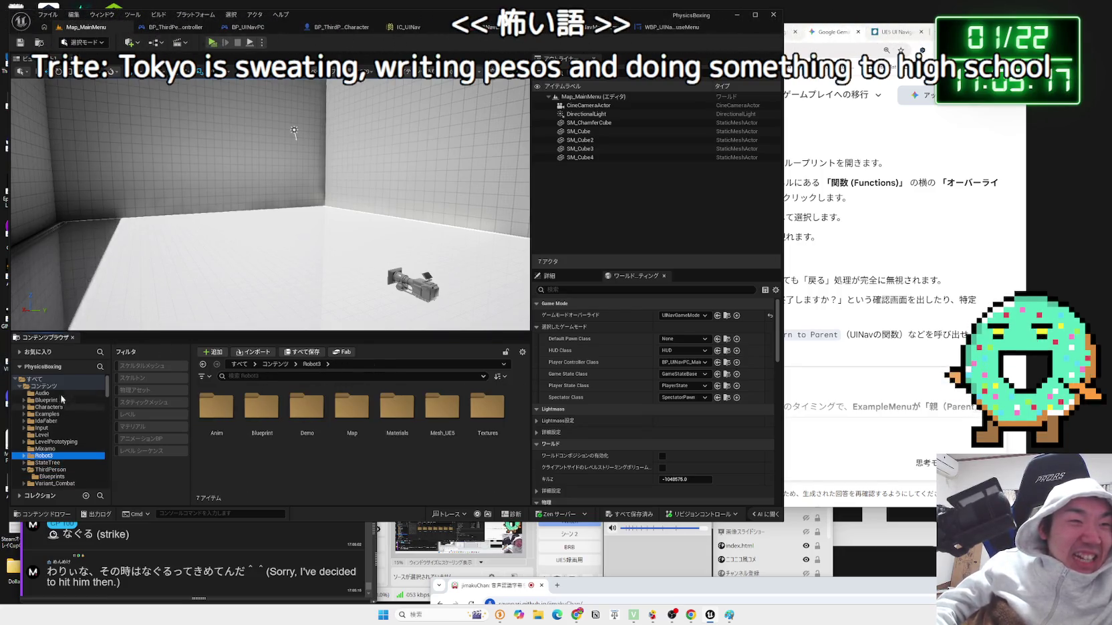
pyautogui.click(147, 417)
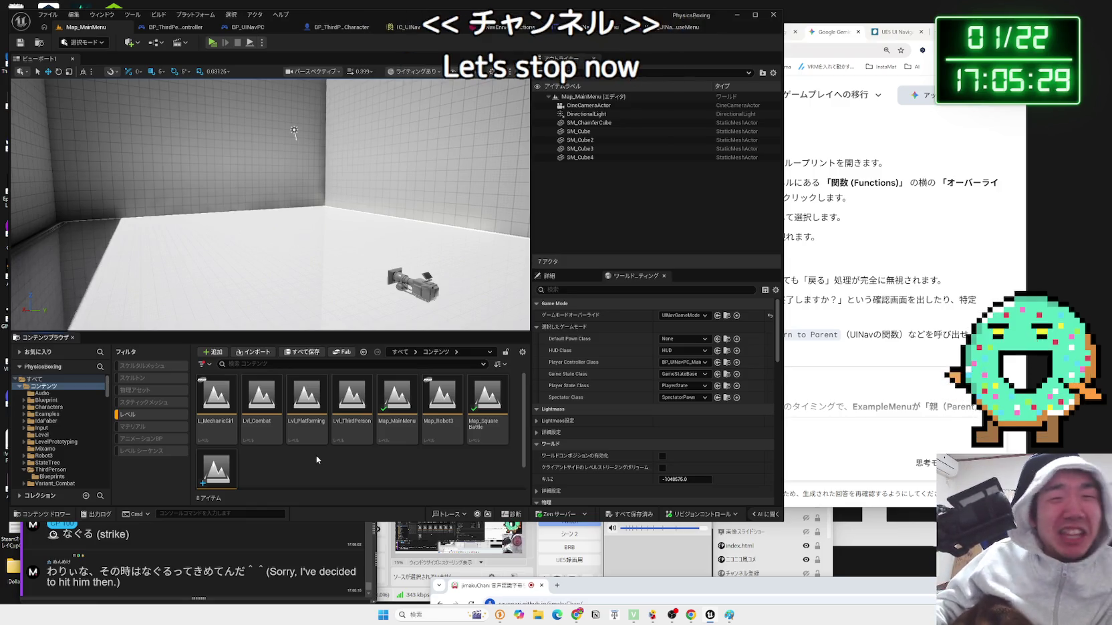
# - Return to the Unreal editor and open the main-menu widget blueprint's event graph
pyautogui.click(669, 552)
pyautogui.click(261, 458)
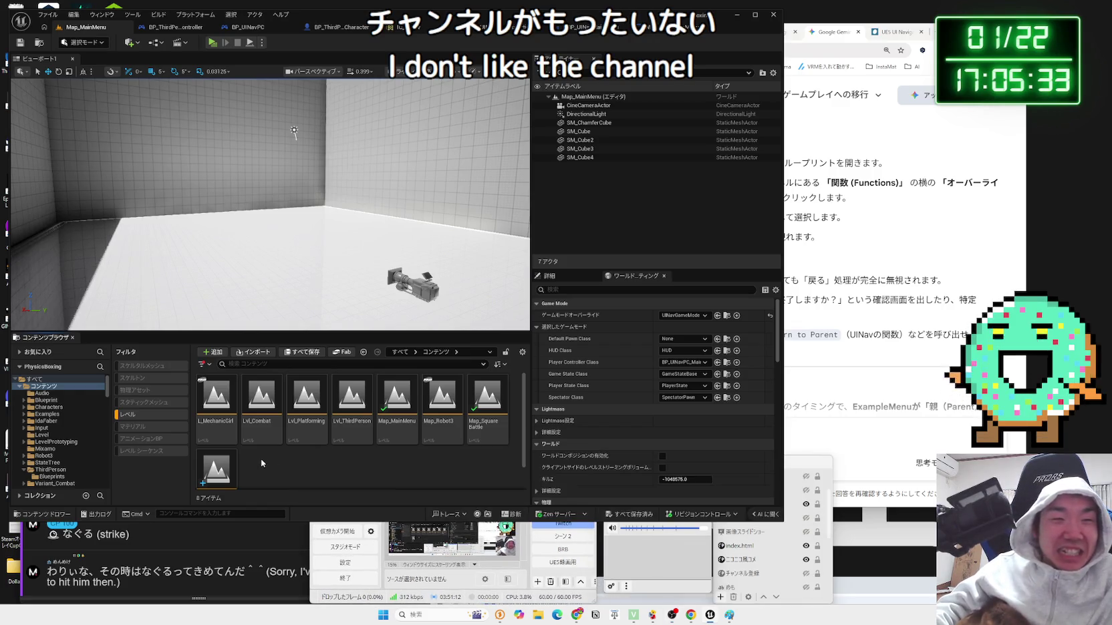
pyautogui.scroll(-1, 261, 458)
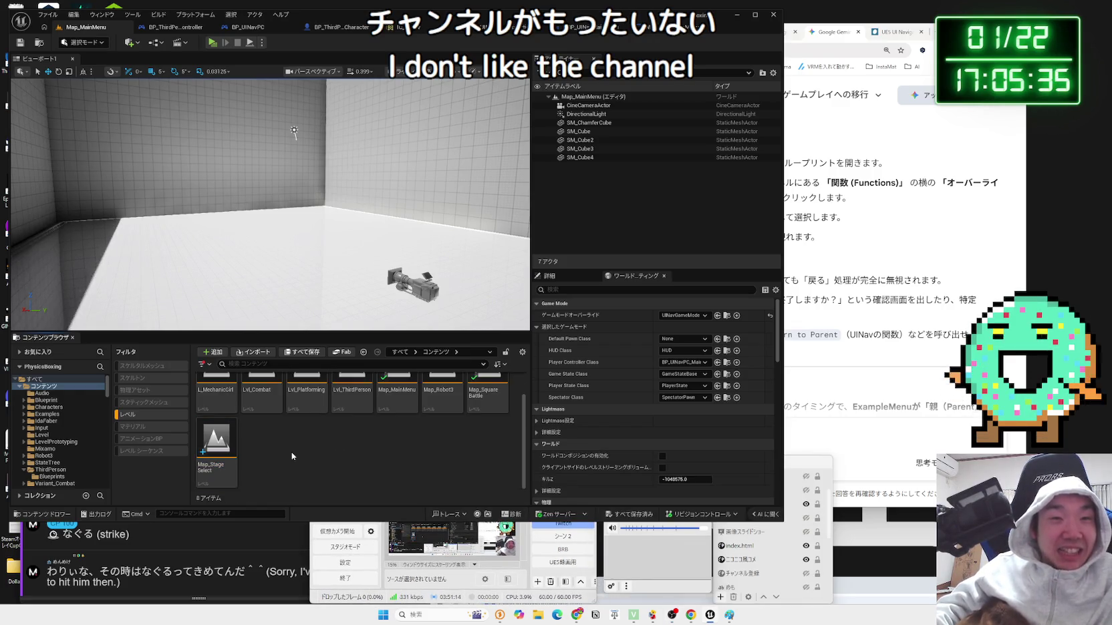
pyautogui.click(406, 30)
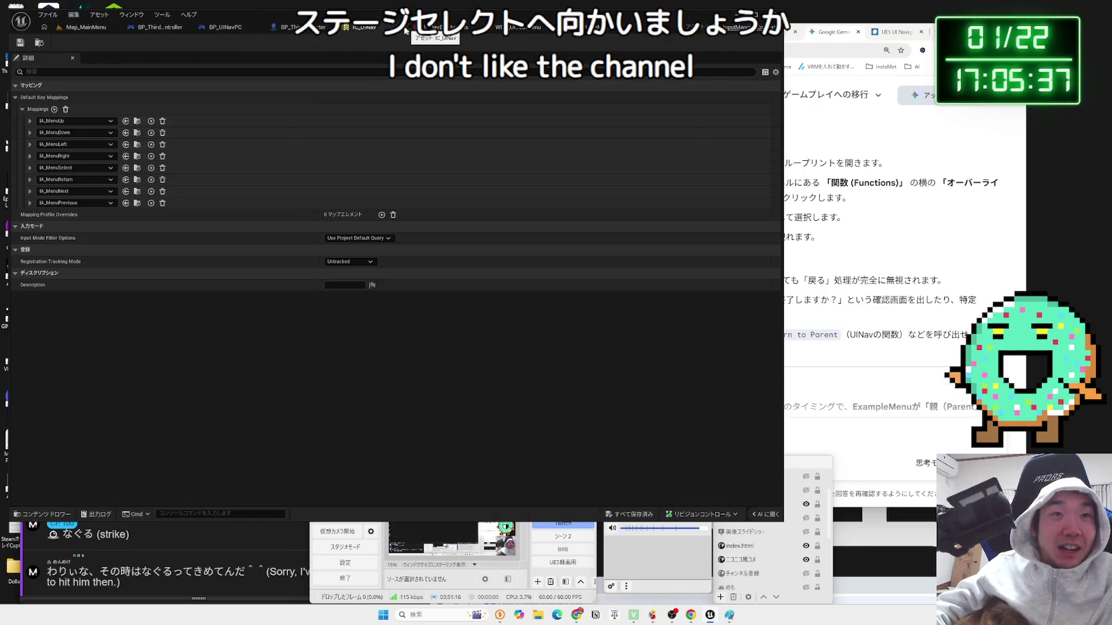
pyautogui.click(224, 27)
pyautogui.click(93, 30)
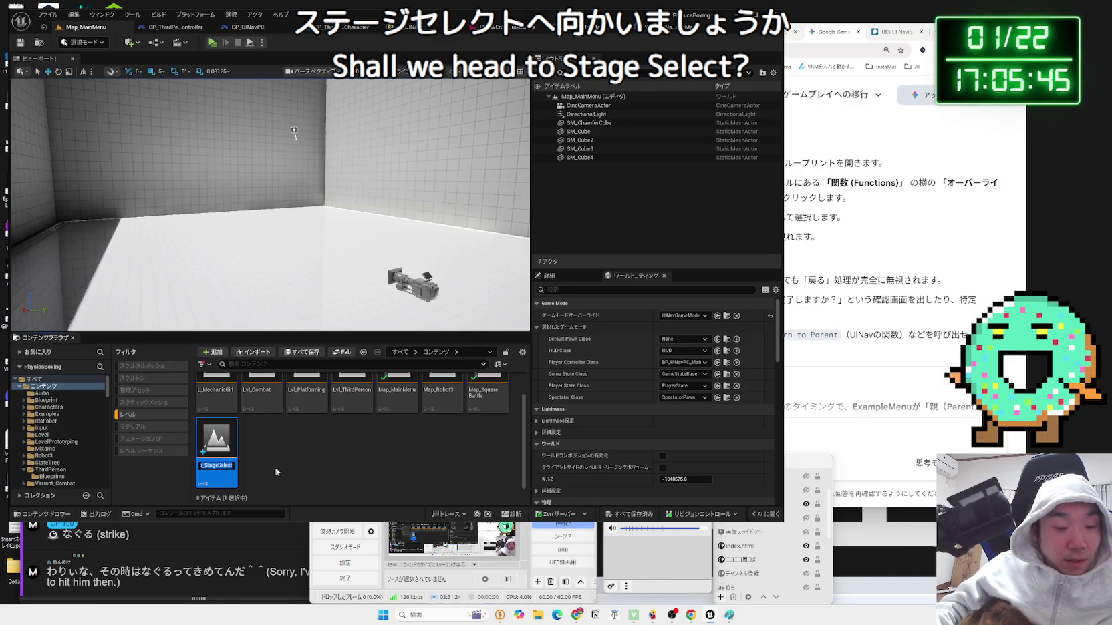
pyautogui.click(541, 27)
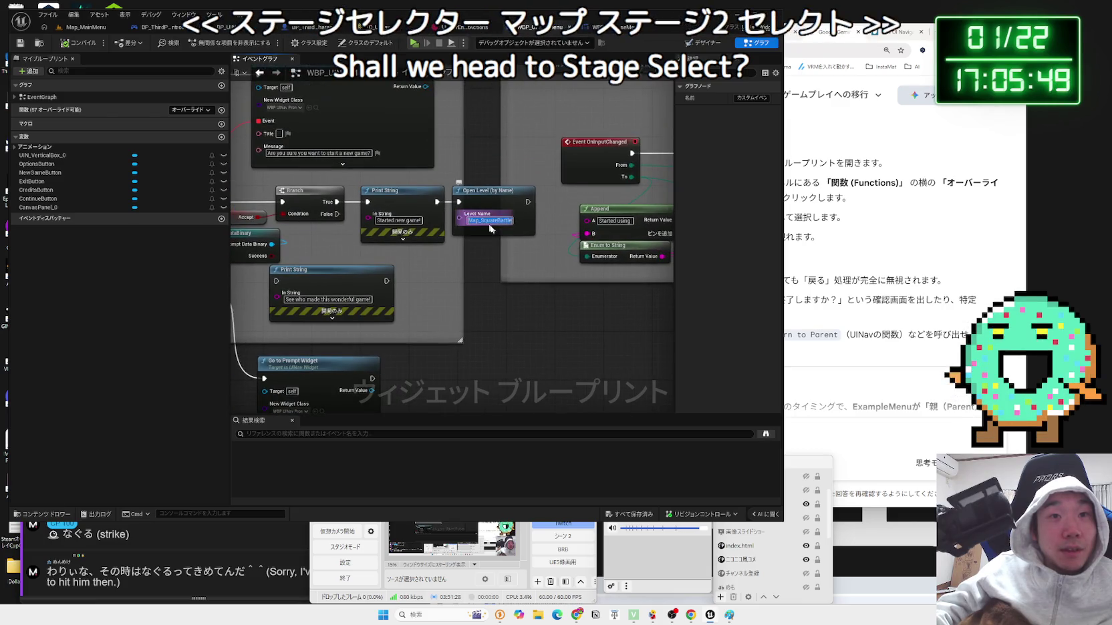
# - Set the Open Level node's Level Name to Map_StageSelect, then open WBP_UINavPauseMenu's graph
pyautogui.write('Map_StageSelect')
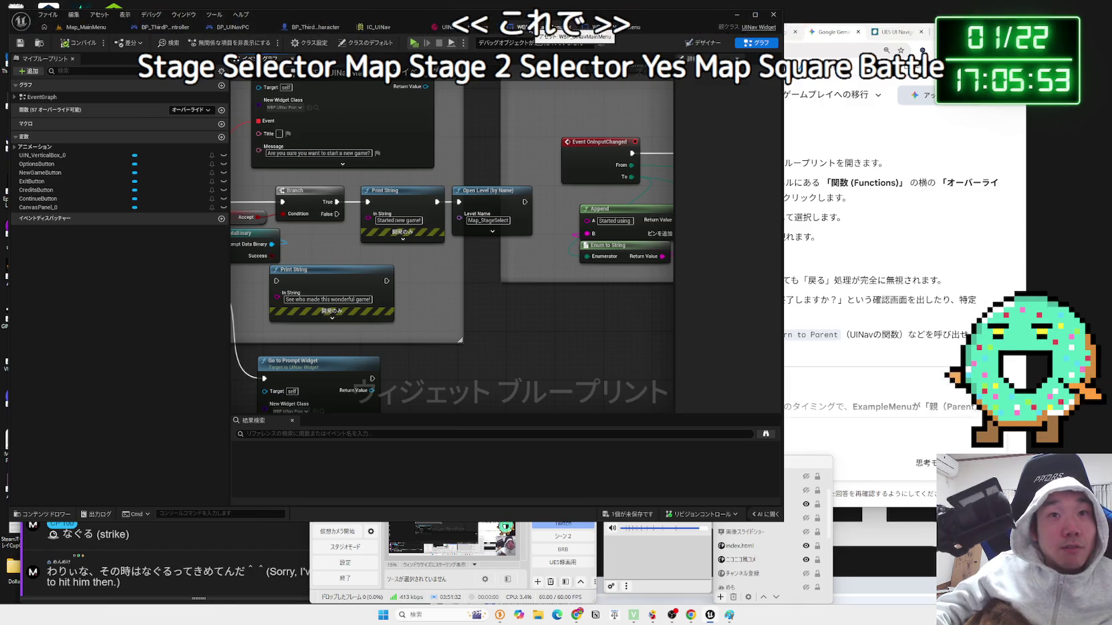
pyautogui.click(616, 30)
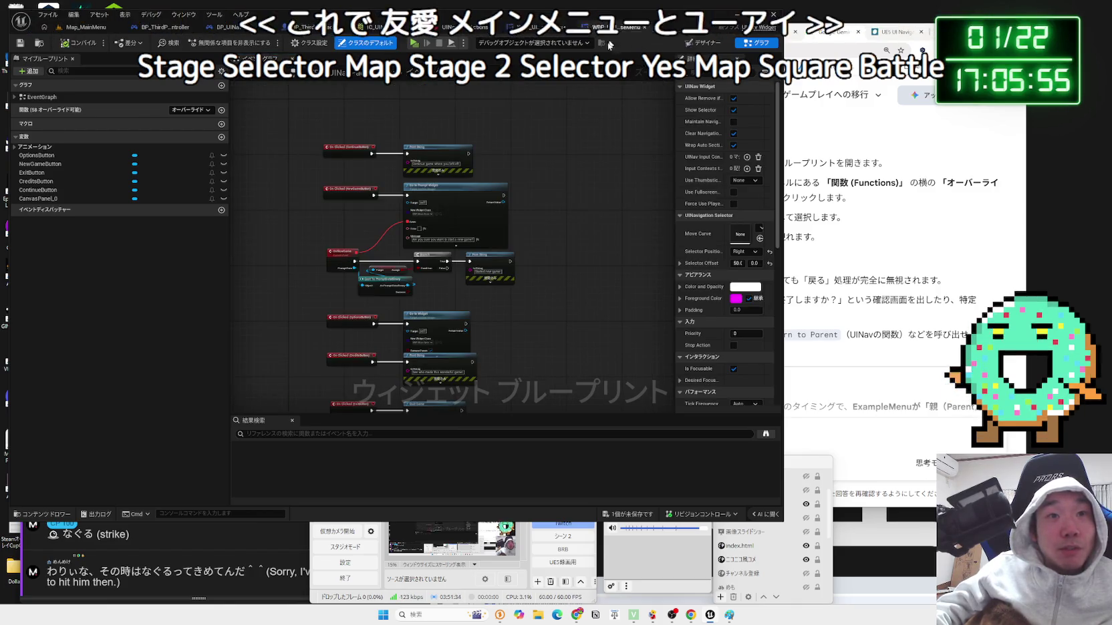
pyautogui.scroll(3, 552, 253)
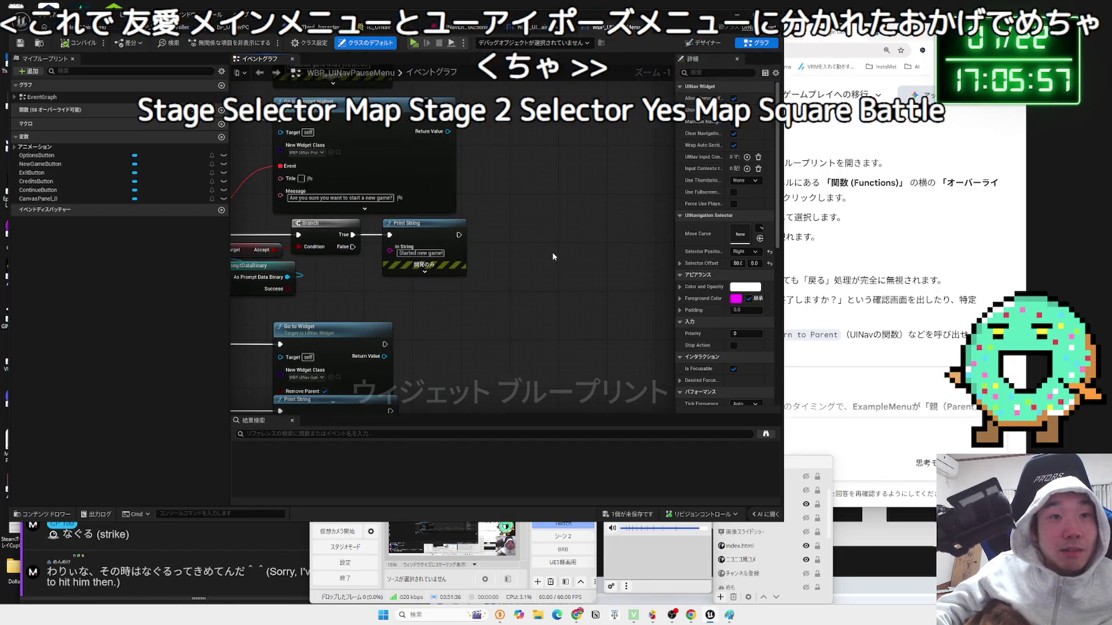
pyautogui.scroll(-4, 554, 256)
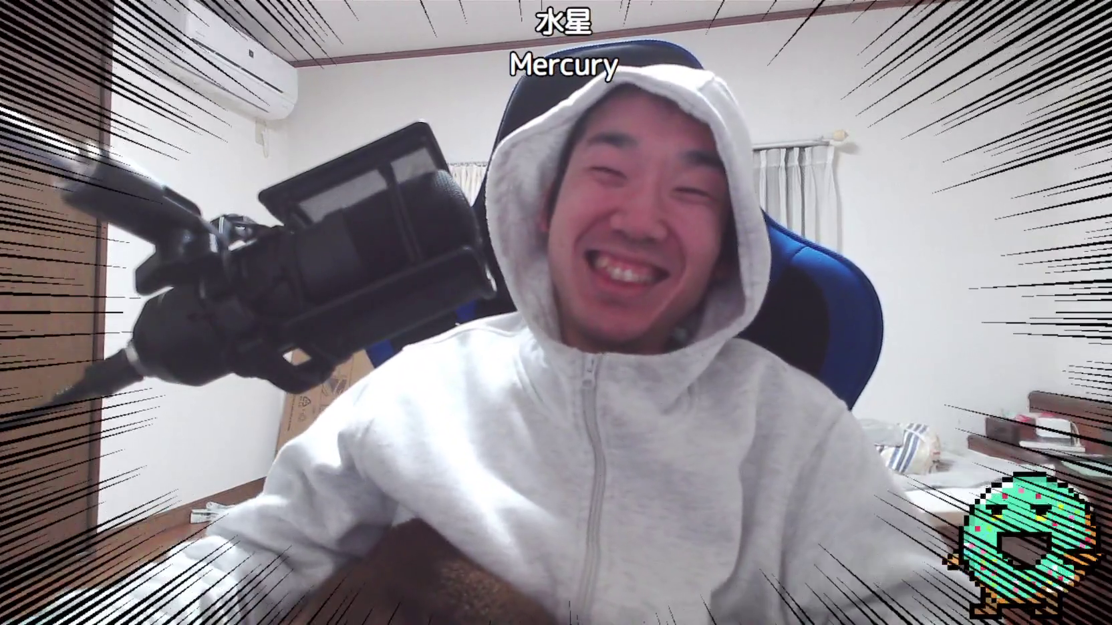
pyautogui.click(547, 524)
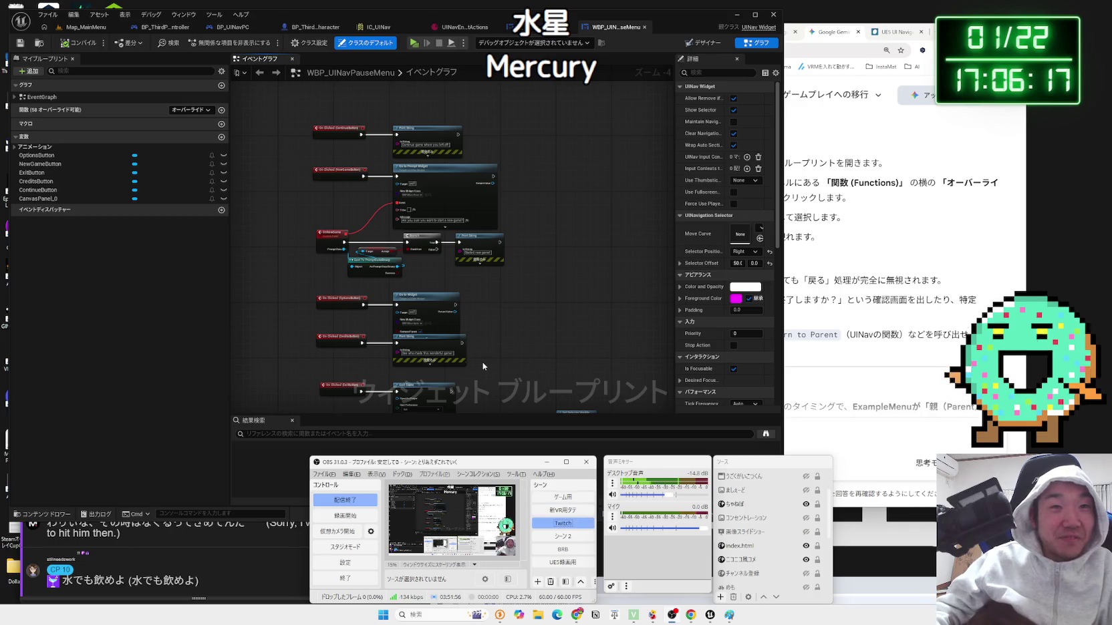
# - Move the live subtitle window down out of the way of the Unreal editor
pyautogui.click(483, 365)
pyautogui.scroll(3, 483, 365)
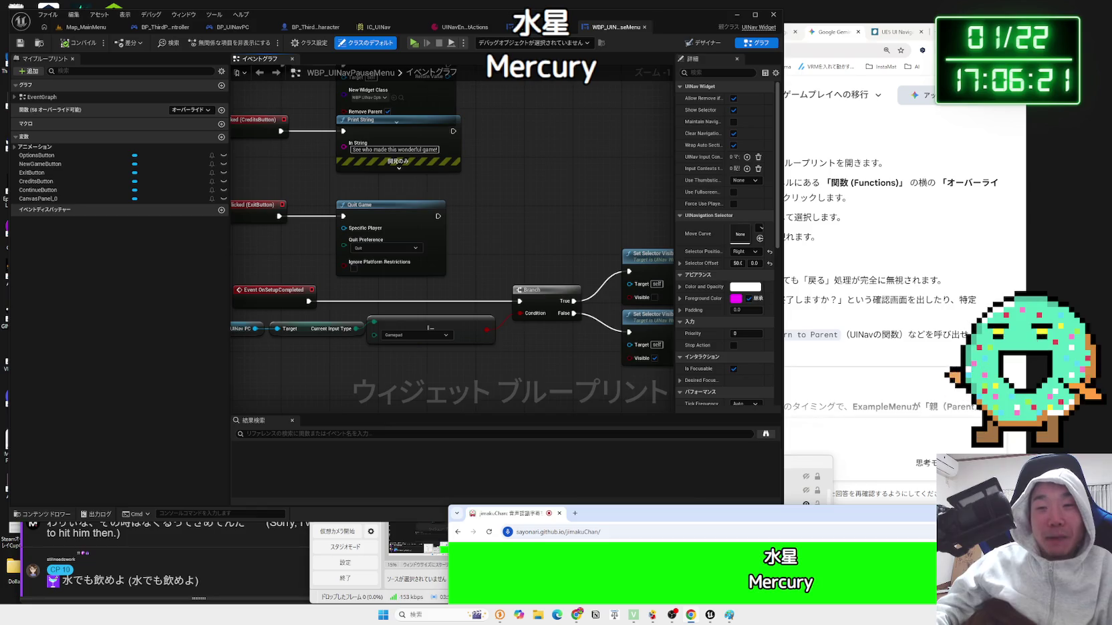
pyautogui.moveTo(964, 517); pyautogui.dragTo(916, 401)
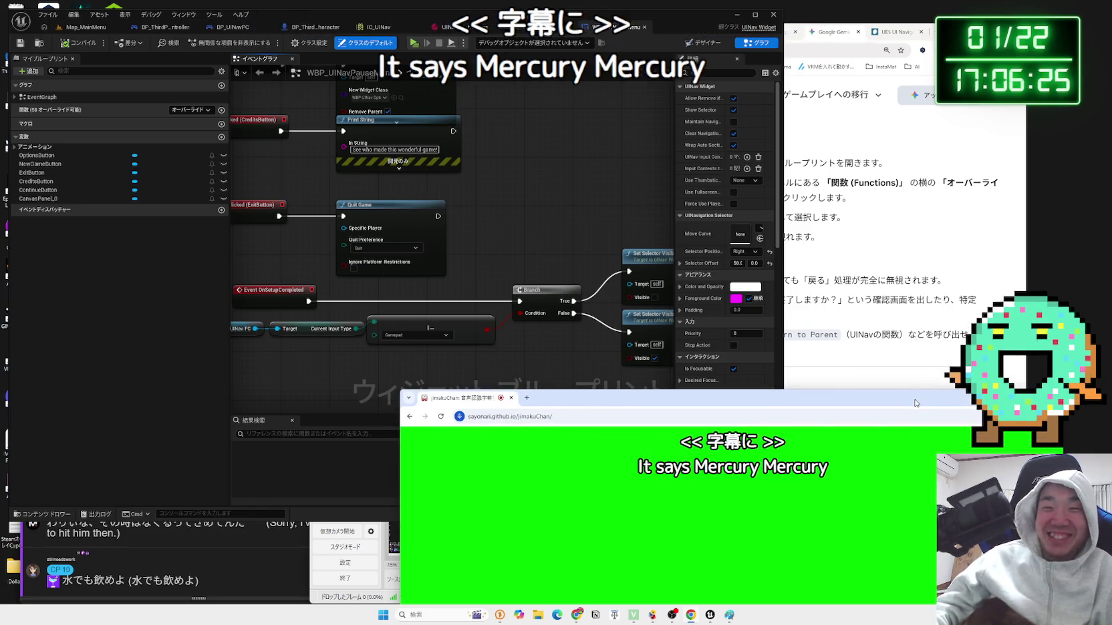
pyautogui.moveTo(916, 403); pyautogui.dragTo(943, 608)
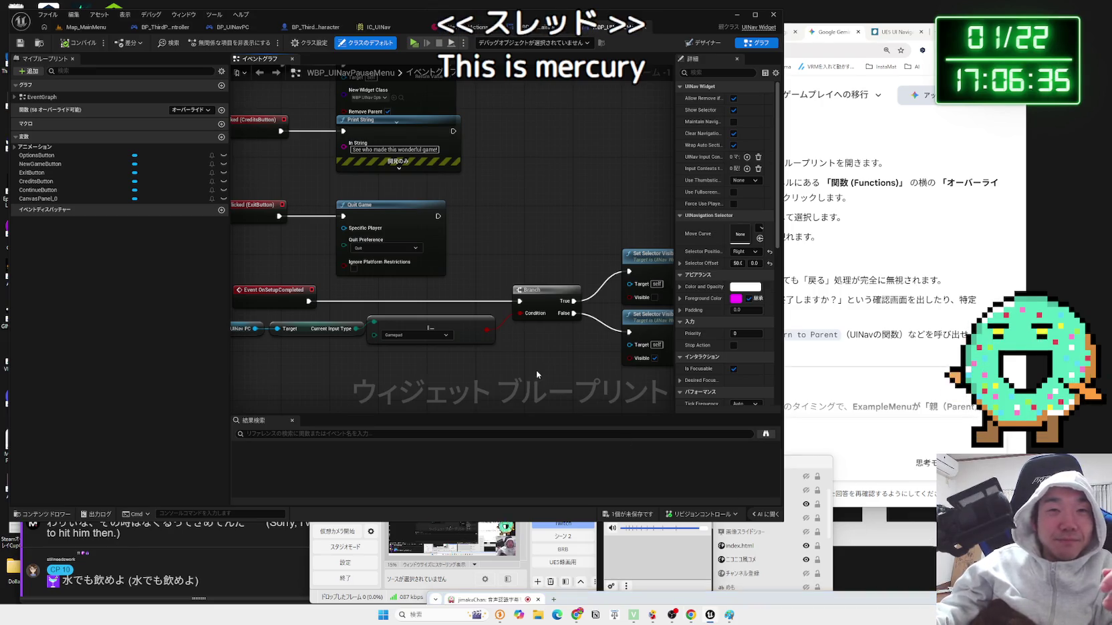
pyautogui.scroll(-2, 536, 370)
# - Nudge the Quit Game, Branch and Set Selector Visible nodes lower, then select 'mercury' in a comment
pyautogui.moveTo(608, 320); pyautogui.dragTo(310, 235)
pyautogui.moveTo(610, 318)
pyautogui.mouseDown()
pyautogui.moveTo(556, 284)
pyautogui.moveTo(302, 225)
pyautogui.moveTo(281, 235)
pyautogui.mouseUp()
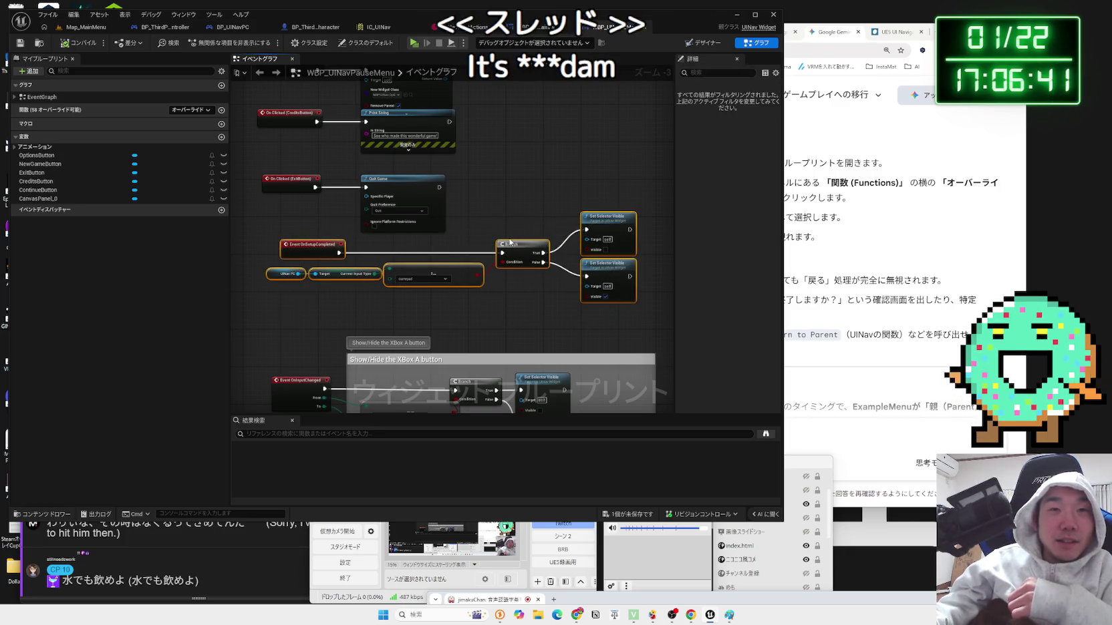
pyautogui.click(508, 254)
pyautogui.moveTo(625, 317)
pyautogui.mouseDown()
pyautogui.moveTo(384, 264)
pyautogui.moveTo(305, 232)
pyautogui.mouseUp()
pyautogui.moveTo(390, 202)
pyautogui.mouseDown()
pyautogui.moveTo(386, 221)
pyautogui.moveTo(391, 202)
pyautogui.mouseUp()
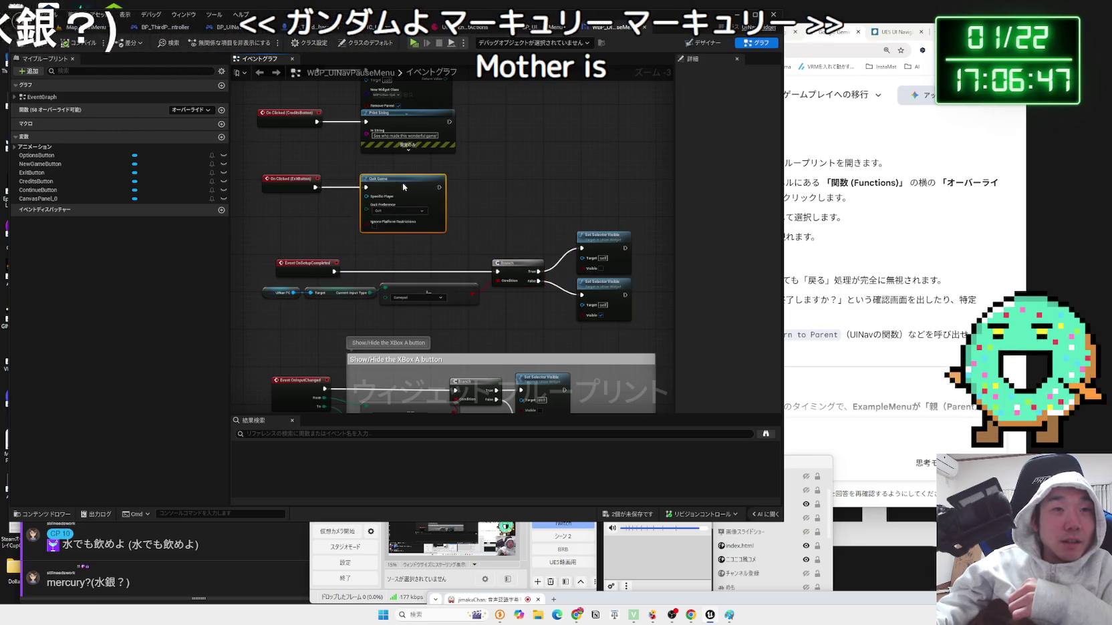
pyautogui.click(95, 584)
pyautogui.moveTo(86, 583); pyautogui.dragTo(67, 583)
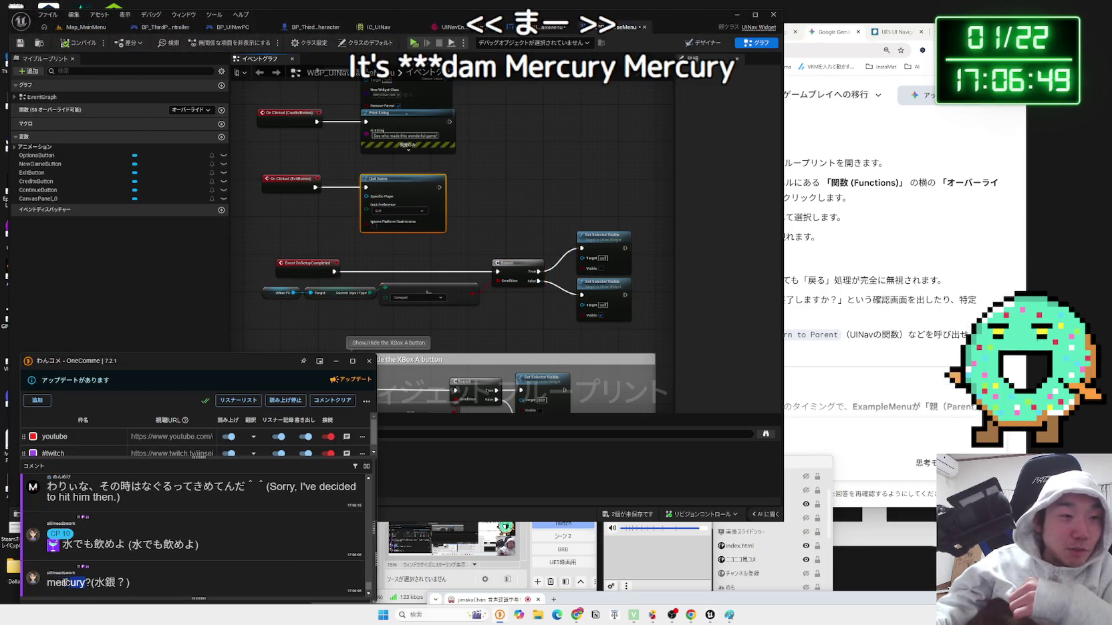
# - Search Google Images for the highlighted word 'mercury'
pyautogui.rightClick(48, 588)
pyautogui.click(60, 566)
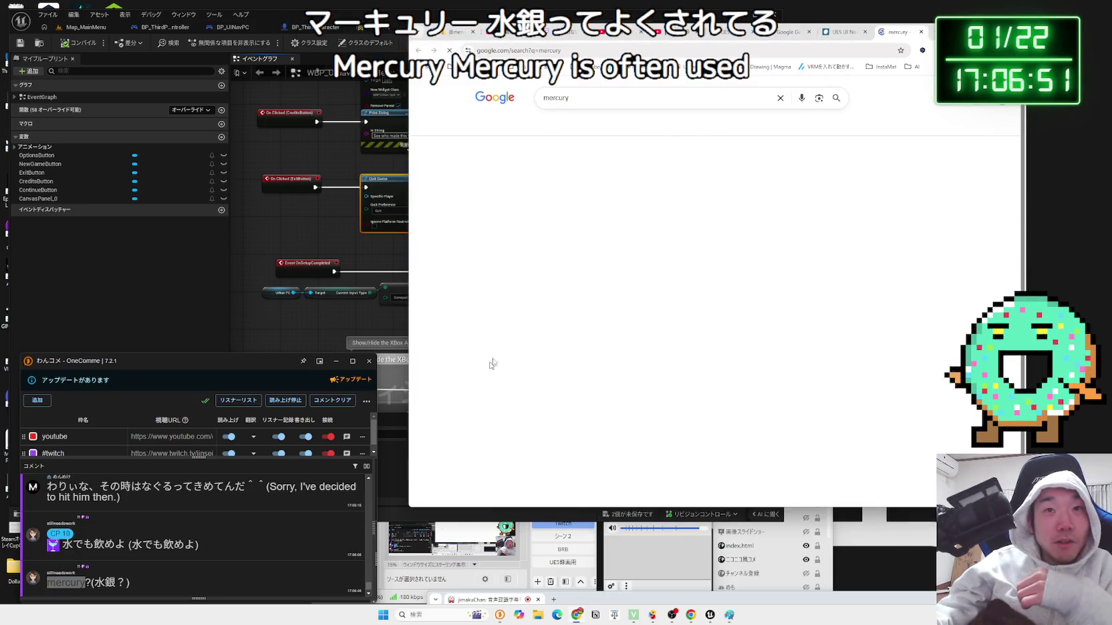
pyautogui.click(545, 127)
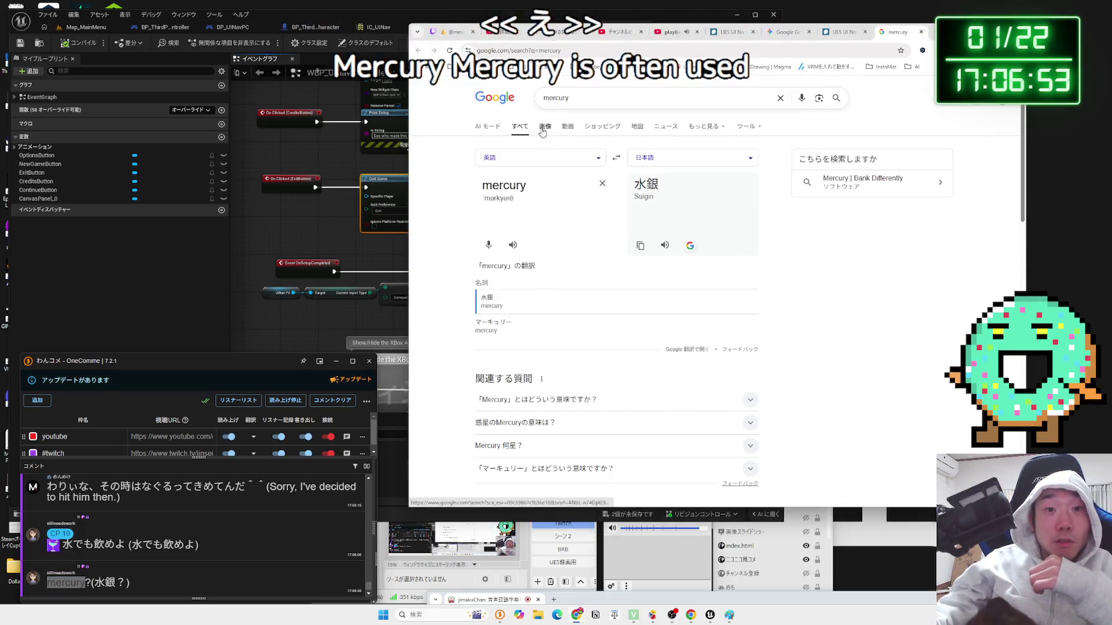
pyautogui.click(569, 215)
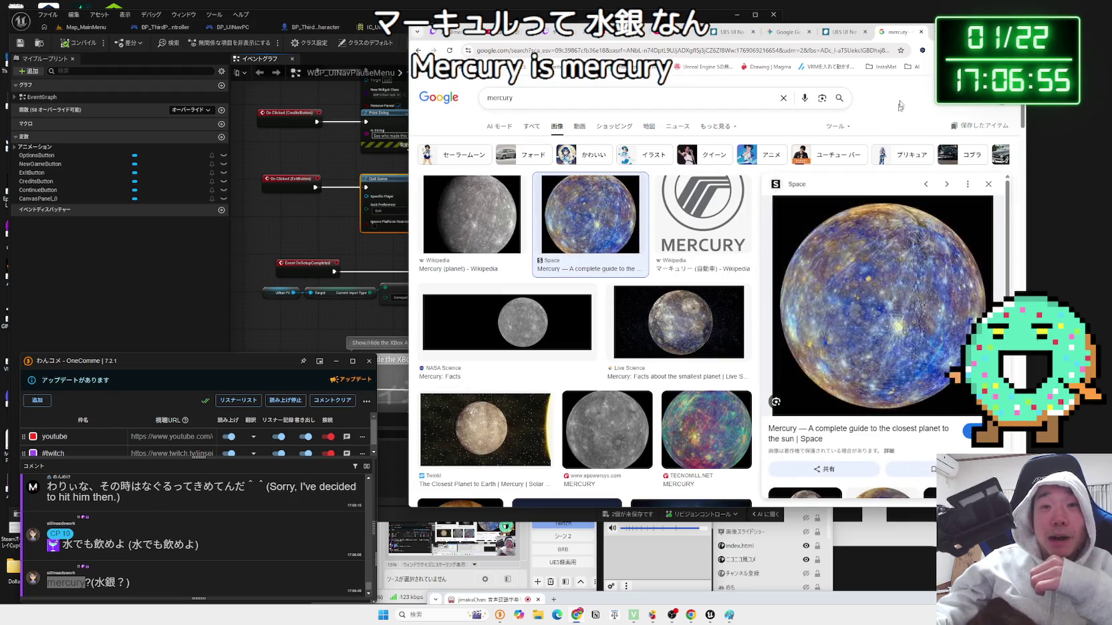
# - Browse mercury image previews, including Mercury Facts and Natural History Museum, then close the tab
pyautogui.moveTo(936, 31); pyautogui.dragTo(683, 27)
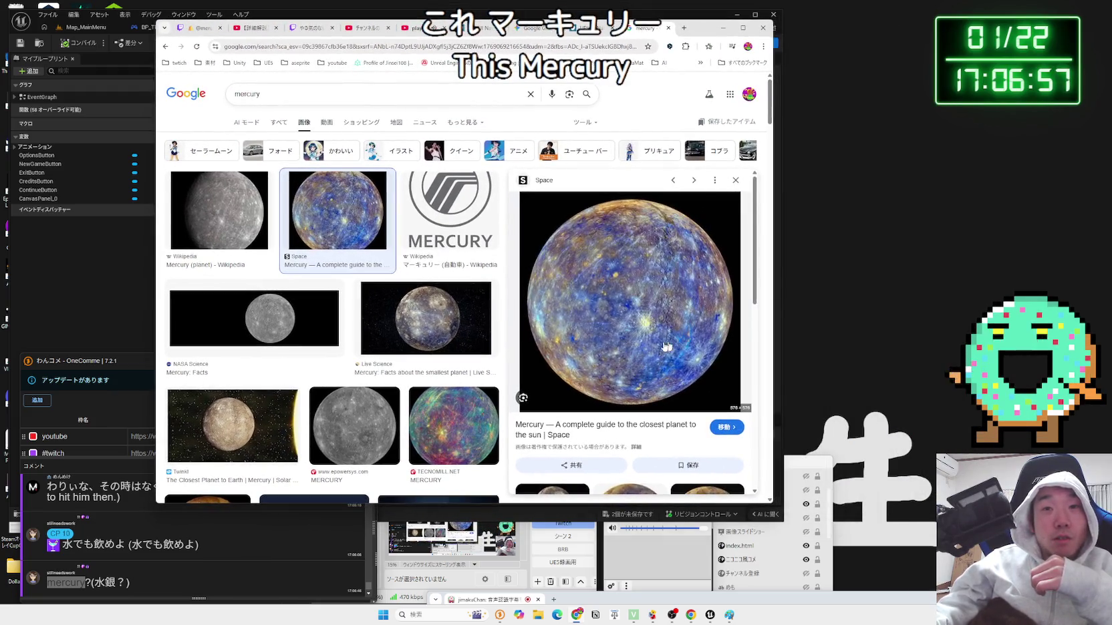
pyautogui.scroll(-3, 633, 326)
pyautogui.scroll(3, 634, 322)
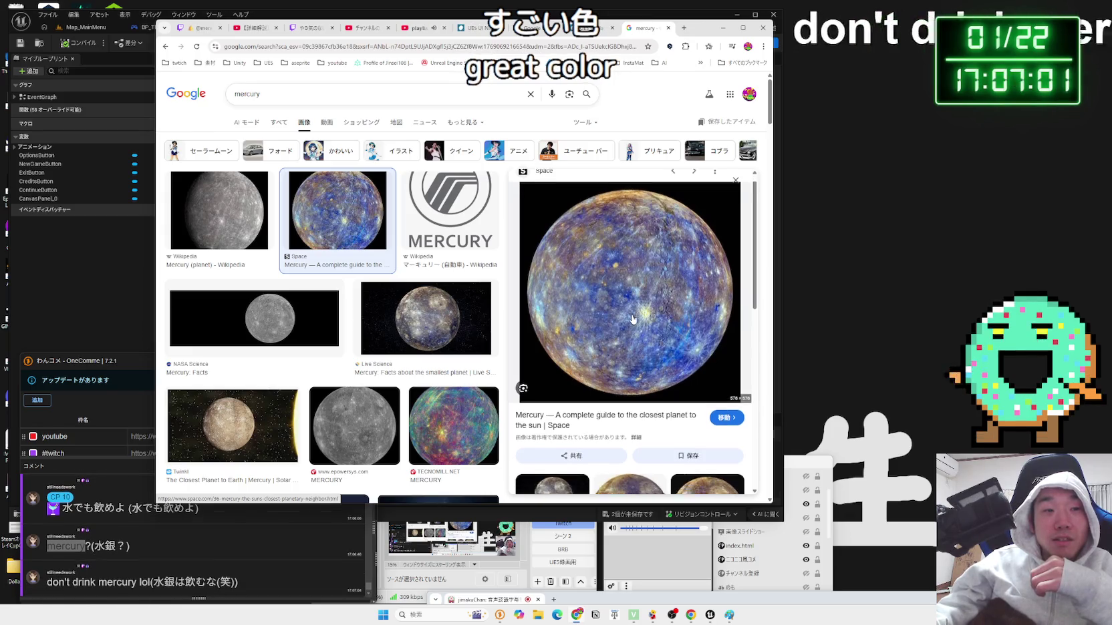
pyautogui.press('Escape')
pyautogui.scroll(-4, 628, 337)
pyautogui.scroll(-3, 628, 337)
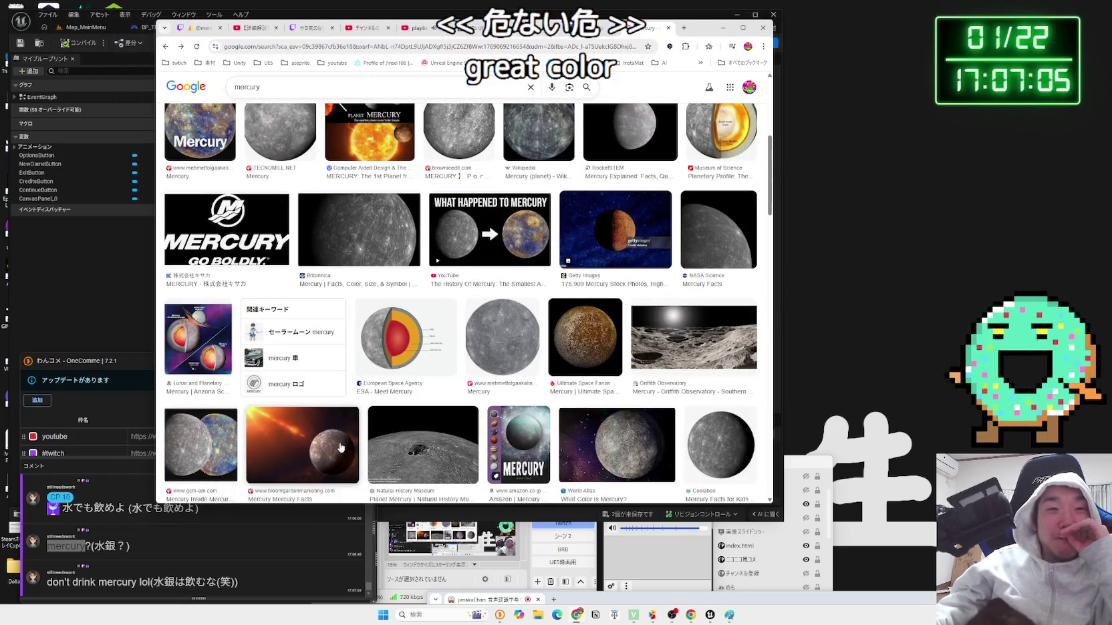
pyautogui.click(302, 445)
pyautogui.click(409, 416)
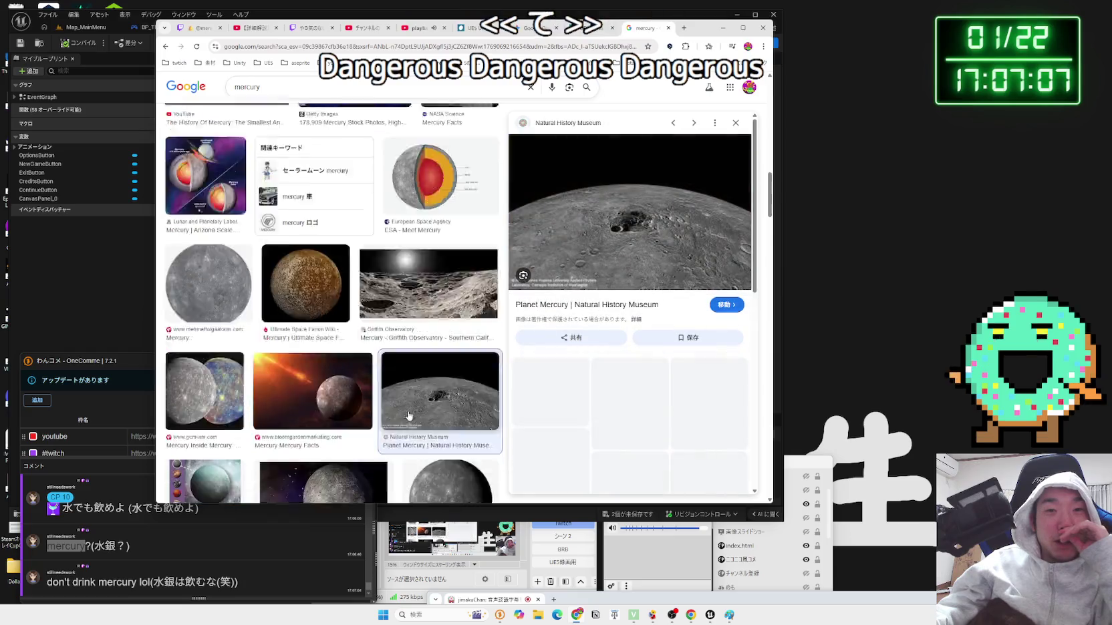
pyautogui.click(668, 28)
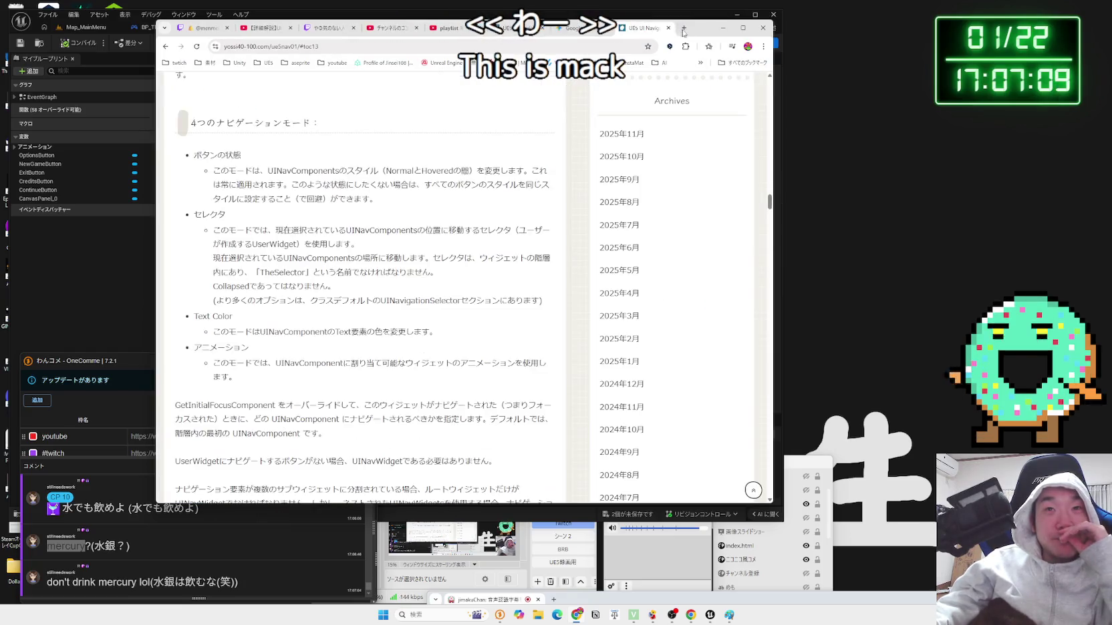
# - Play-test Map_MainMenu and start a New Game, confirming the prompt
pyautogui.click(545, 14)
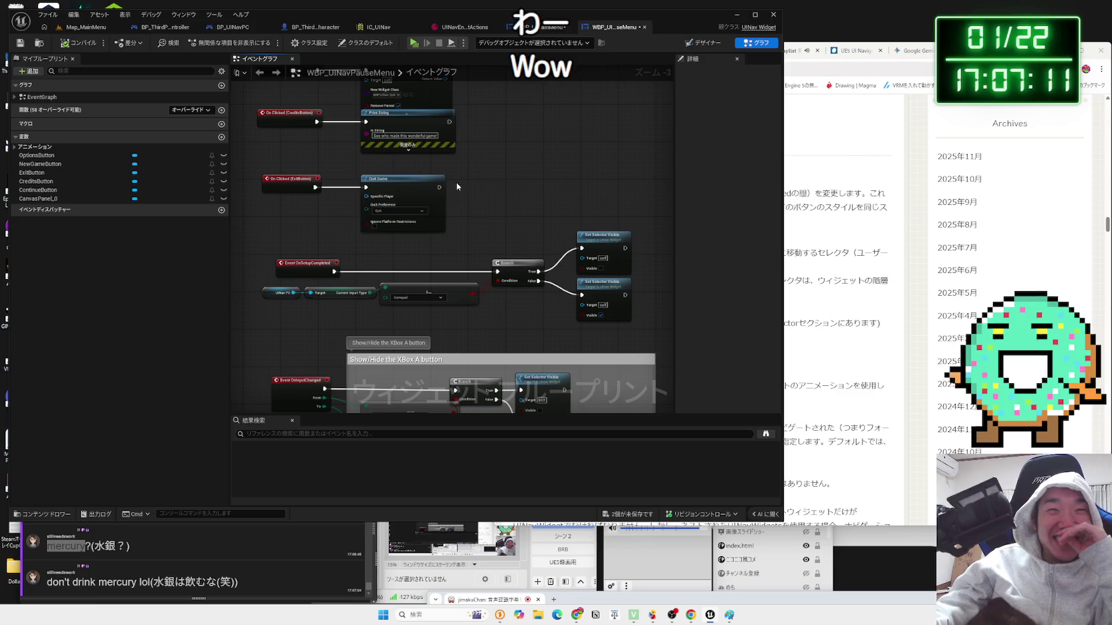
pyautogui.click(92, 29)
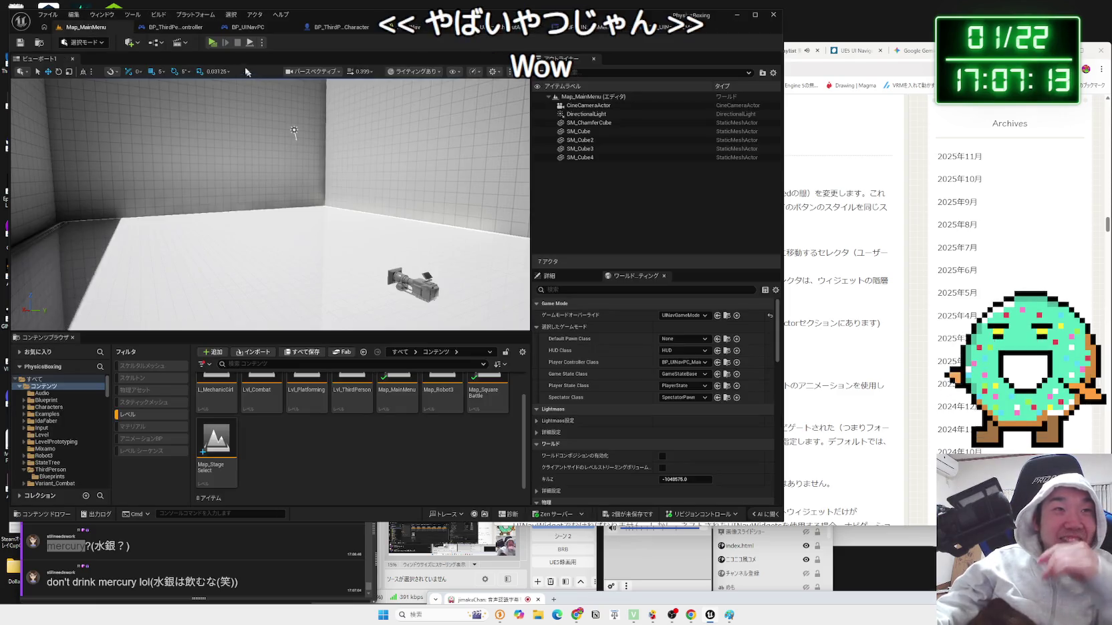
pyautogui.click(213, 42)
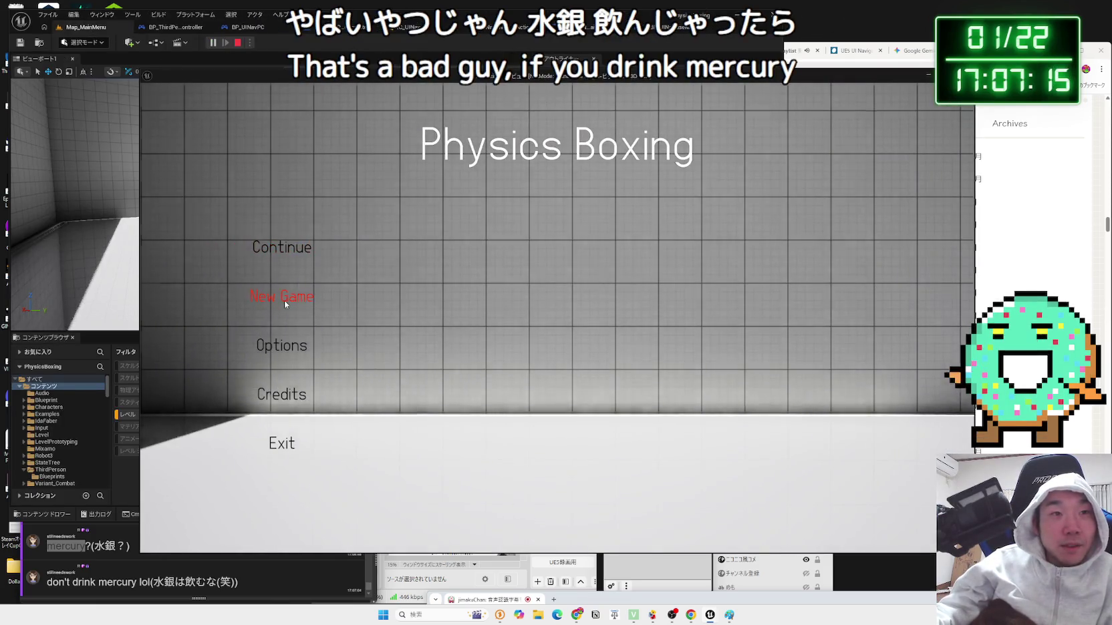
pyautogui.click(285, 301)
pyautogui.press('Return')
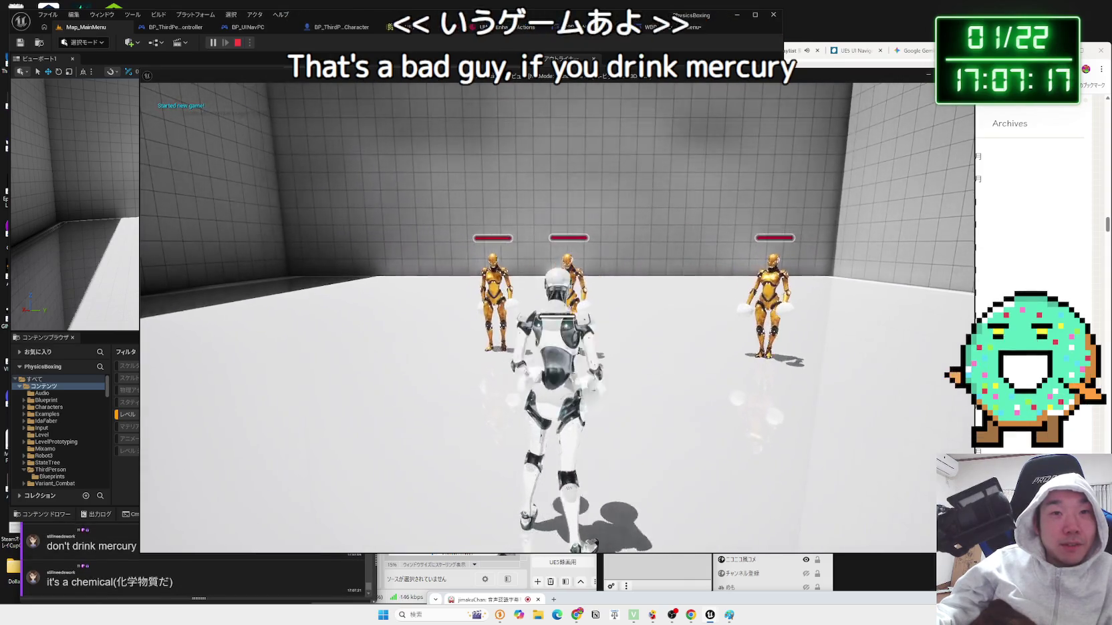
# - Stop the play session and save both edited widget blueprints with Save All
pyautogui.press('Escape')
pyautogui.doubleClick(216, 442)
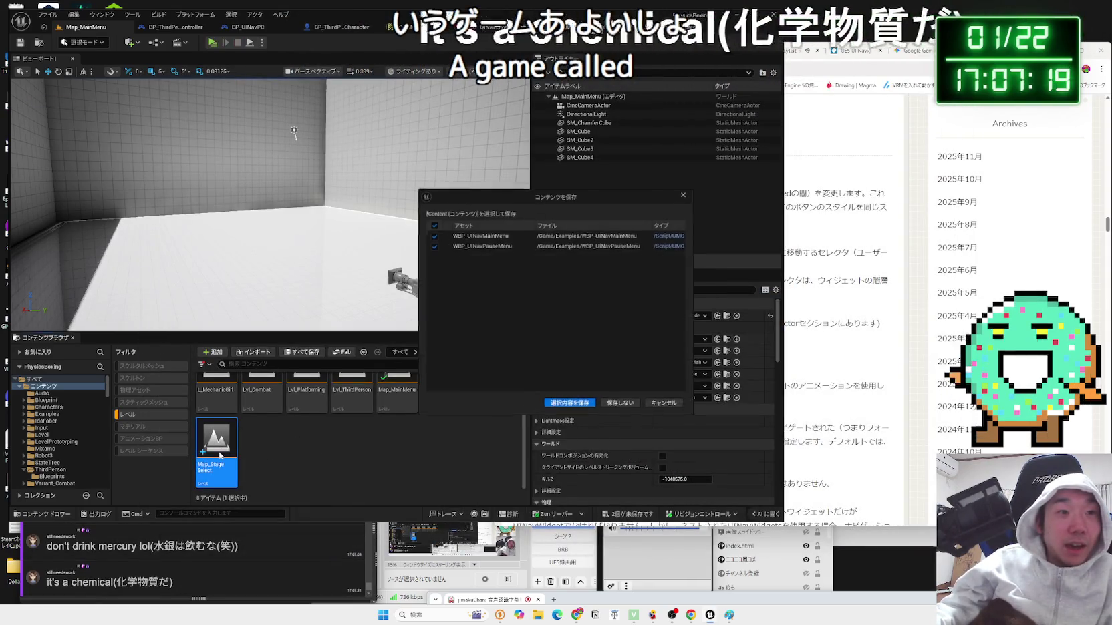
pyautogui.click(674, 407)
pyautogui.click(545, 30)
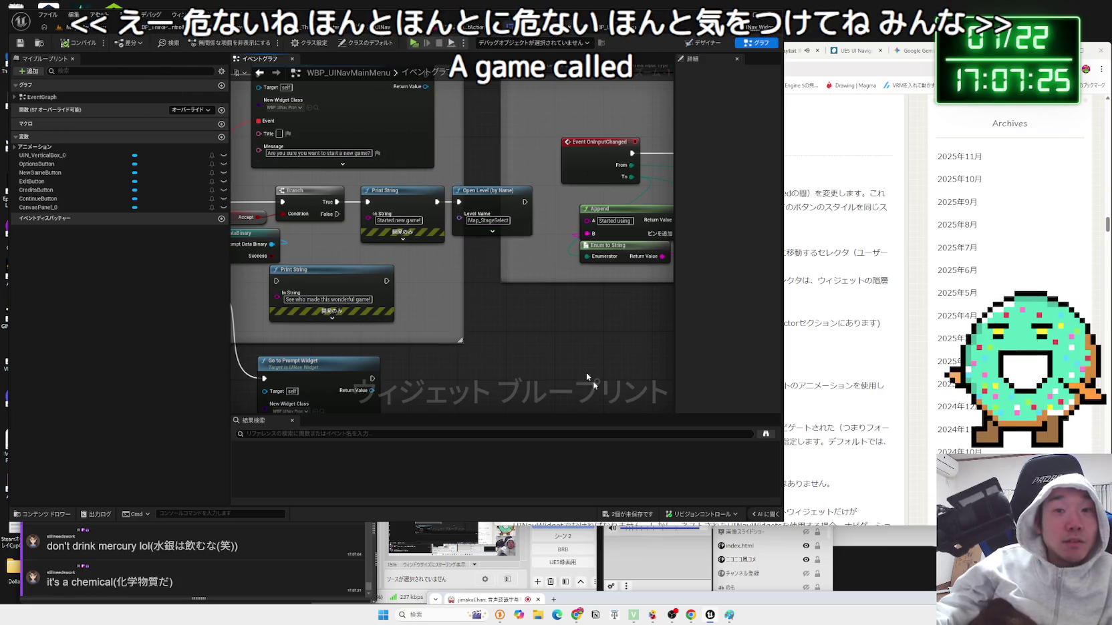
pyautogui.hotkey('ctrl', 'shift', 's')
pyautogui.click(588, 403)
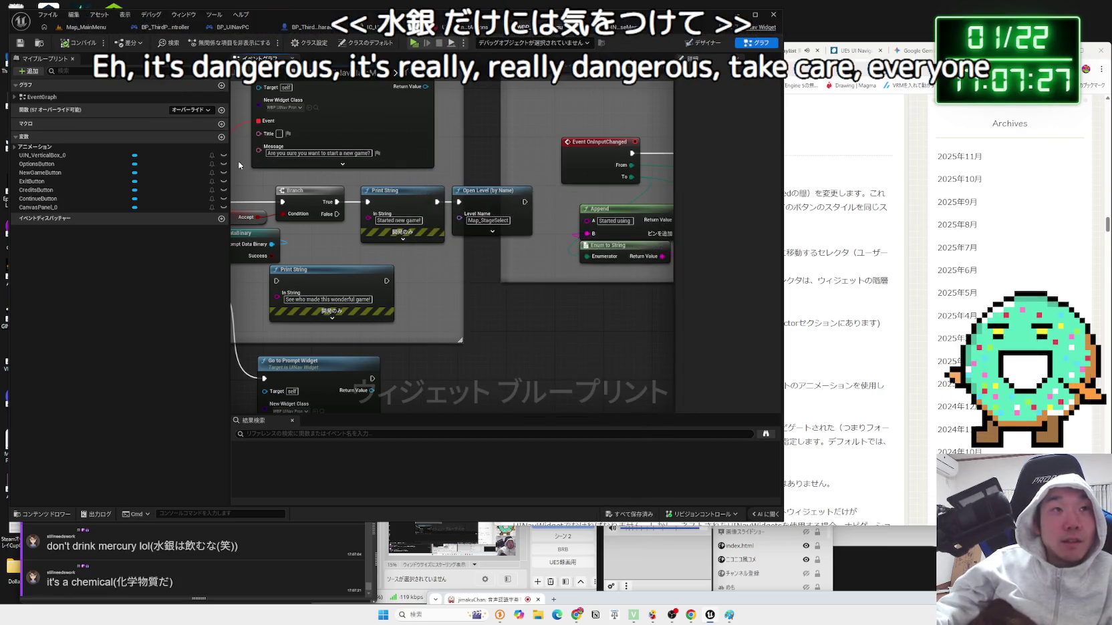
# - Open the Map_StageSelect level from the Content Browser and clear the Level filter
pyautogui.click(85, 29)
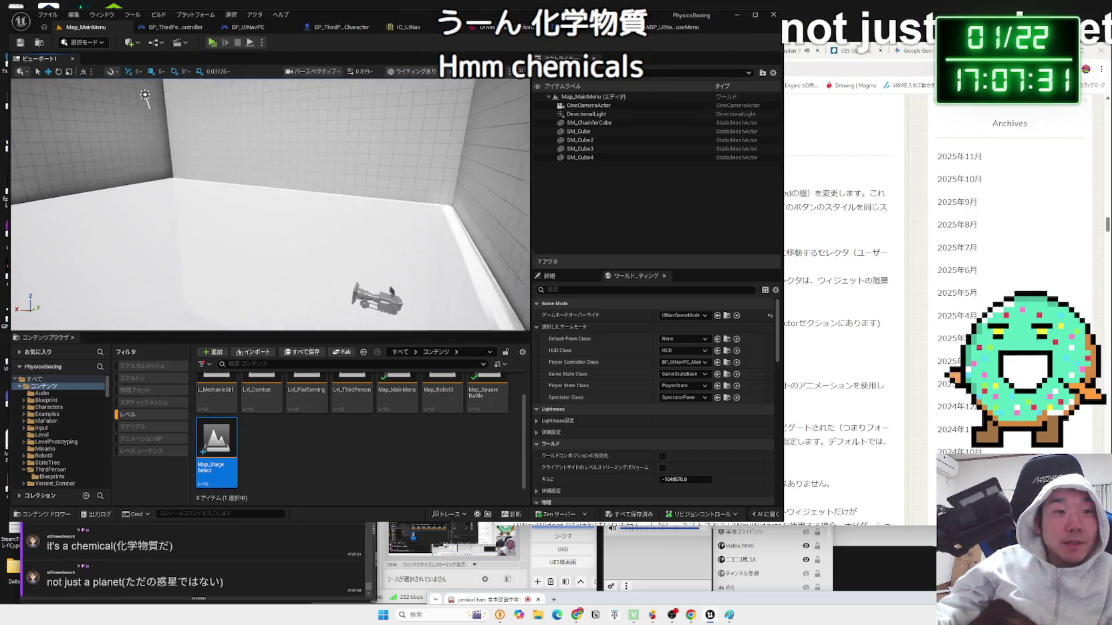
pyautogui.press('Up')
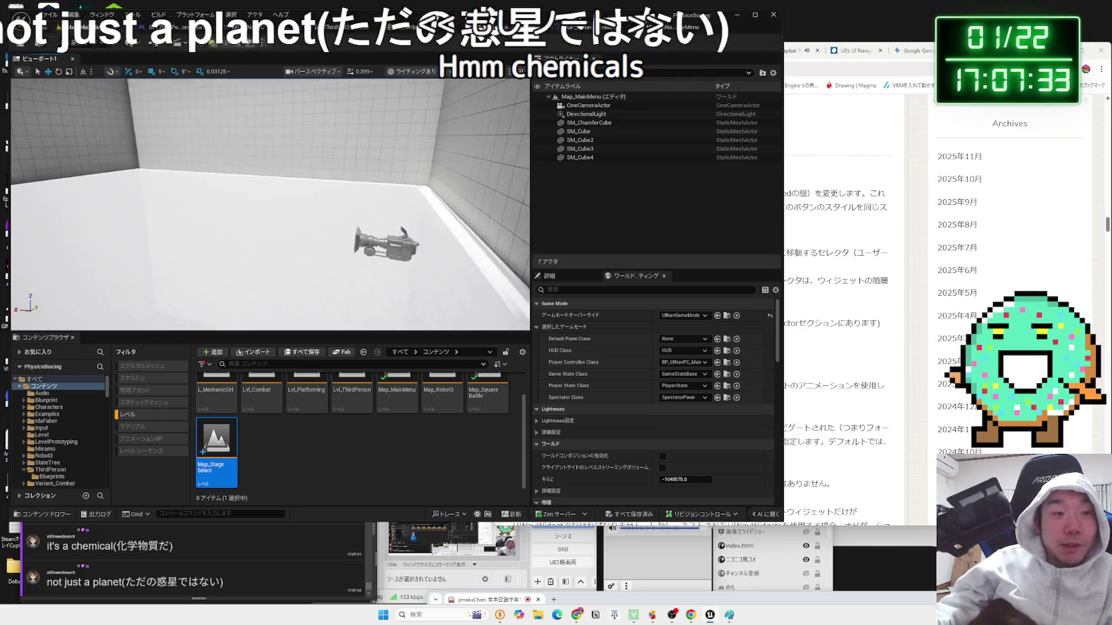
pyautogui.press('Down')
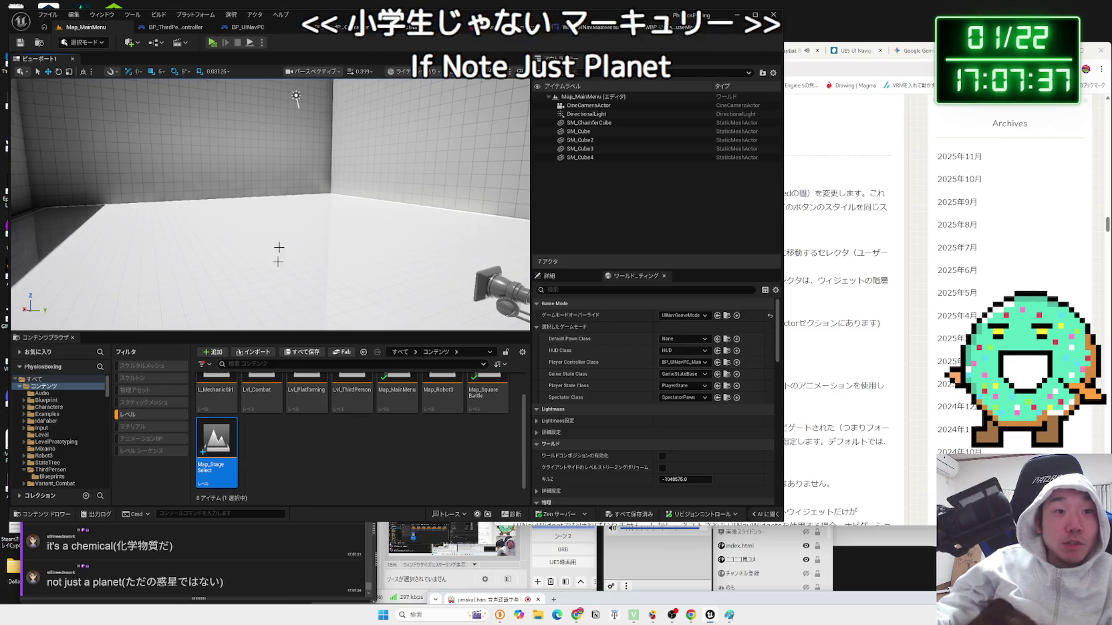
pyautogui.doubleClick(216, 448)
pyautogui.click(150, 414)
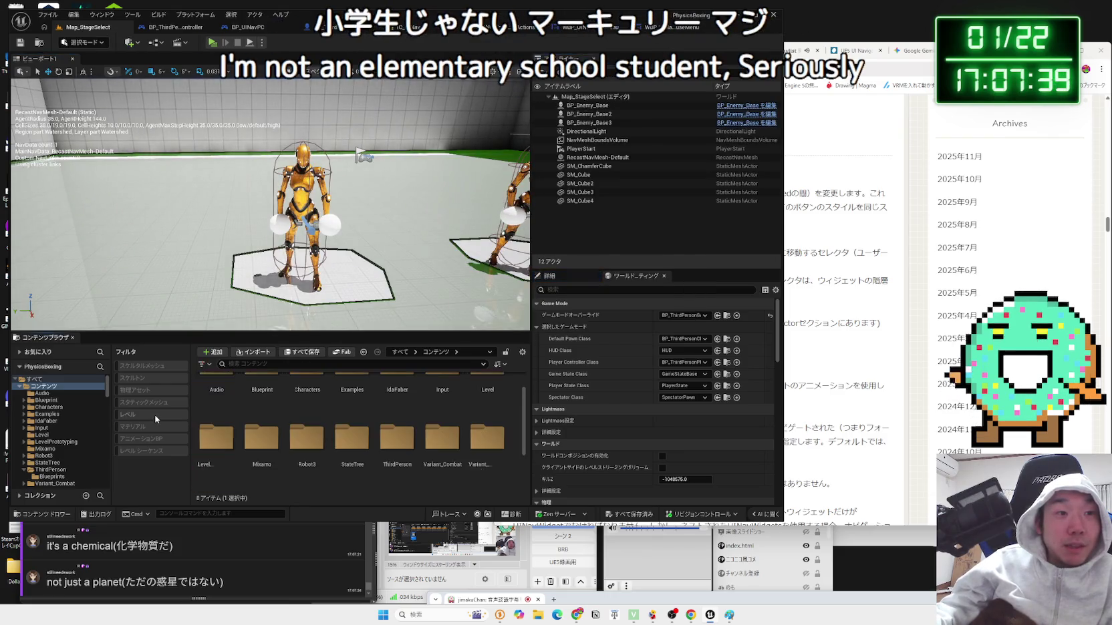
# - Delete BP_Enemy_Base, BP_Enemy_Base2 and BP_Enemy_Base3, undoing the accidental SM_ChamferCube floor deletion
pyautogui.doubleClick(588, 122)
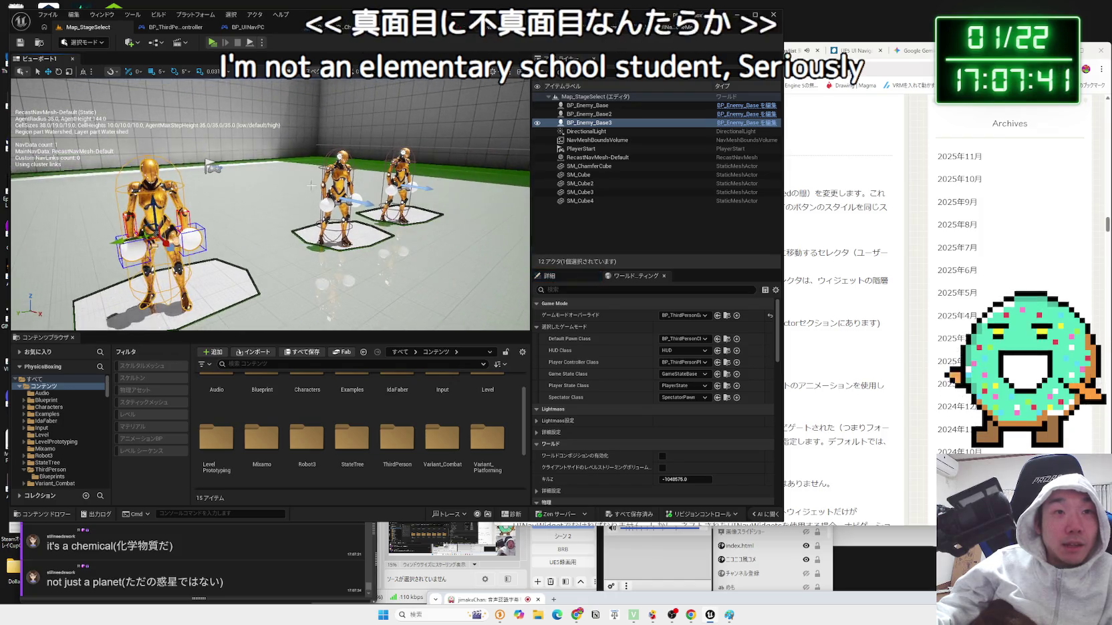
pyautogui.keyDown('ctrl'); pyautogui.click(588, 166); pyautogui.keyUp('ctrl')
pyautogui.keyDown('ctrl'); pyautogui.click(587, 105); pyautogui.keyUp('ctrl')
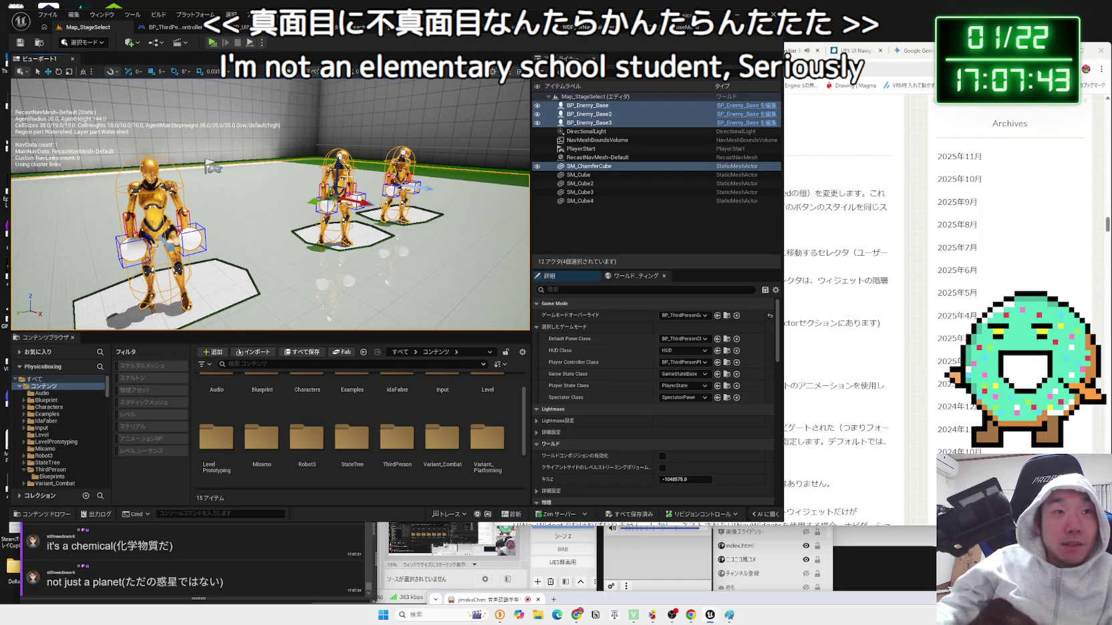
pyautogui.press('Delete')
pyautogui.hotkey('ctrl', 'z')
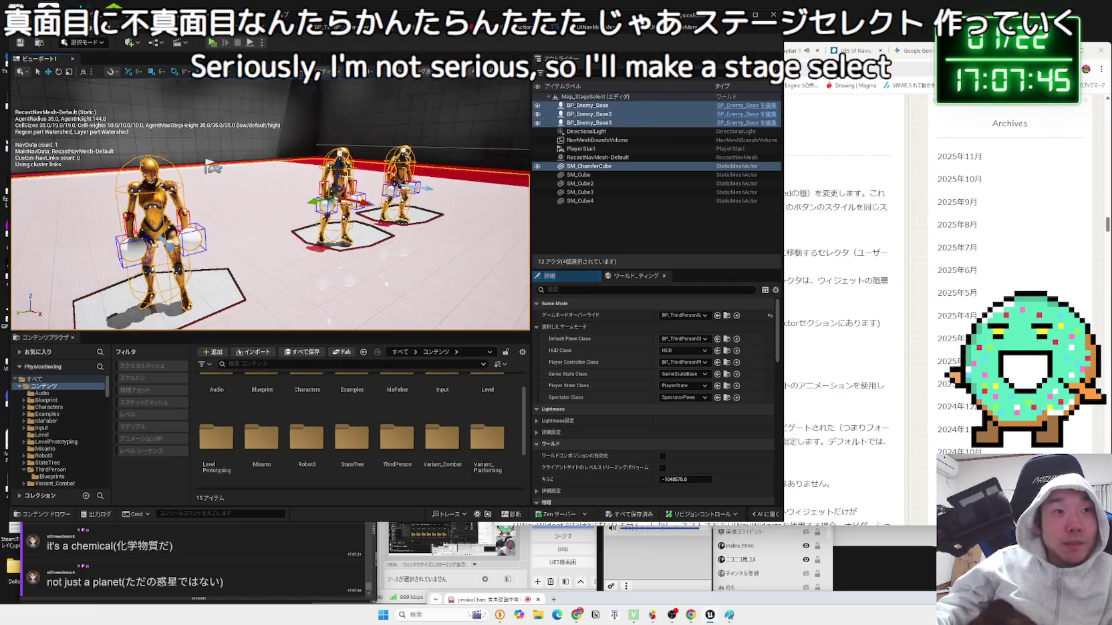
pyautogui.hotkey('ctrl', 'z')
pyautogui.hotkey('ctrl', 'z')
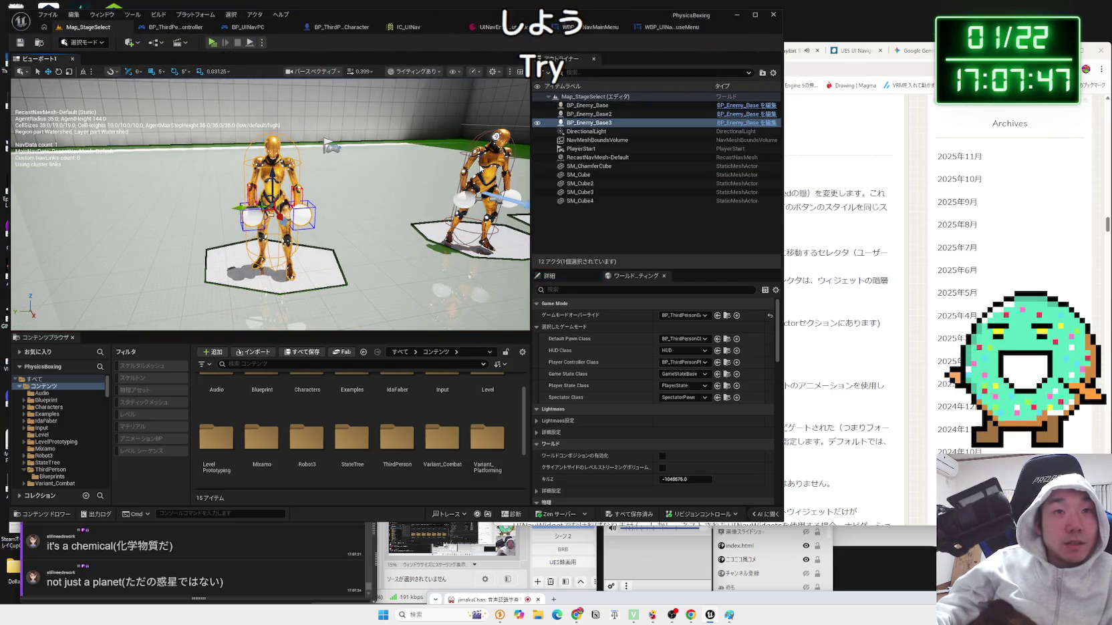
pyautogui.keyDown('ctrl'); pyautogui.click(588, 113); pyautogui.keyUp('ctrl')
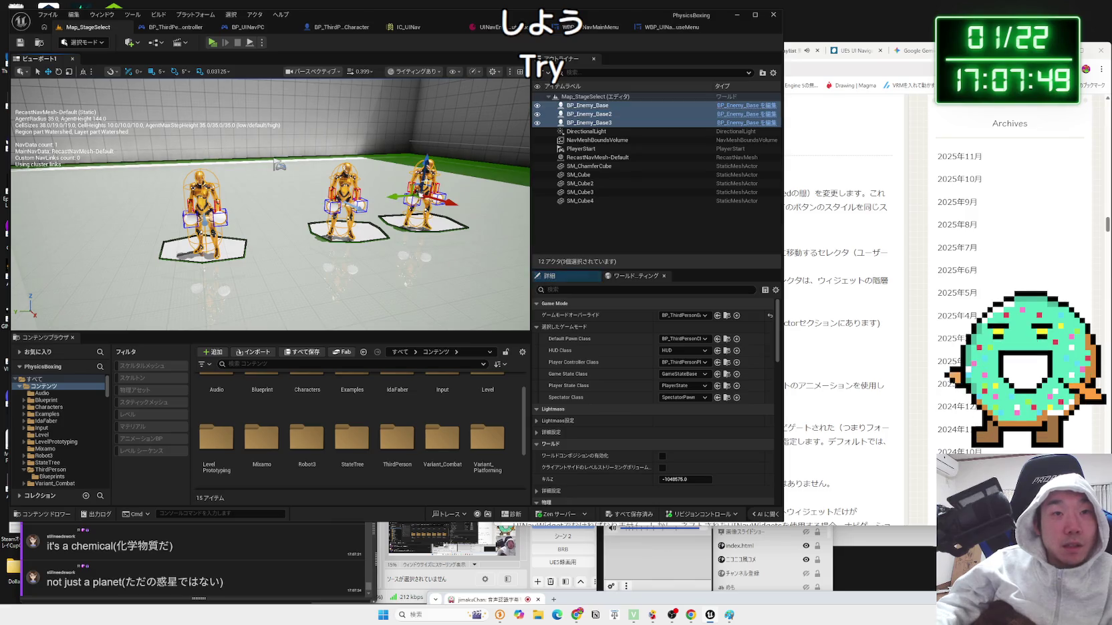
pyautogui.press('Delete')
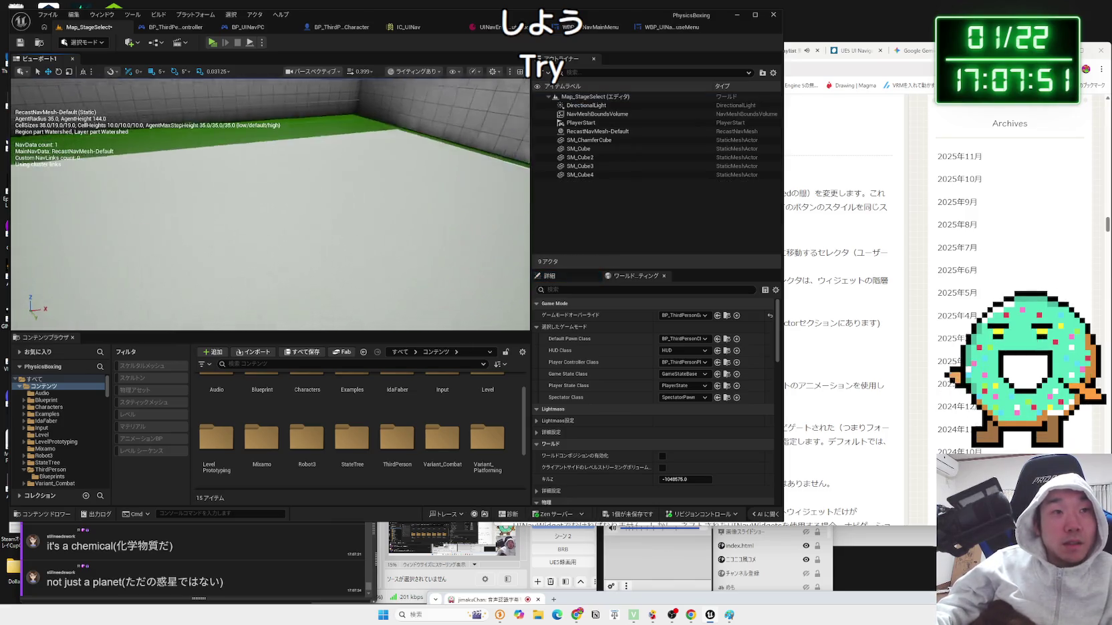
pyautogui.scroll(-3, 267, 200)
pyautogui.click(213, 43)
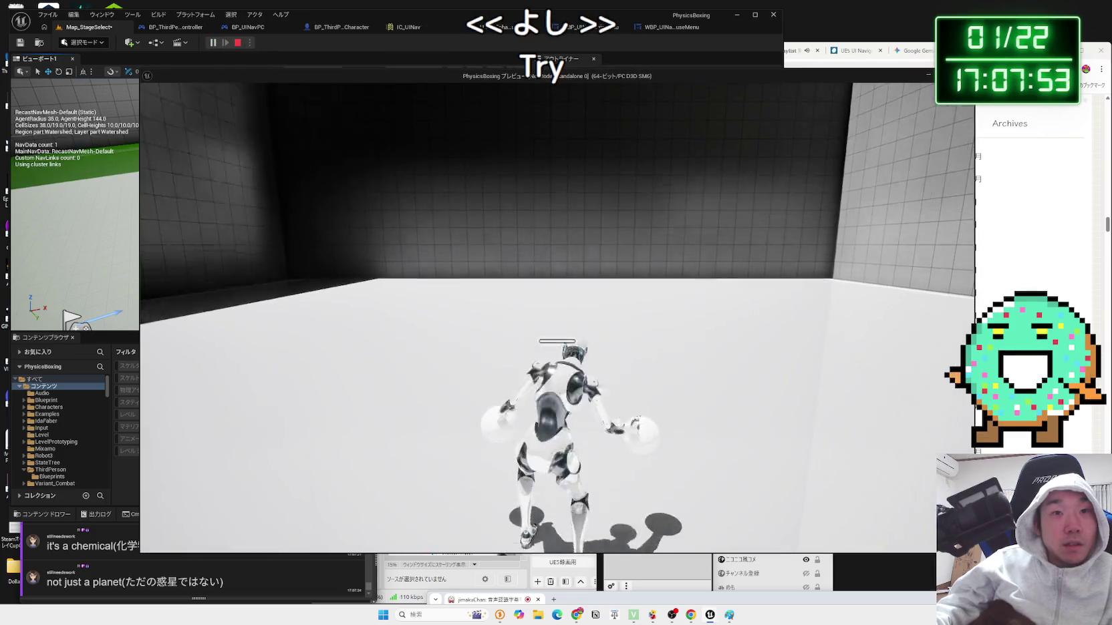
# - Check the in-game pause menu and stop the play-test, then translate a viewer's chat question into Japanese
pyautogui.press('Escape')
pyautogui.press('Escape')
pyautogui.press('Escape')
pyautogui.press('Escape')
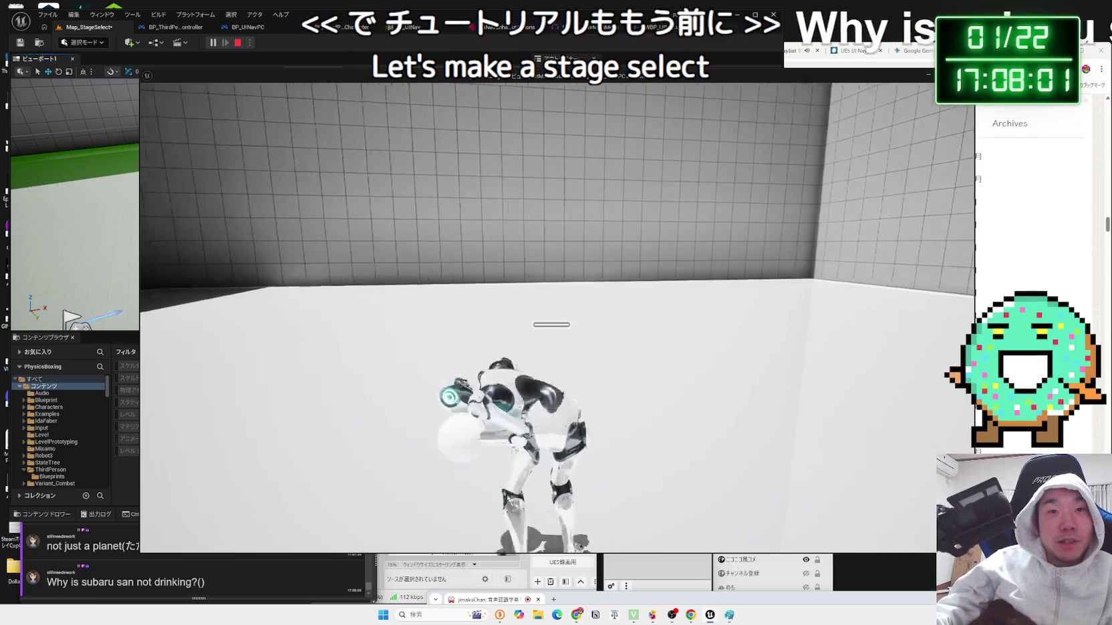
pyautogui.press('Escape')
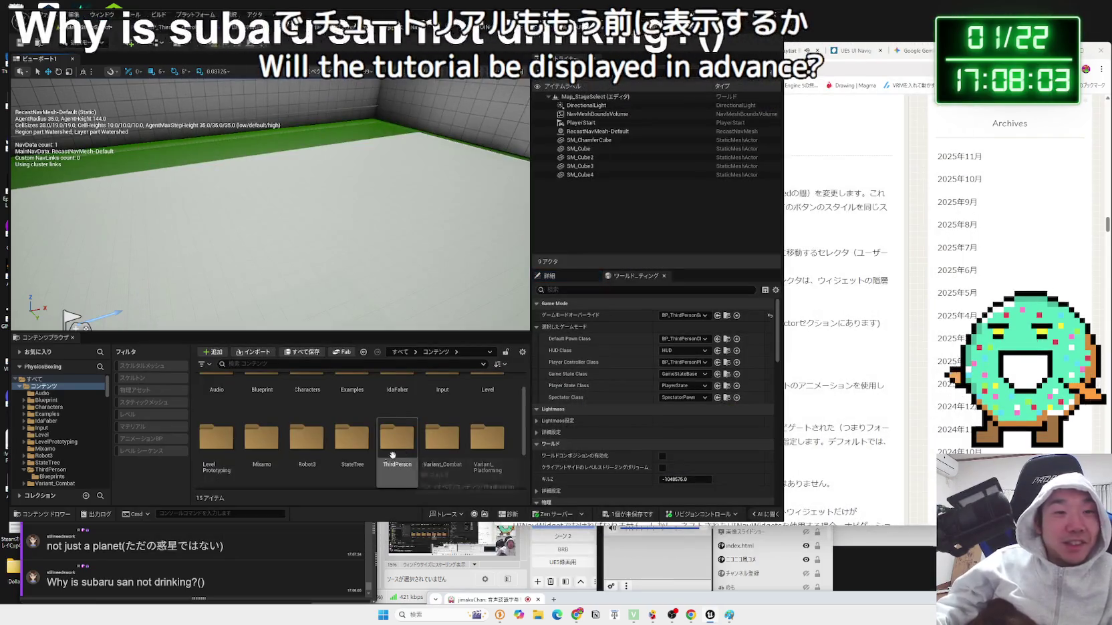
pyautogui.moveTo(193, 581); pyautogui.dragTo(65, 586)
pyautogui.click(62, 574)
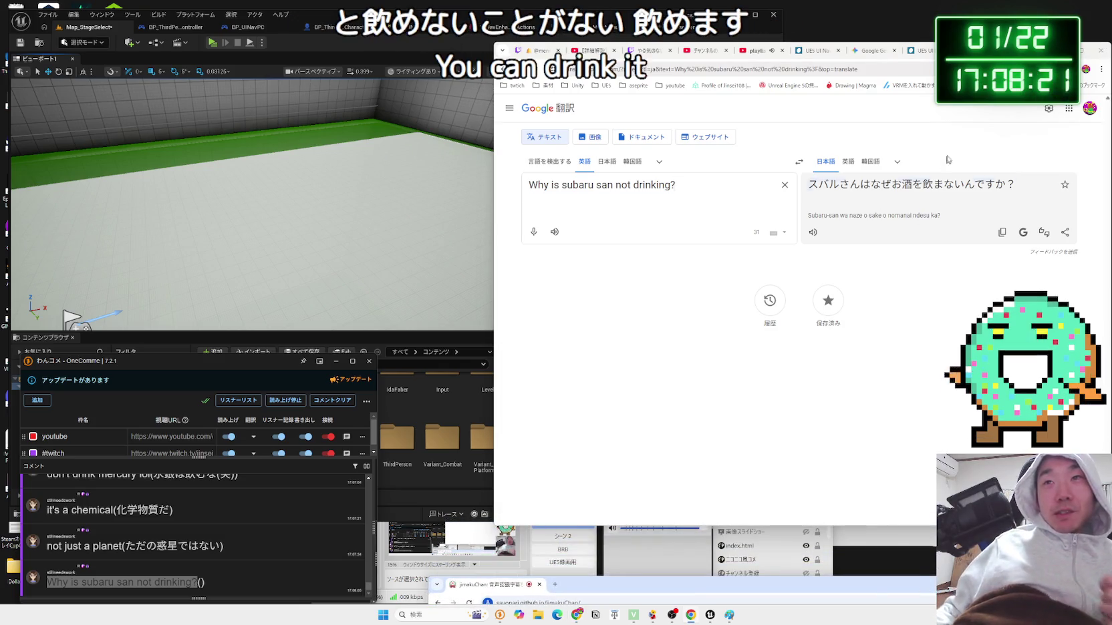
# - Close the blank tab, switch to the UE5 UI Navigation blog, then bring Unreal Editor forward
pyautogui.hotkey('ctrl', 't')
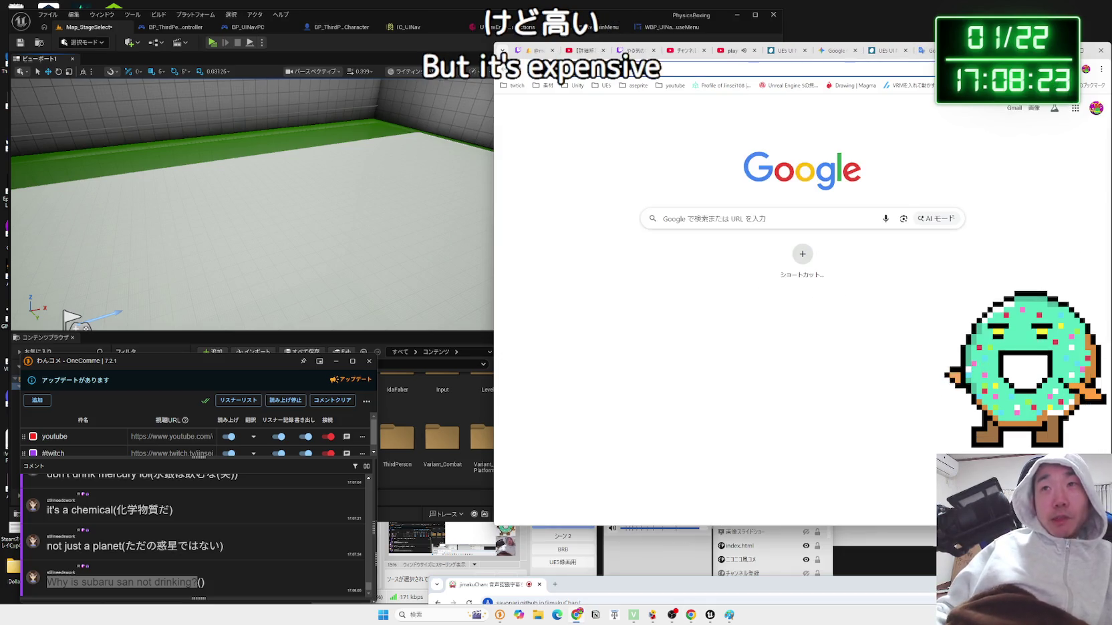
pyautogui.hotkey('ctrl', 'w')
pyautogui.hotkey('ctrl', 'shift', 'Tab')
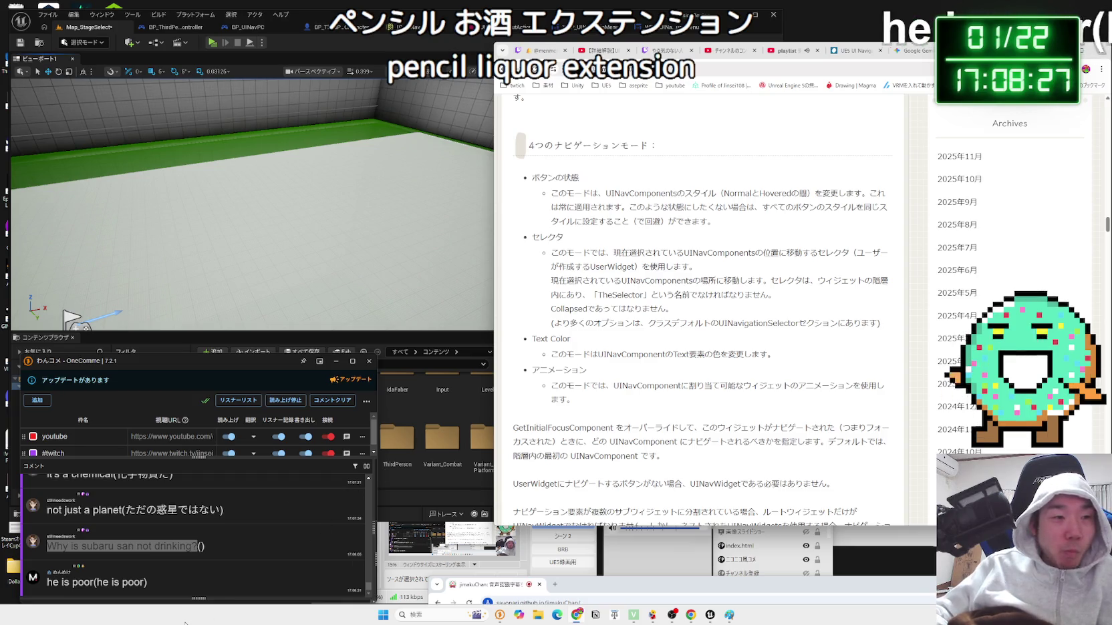
pyautogui.click(394, 334)
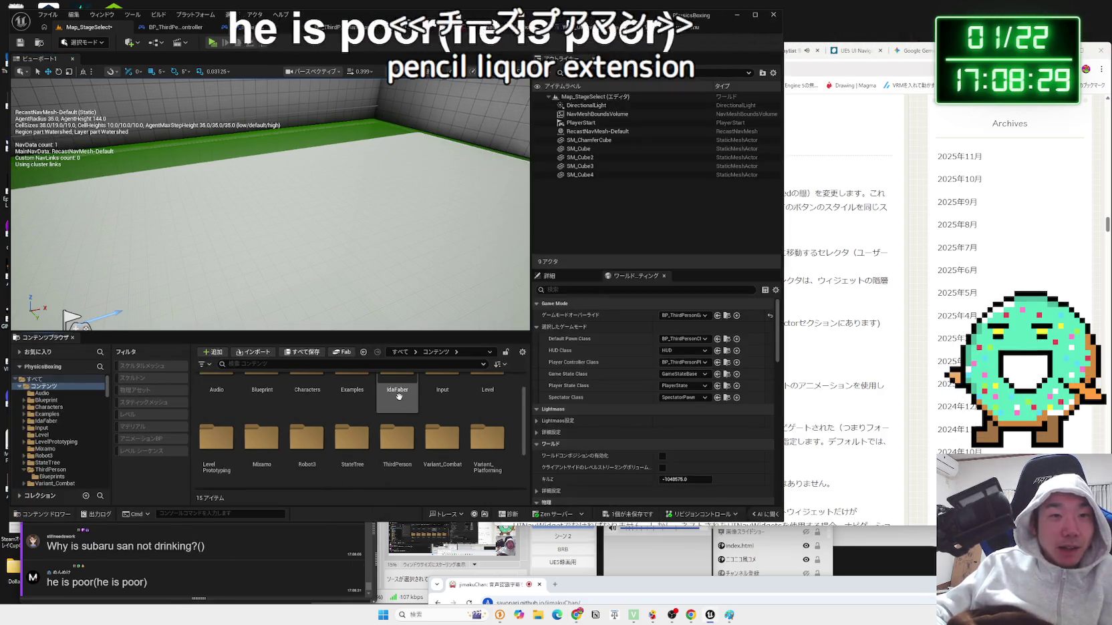
# - Look through the editor's Build, Tools and Window menus
pyautogui.click(155, 20)
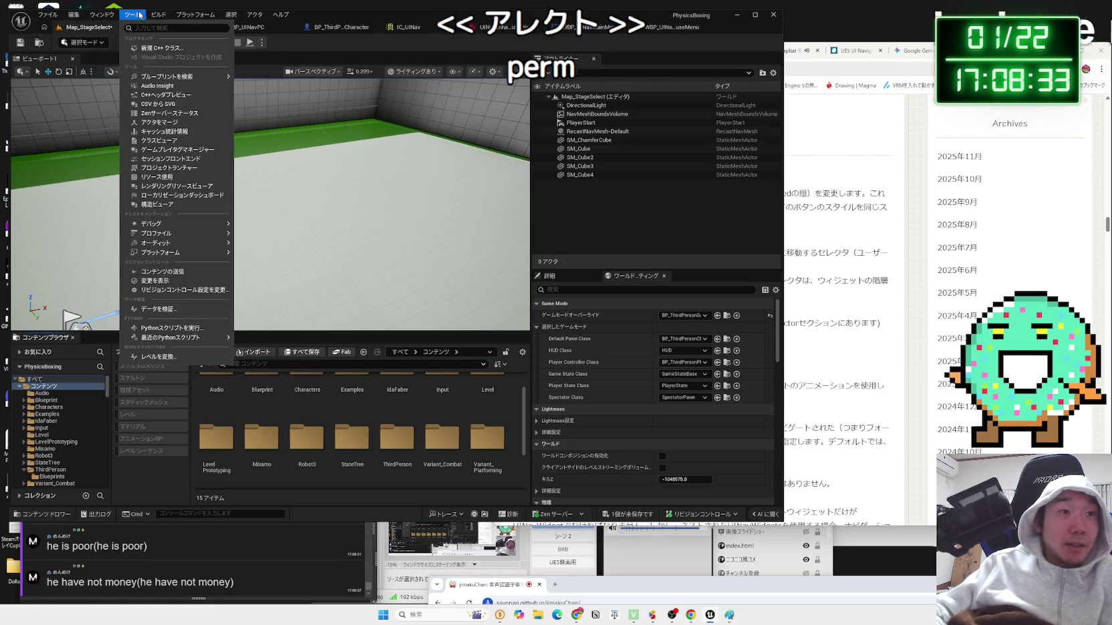
pyautogui.click(139, 15)
pyautogui.click(102, 14)
pyautogui.click(122, 309)
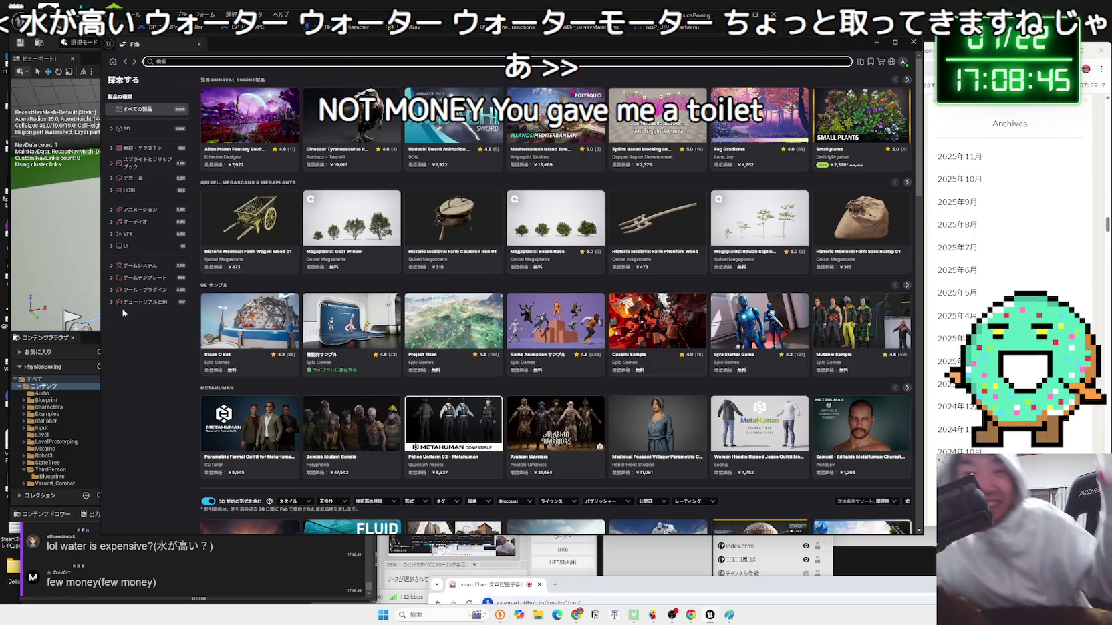
# - View the Medieval Peasant Villager Parametric Character page and its preview images
pyautogui.click(630, 408)
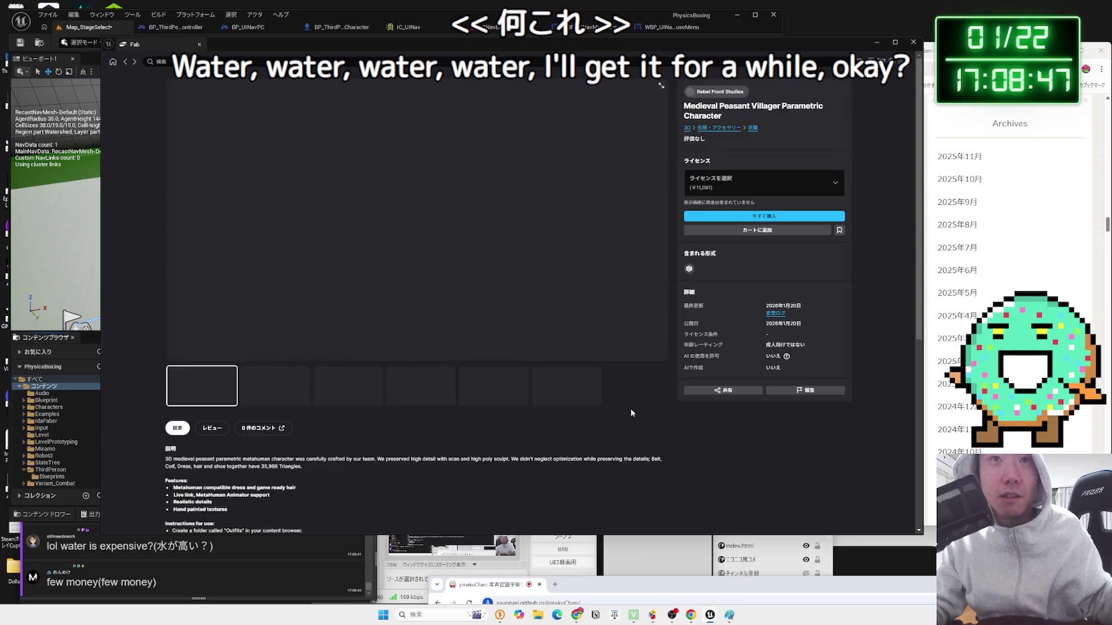
pyautogui.click(324, 386)
pyautogui.click(421, 386)
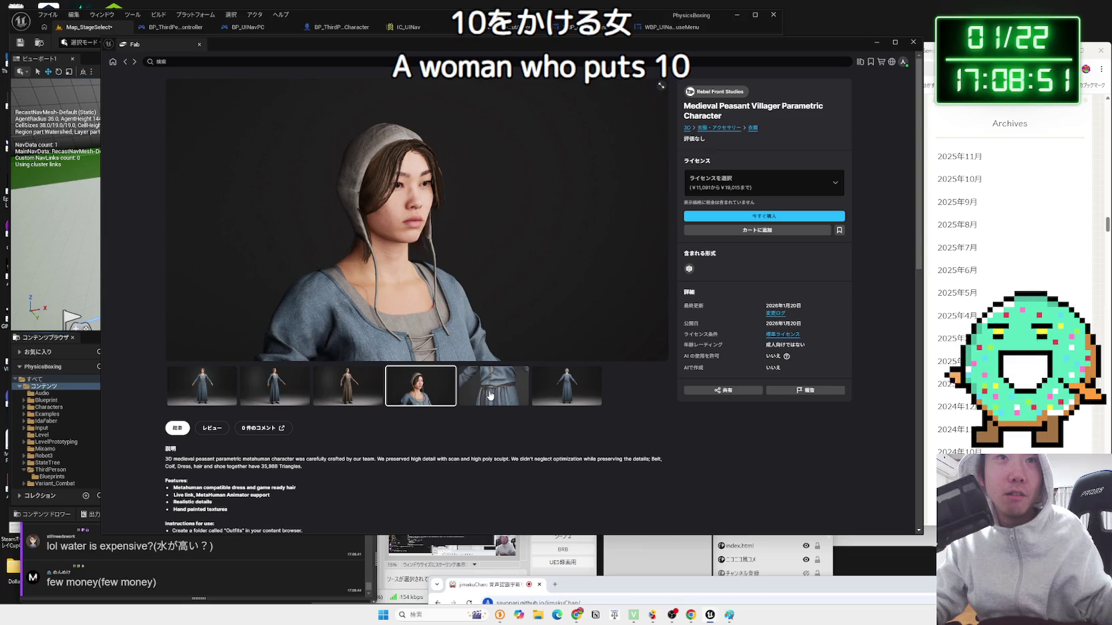
pyautogui.click(127, 62)
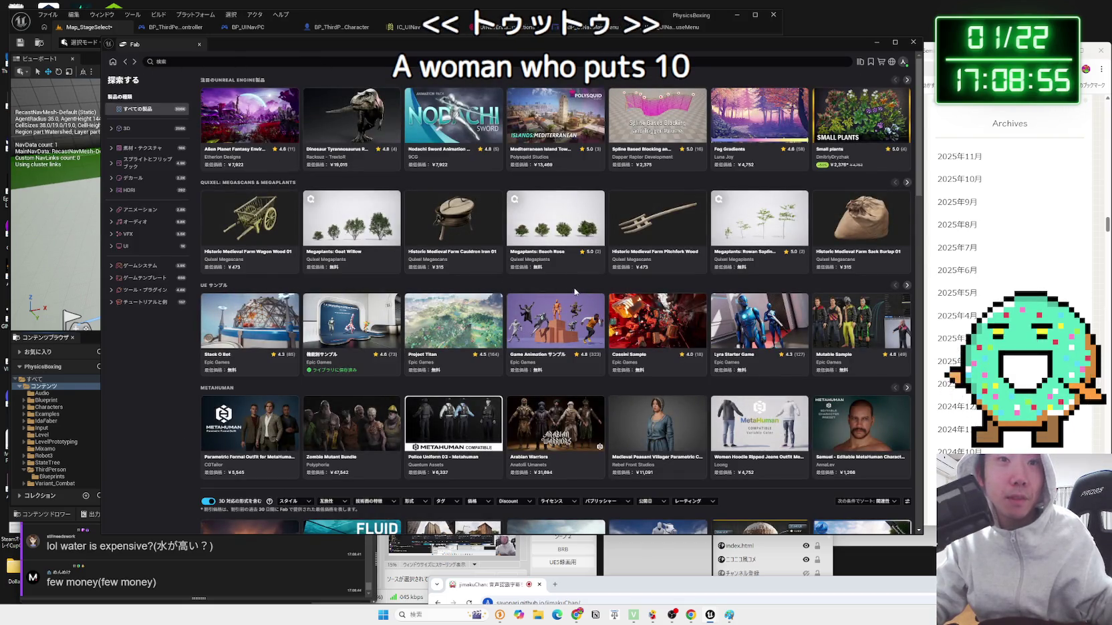
# - Open the Game Animation Sample page and step through its preview images
pyautogui.click(561, 318)
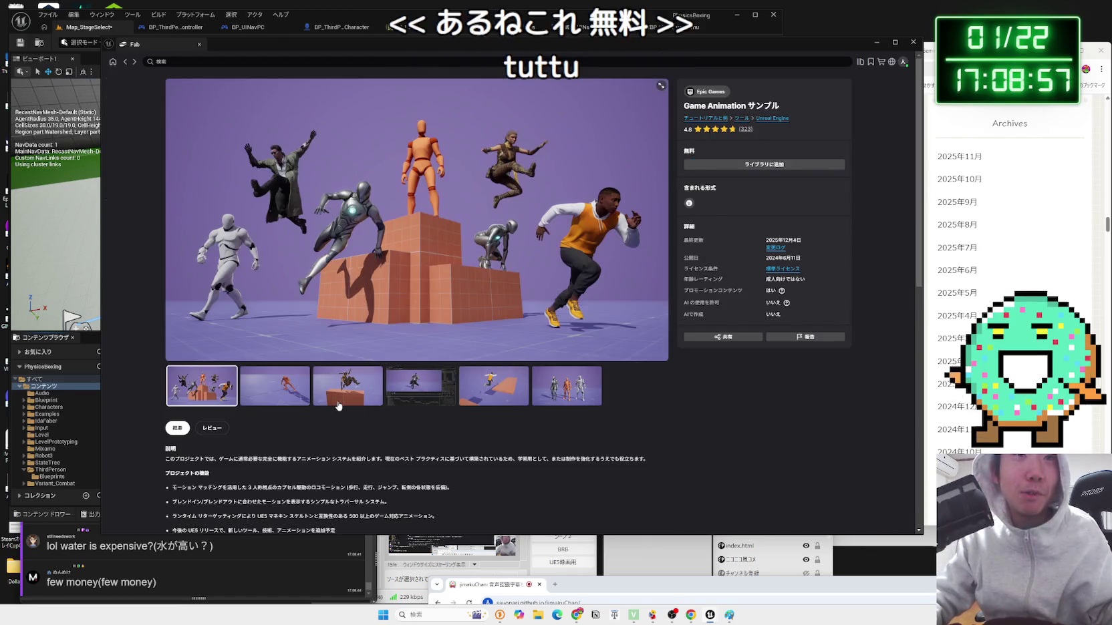
pyautogui.click(347, 386)
pyautogui.click(426, 399)
pyautogui.click(494, 386)
pyautogui.click(566, 387)
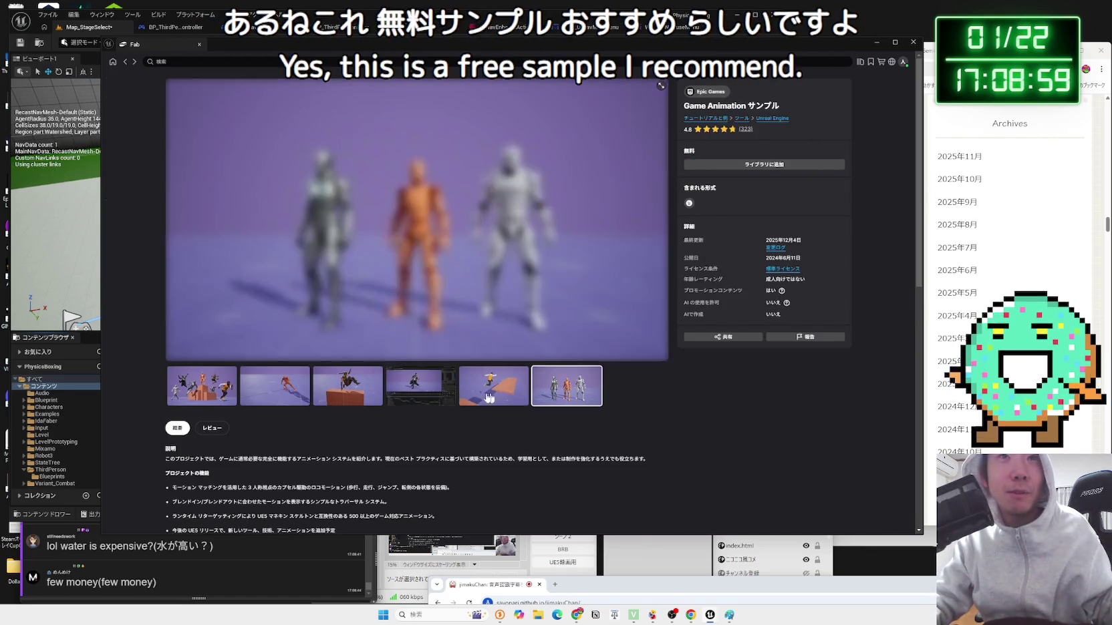
pyautogui.click(199, 390)
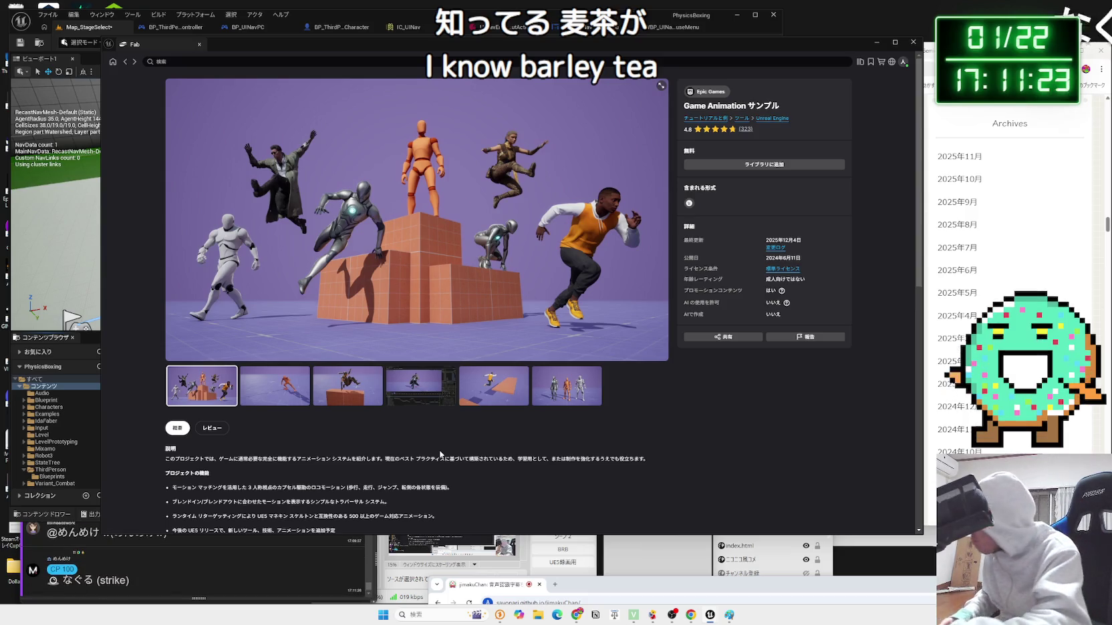
pyautogui.doubleClick(447, 459)
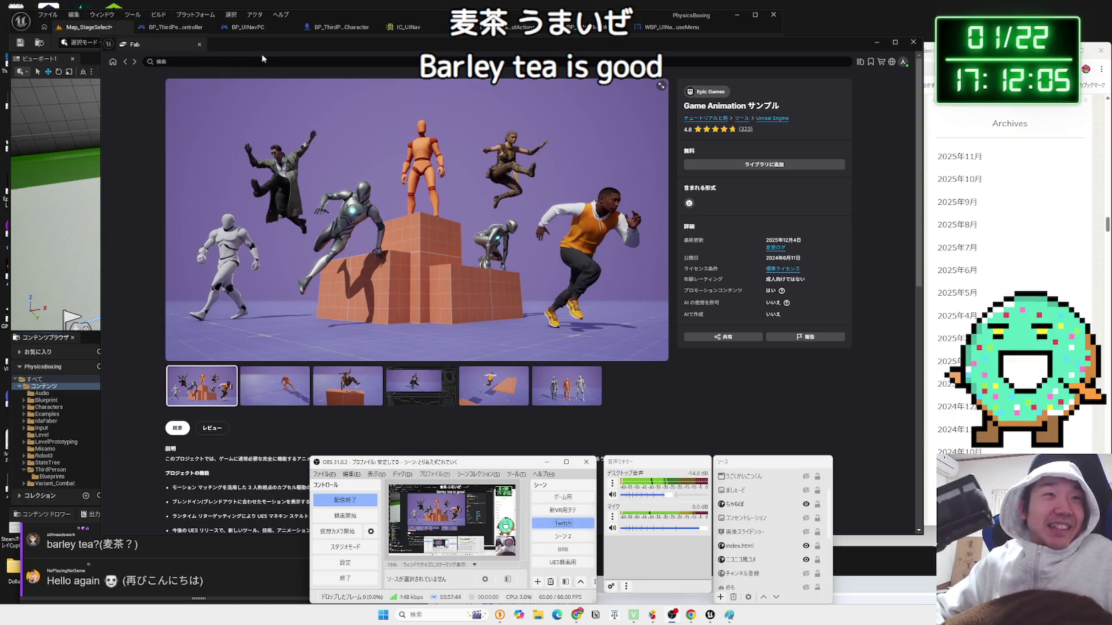
# - Open the Advanced Portals System VFX product page from the Fab owned-asset Library
pyautogui.click(262, 59)
pyautogui.click(113, 64)
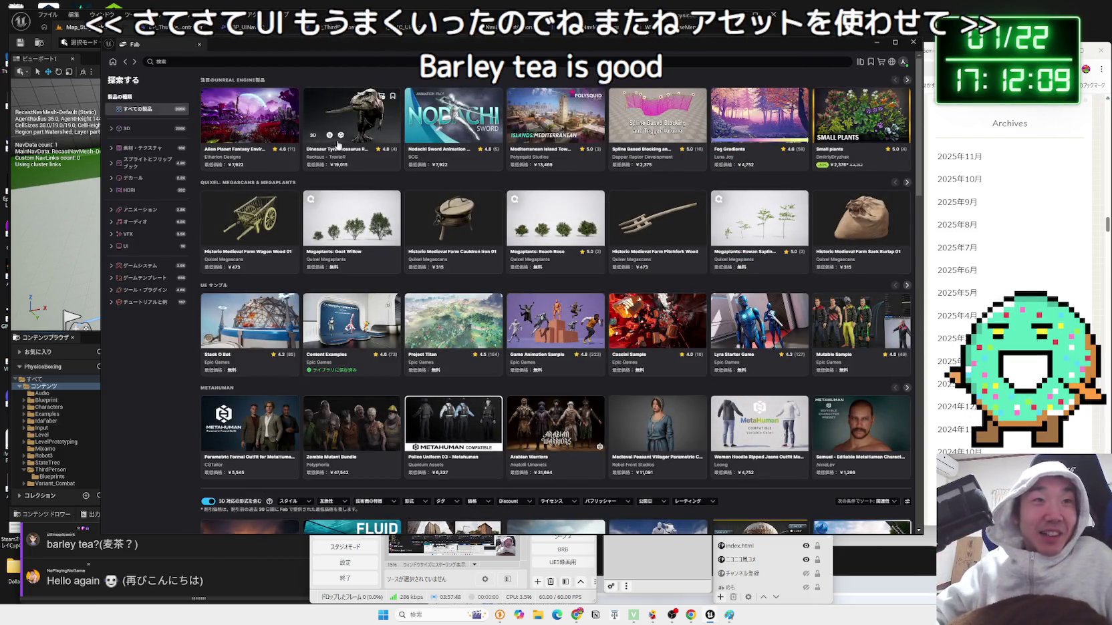
pyautogui.click(858, 65)
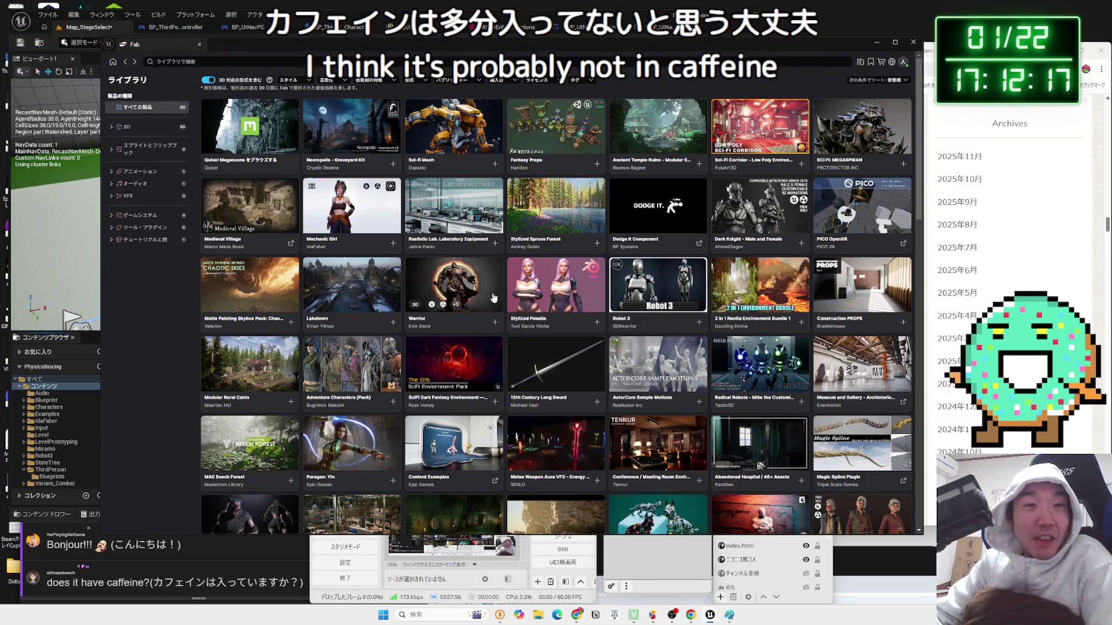
pyautogui.scroll(-2, 532, 364)
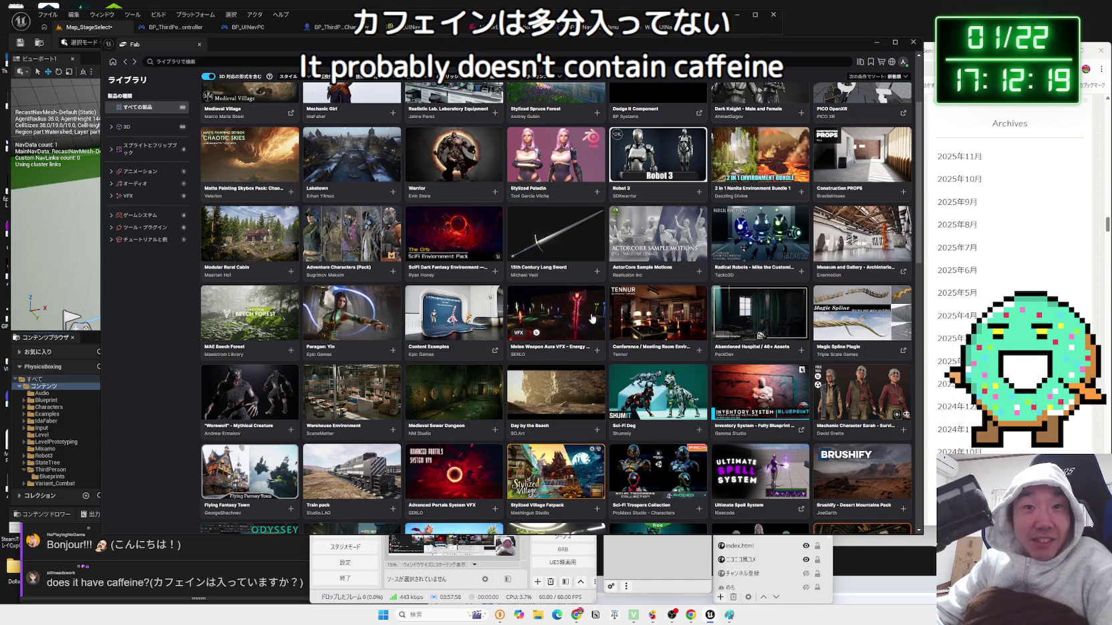
pyautogui.scroll(-1, 668, 320)
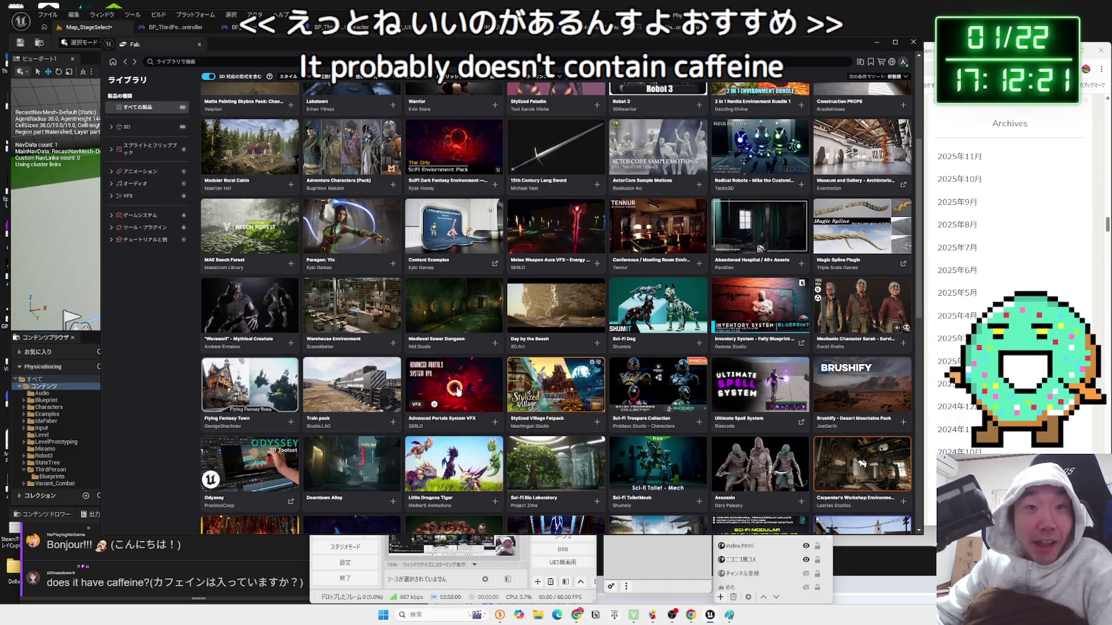
pyautogui.click(456, 386)
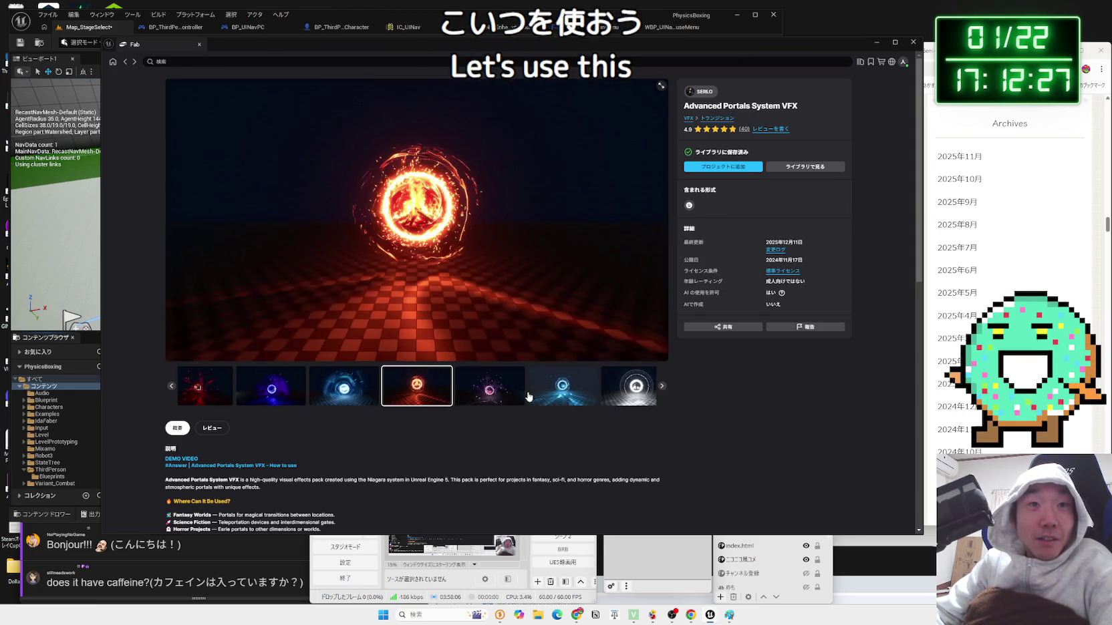
# - View the blue portal preview image and open the pack's DEMO VIDEO link
pyautogui.click(535, 395)
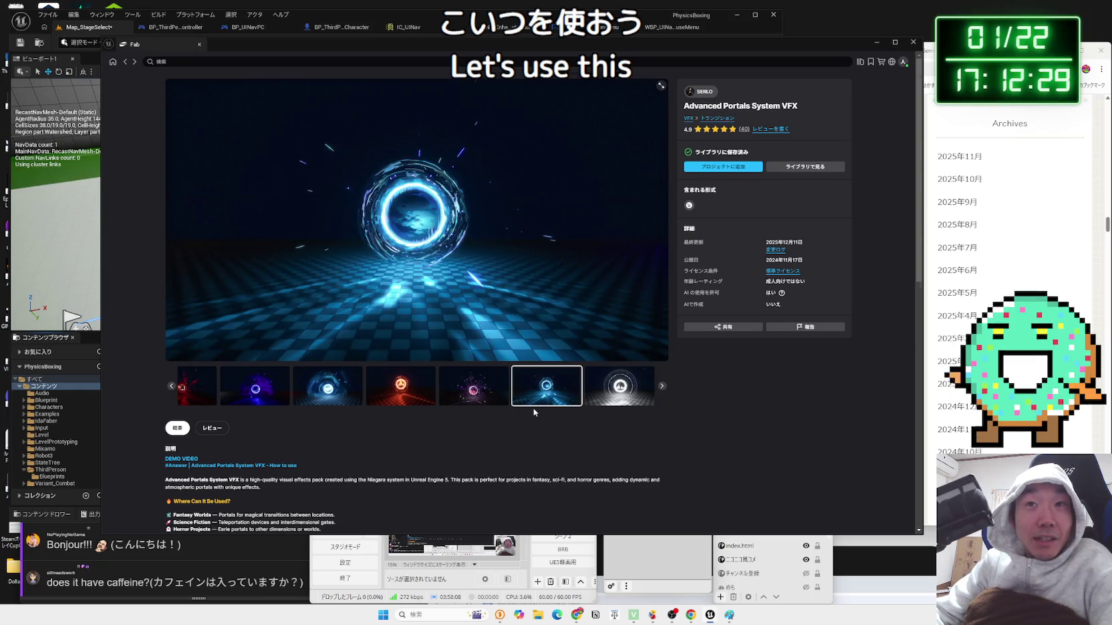
pyautogui.scroll(-5, 521, 405)
pyautogui.scroll(2, 510, 401)
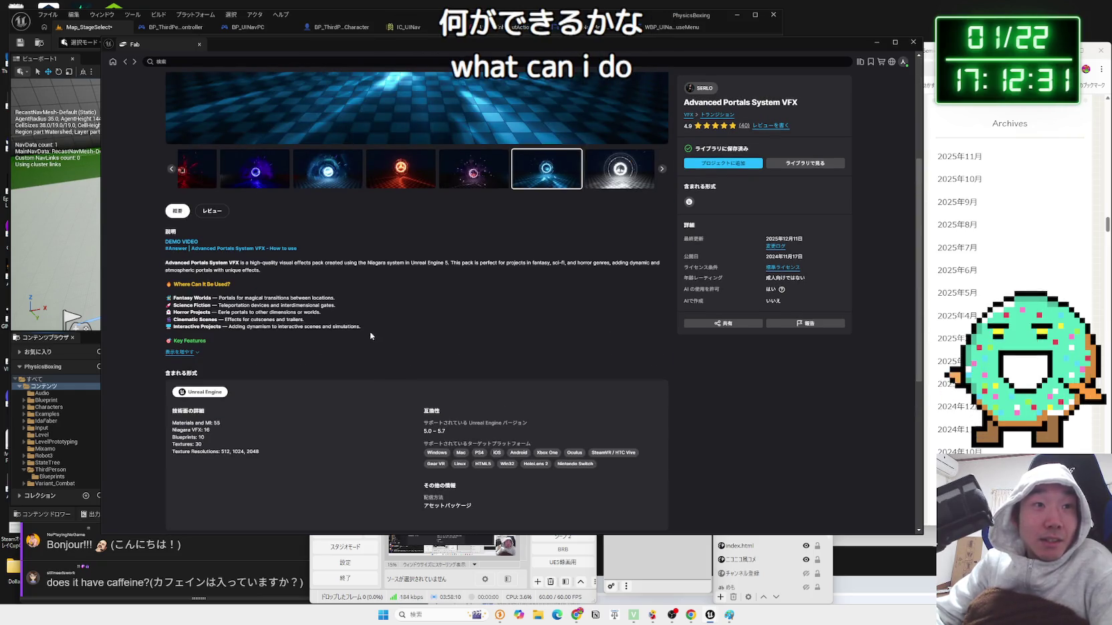
pyautogui.moveTo(192, 263)
pyautogui.mouseDown()
pyautogui.moveTo(160, 268)
pyautogui.moveTo(337, 326)
pyautogui.mouseUp()
pyautogui.click(336, 326)
pyautogui.click(185, 243)
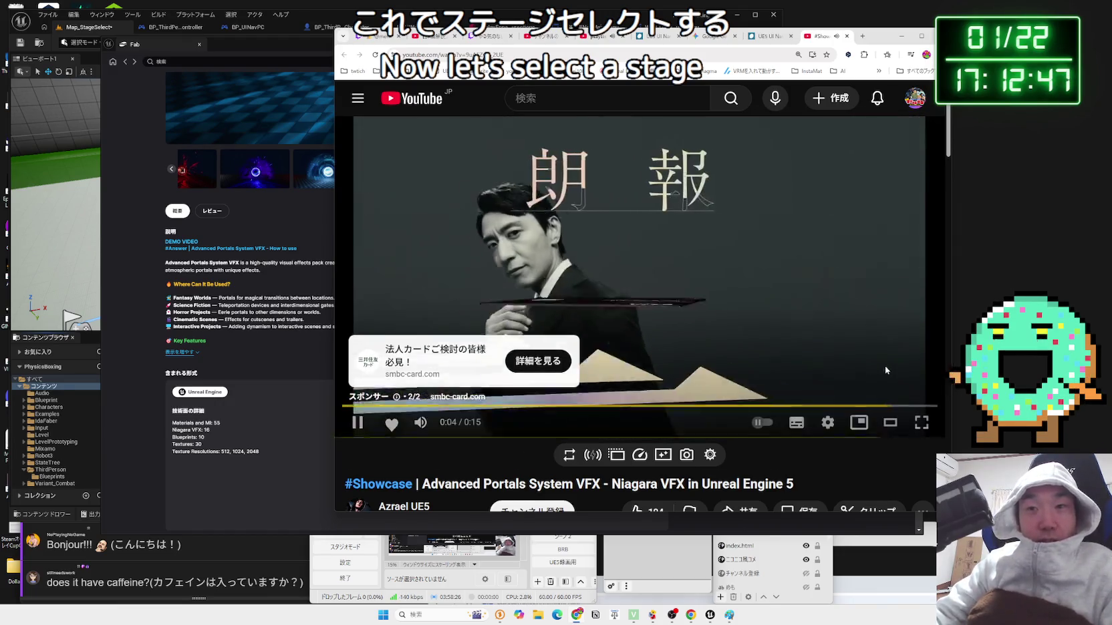
# - Skip the ad, scrub through the purple, cyan and blue portal scenes, then pause near 0:09
pyautogui.click(882, 367)
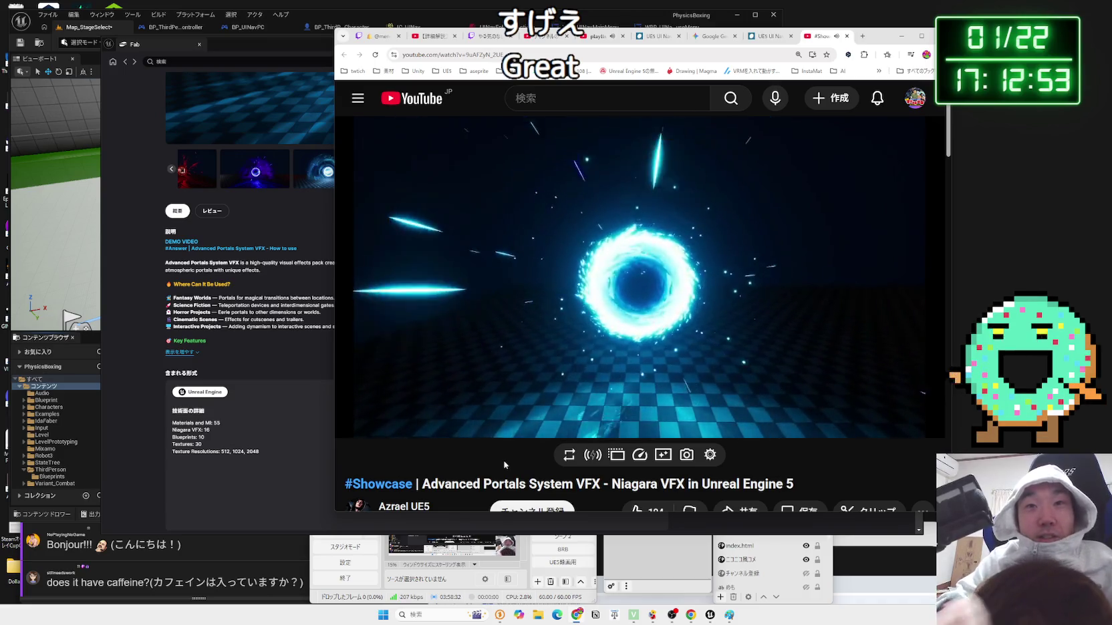
pyautogui.click(379, 406)
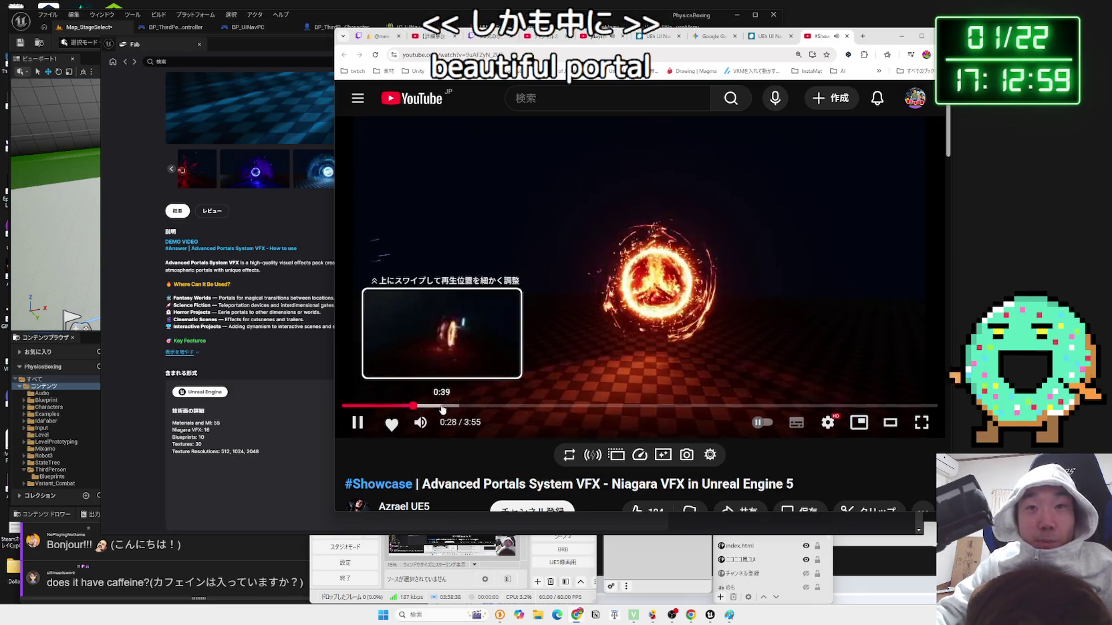
pyautogui.click(463, 406)
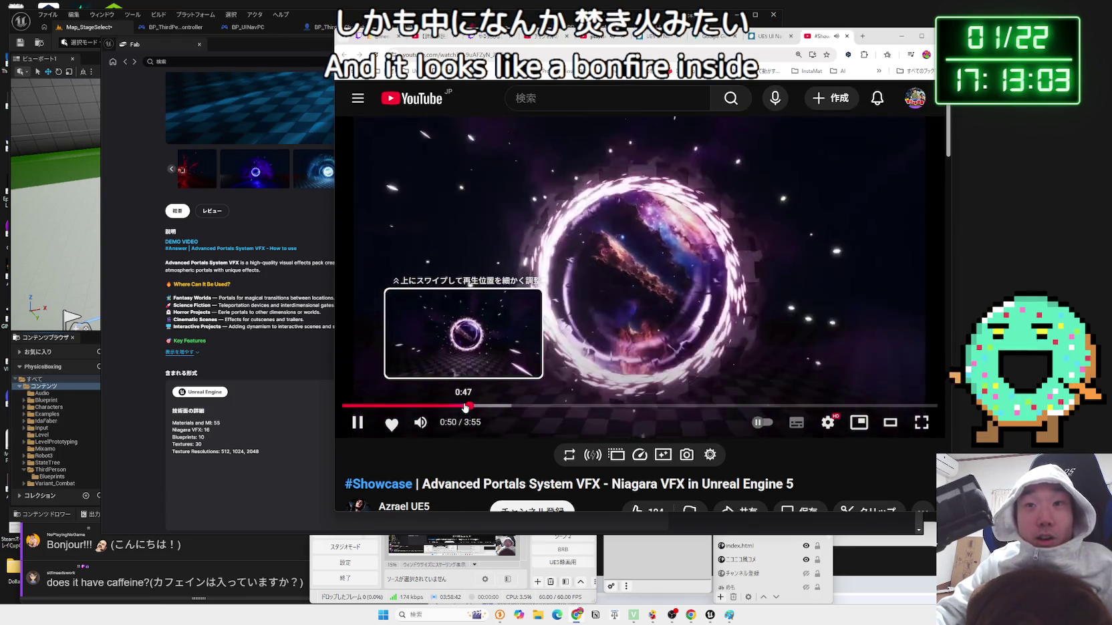
pyautogui.moveTo(515, 409); pyautogui.dragTo(663, 411)
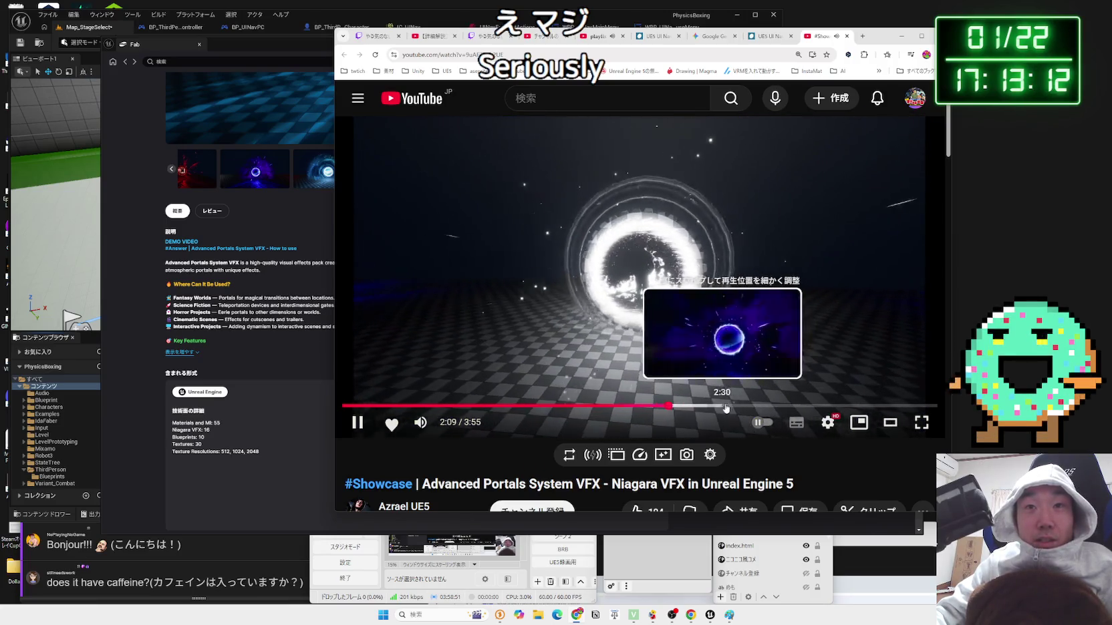
pyautogui.moveTo(720, 409); pyautogui.dragTo(853, 405)
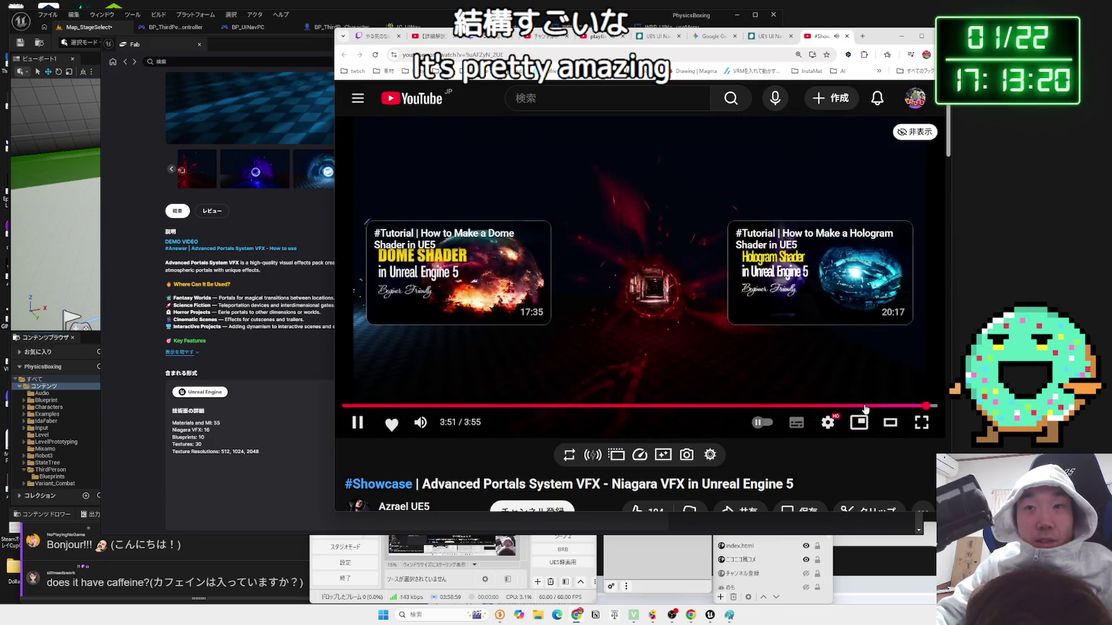
pyautogui.click(864, 406)
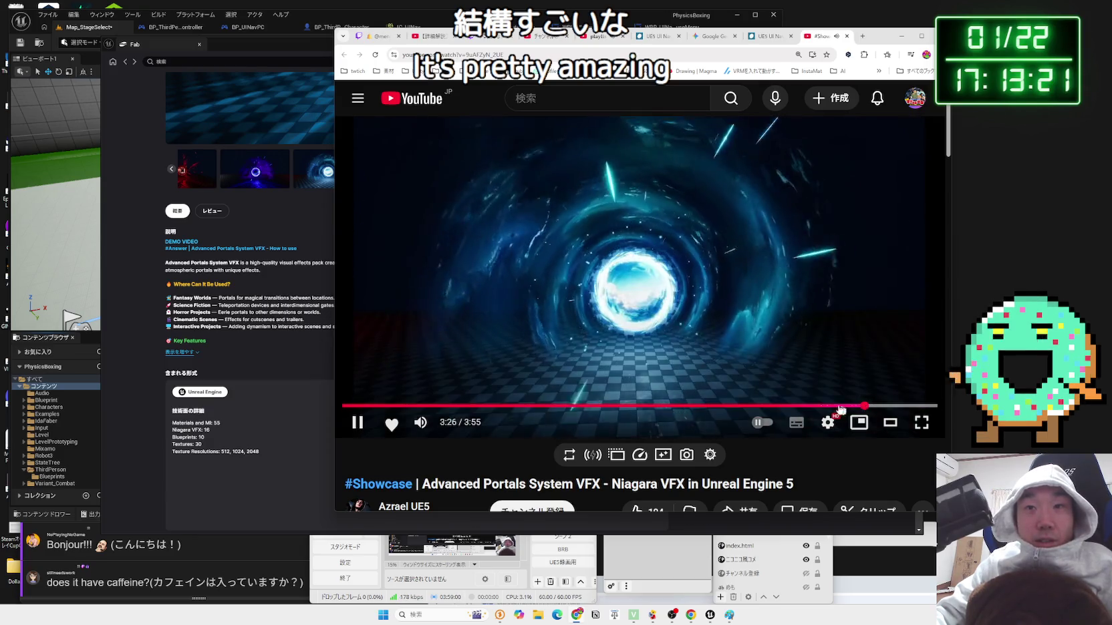
pyautogui.click(366, 405)
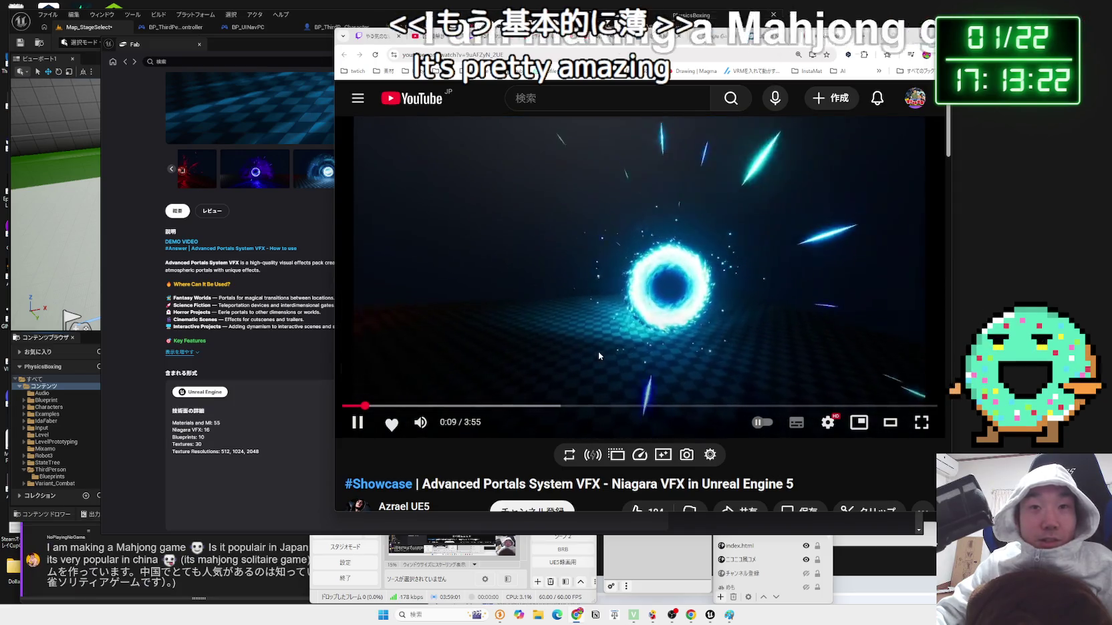
pyautogui.click(598, 351)
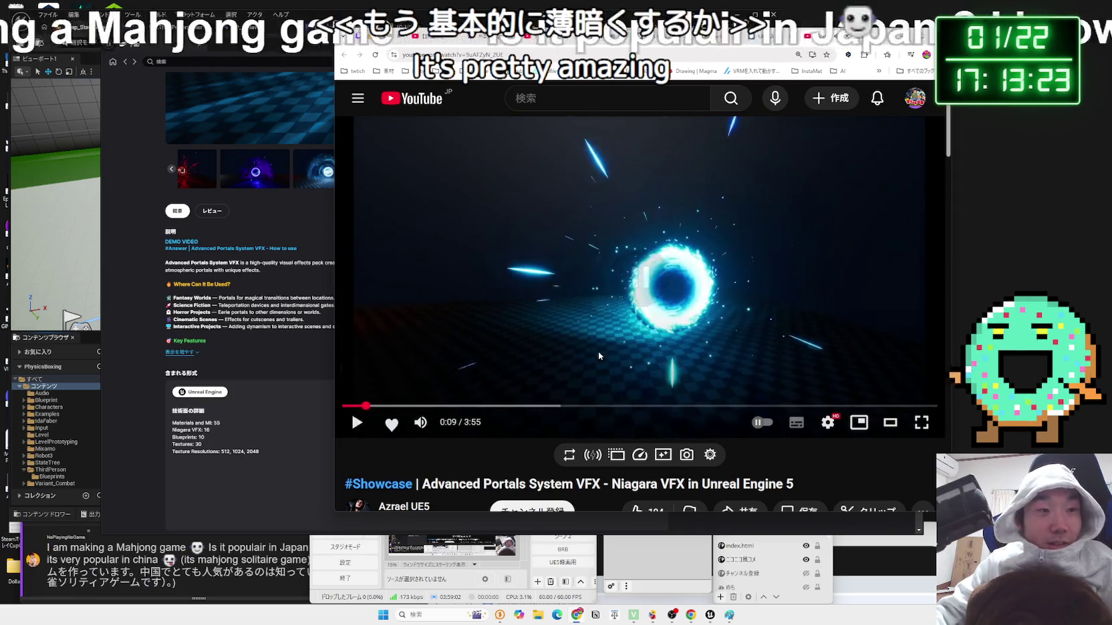
pyautogui.click(203, 576)
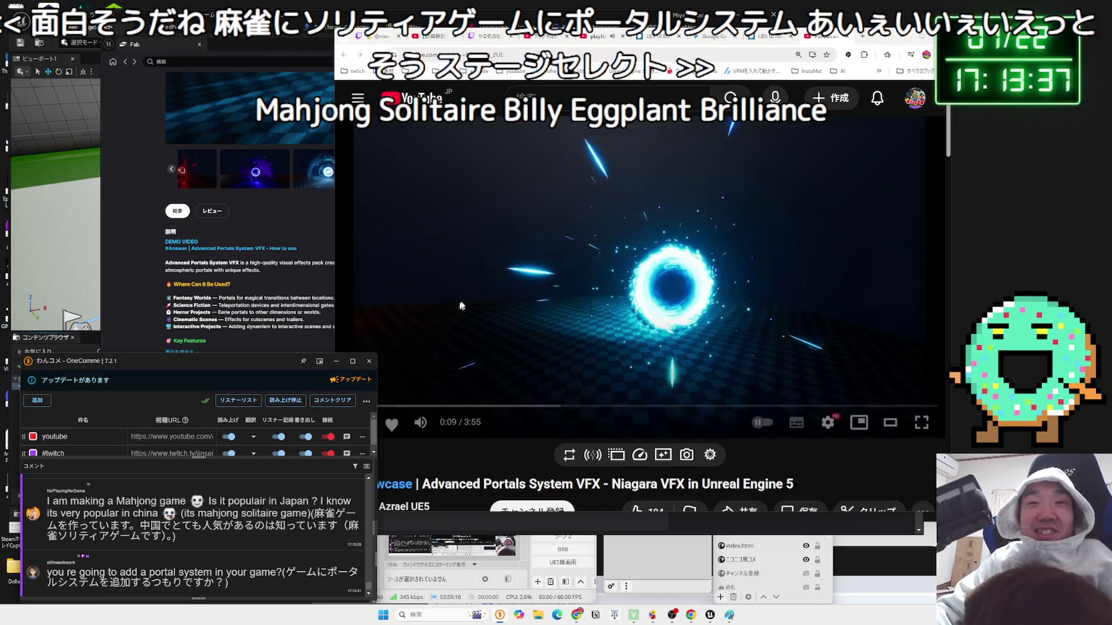
# - Add the Advanced Portals System VFX pack to the project and go back to the Library grid
pyautogui.click(272, 267)
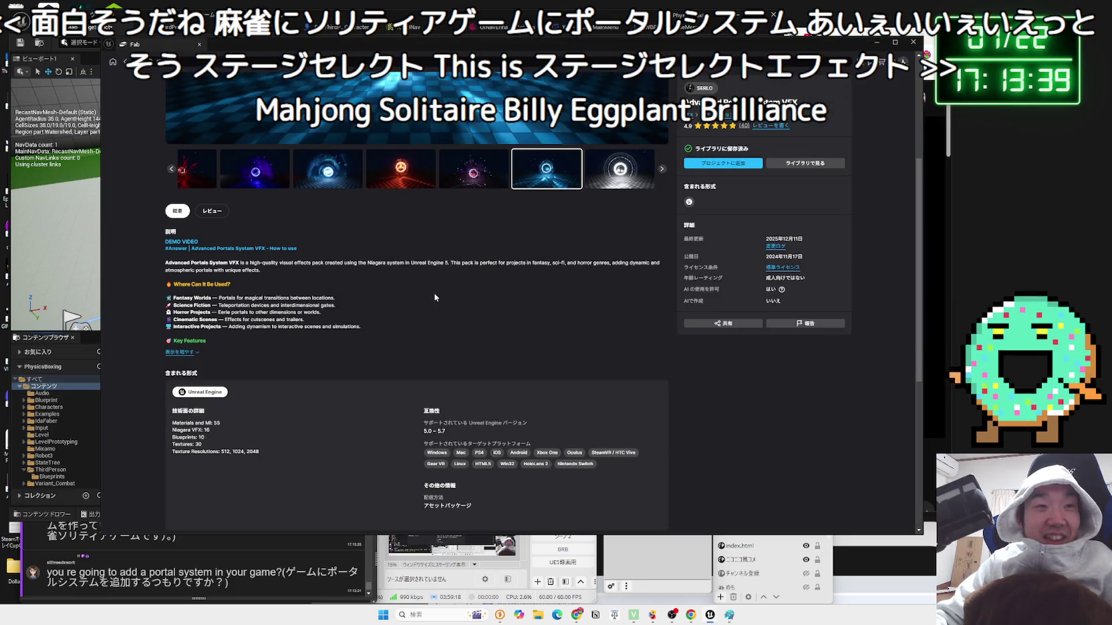
pyautogui.scroll(3, 434, 298)
pyautogui.click(739, 170)
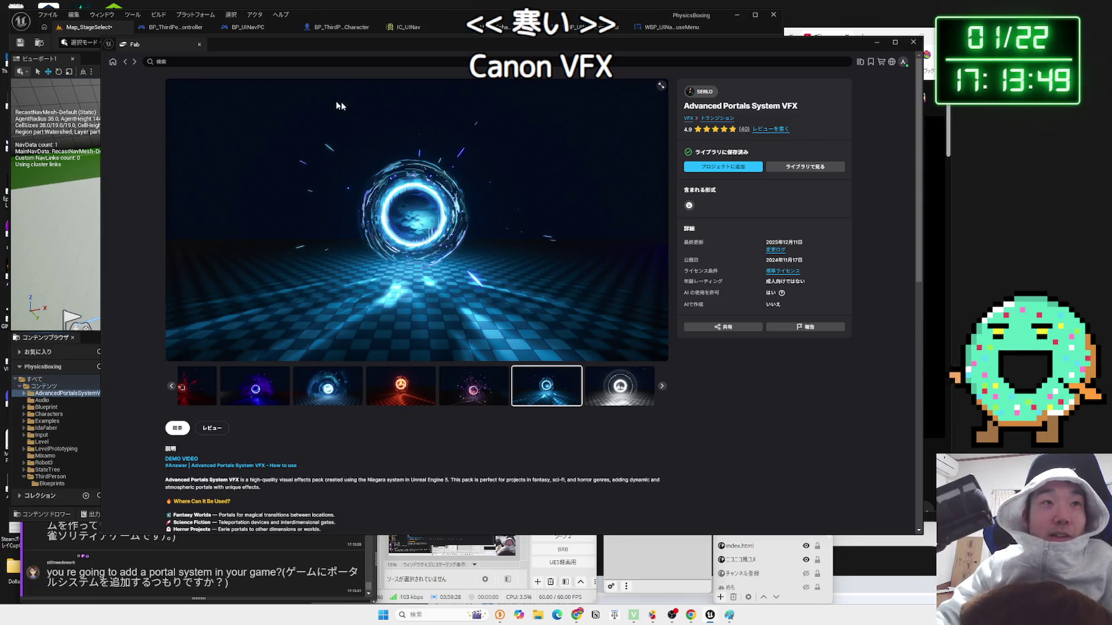
pyautogui.moveTo(388, 54)
pyautogui.mouseDown()
pyautogui.moveTo(793, 51)
pyautogui.moveTo(468, 48)
pyautogui.mouseUp()
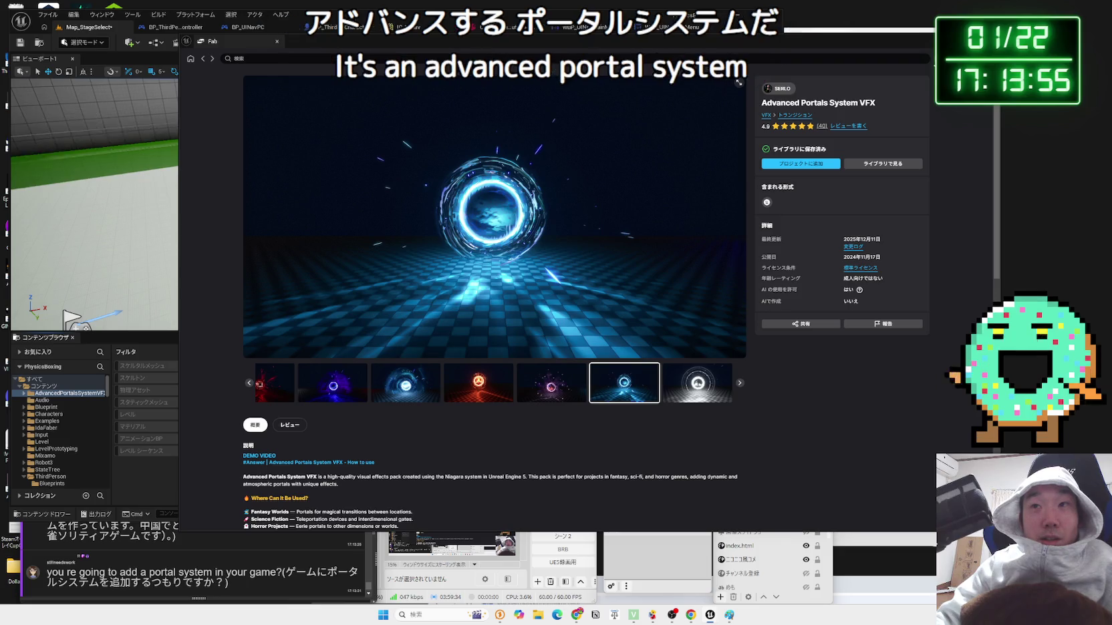
pyautogui.hotkey('alt', 'Left')
pyautogui.scroll(-3, 548, 349)
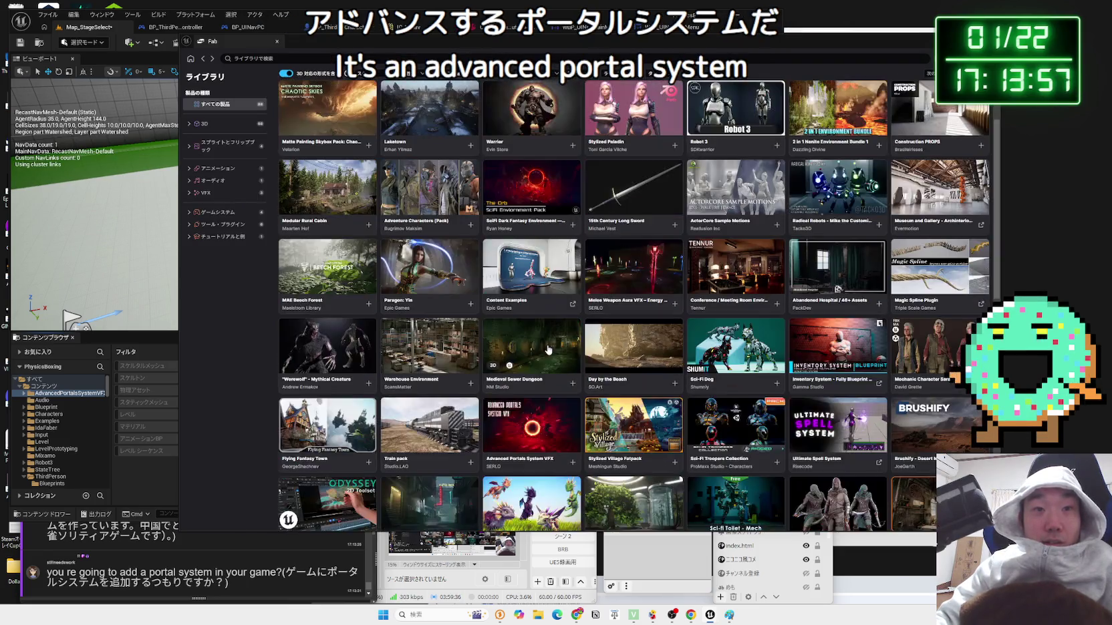
# - Open the Sci-Fi ToiletMech page and browse its preview images, including 40 Animations and skin colors
pyautogui.scroll(-2, 547, 346)
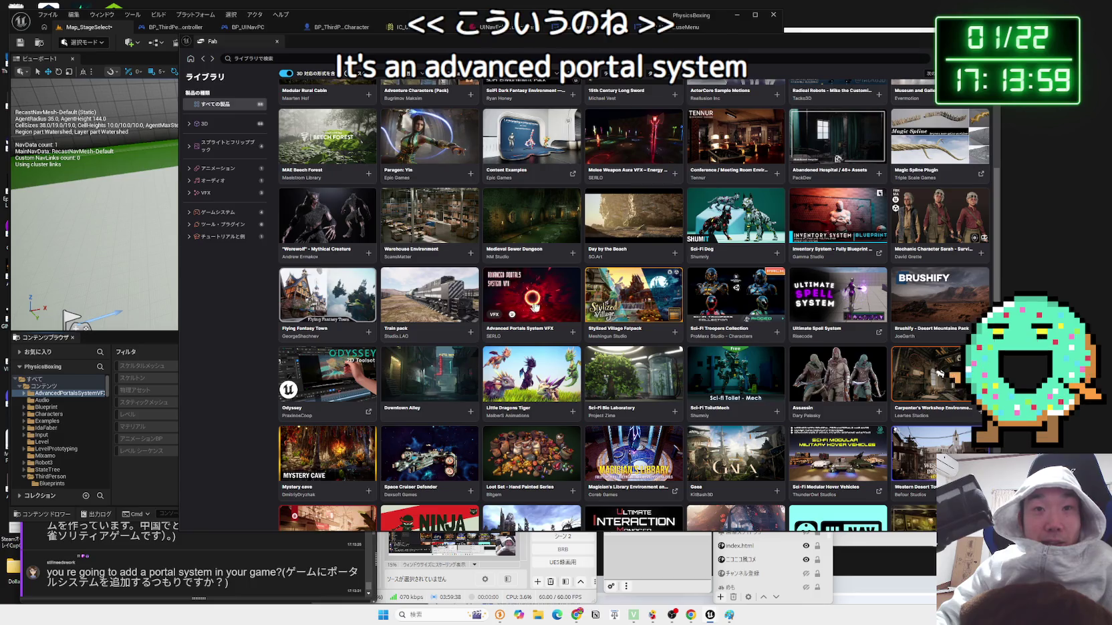
pyautogui.scroll(-2, 628, 307)
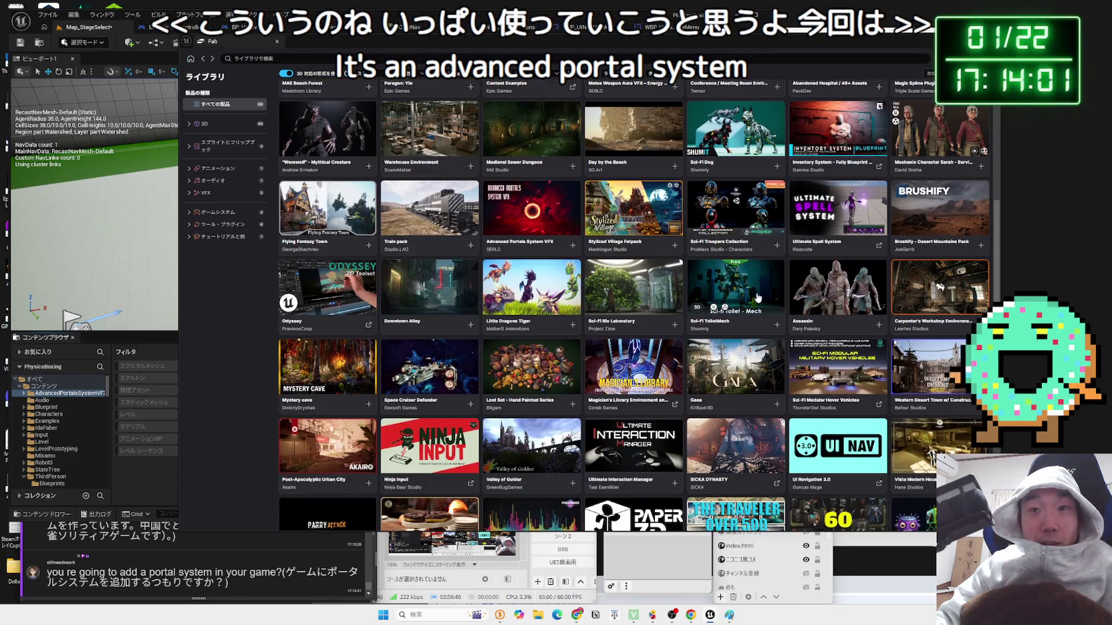
pyautogui.click(758, 298)
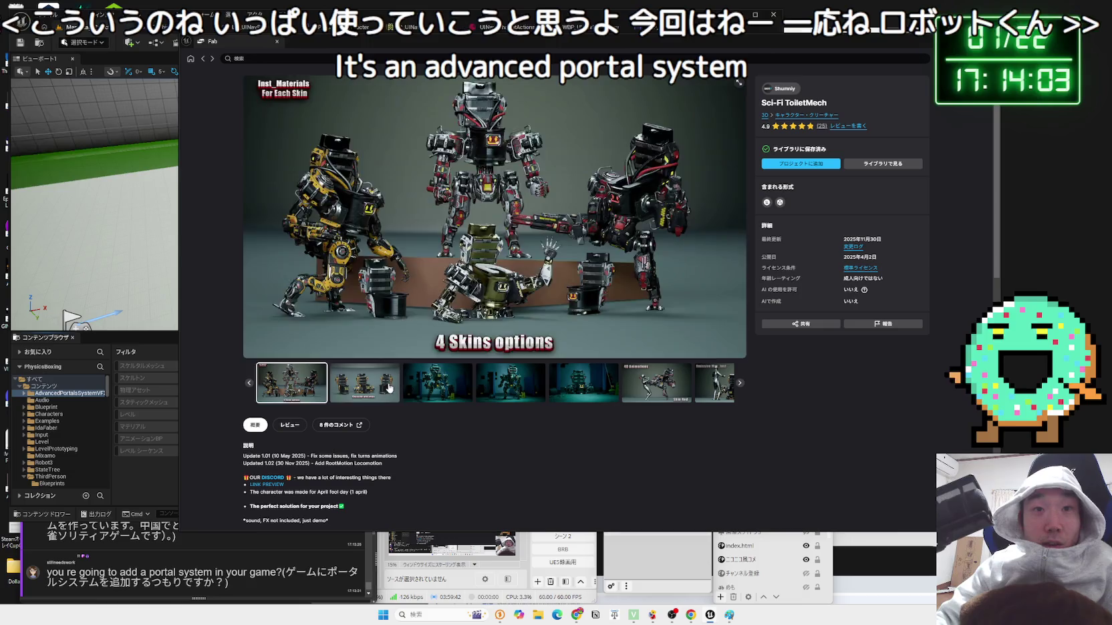
pyautogui.click(389, 387)
pyautogui.click(438, 386)
pyautogui.click(506, 391)
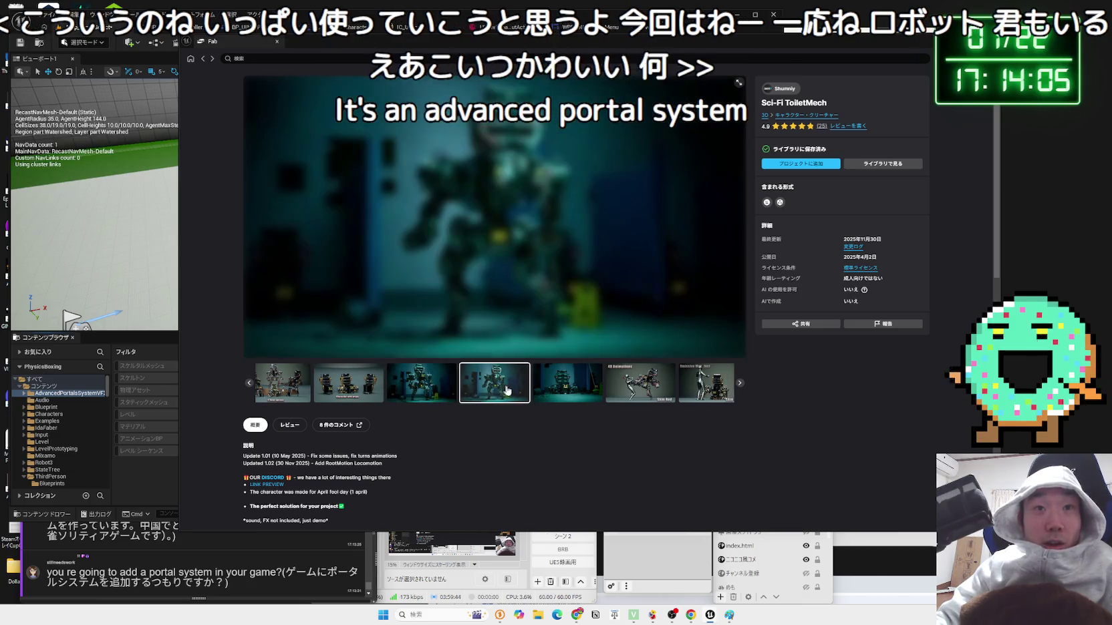
pyautogui.click(560, 390)
pyautogui.click(560, 391)
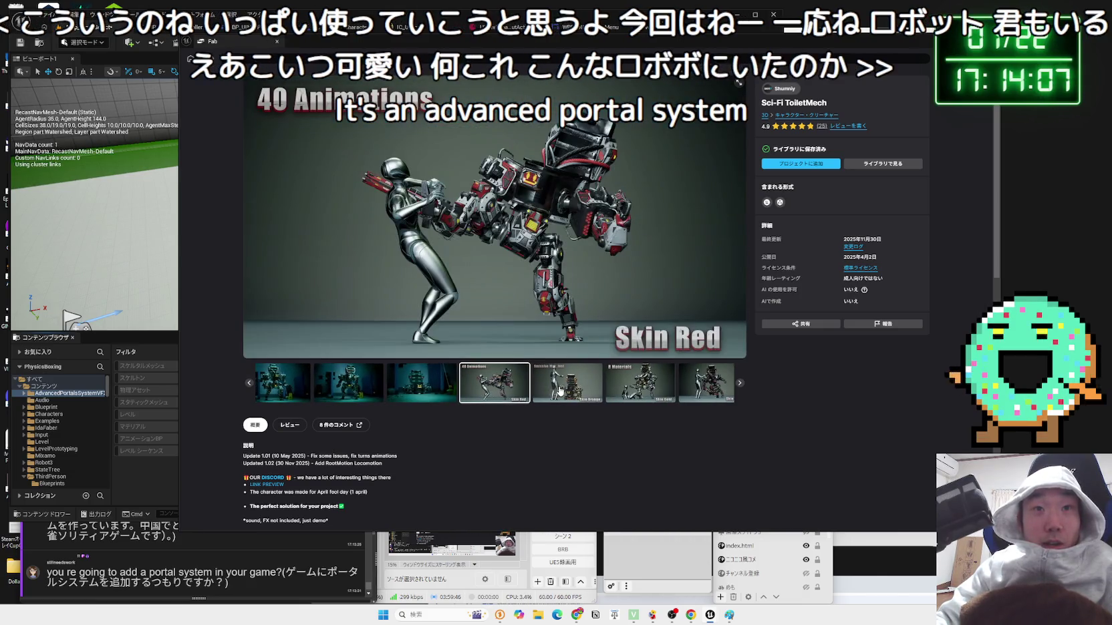
pyautogui.click(560, 391)
pyautogui.click(560, 391)
pyautogui.click(560, 391)
pyautogui.click(432, 390)
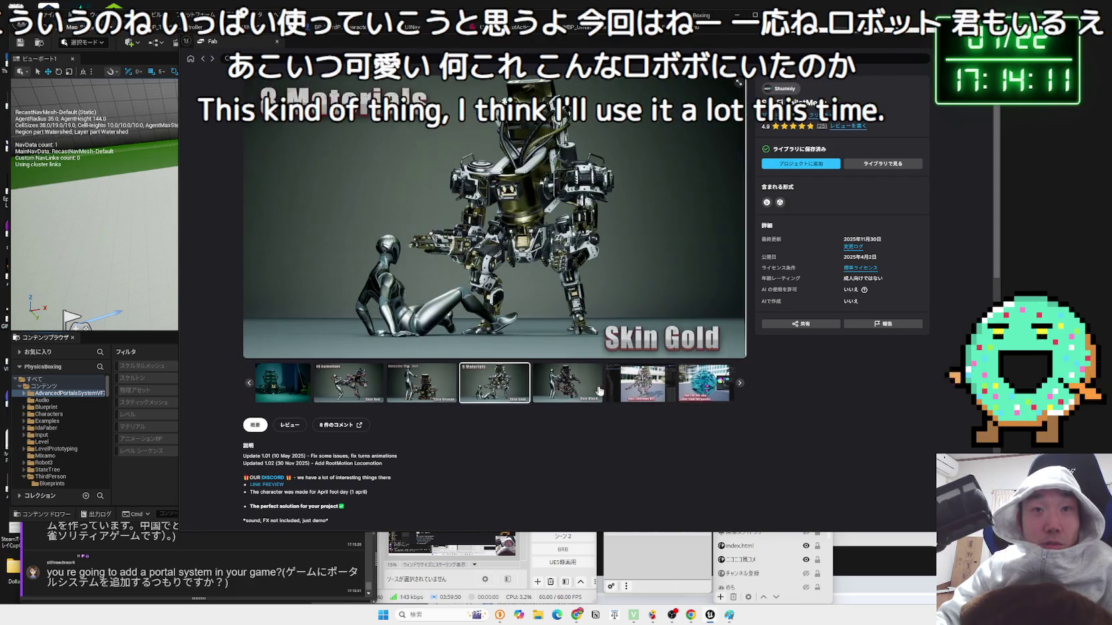
pyautogui.click(575, 386)
pyautogui.click(575, 386)
pyautogui.click(575, 386)
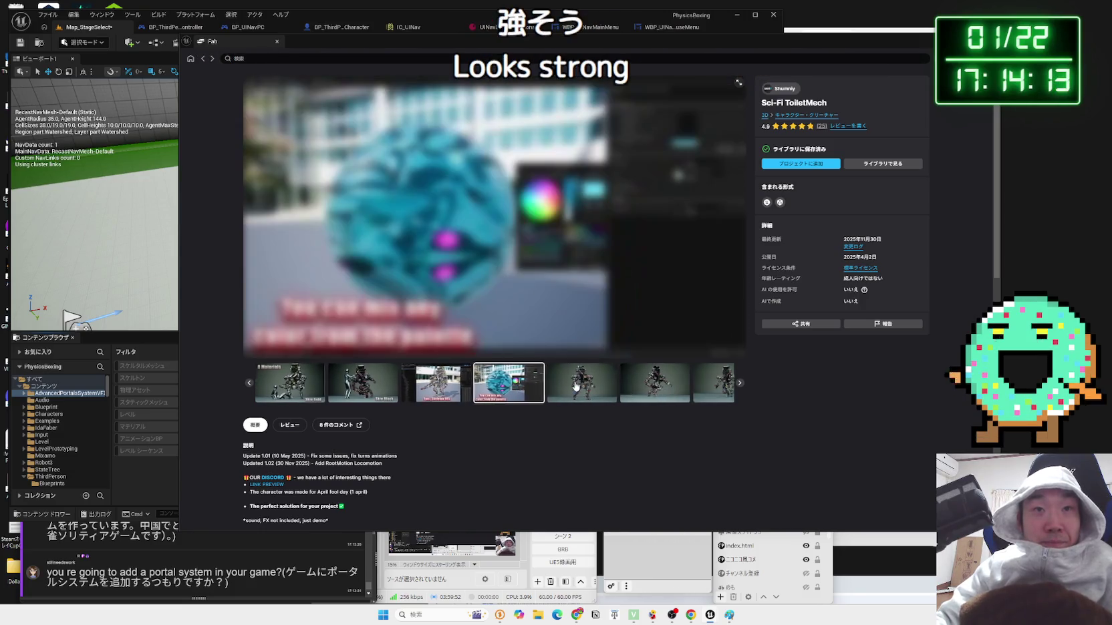
pyautogui.click(577, 386)
pyautogui.click(579, 386)
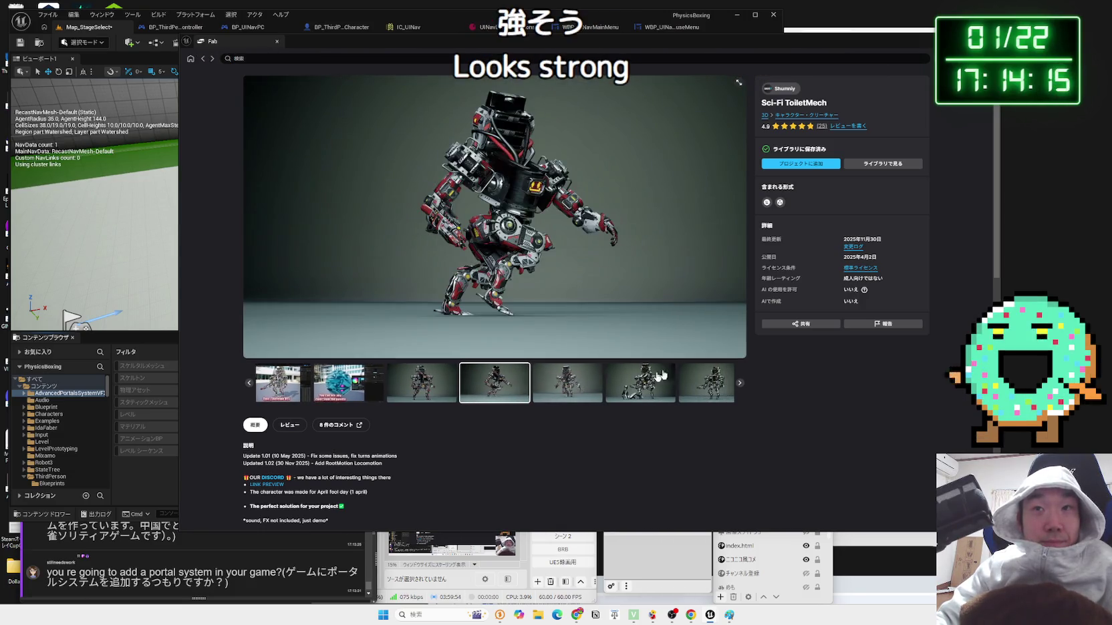
# - Return to the Fab Library and turn the Fab window into a larger floating window
pyautogui.hotkey('alt', 'Left')
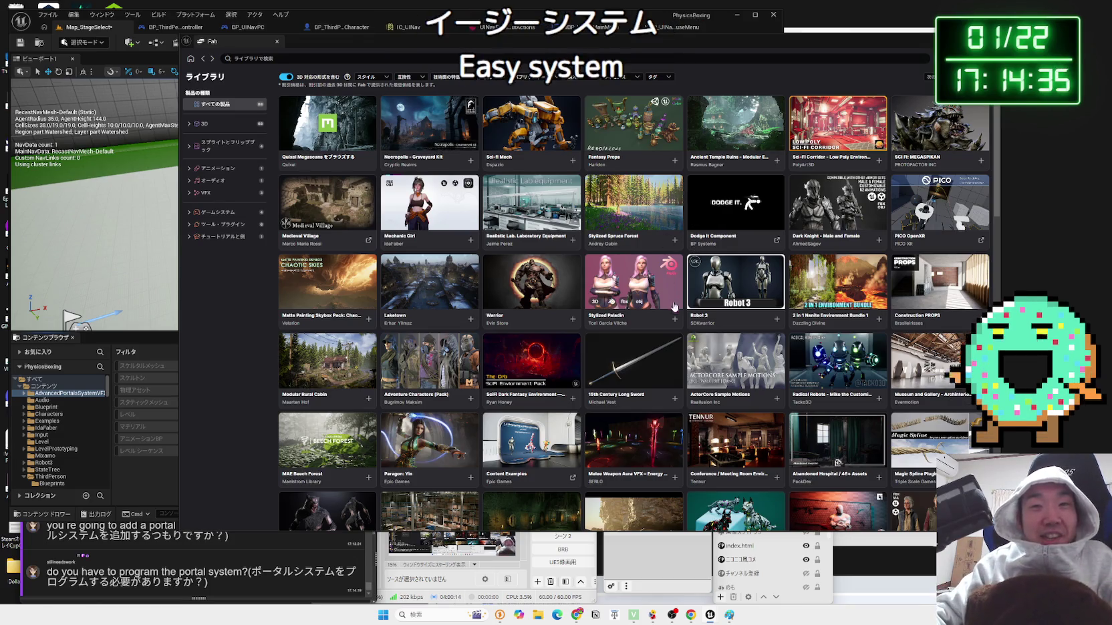
pyautogui.scroll(-2, 670, 326)
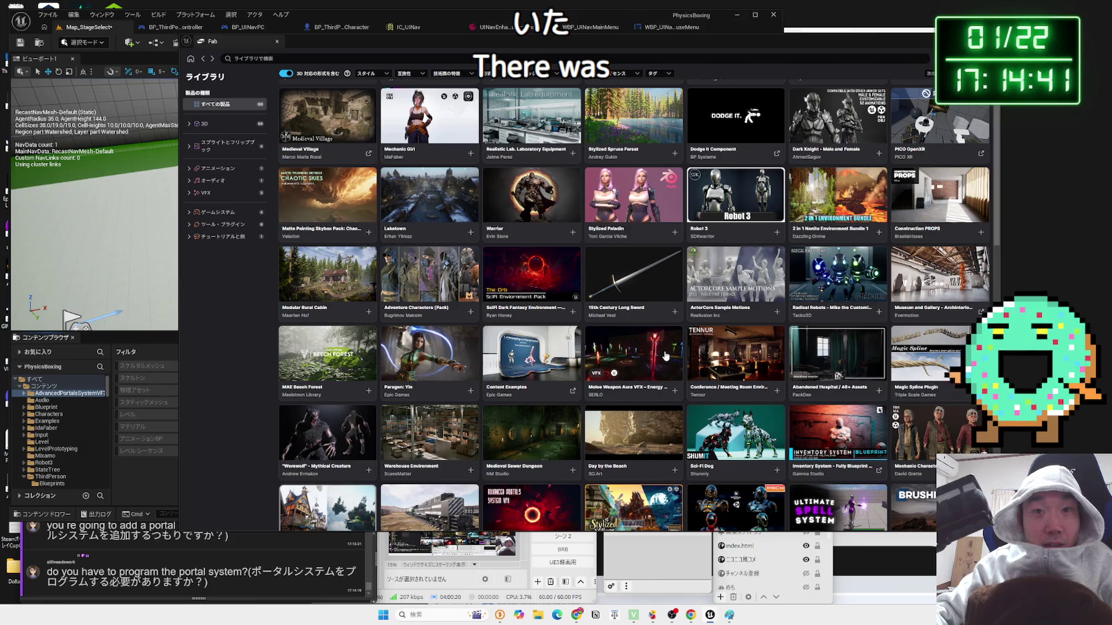
pyautogui.moveTo(453, 54)
pyautogui.mouseDown()
pyautogui.moveTo(535, 20)
pyautogui.moveTo(1109, 3)
pyautogui.mouseUp()
pyautogui.click(854, 27)
pyautogui.moveTo(854, 27)
pyautogui.mouseDown()
pyautogui.moveTo(708, 155)
pyautogui.moveTo(626, 136)
pyautogui.mouseUp()
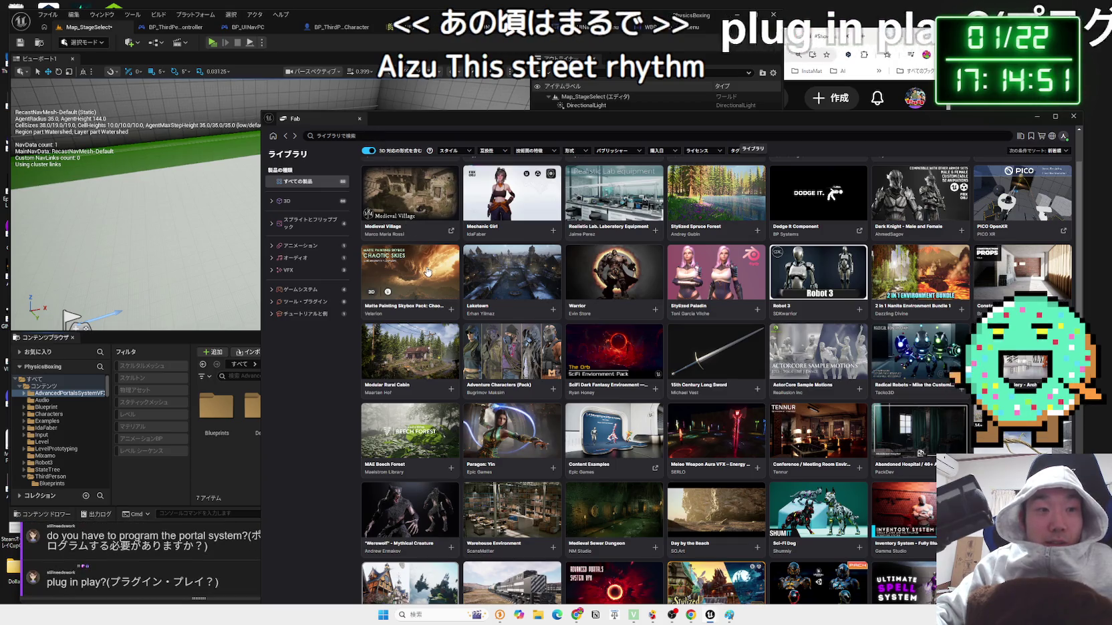
pyautogui.click(43, 588)
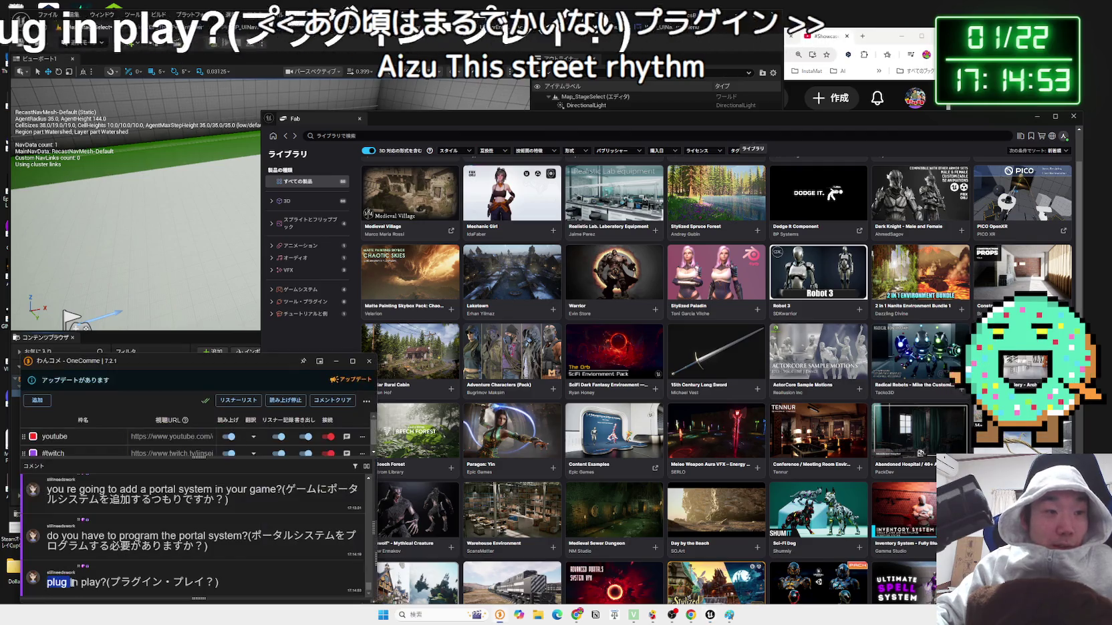
# - Google the comment phrase 'plug in play', then close the results and minimize Chrome
pyautogui.moveTo(47, 582); pyautogui.dragTo(101, 582)
pyautogui.rightClick(102, 579)
pyautogui.click(113, 559)
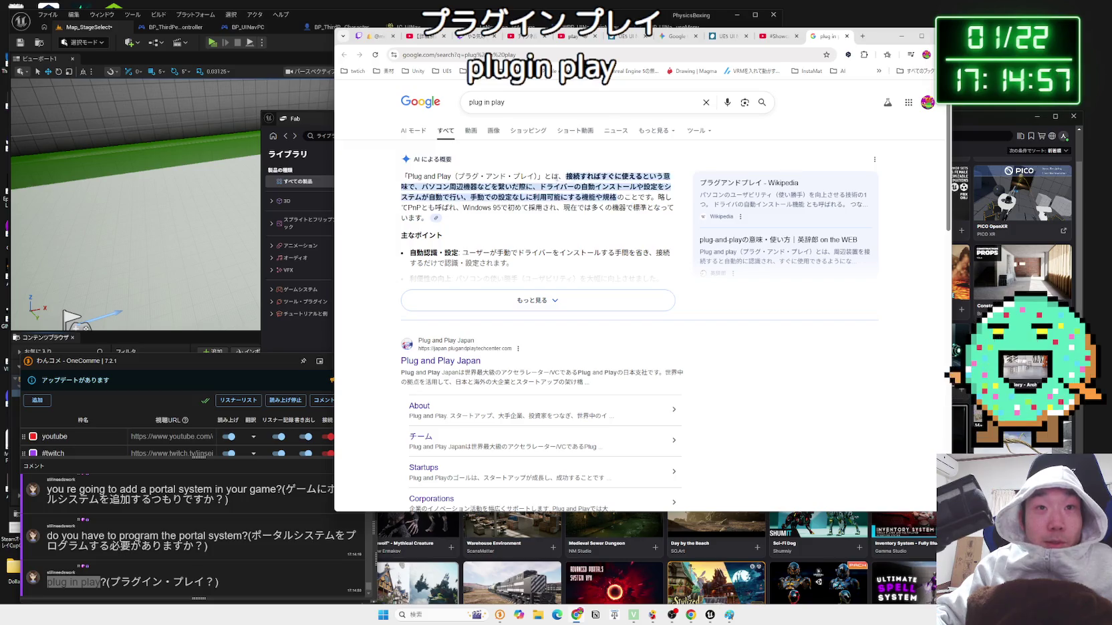
pyautogui.click(847, 37)
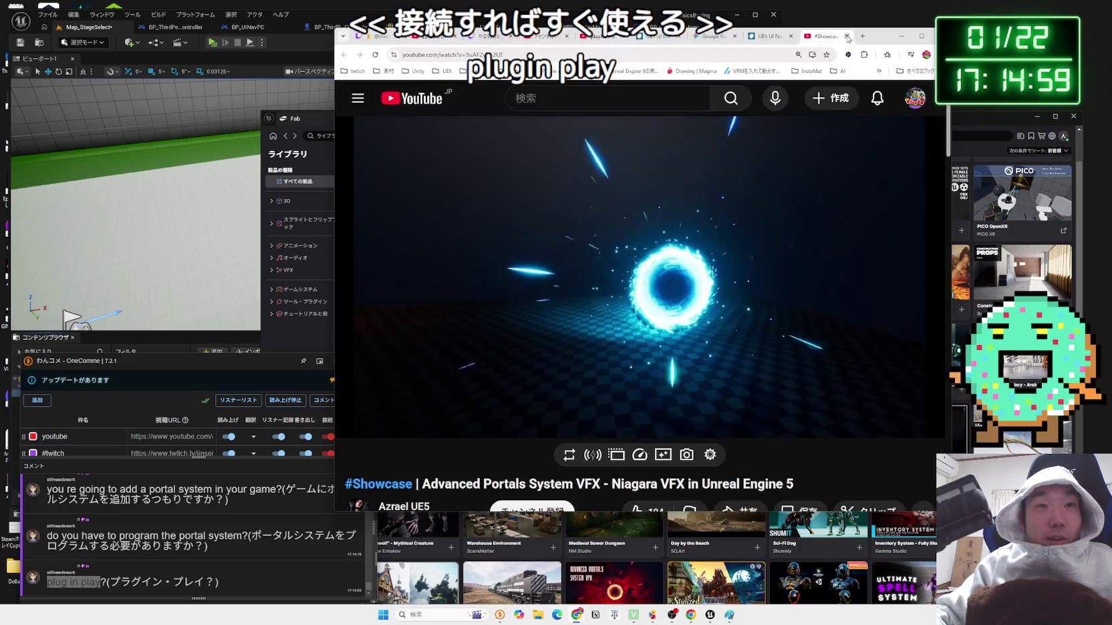
pyautogui.click(901, 37)
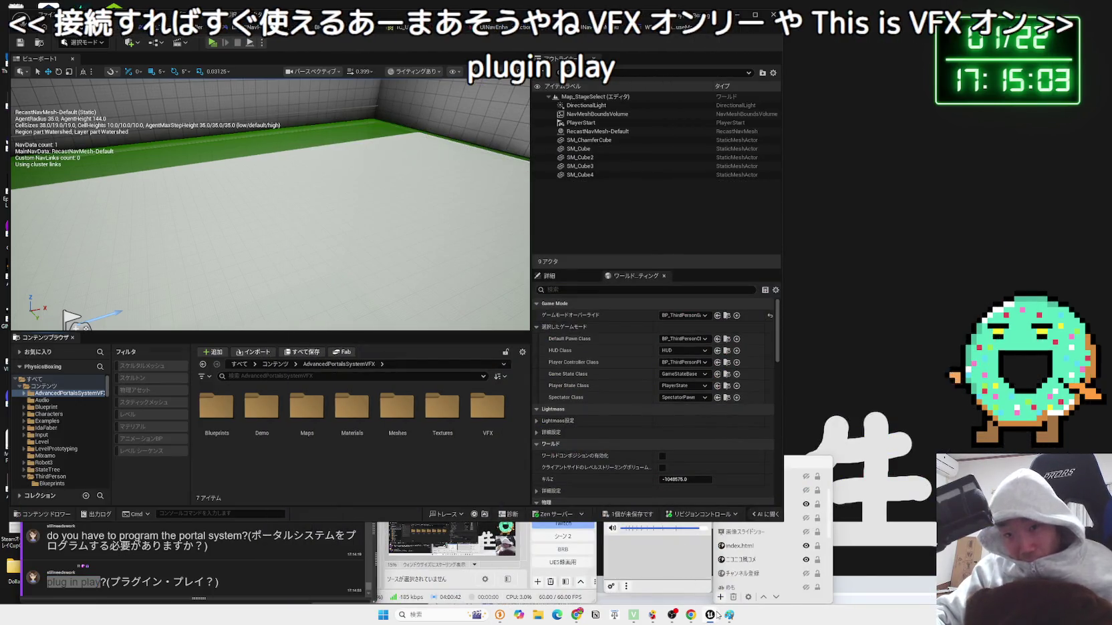
# - Hide Fab, run a quick play test of Map_StageSelect, then open the pack's Blueprints folder
pyautogui.moveTo(710, 615)
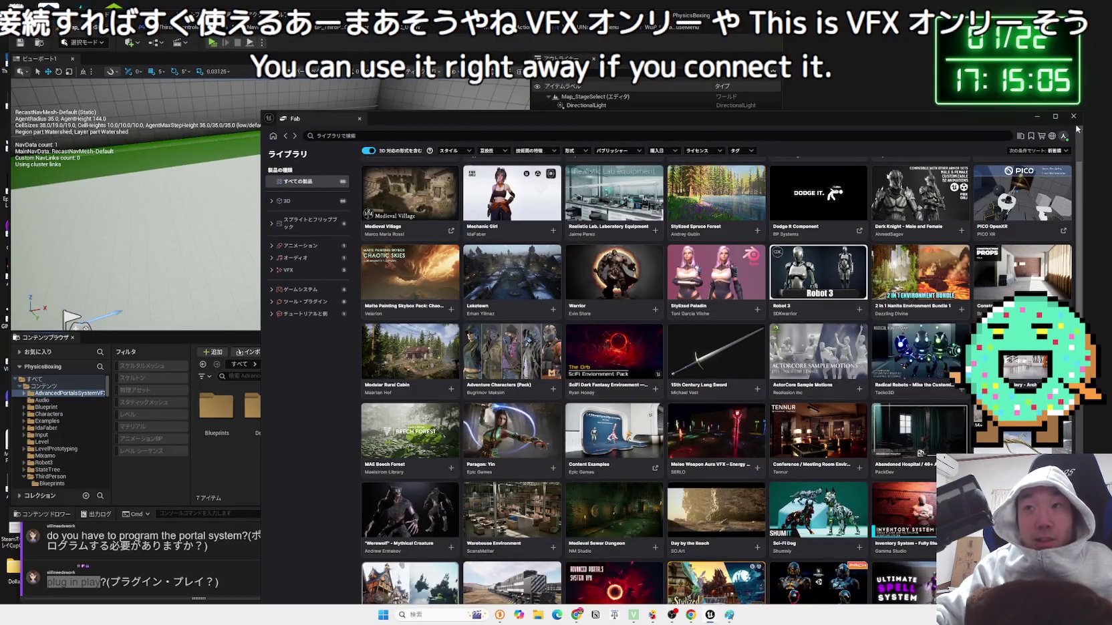
pyautogui.click(1037, 116)
pyautogui.moveTo(294, 218); pyautogui.dragTo(240, 224)
pyautogui.click(211, 44)
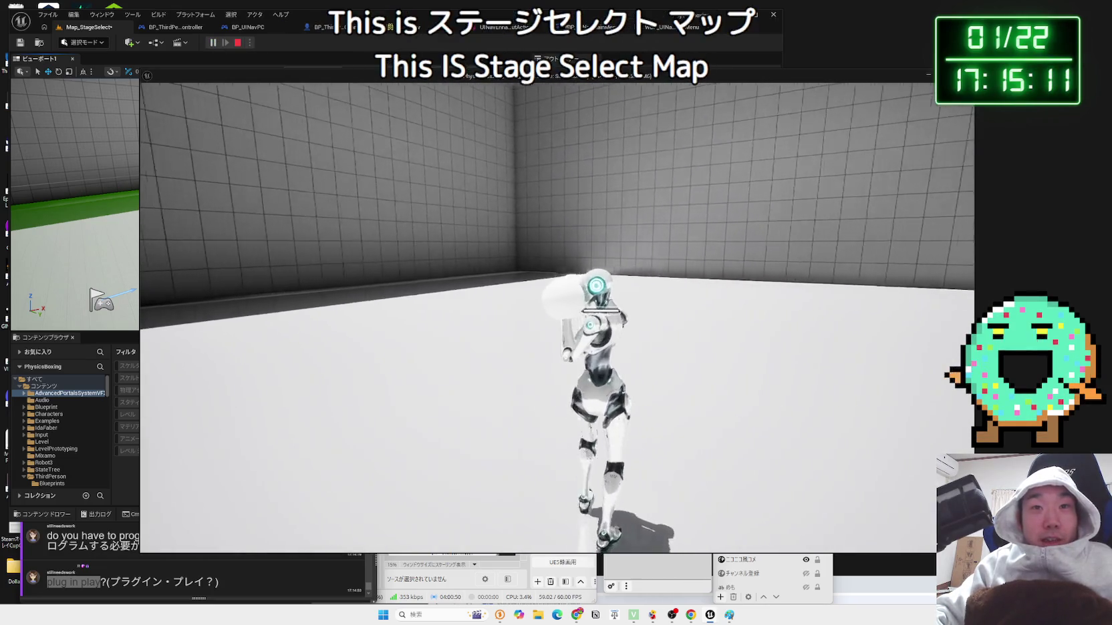
pyautogui.press('Escape')
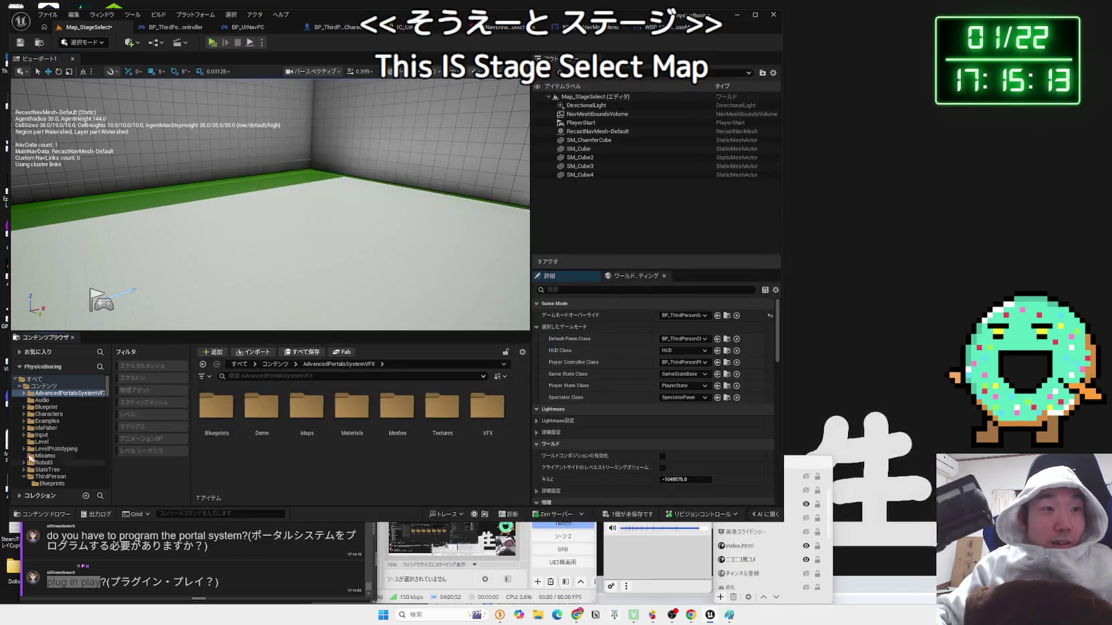
pyautogui.doubleClick(216, 405)
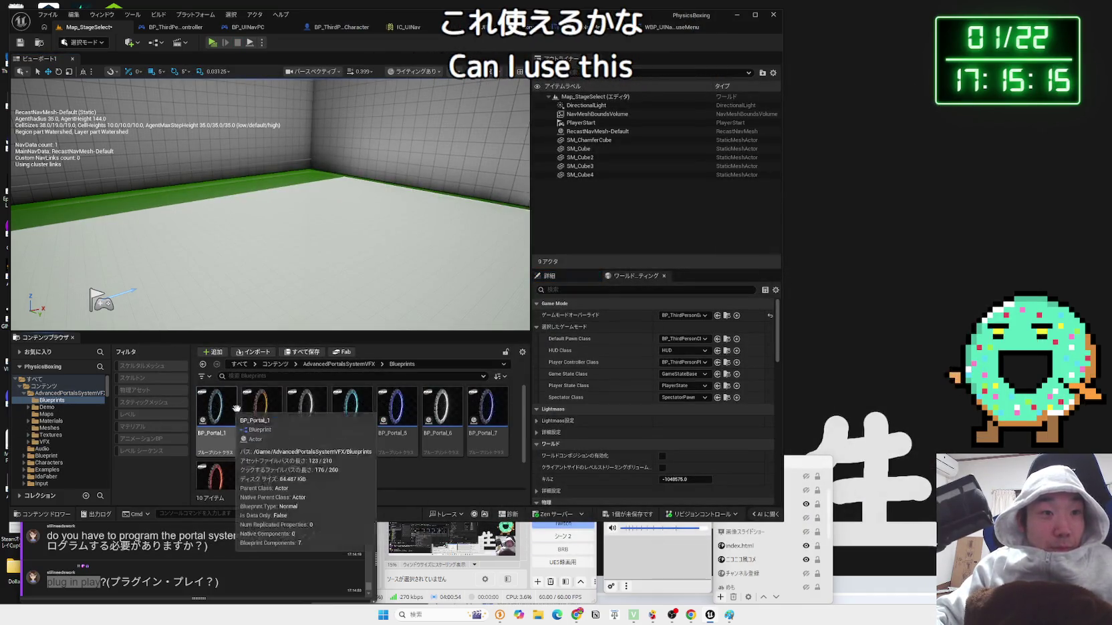
# - Drop BP_Portal_1, BP_Portal_2 and BP_Portal_3 into the level and start a play test
pyautogui.click(216, 408)
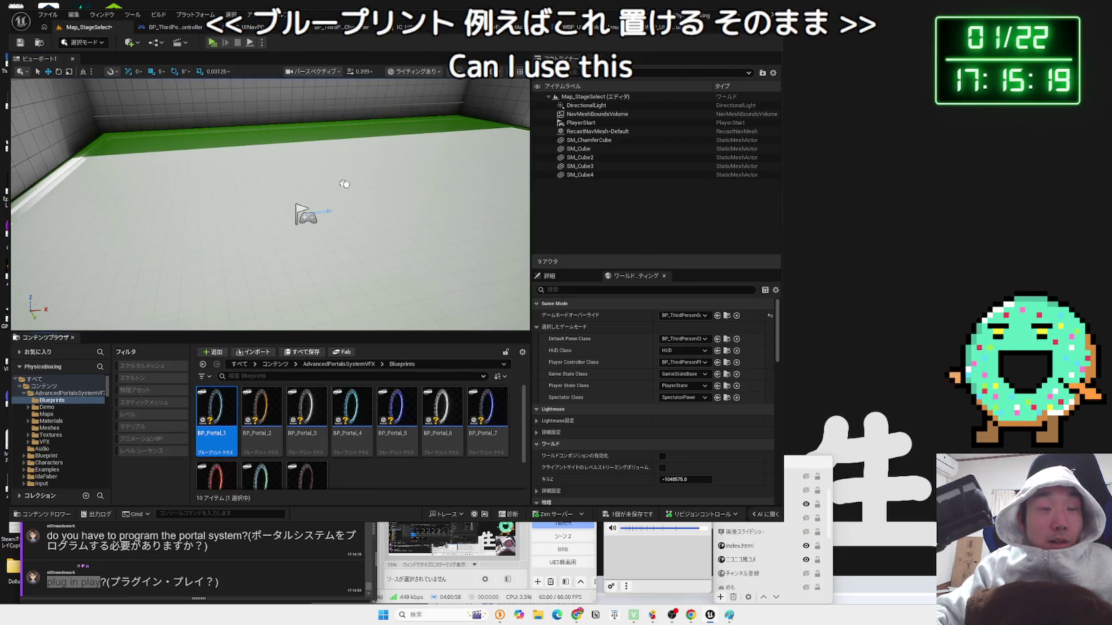
pyautogui.moveTo(344, 184); pyautogui.dragTo(344, 184)
pyautogui.press('f')
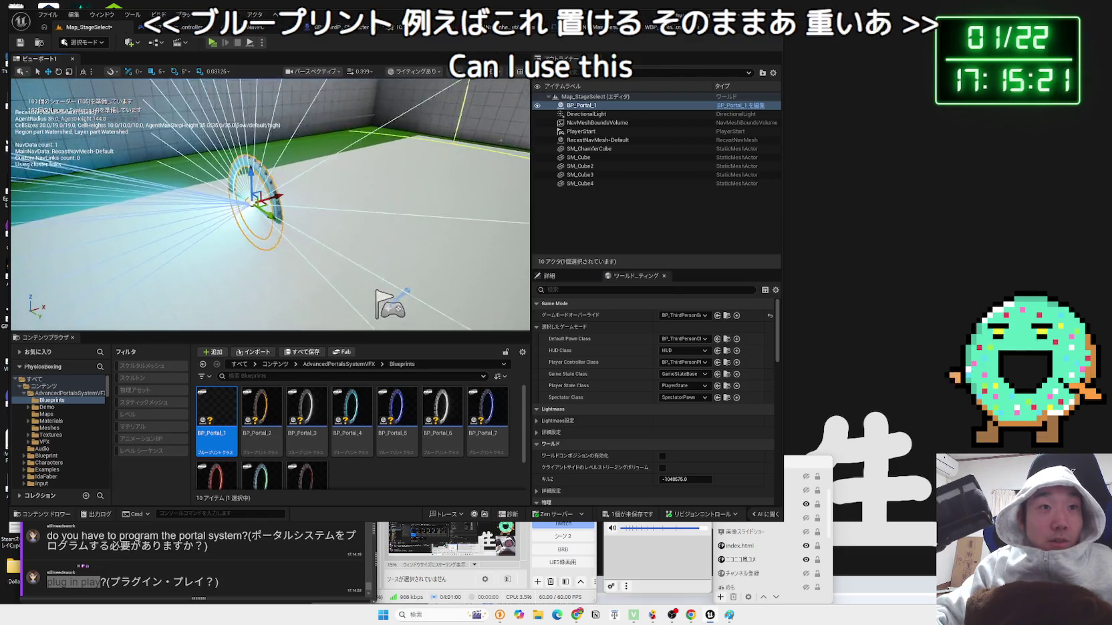
pyautogui.scroll(-5, 303, 216)
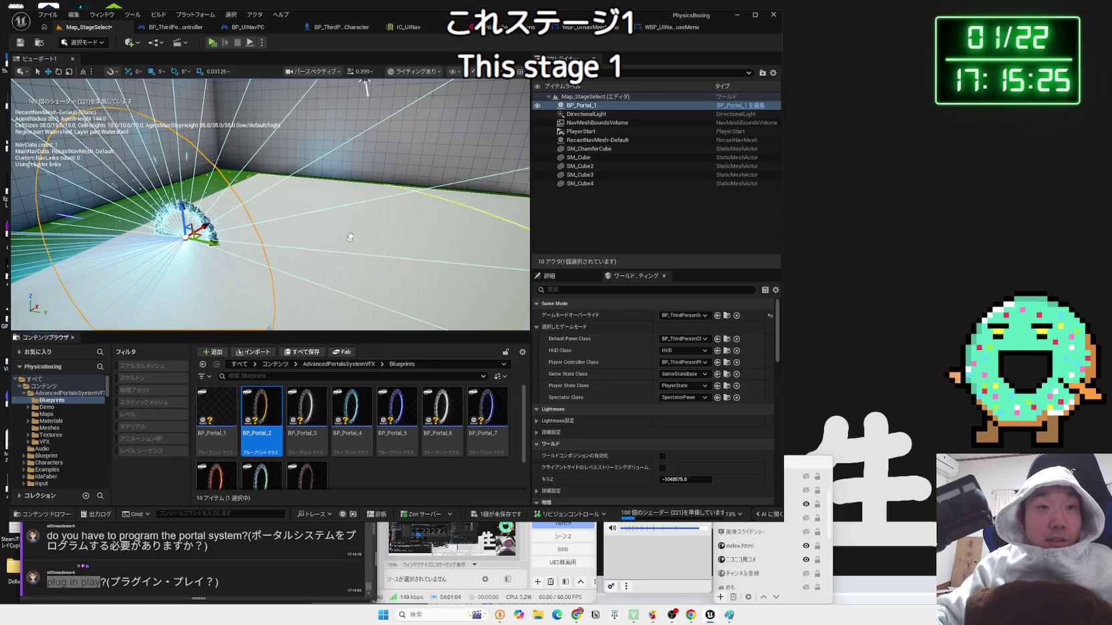
pyautogui.moveTo(362, 200); pyautogui.dragTo(370, 233)
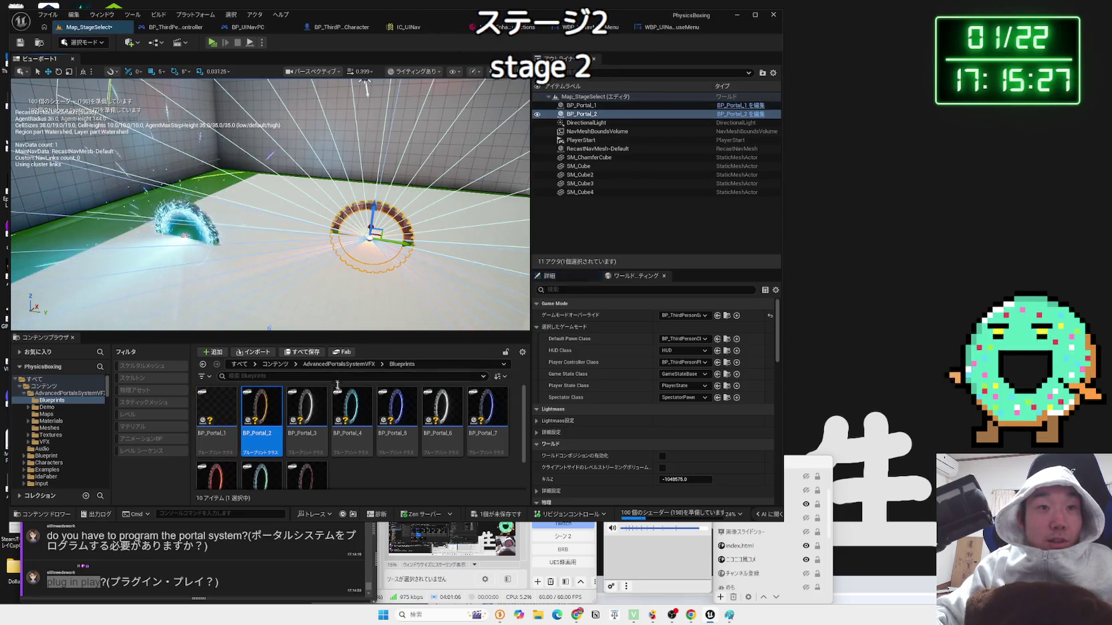
pyautogui.moveTo(510, 269)
pyautogui.mouseDown()
pyautogui.moveTo(484, 254)
pyautogui.moveTo(360, 280)
pyautogui.mouseUp()
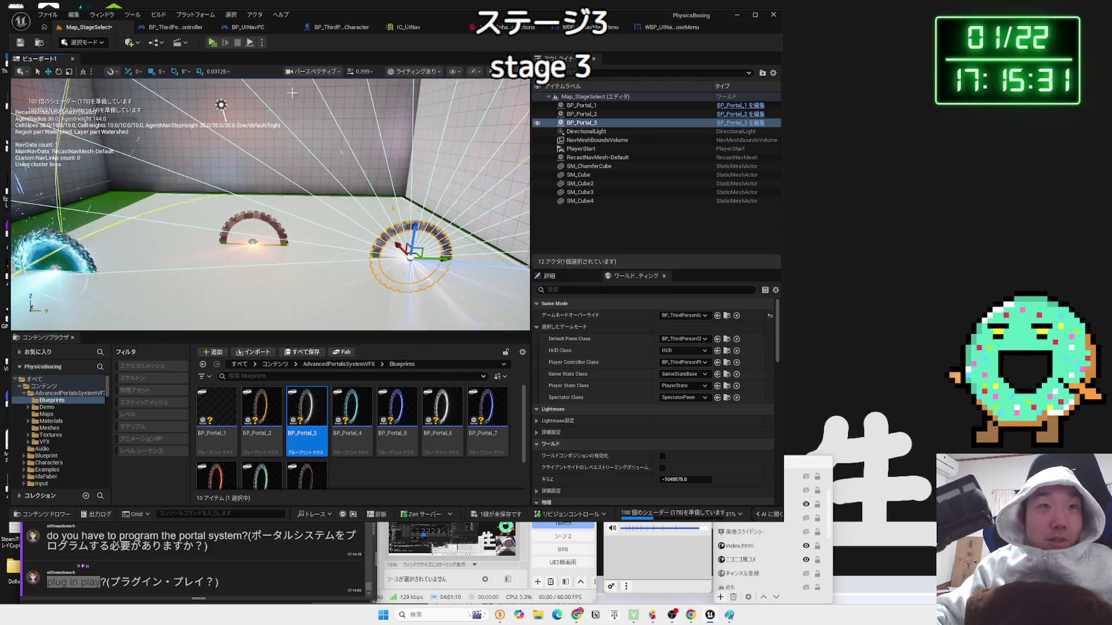
pyautogui.click(212, 44)
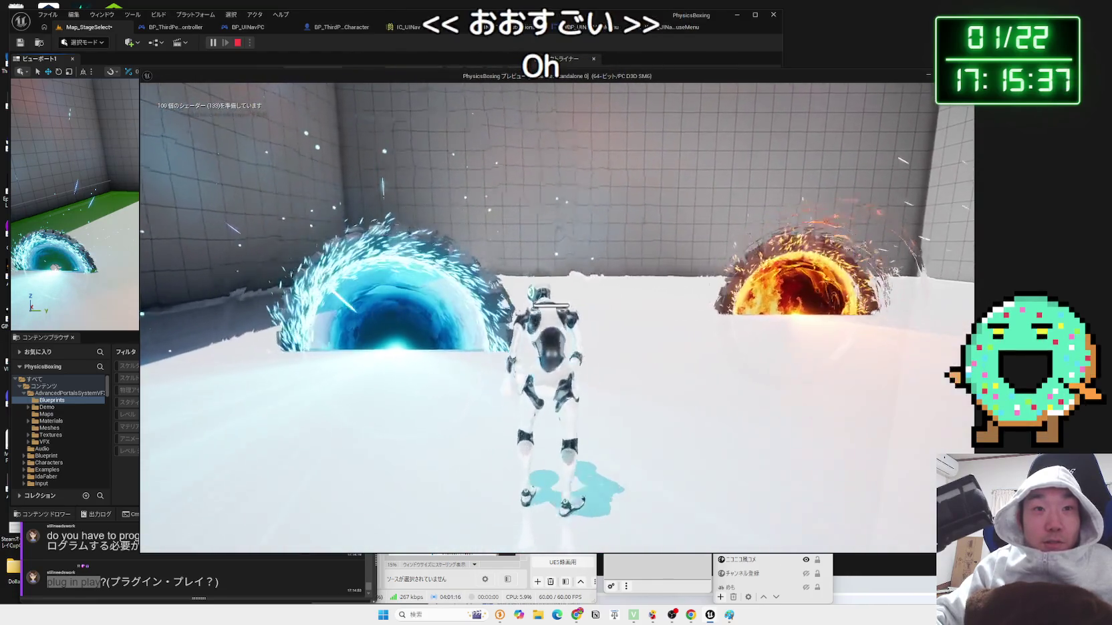
# - End the play test and select each placed portal, framing BP_Portal_3 in the viewport
pyautogui.press('Escape')
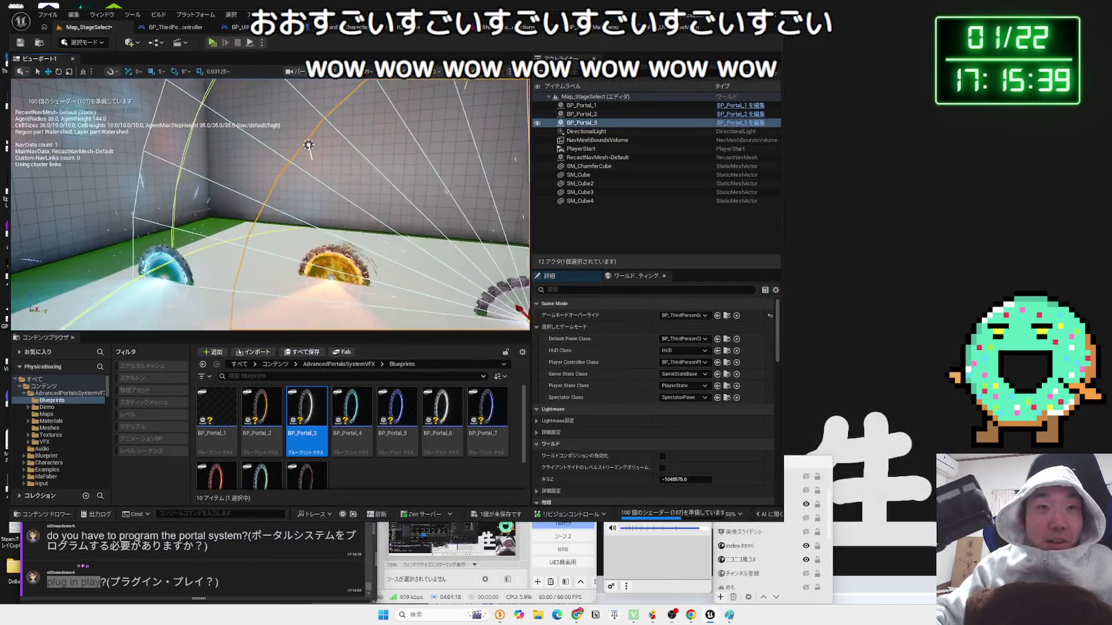
pyautogui.click(216, 254)
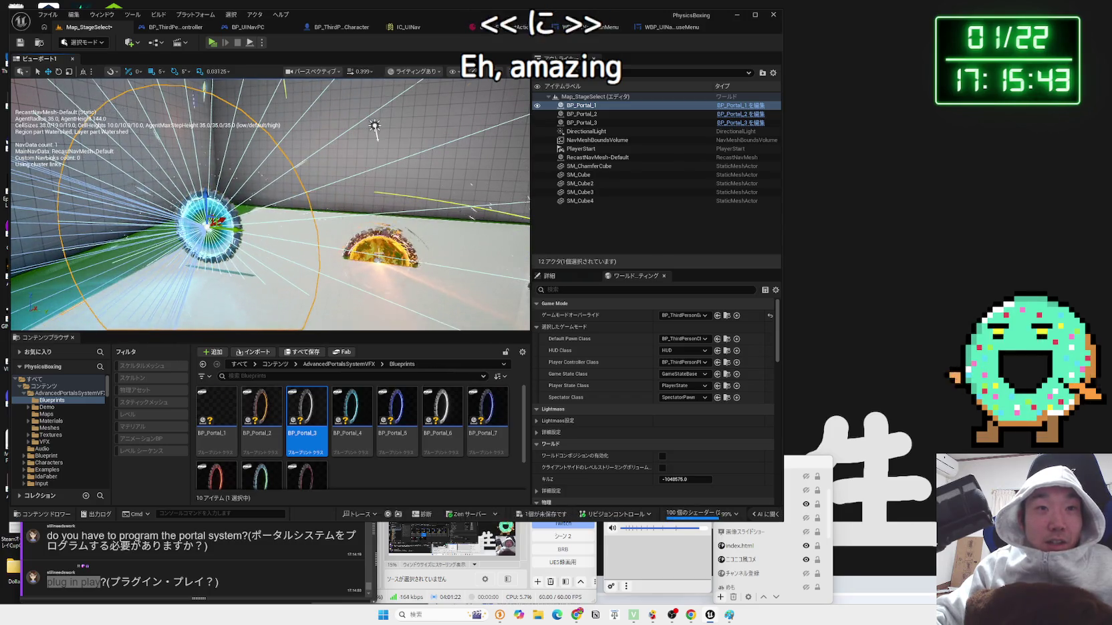
pyautogui.click(207, 227)
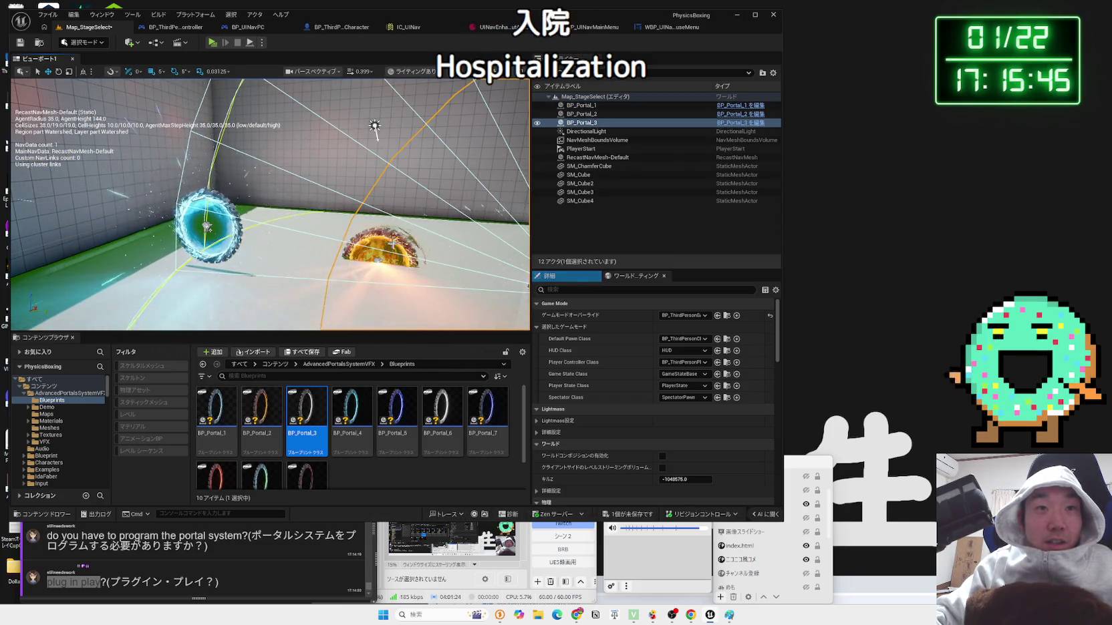
pyautogui.press('f')
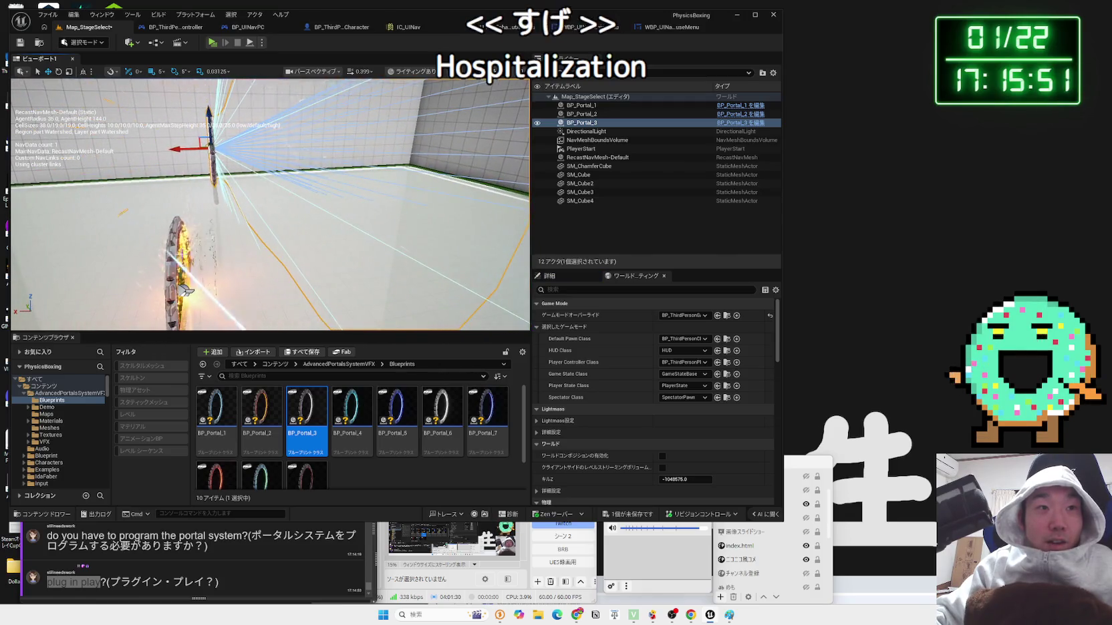
pyautogui.click(185, 290)
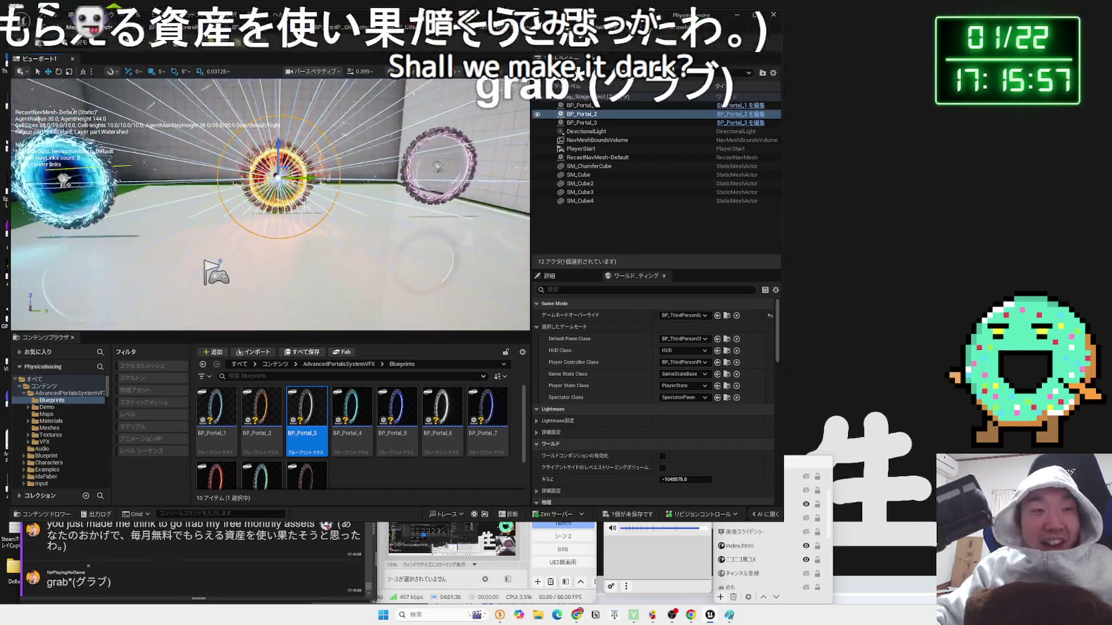
# - Check the viewer comments window, then return to the editor and select the DirectionalLight
pyautogui.click(270, 549)
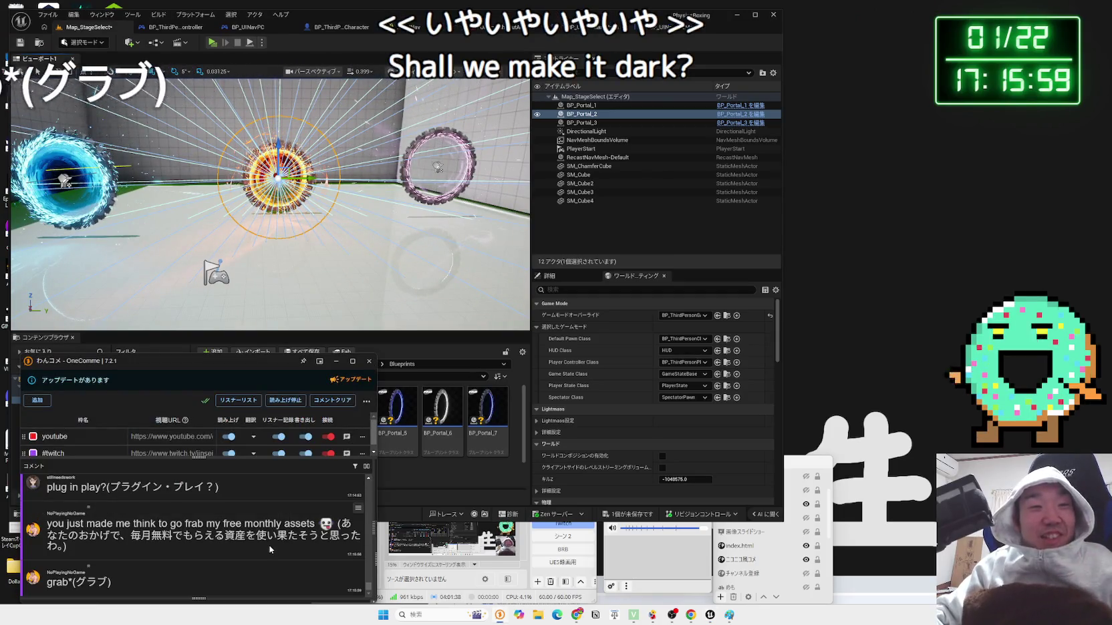
pyautogui.rightClick(339, 286)
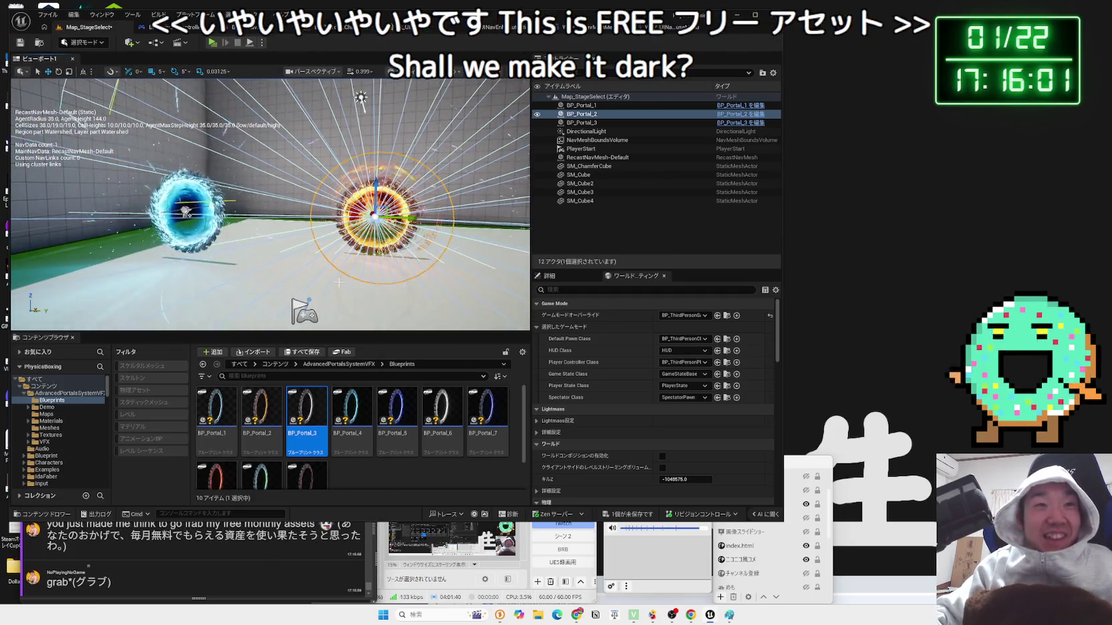
pyautogui.click(246, 542)
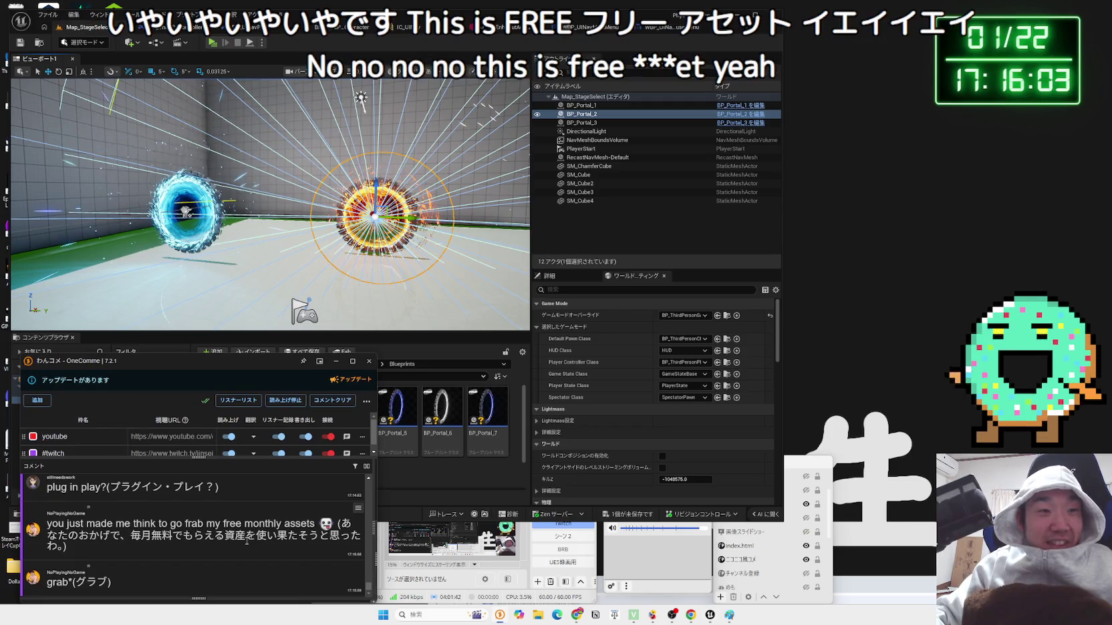
pyautogui.click(347, 343)
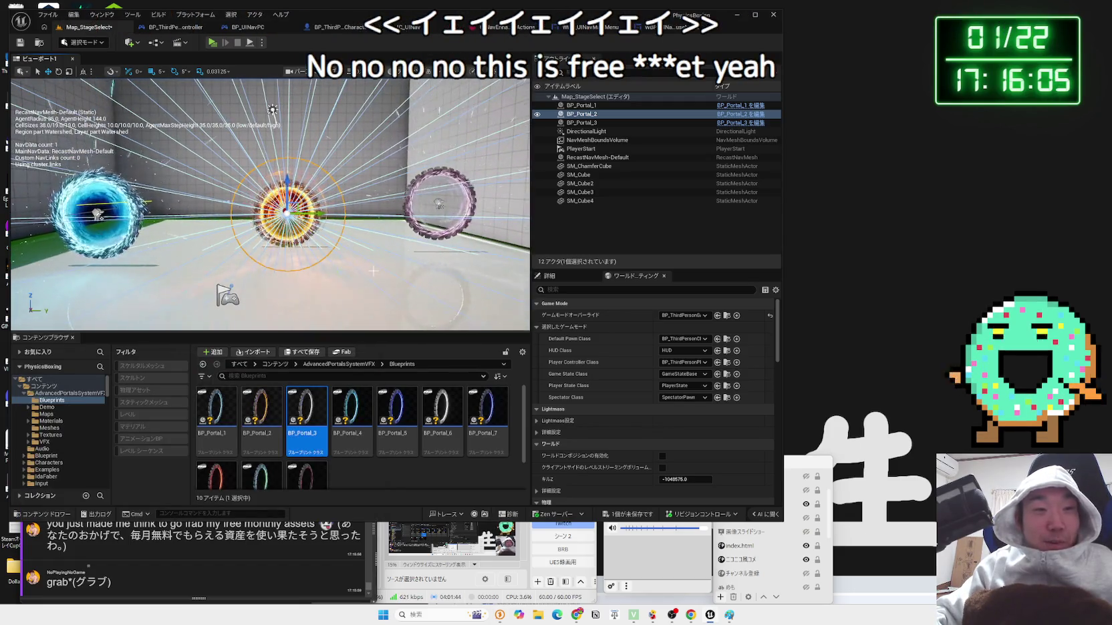
pyautogui.moveTo(373, 270); pyautogui.dragTo(355, 294)
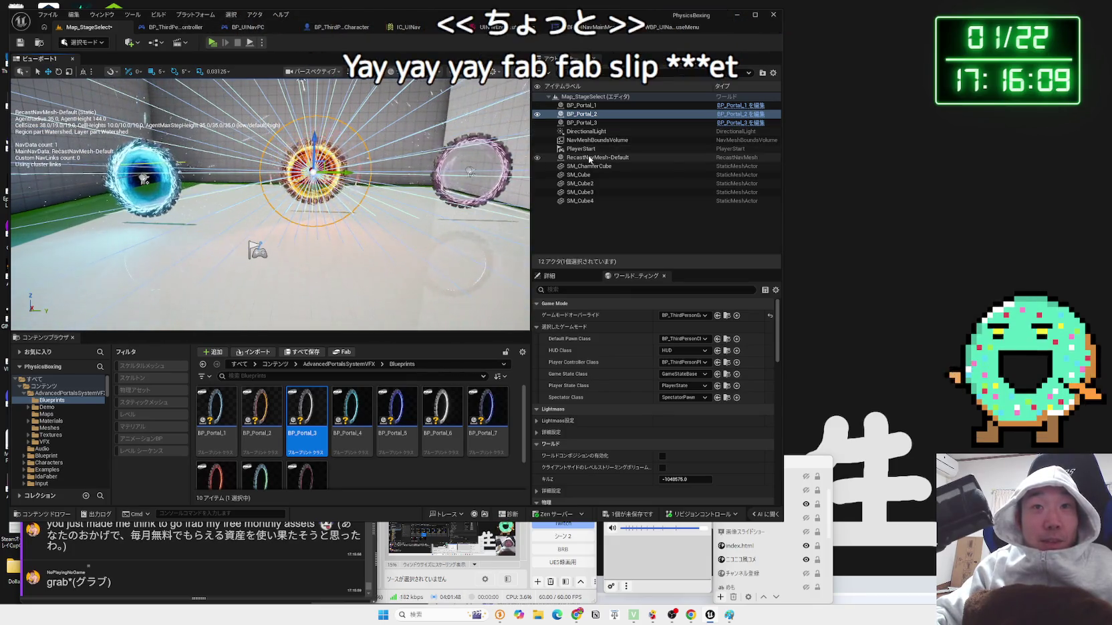
pyautogui.click(587, 133)
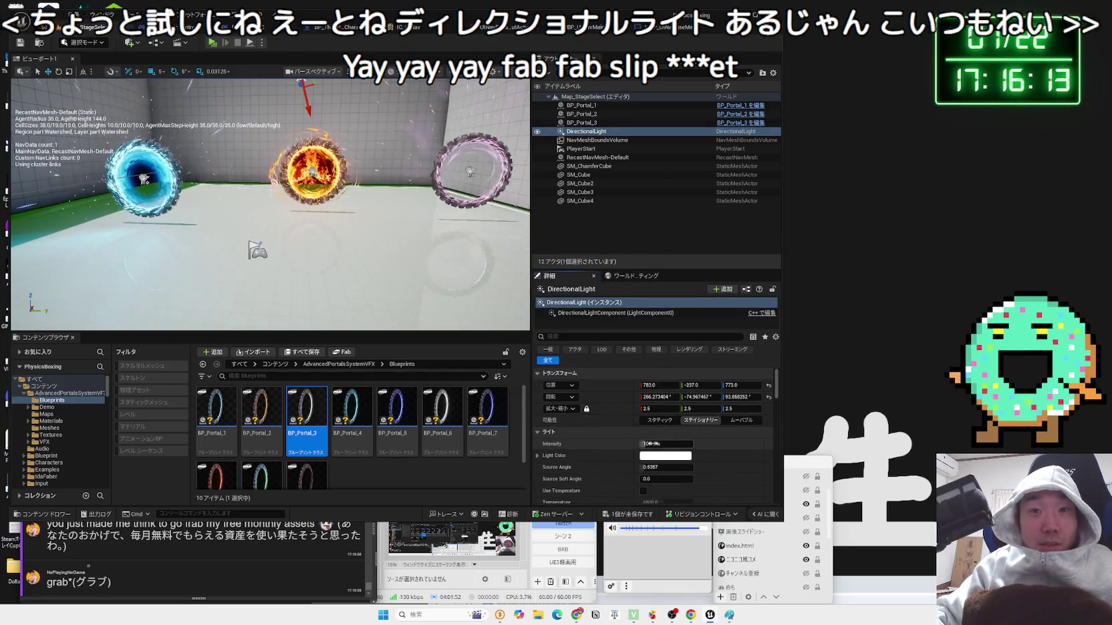
# - Set the DirectionalLight intensity to 0 lux
pyautogui.click(664, 444)
pyautogui.moveTo(665, 444); pyautogui.dragTo(642, 444)
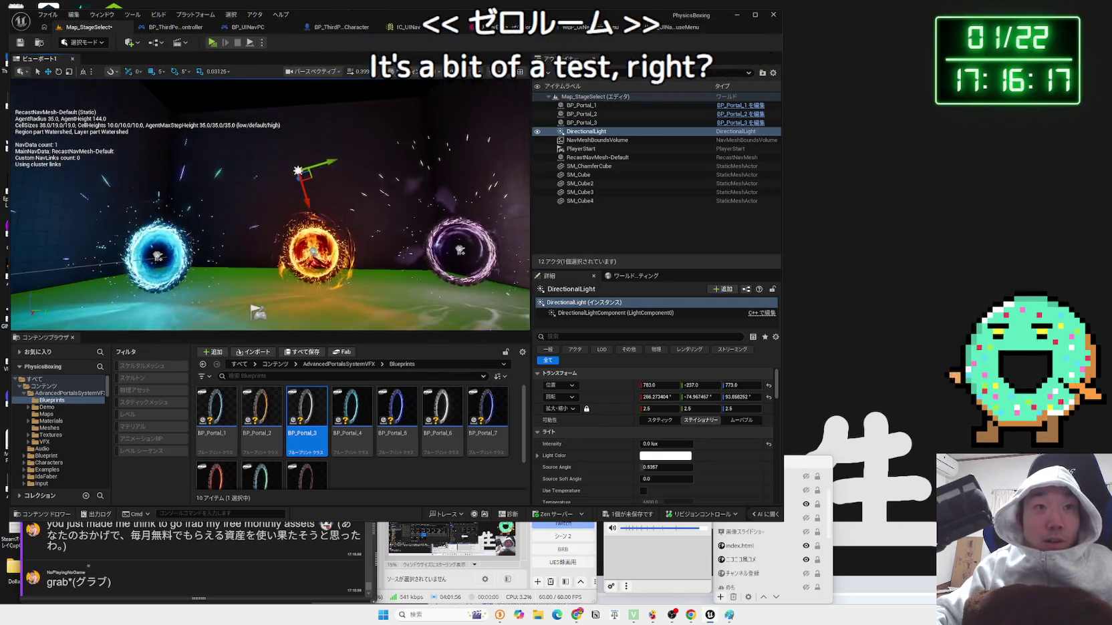
pyautogui.moveTo(665, 444); pyautogui.dragTo(672, 444)
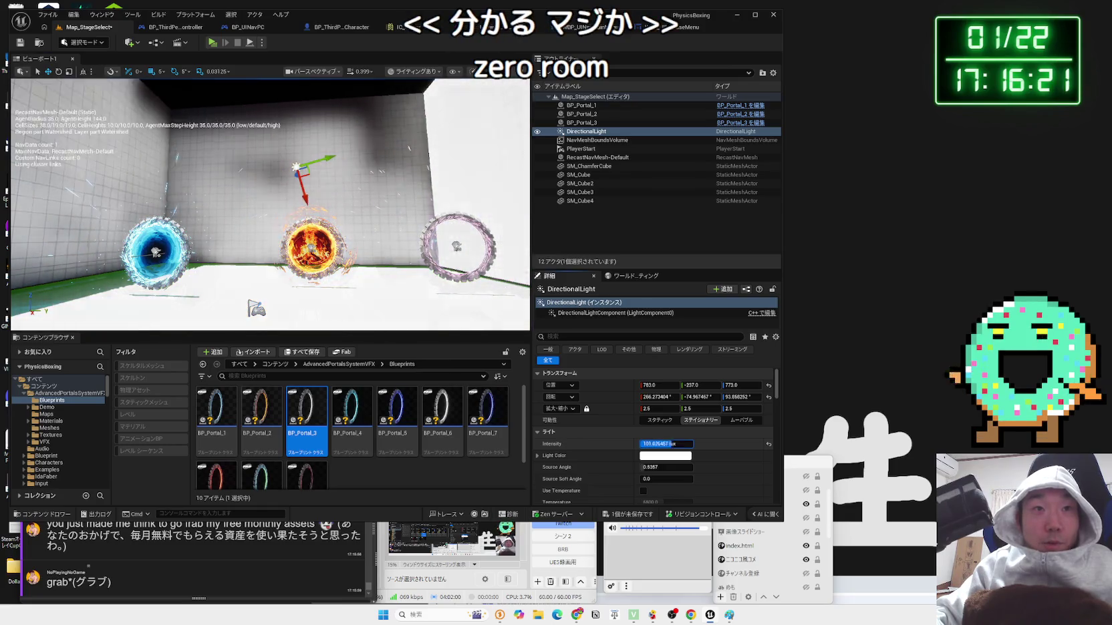
pyautogui.write('0')
pyautogui.press('Return')
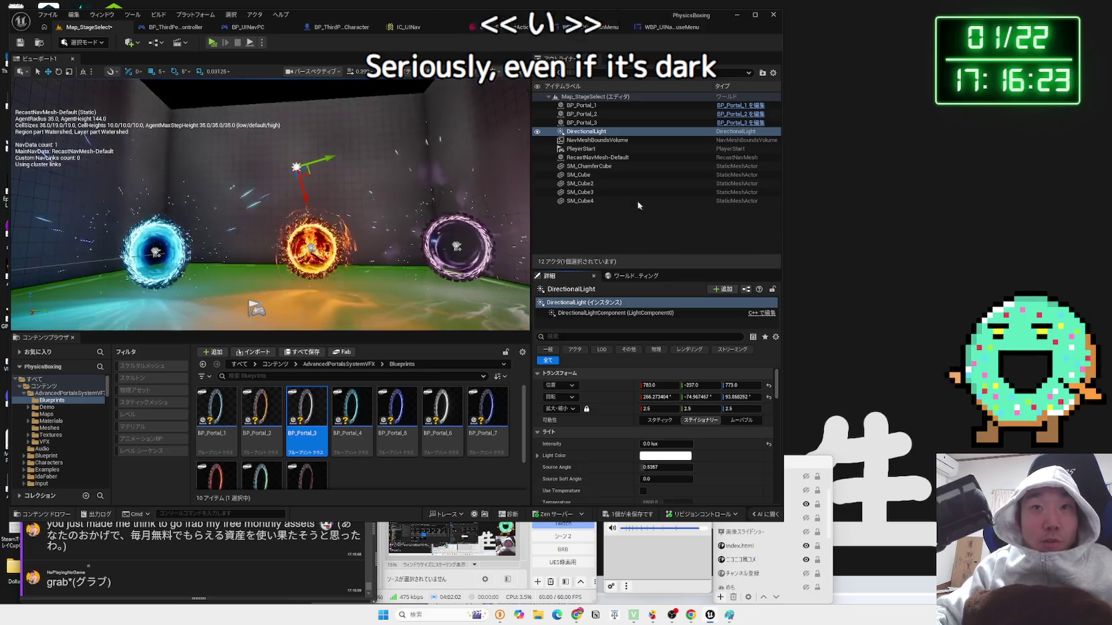
# - Play-test the darkened level with the glowing portals, then stop and show the pack's folders
pyautogui.click(211, 42)
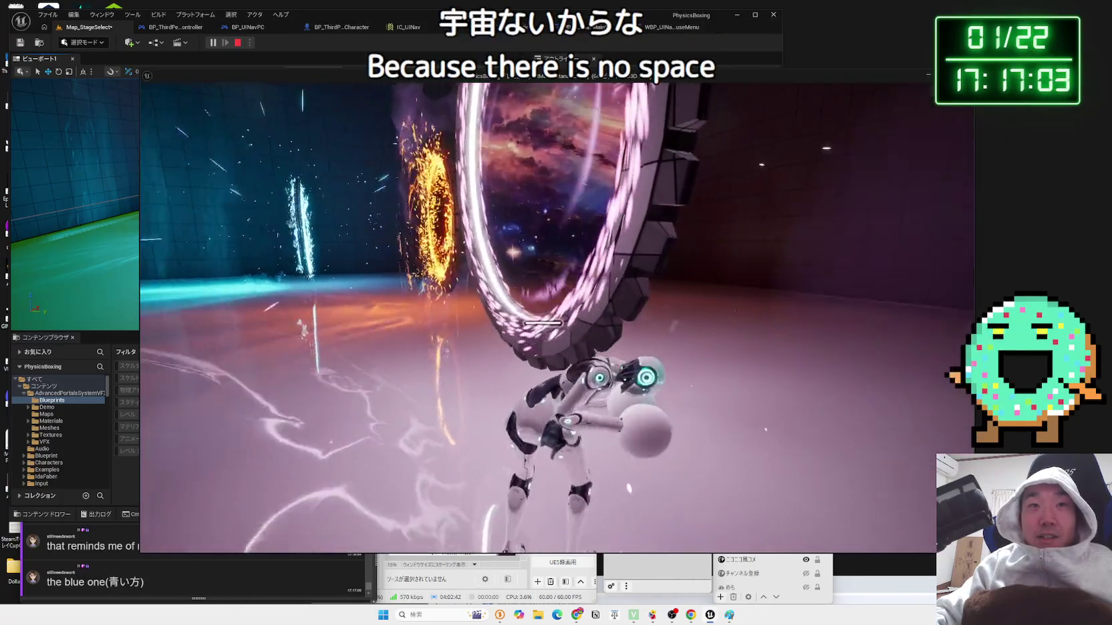
pyautogui.press('Escape')
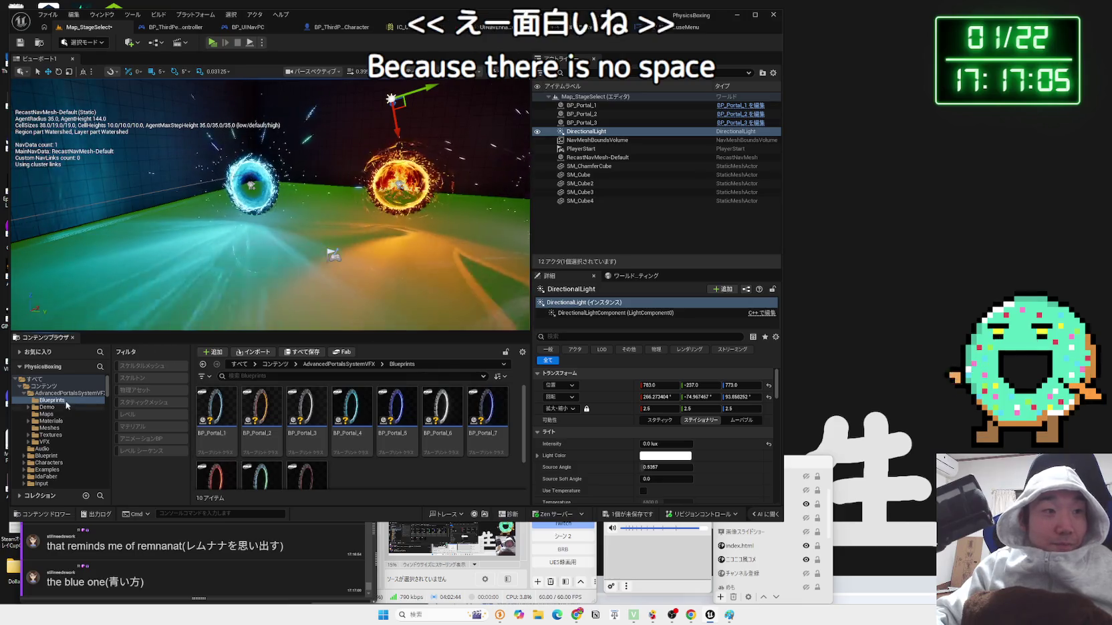
pyautogui.click(48, 393)
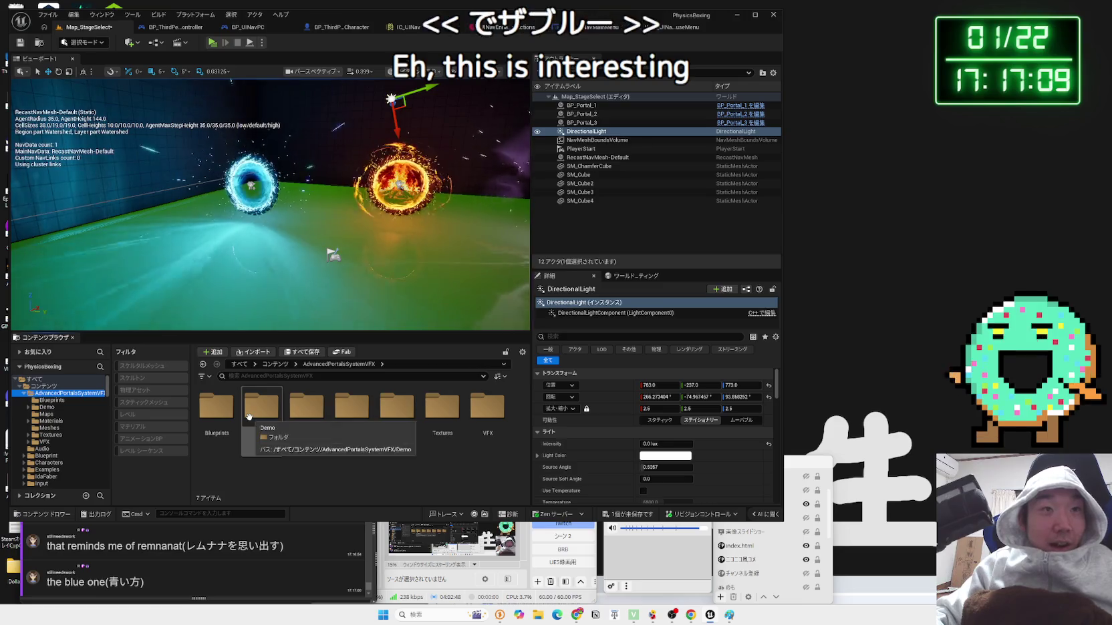
# - Browse the AdvancedPortalsSystemVFX folders in the Content Browser to reach the Maps folder
pyautogui.moveTo(267, 201)
pyautogui.mouseDown()
pyautogui.moveTo(321, 201)
pyautogui.moveTo(267, 201)
pyautogui.moveTo(294, 201)
pyautogui.mouseUp()
pyautogui.doubleClick(262, 407)
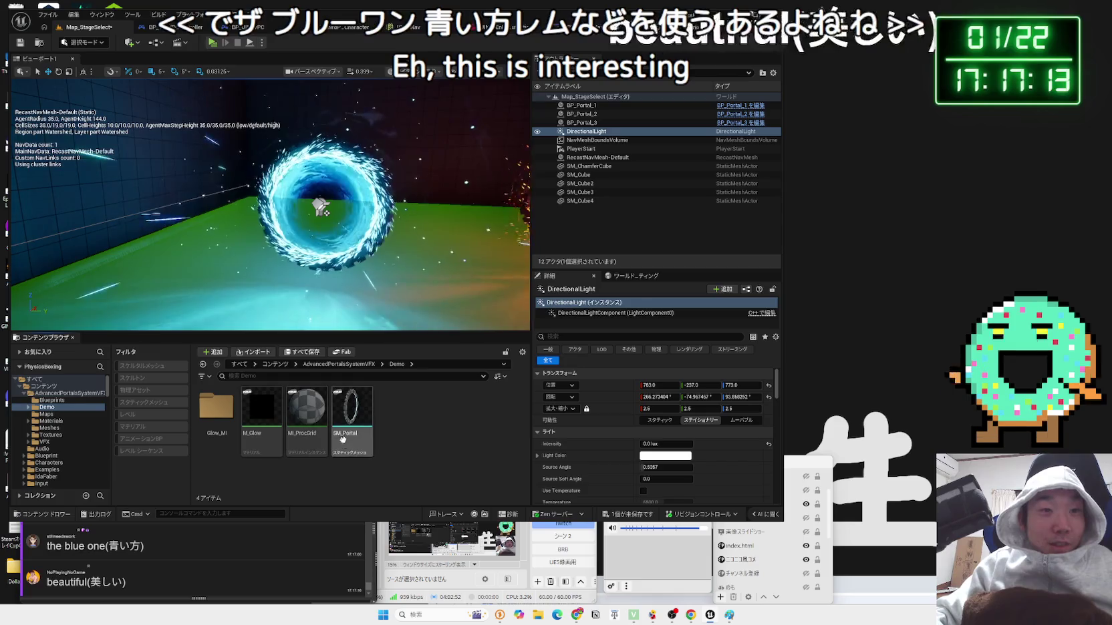
pyautogui.doubleClick(216, 406)
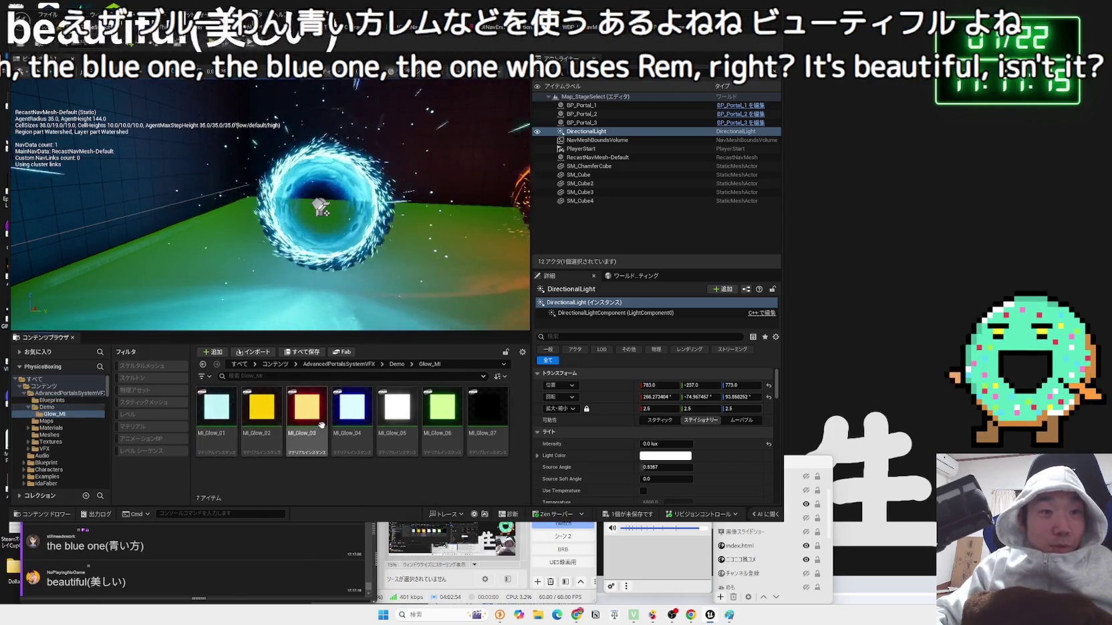
pyautogui.hotkey('alt', 'Left')
pyautogui.hotkey('alt', 'Left')
pyautogui.doubleClick(316, 417)
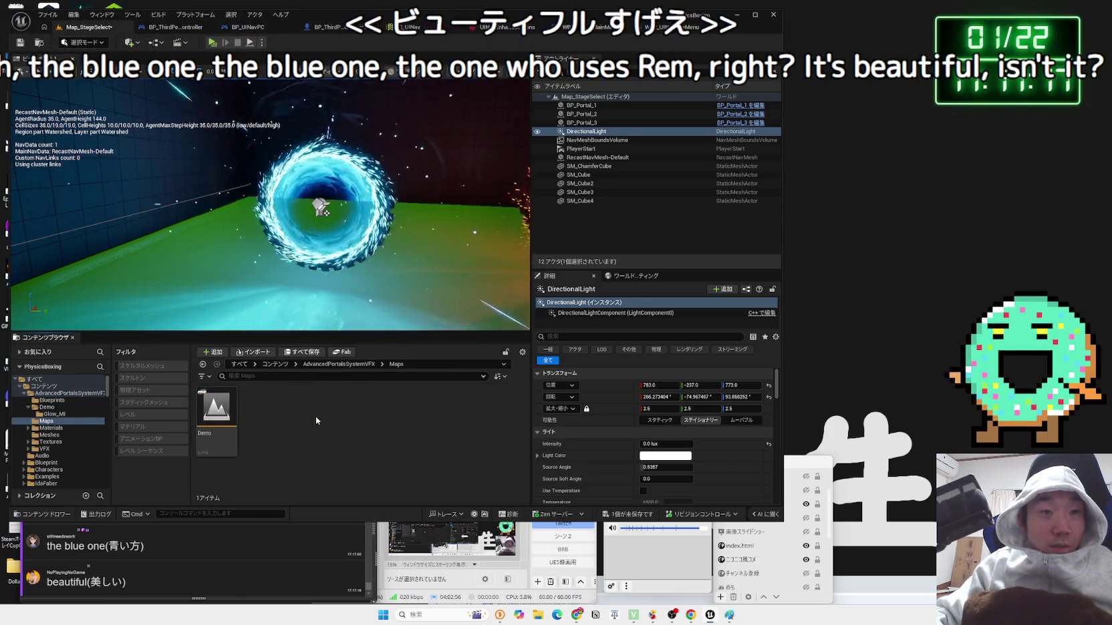
pyautogui.hotkey('alt', 'Left')
pyautogui.doubleClick(352, 406)
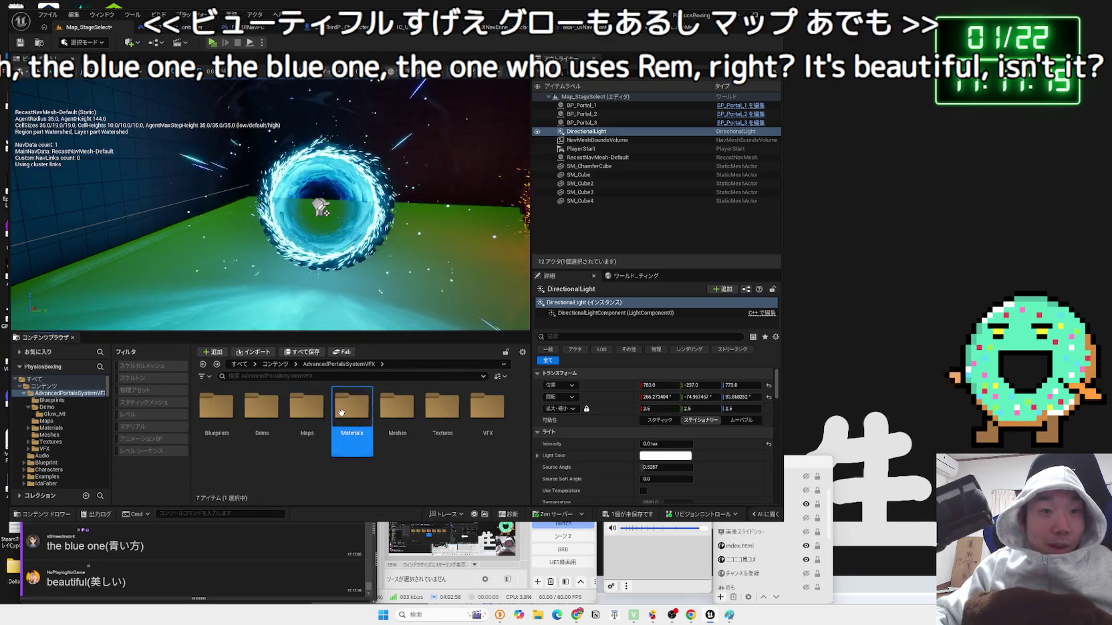
pyautogui.hotkey('alt', 'Left')
pyautogui.doubleClick(307, 432)
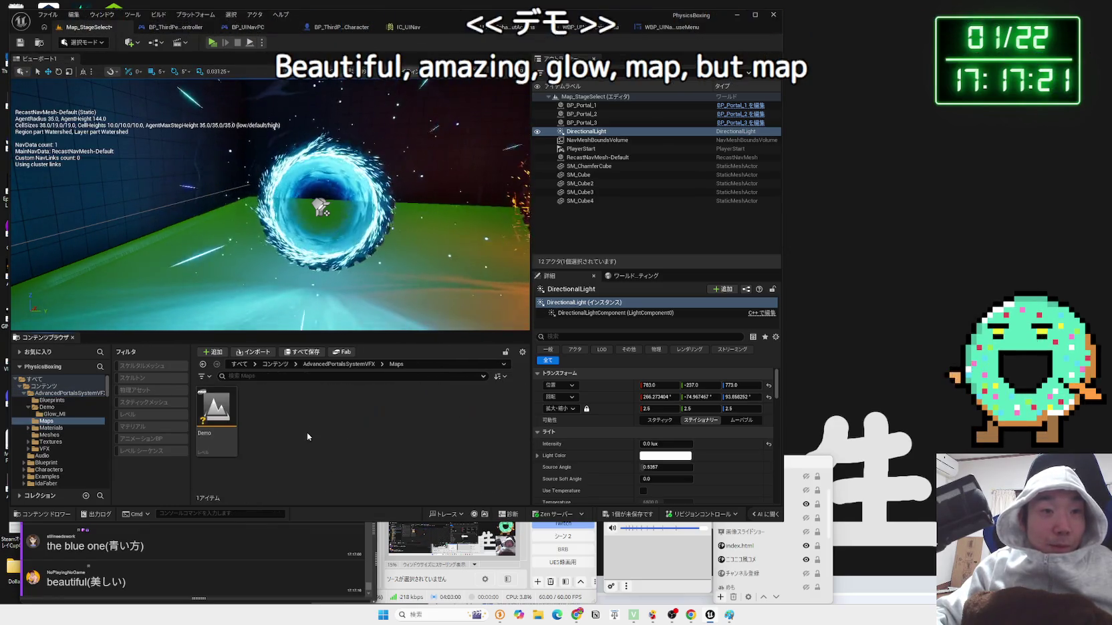
# - Open the Demo level, saving Map_StageSelect first, and start a play test
pyautogui.doubleClick(214, 415)
pyautogui.click(561, 407)
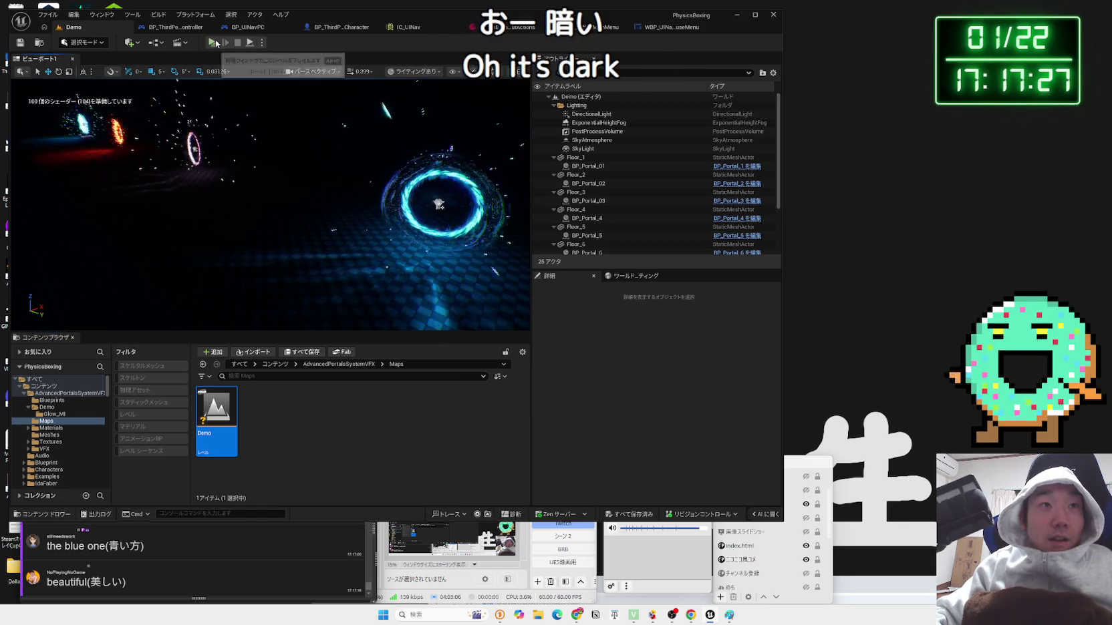
pyautogui.click(214, 43)
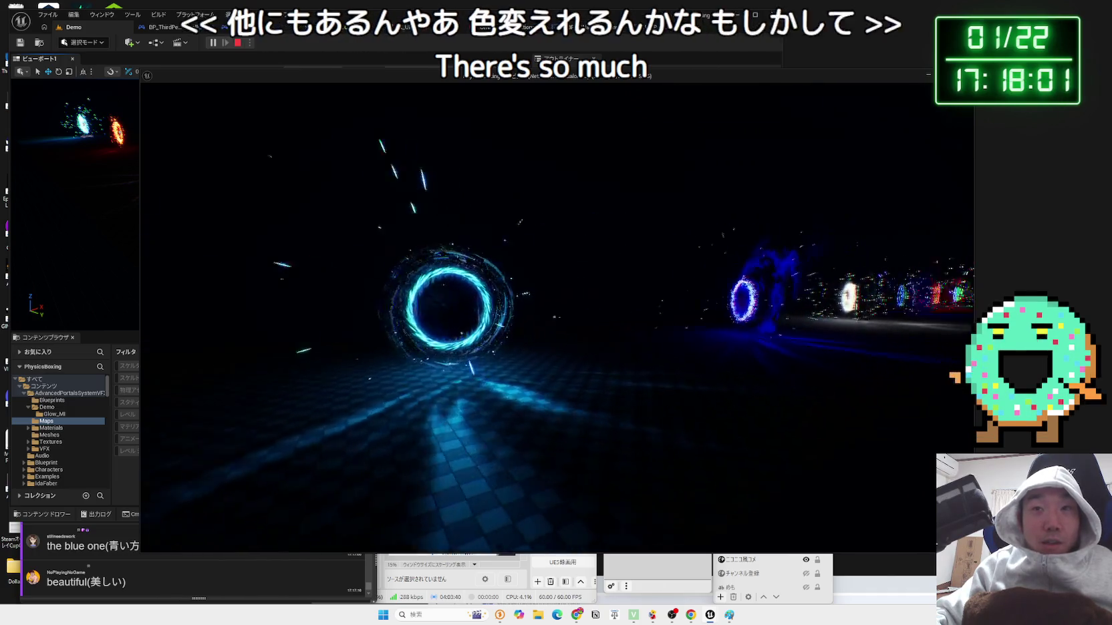
# - Fly through the blue, white, hillside and red portals in the Demo playtest, then stop playing
pyautogui.press('w')
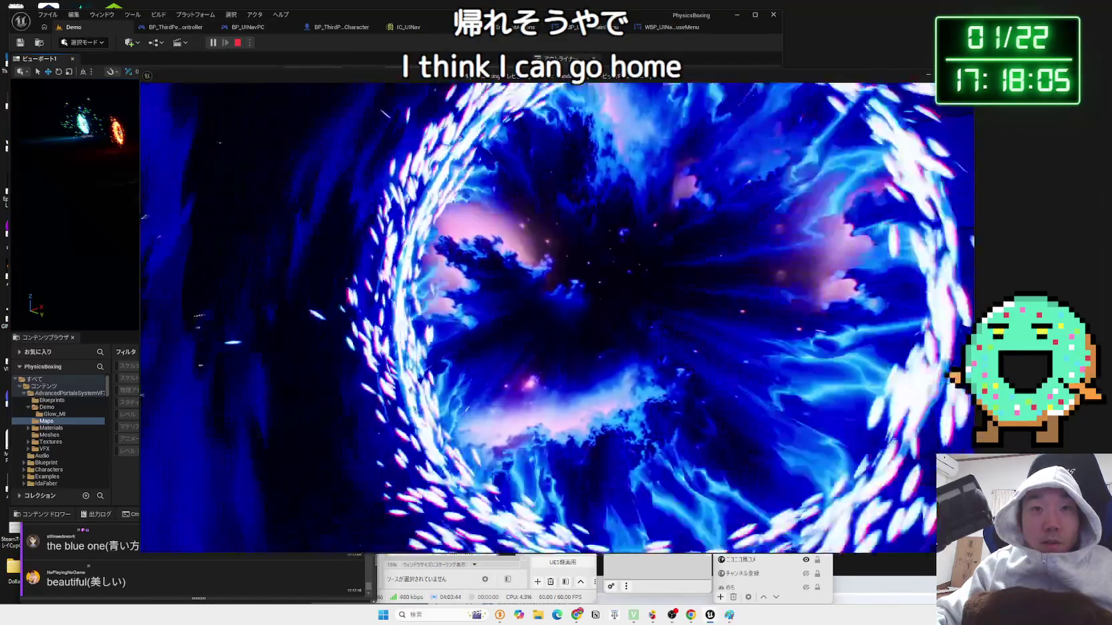
pyautogui.press('w')
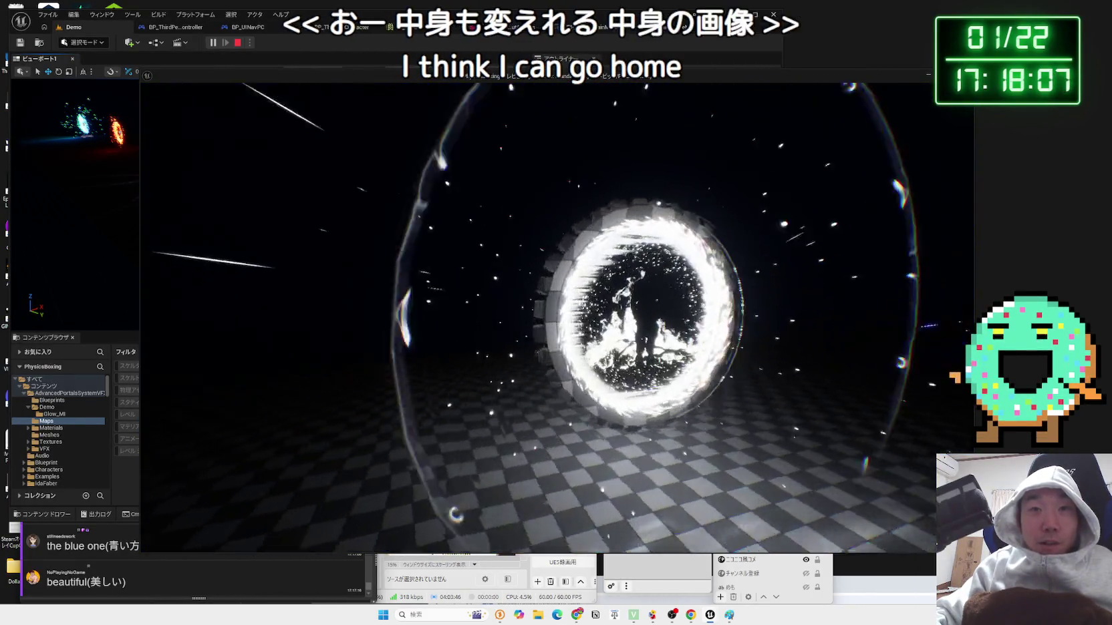
pyautogui.press('w')
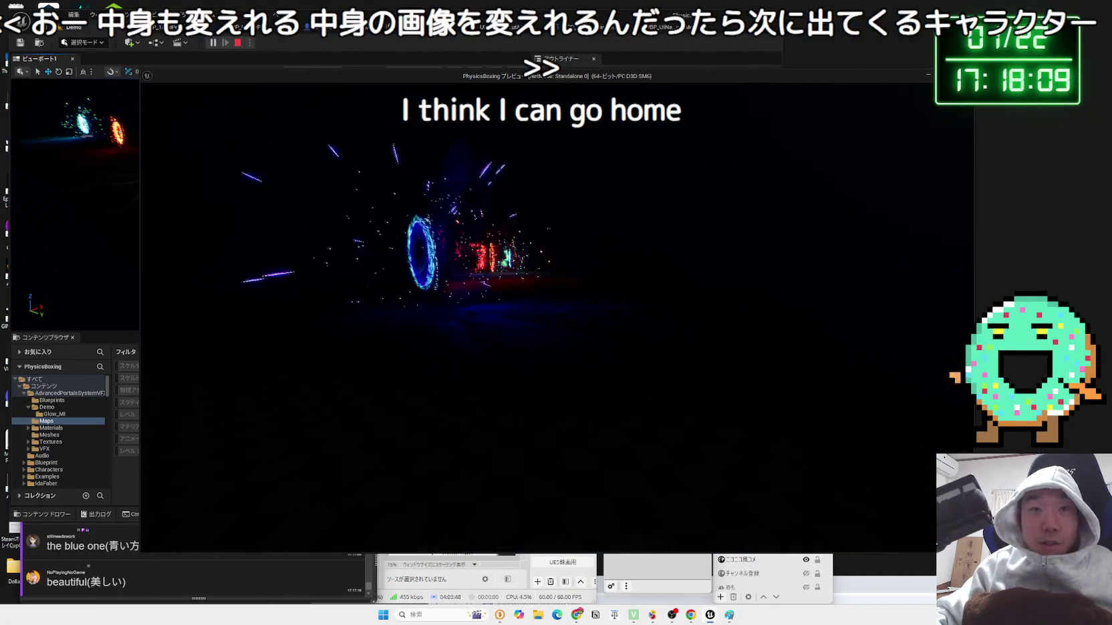
pyautogui.press('w')
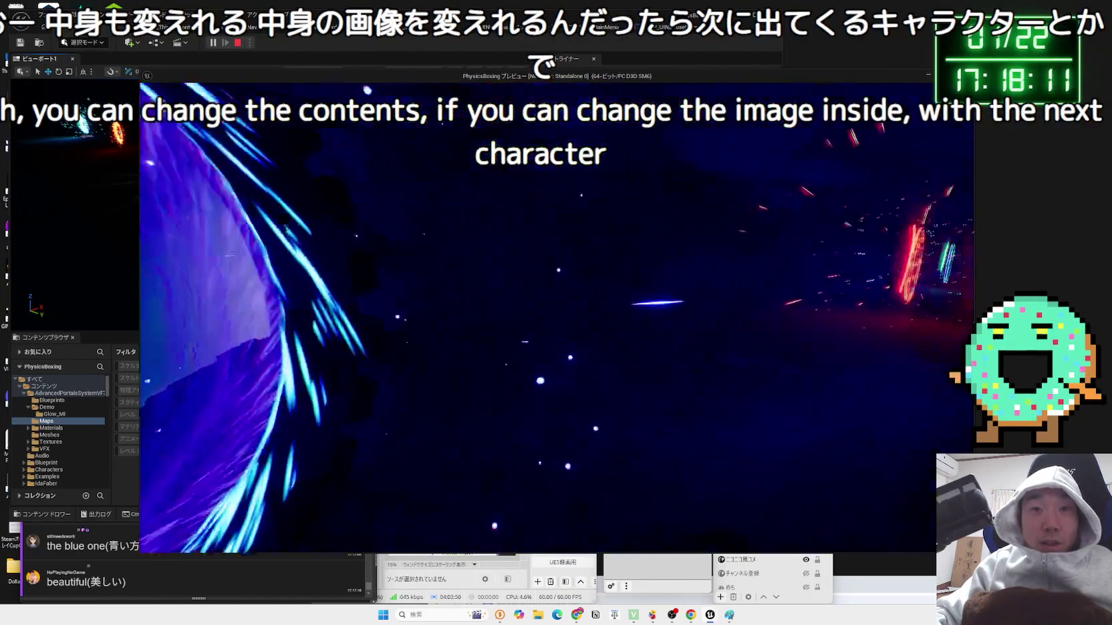
pyautogui.press('w')
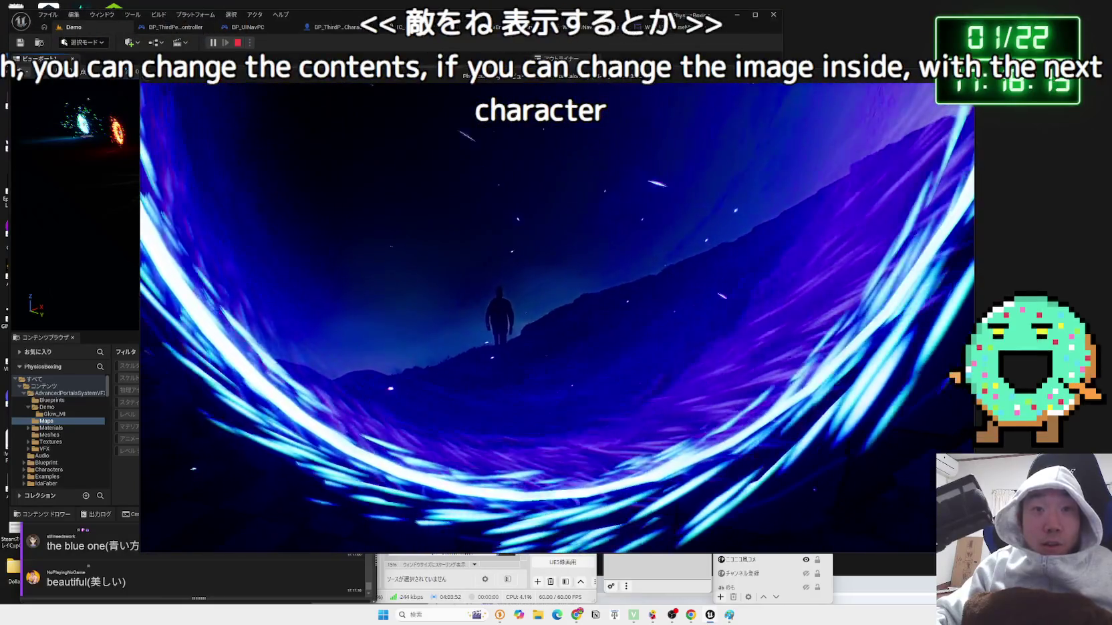
pyautogui.press('w')
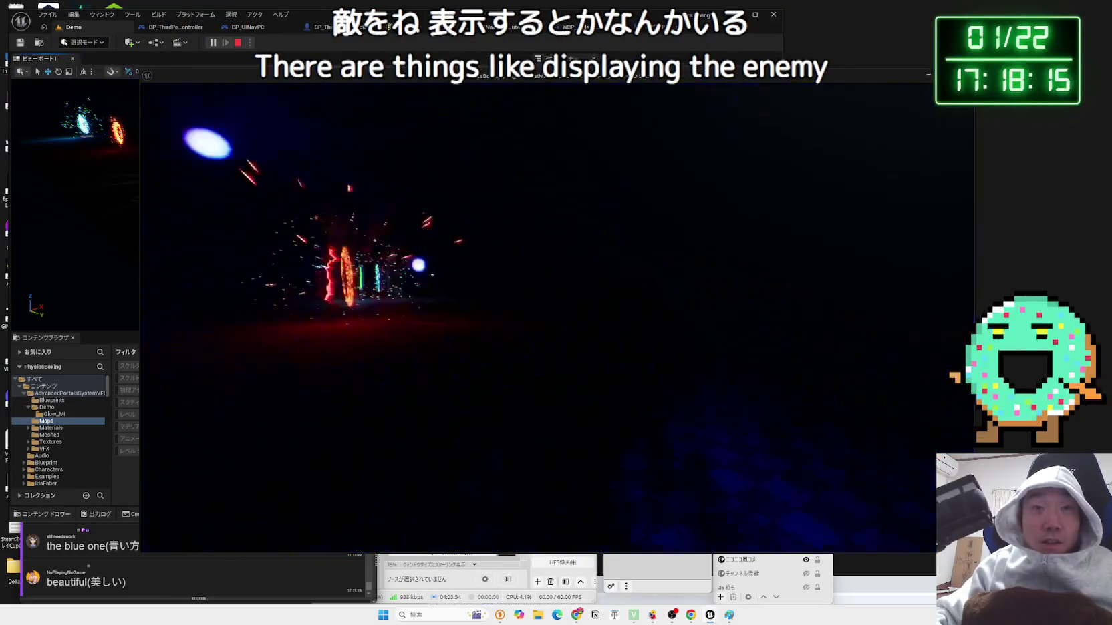
pyautogui.press('w')
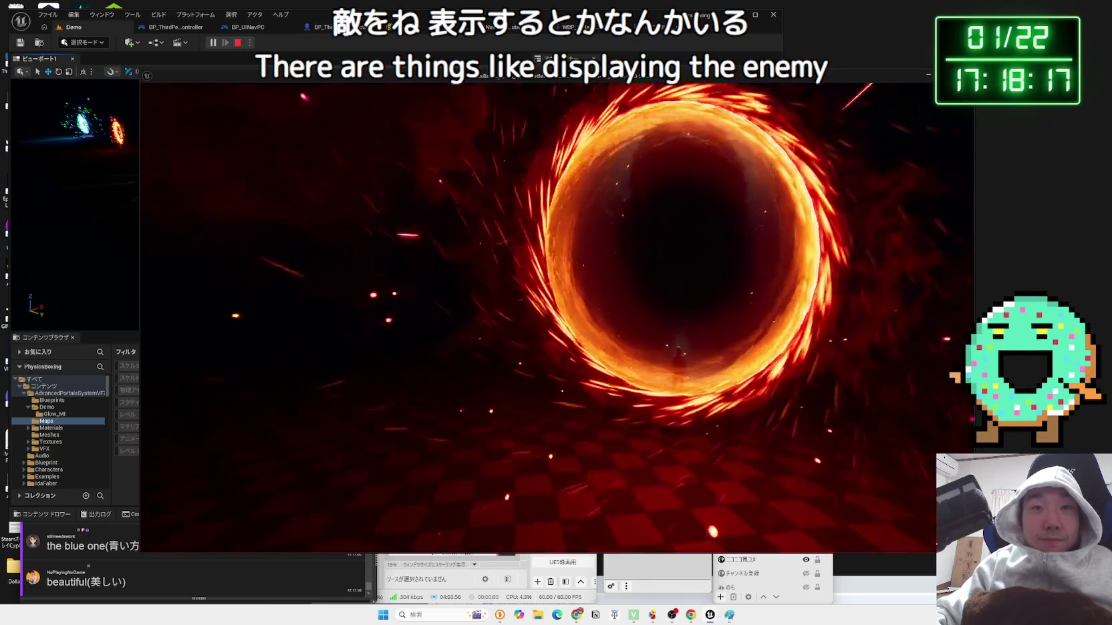
pyautogui.press('w')
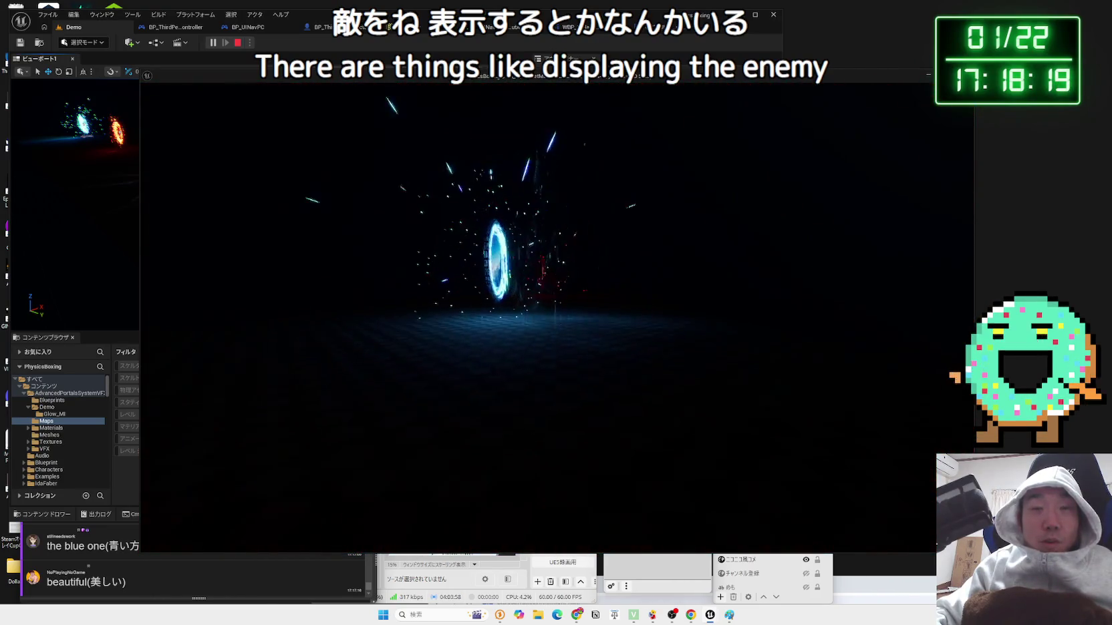
pyautogui.press('w')
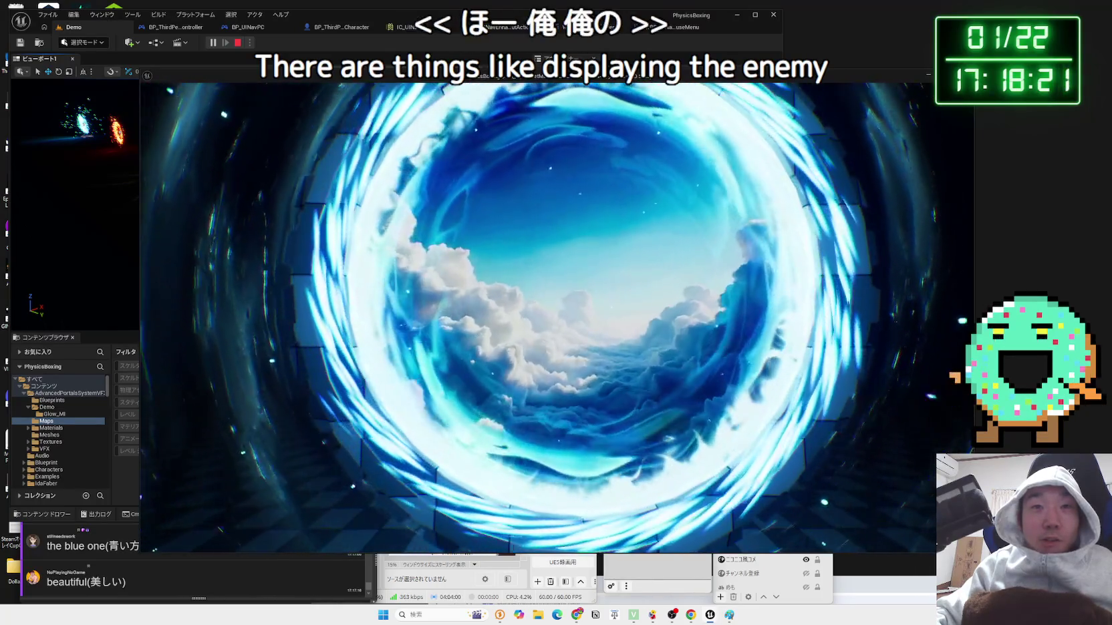
pyautogui.press('Escape')
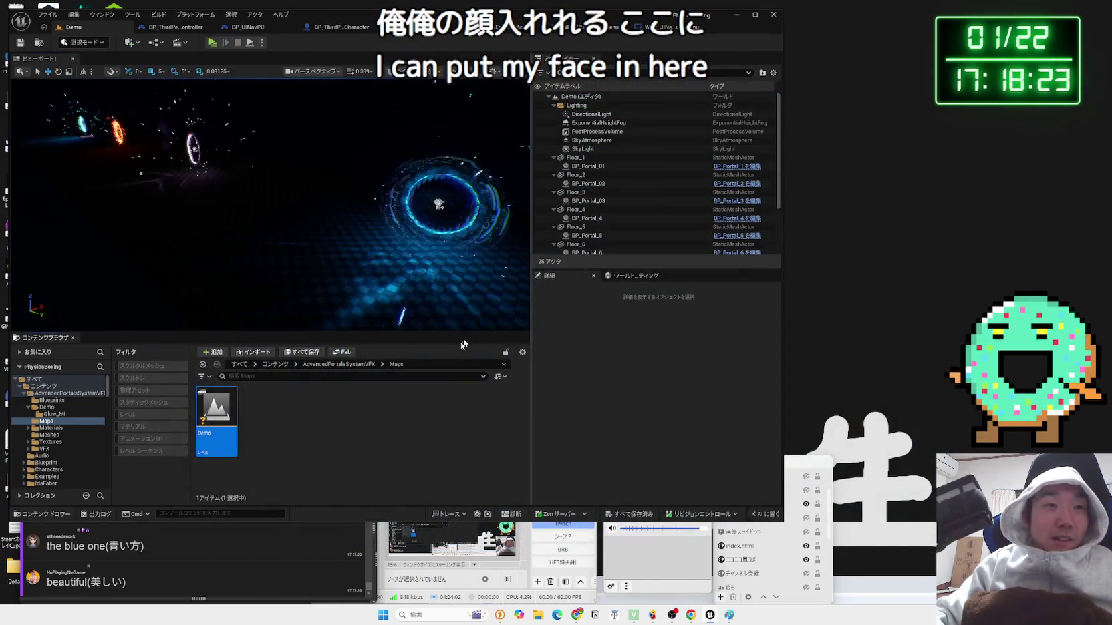
pyautogui.click(372, 428)
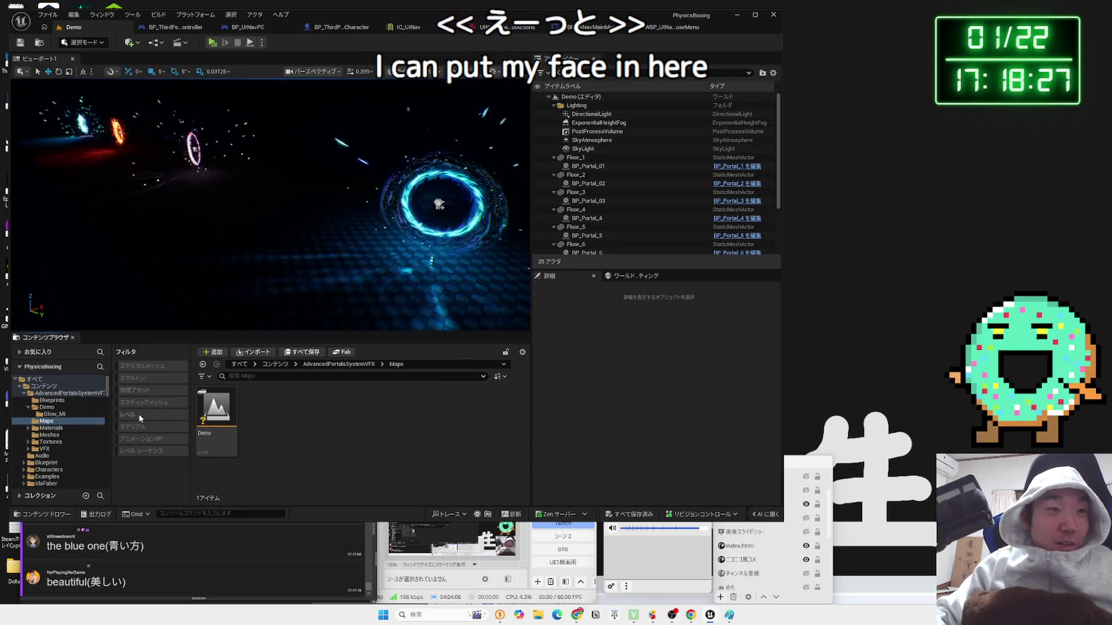
# - Delete the orange BP_Portal_2 and the pink portal from Map_StageSelect
pyautogui.scroll(-1, 314, 462)
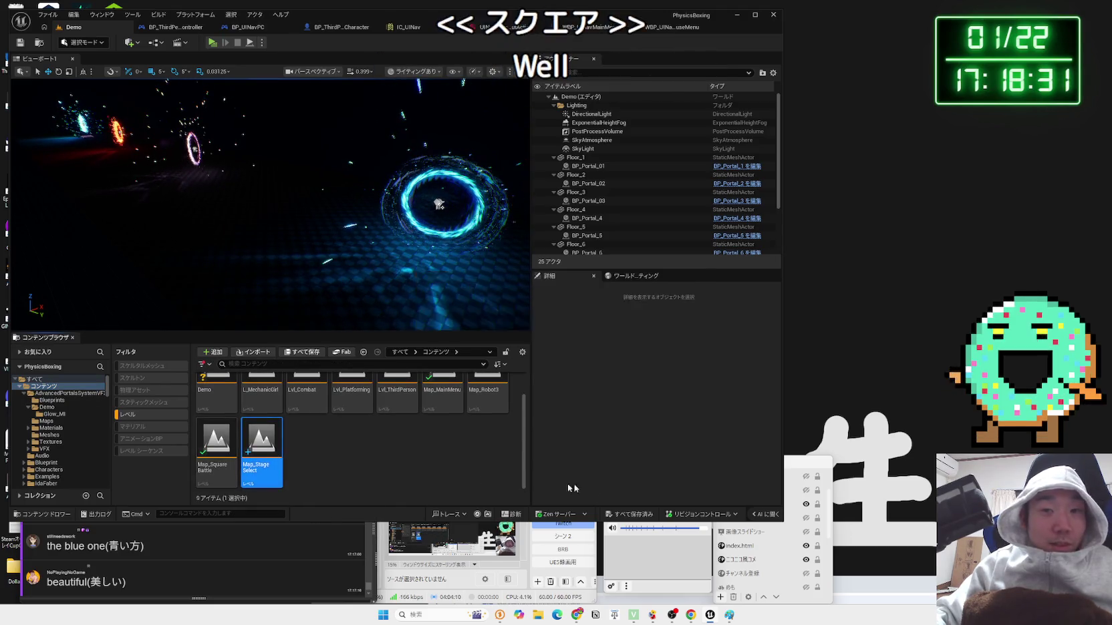
pyautogui.moveTo(351, 235)
pyautogui.mouseDown()
pyautogui.moveTo(321, 234)
pyautogui.moveTo(351, 235)
pyautogui.mouseUp()
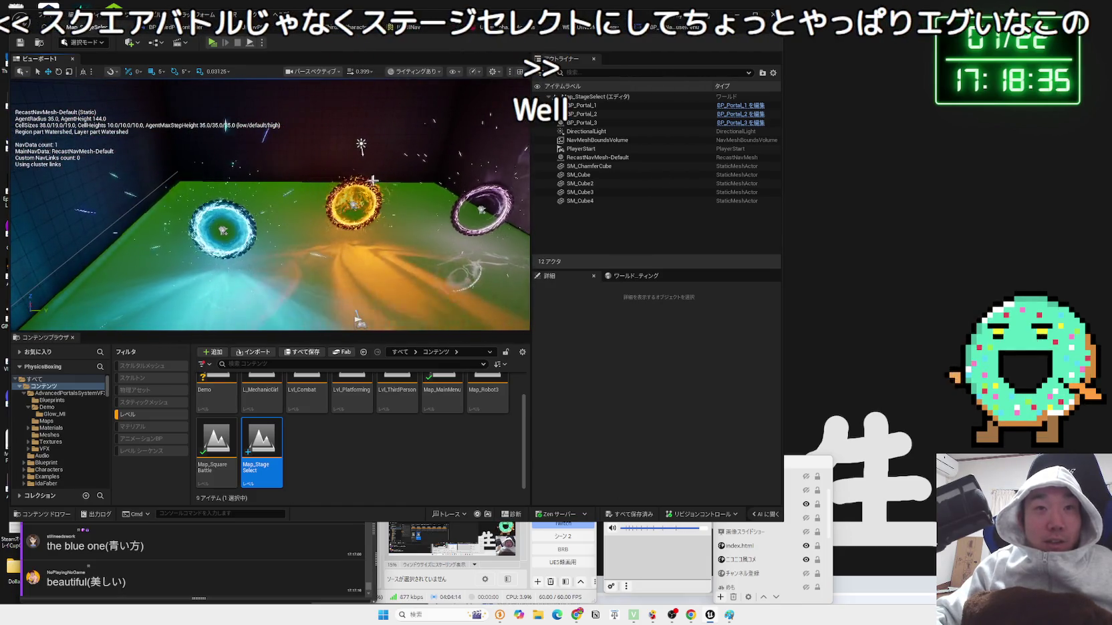
pyautogui.click(353, 195)
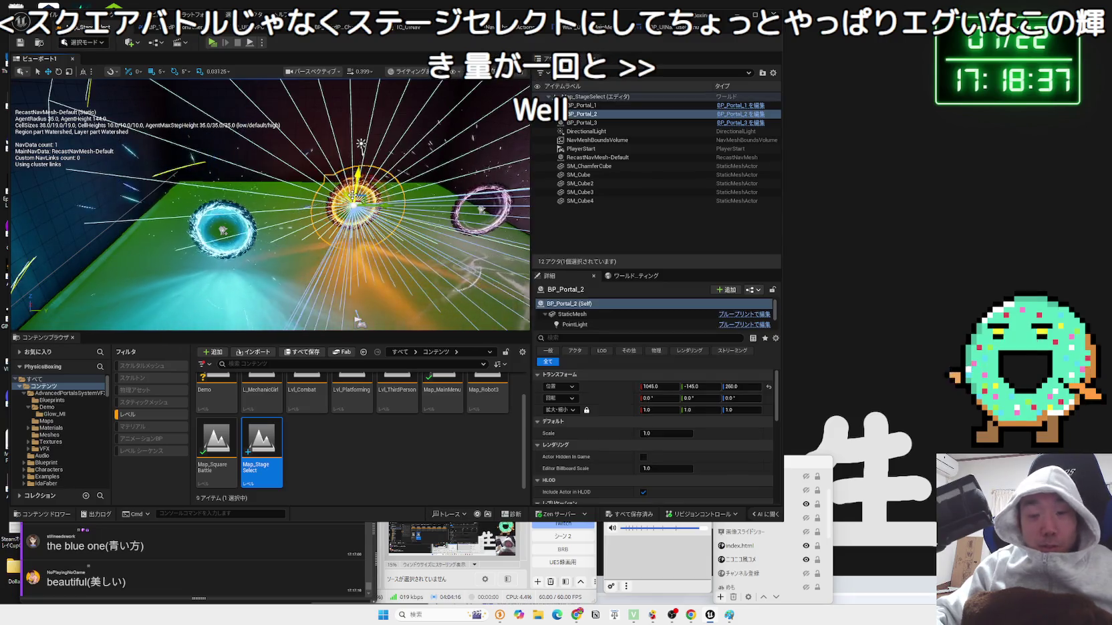
pyautogui.press('Delete')
pyautogui.click(475, 212)
pyautogui.press('Delete')
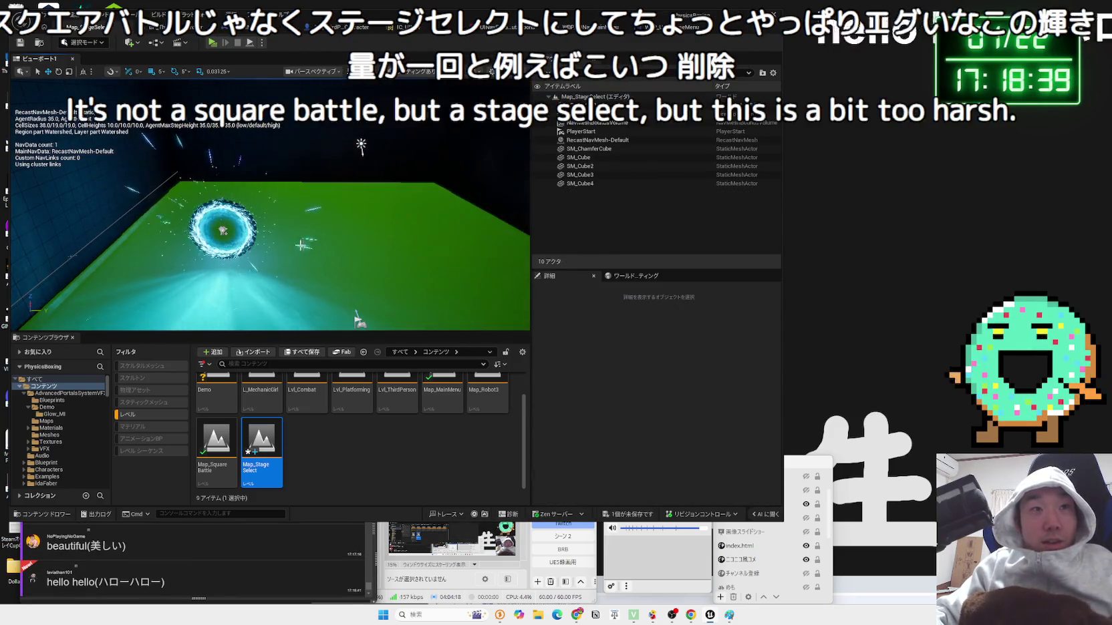
# - Move the blue BP_Portal_1 sideways to Y -405
pyautogui.click(223, 231)
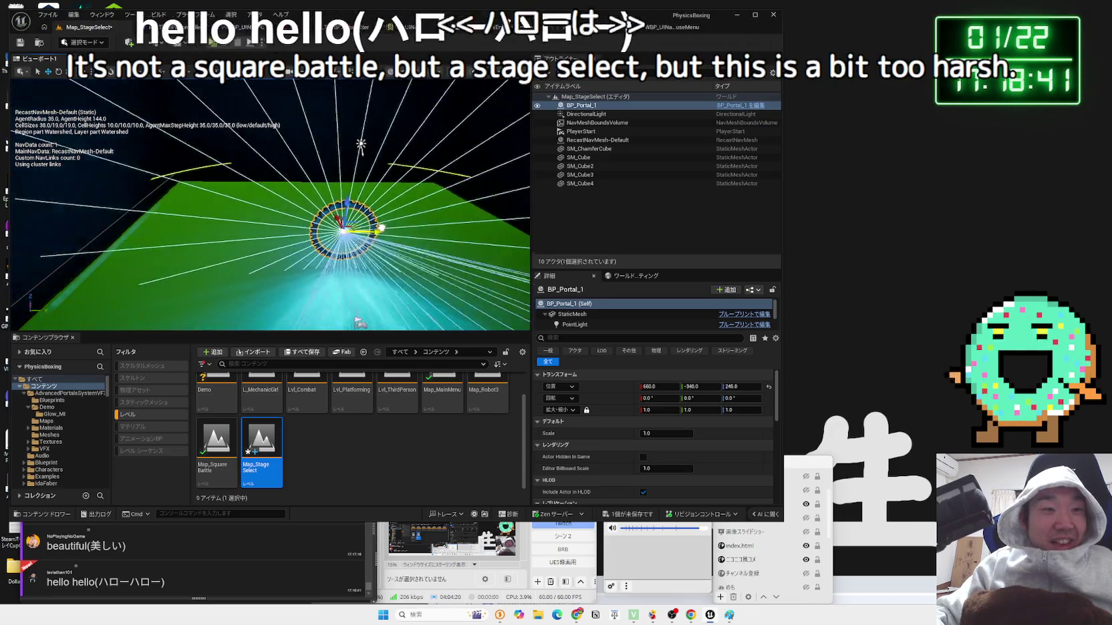
pyautogui.moveTo(376, 230)
pyautogui.mouseDown()
pyautogui.moveTo(227, 233)
pyautogui.moveTo(312, 231)
pyautogui.mouseUp()
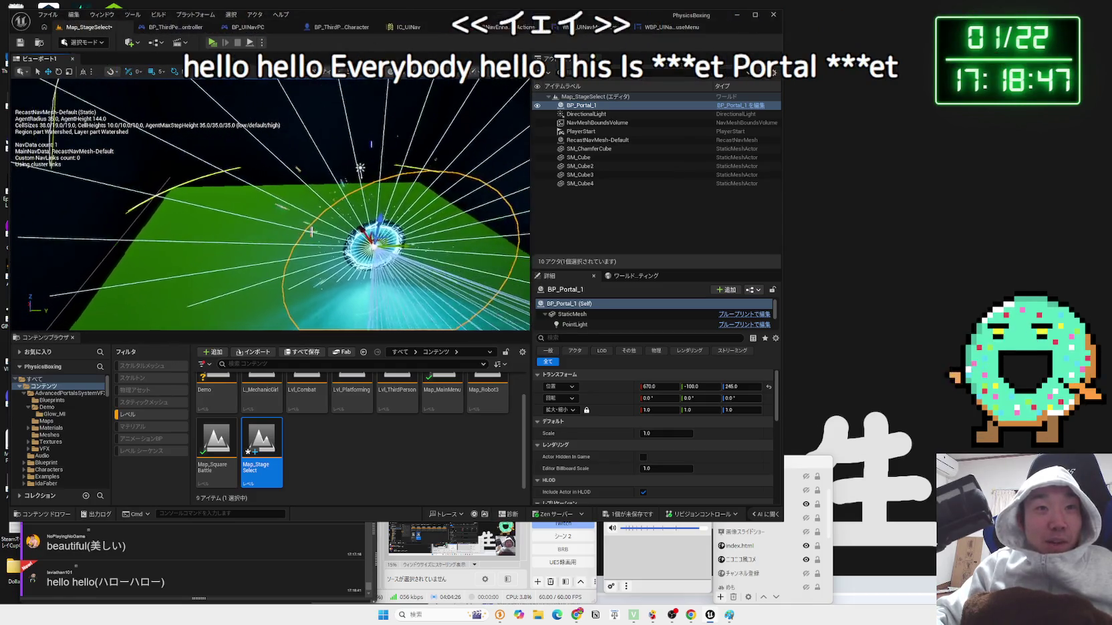
pyautogui.moveTo(403, 244); pyautogui.dragTo(294, 235)
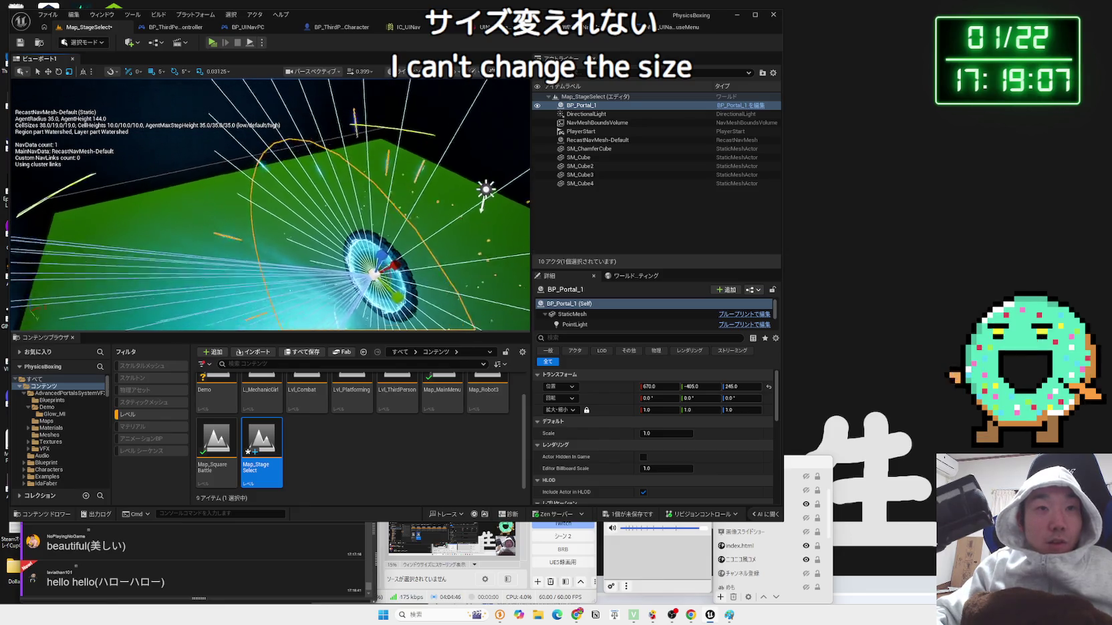
# - Frame BP_Portal_1 and inspect its actor and StaticMesh component properties in Details
pyautogui.press('f')
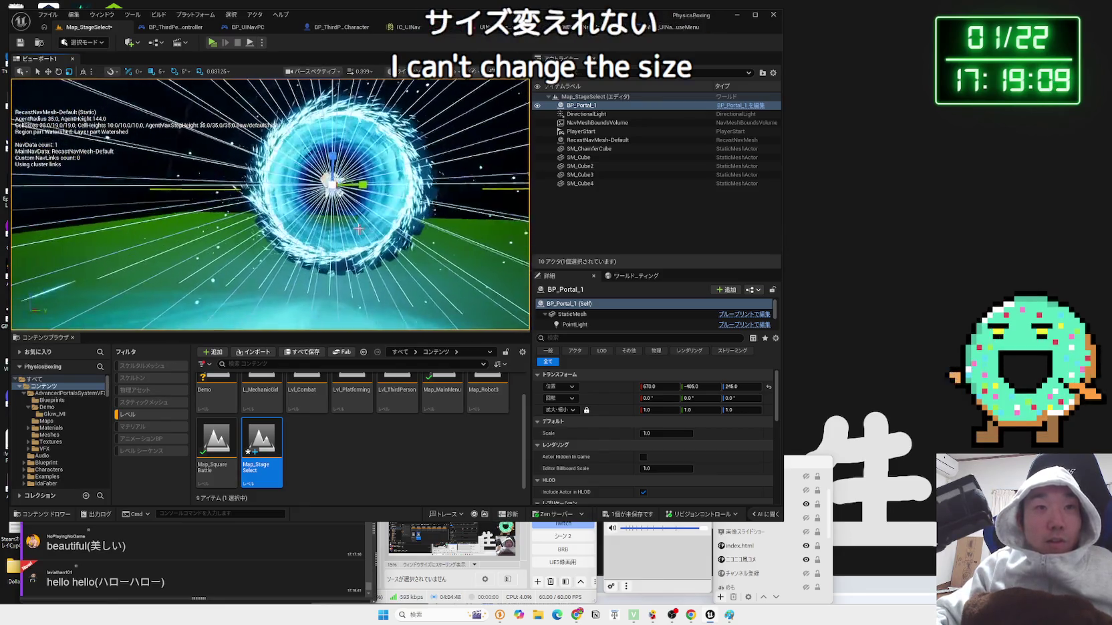
pyautogui.click(588, 106)
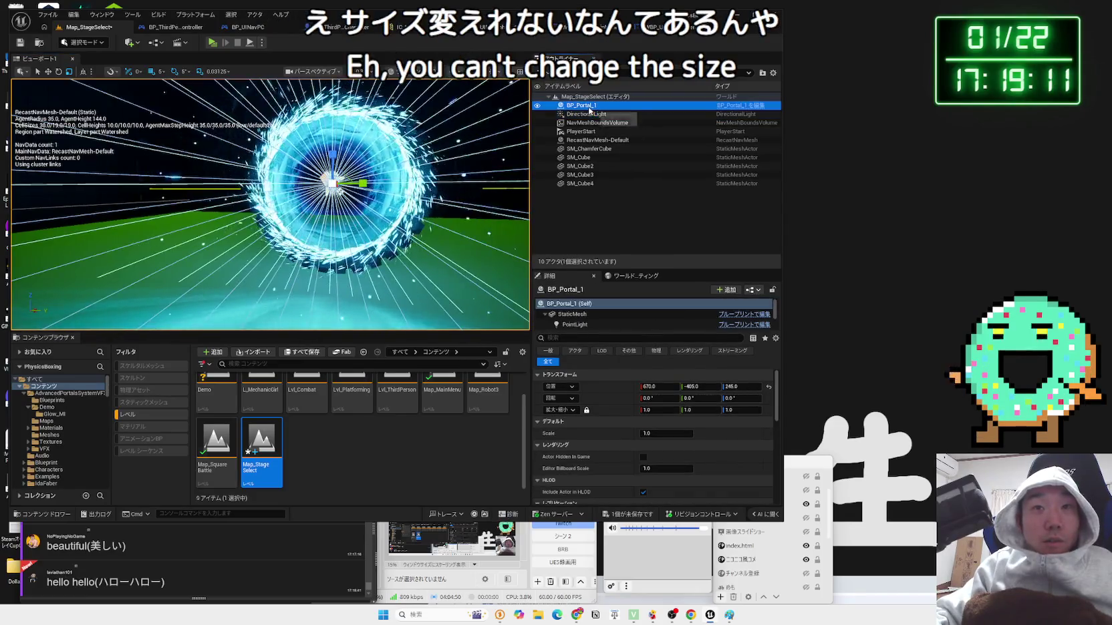
pyautogui.click(542, 315)
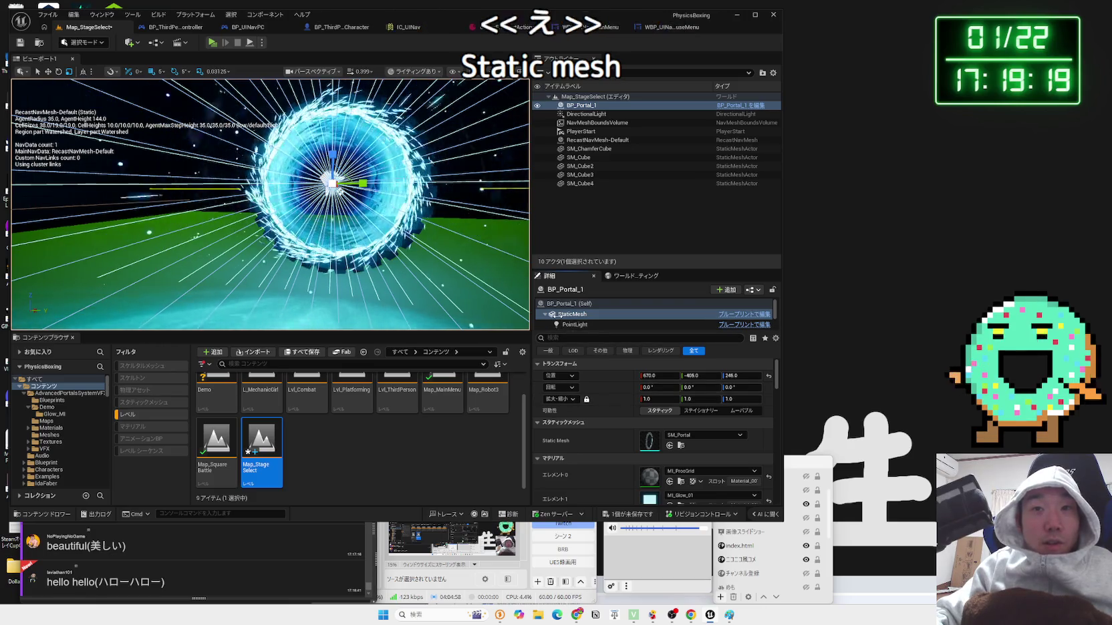
pyautogui.click(560, 305)
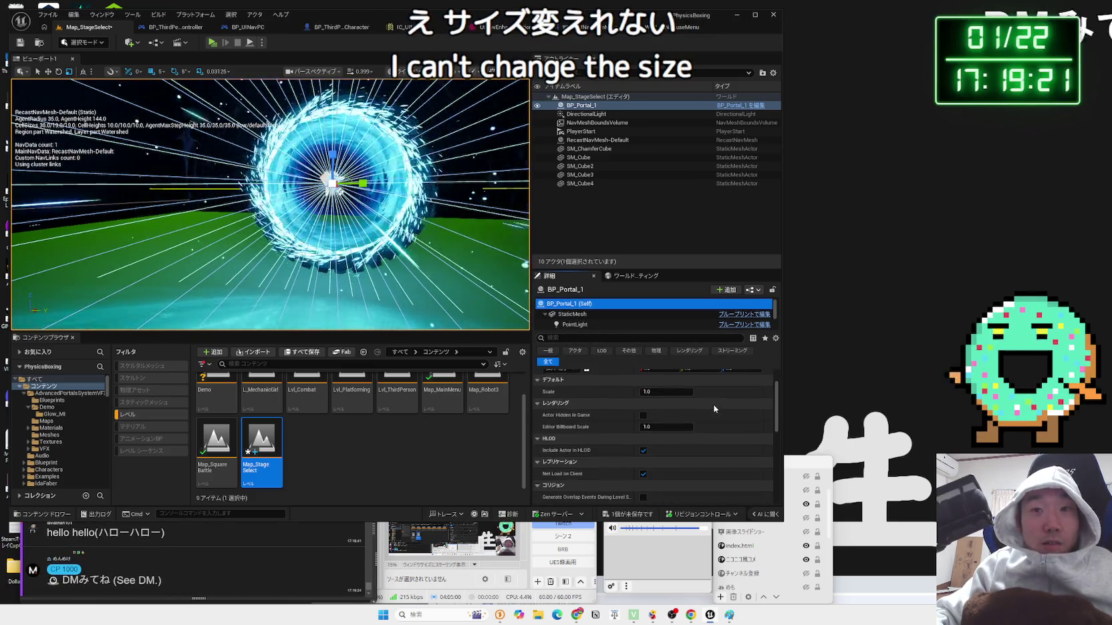
pyautogui.click(538, 424)
pyautogui.click(538, 424)
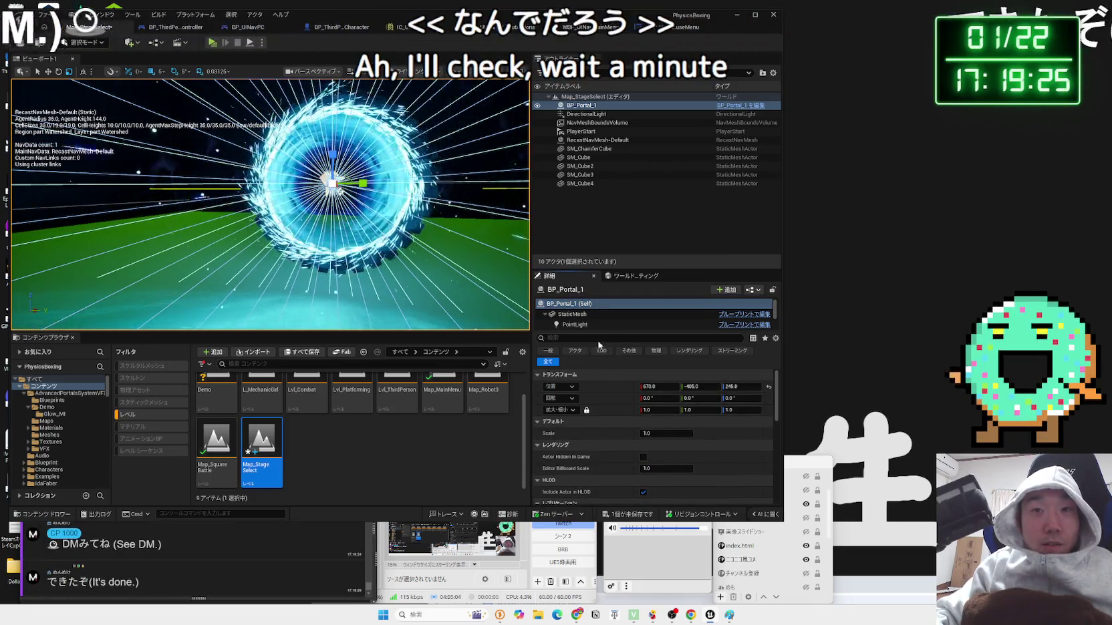
pyautogui.click(576, 315)
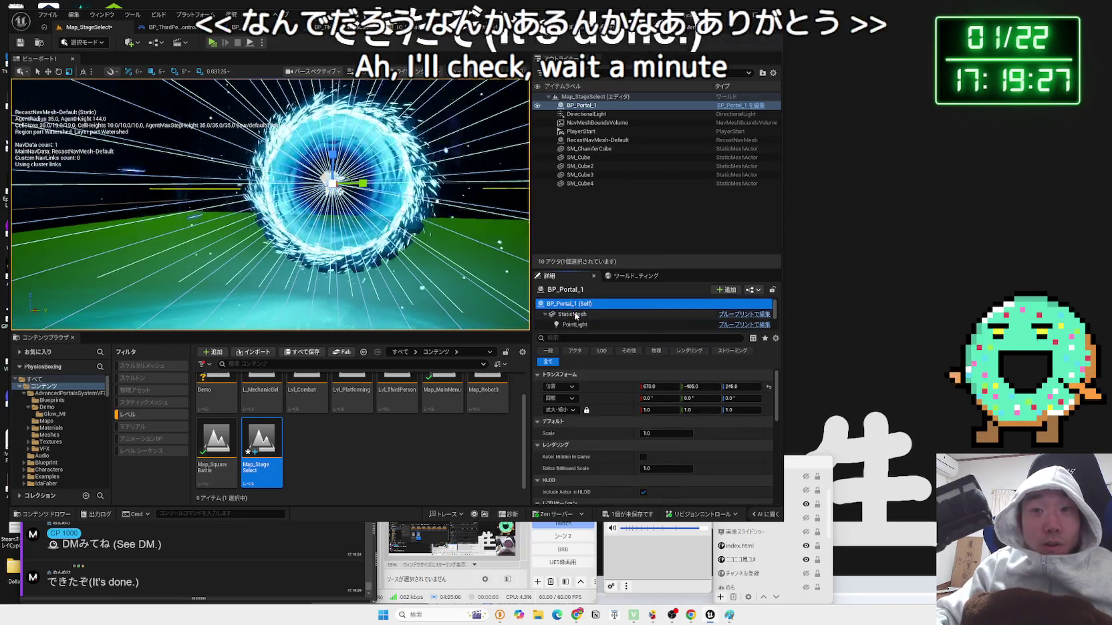
pyautogui.click(568, 303)
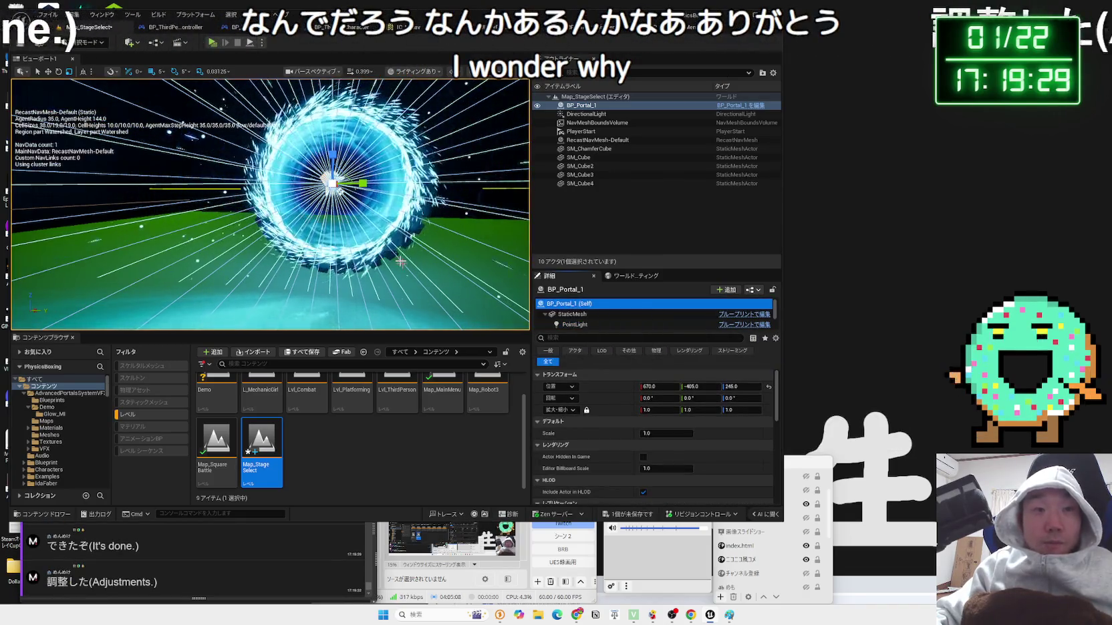
# - Play-test the level to watch the character get pulled into the blue portal, then stop
pyautogui.press('f')
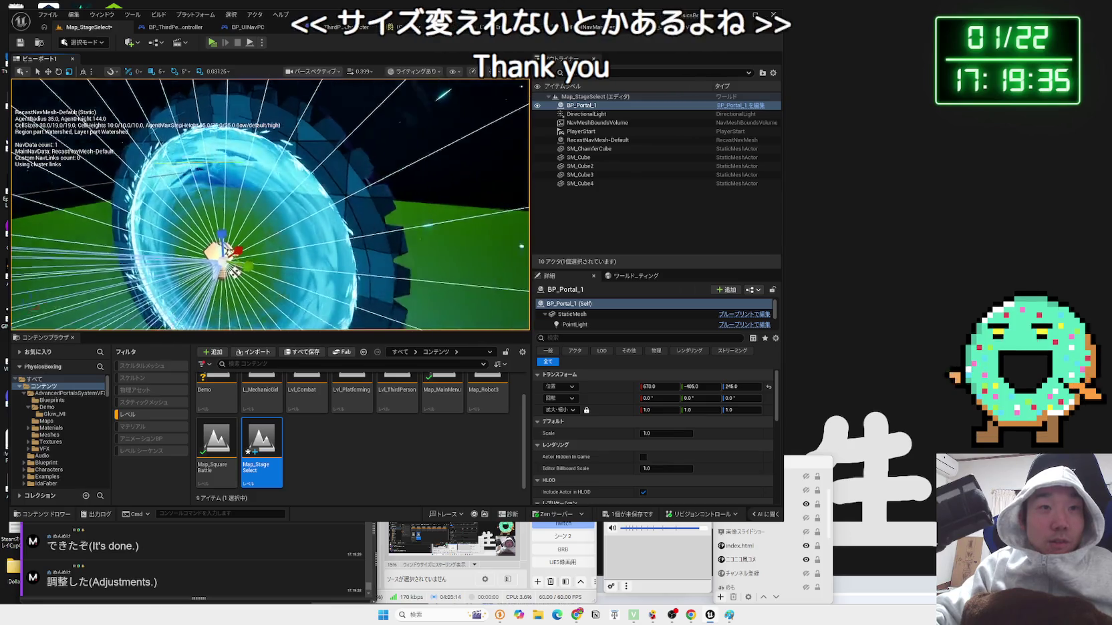
pyautogui.hotkey('alt', 'p')
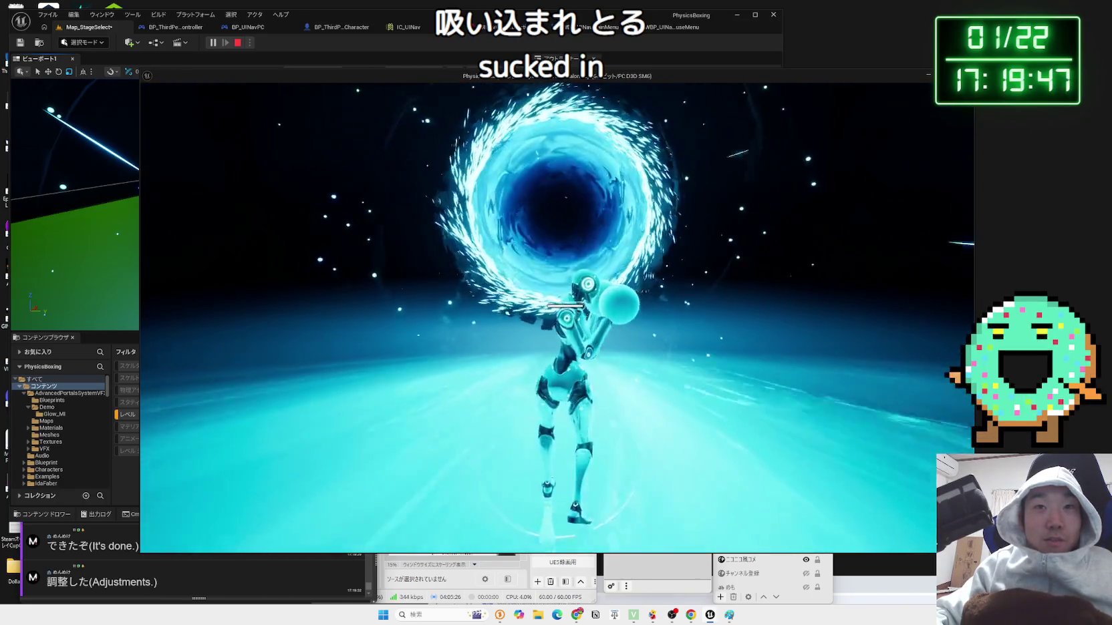
pyautogui.press('Escape')
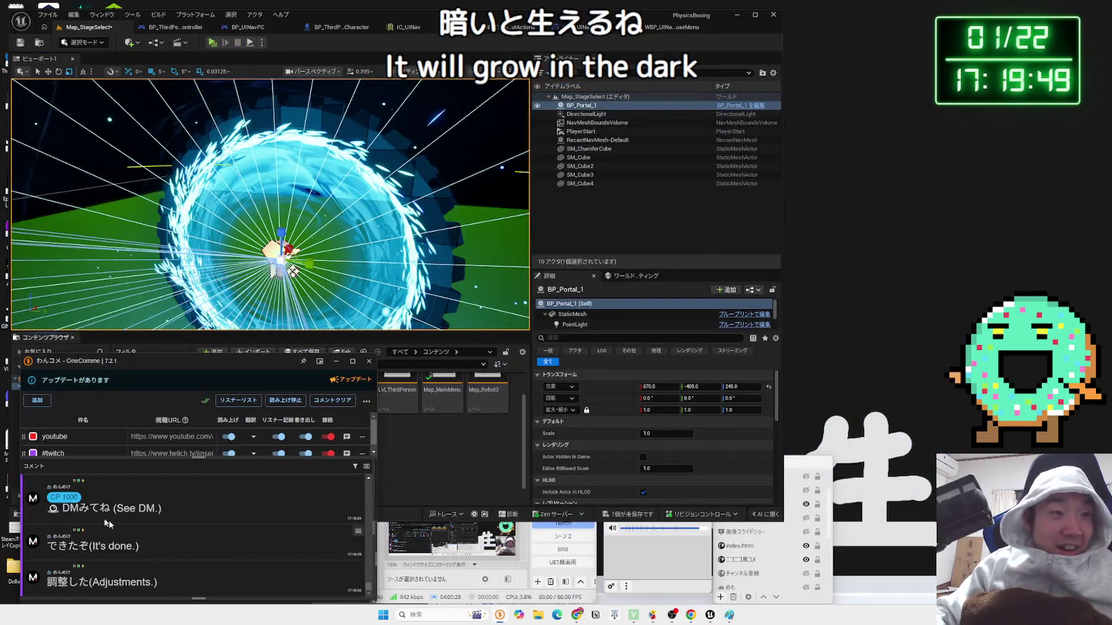
pyautogui.click(576, 615)
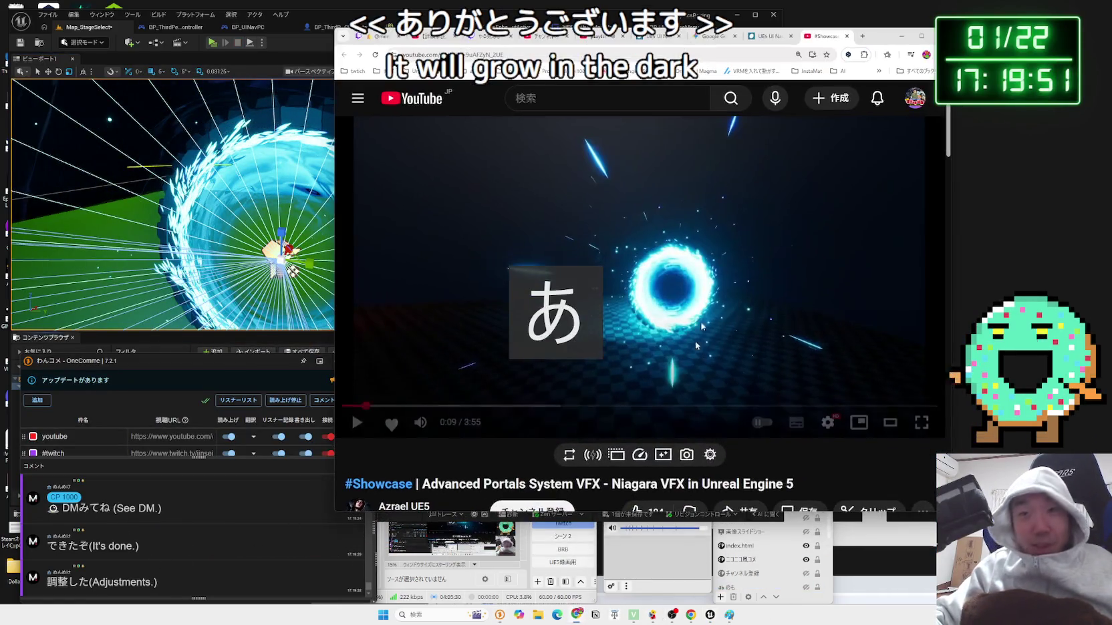
# - Snap Chrome to the top-right quarter and bring up the folder containing se_battle_doom.mp3
pyautogui.click(862, 36)
pyautogui.click(915, 71)
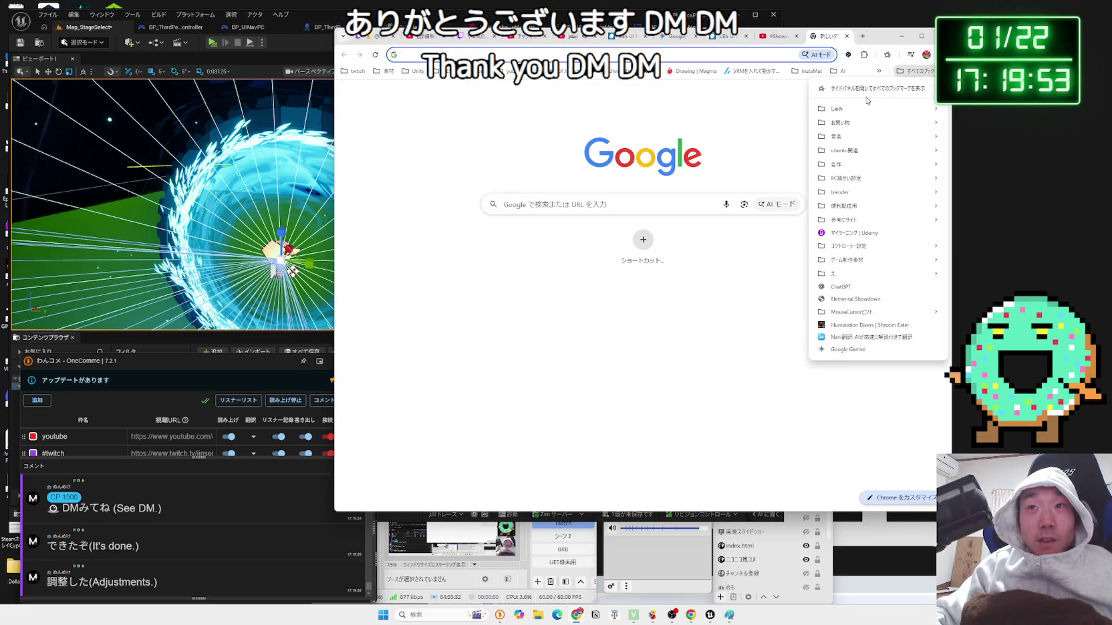
pyautogui.moveTo(852, 109)
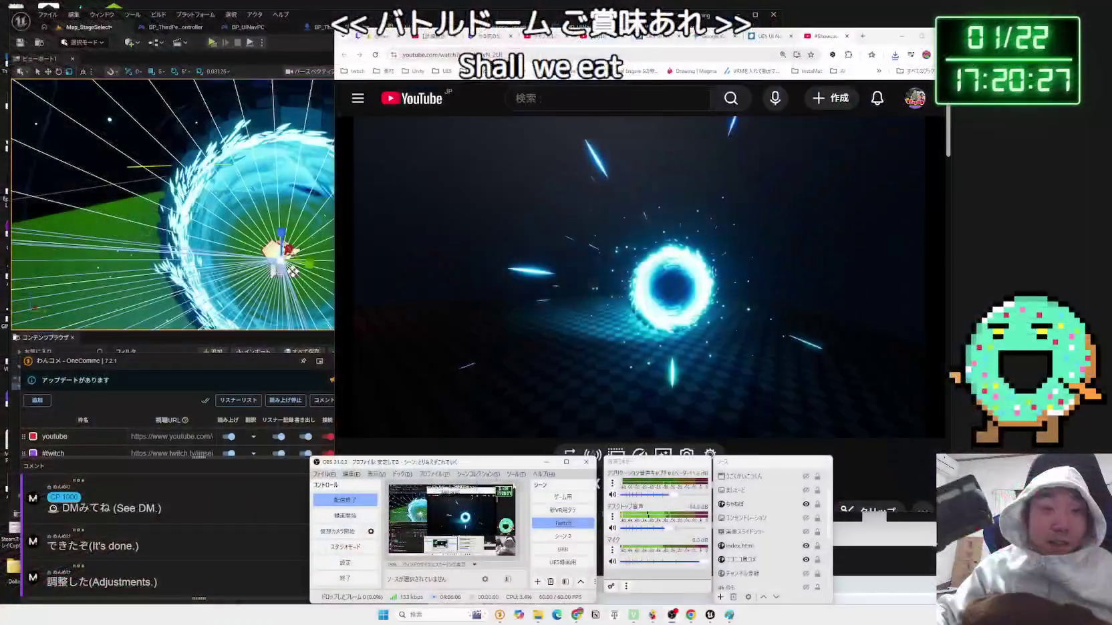
pyautogui.moveTo(889, 36)
pyautogui.mouseDown()
pyautogui.moveTo(1051, 11)
pyautogui.moveTo(1022, 40)
pyautogui.mouseUp()
pyautogui.click(550, 431)
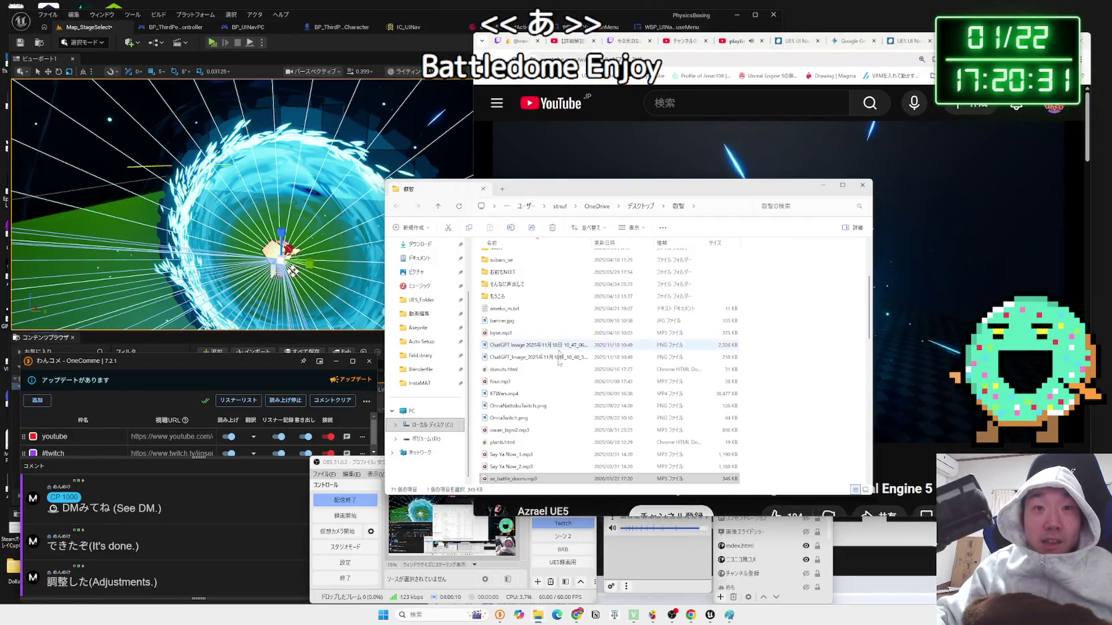
# - Play se_battle_doom.mp3 in Windows Media Player
pyautogui.scroll(-2, 549, 431)
pyautogui.doubleClick(511, 409)
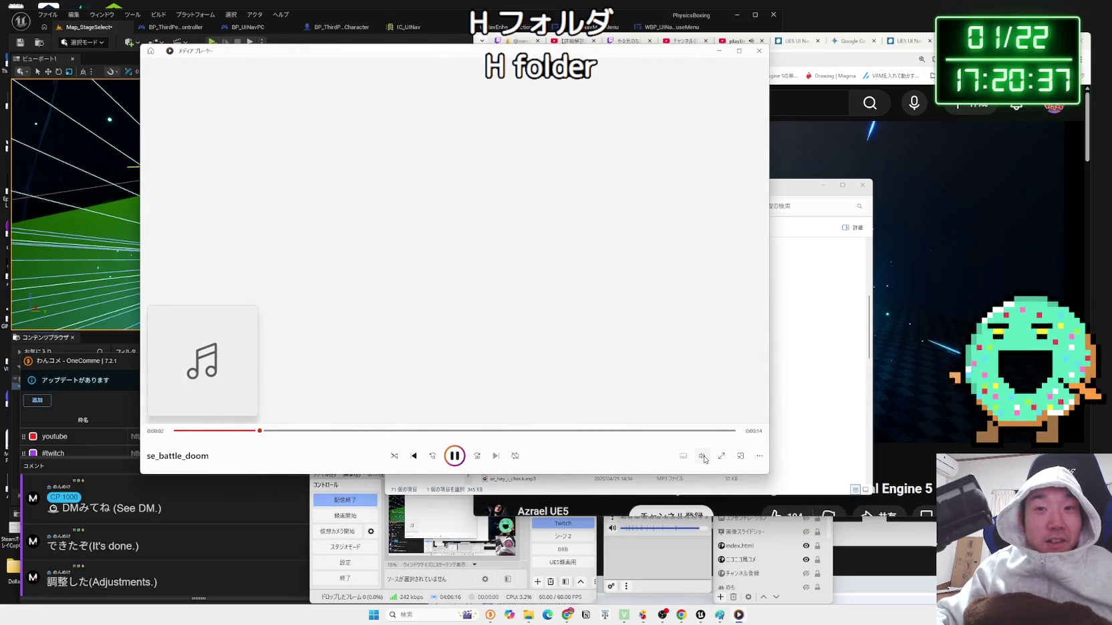
pyautogui.click(739, 41)
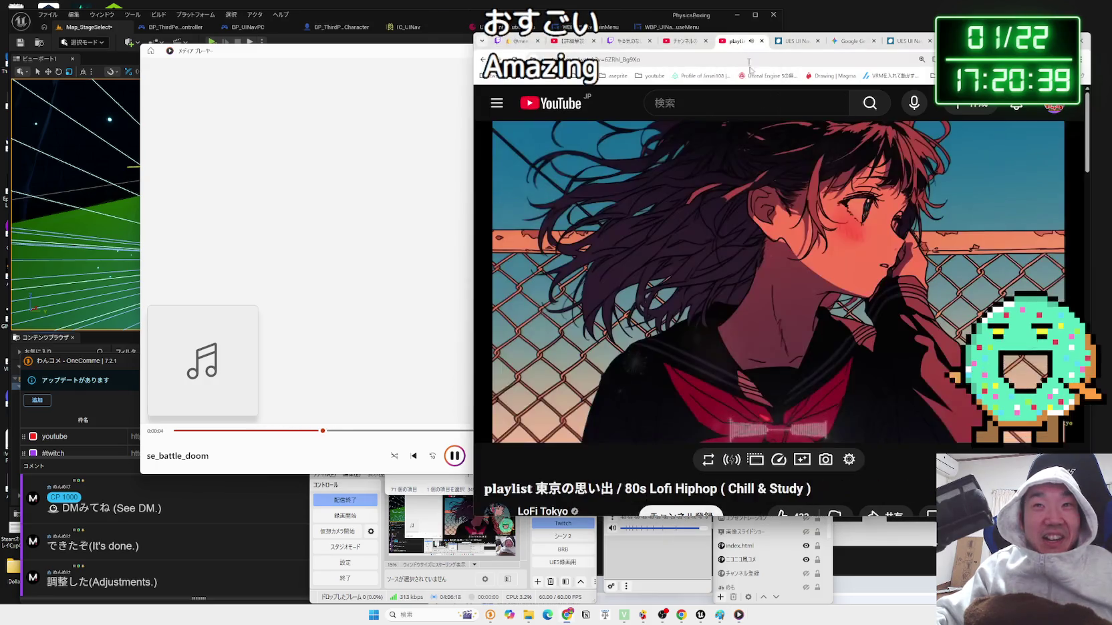
pyautogui.click(430, 57)
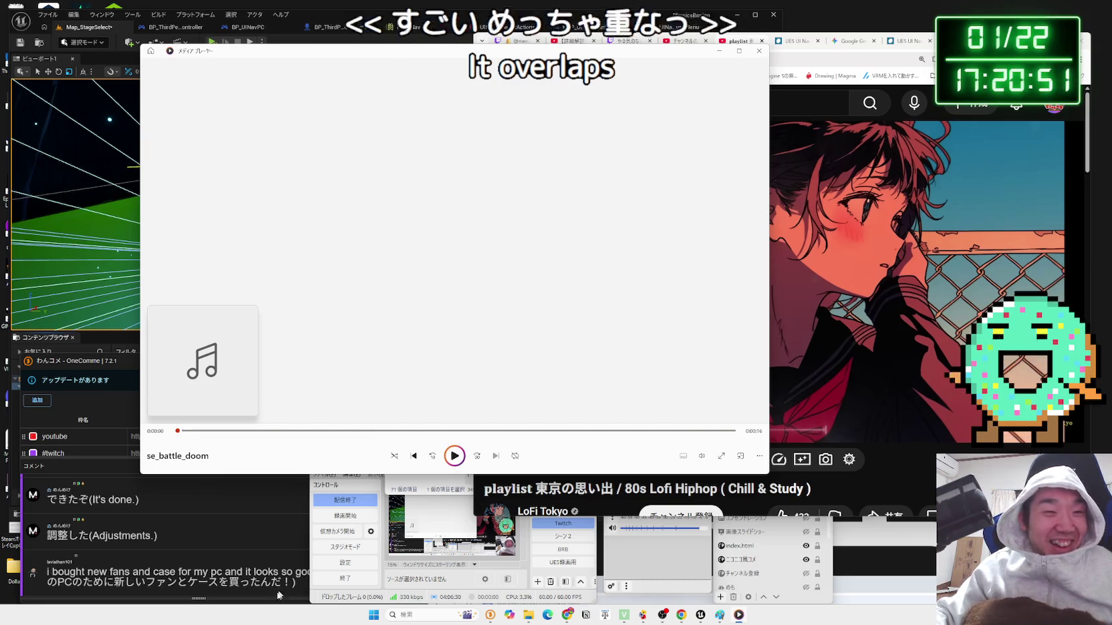
# - Copy 'hyte y70' from a viewer's comment in the comment viewer
pyautogui.click(208, 594)
pyautogui.moveTo(59, 584)
pyautogui.mouseDown()
pyautogui.moveTo(294, 582)
pyautogui.moveTo(261, 582)
pyautogui.mouseUp()
pyautogui.click(294, 582)
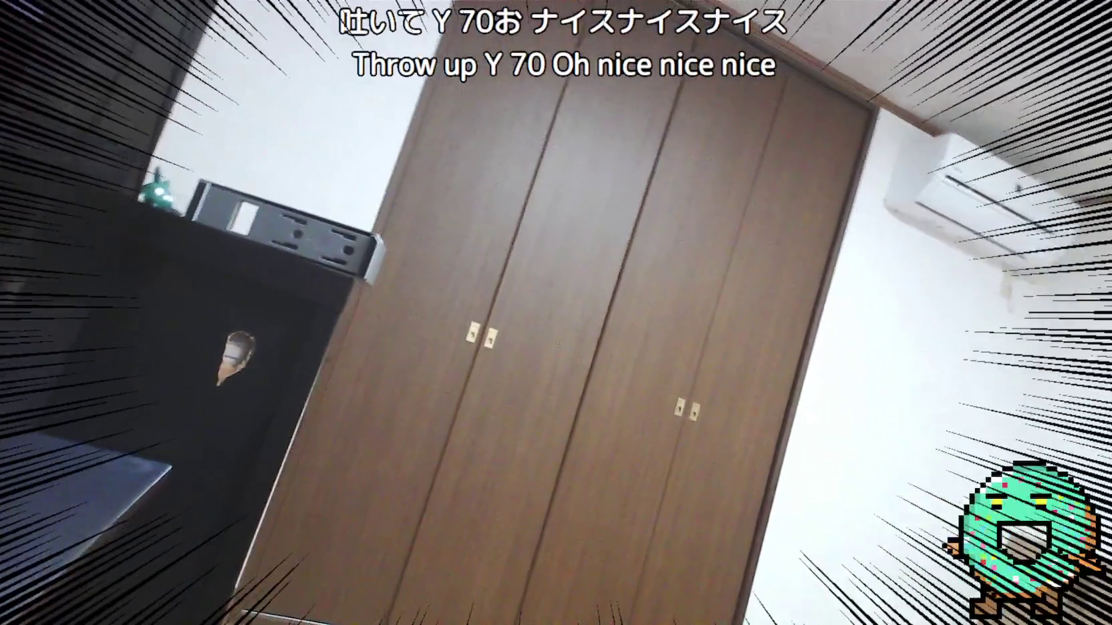
pyautogui.click(579, 525)
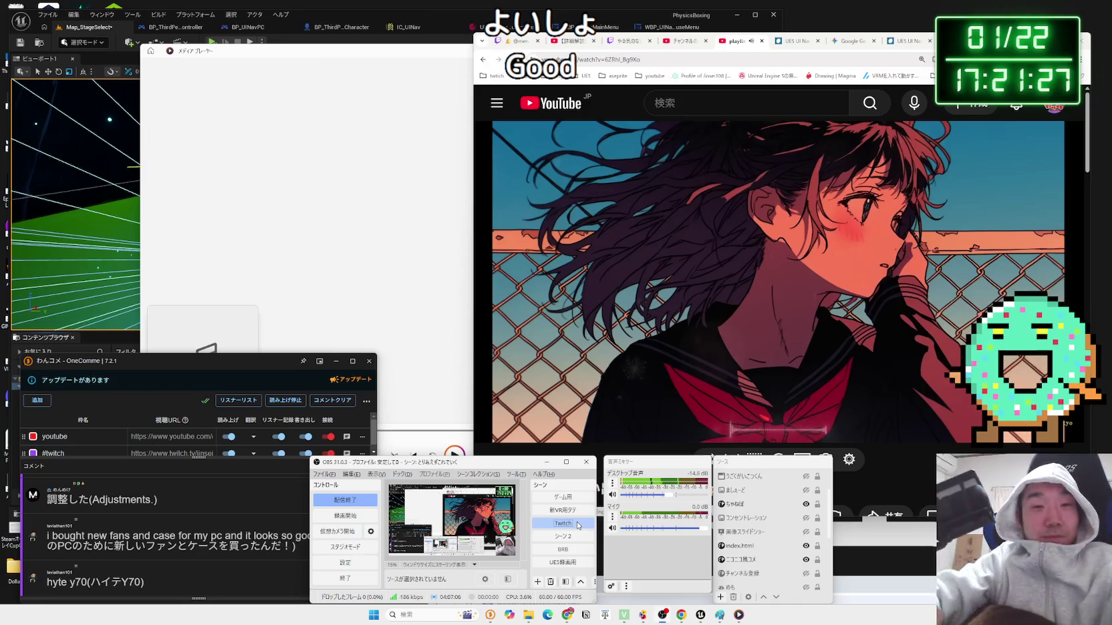
pyautogui.click(164, 545)
pyautogui.doubleClick(59, 582)
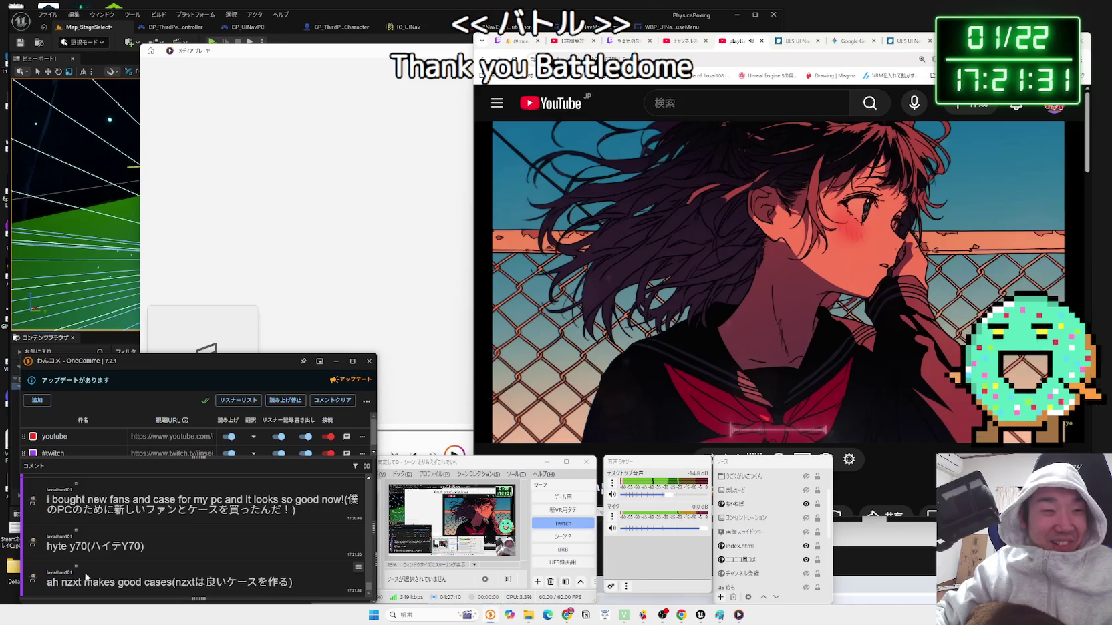
pyautogui.moveTo(87, 546); pyautogui.dragTo(48, 546)
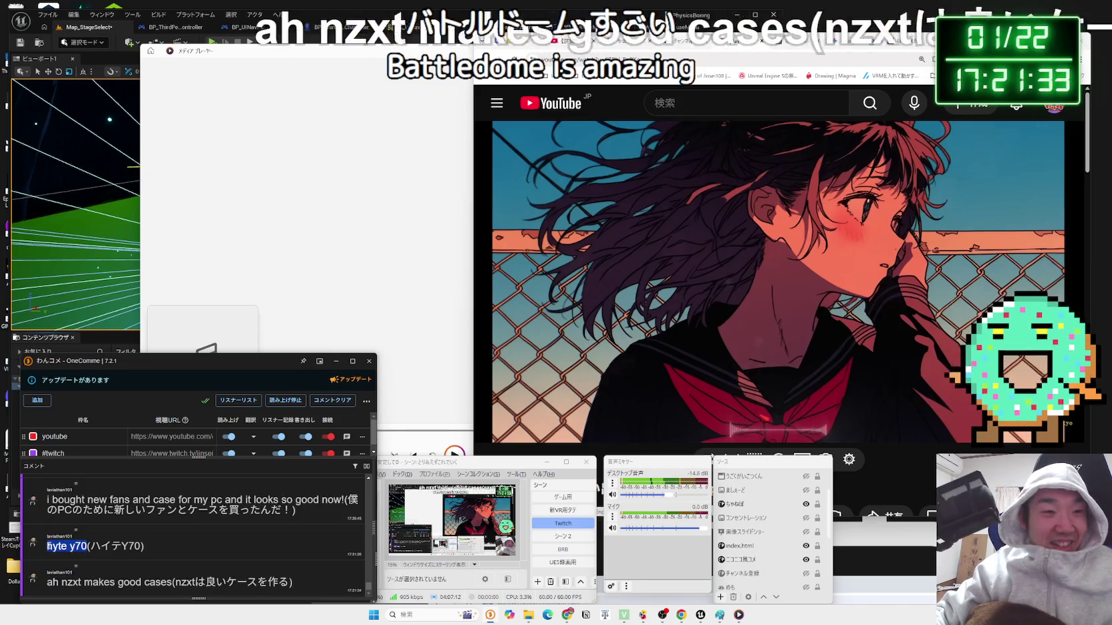
pyautogui.hotkey('ctrl', 'c')
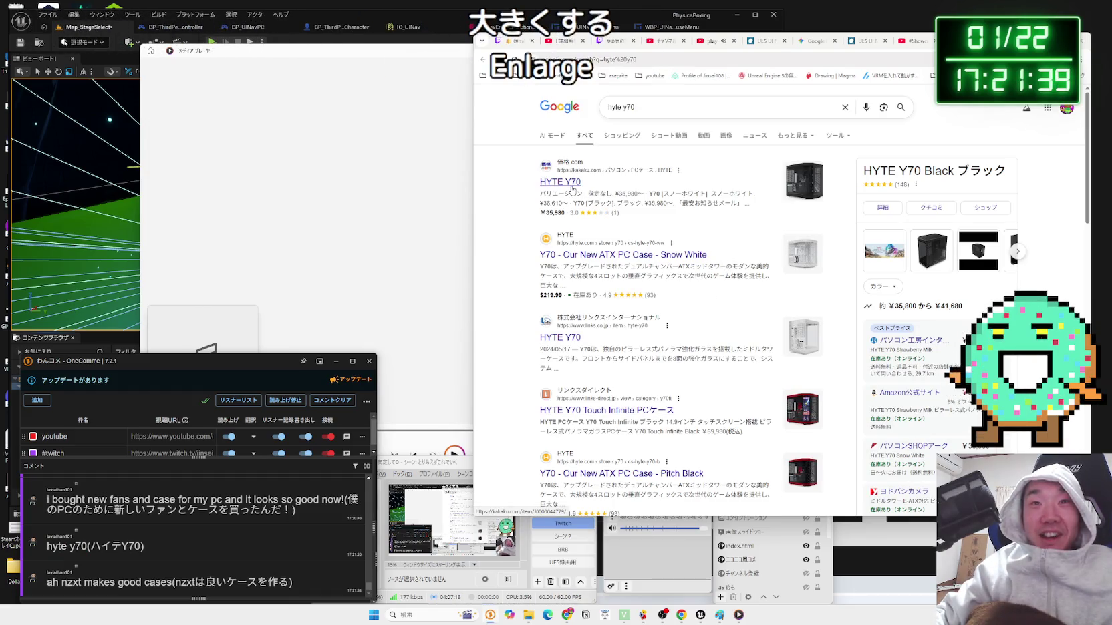
pyautogui.click(571, 189)
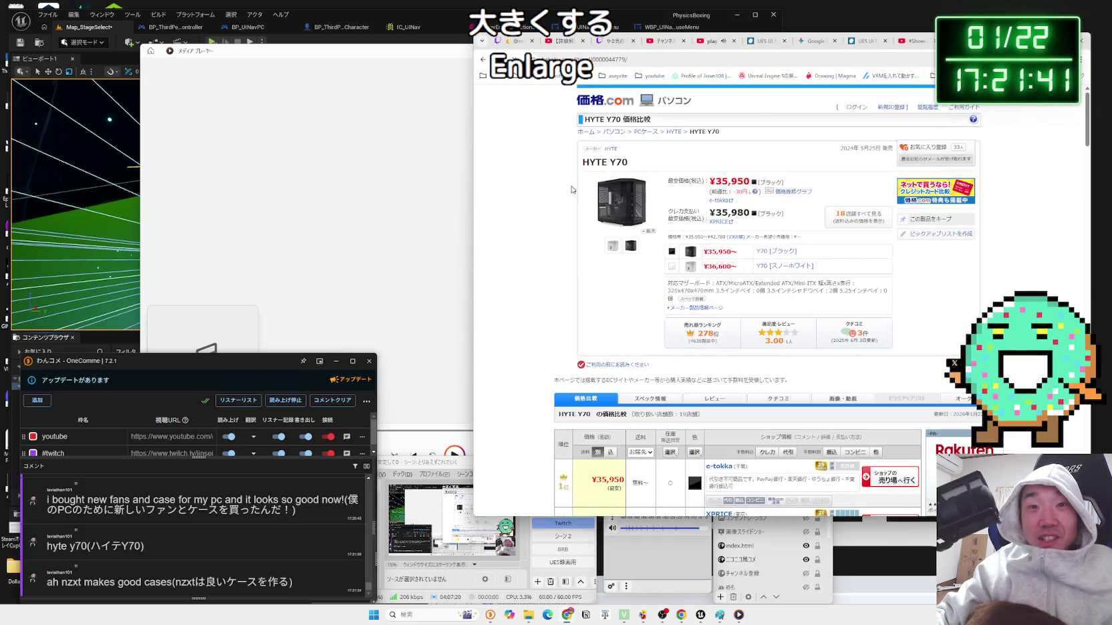
pyautogui.click(628, 217)
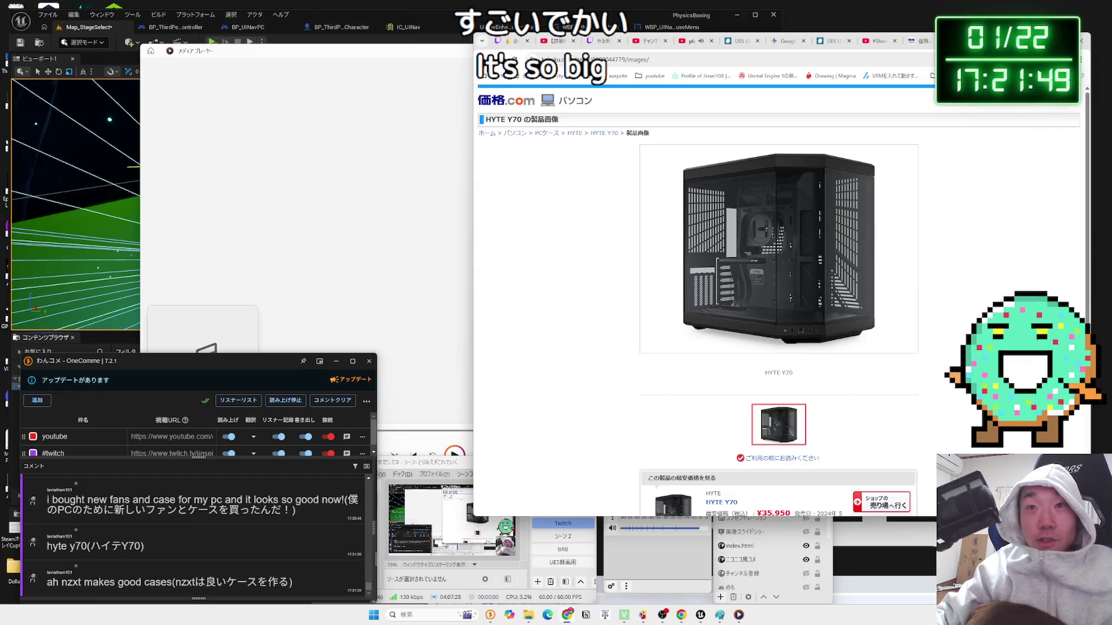
pyautogui.hotkey('alt', 'Left')
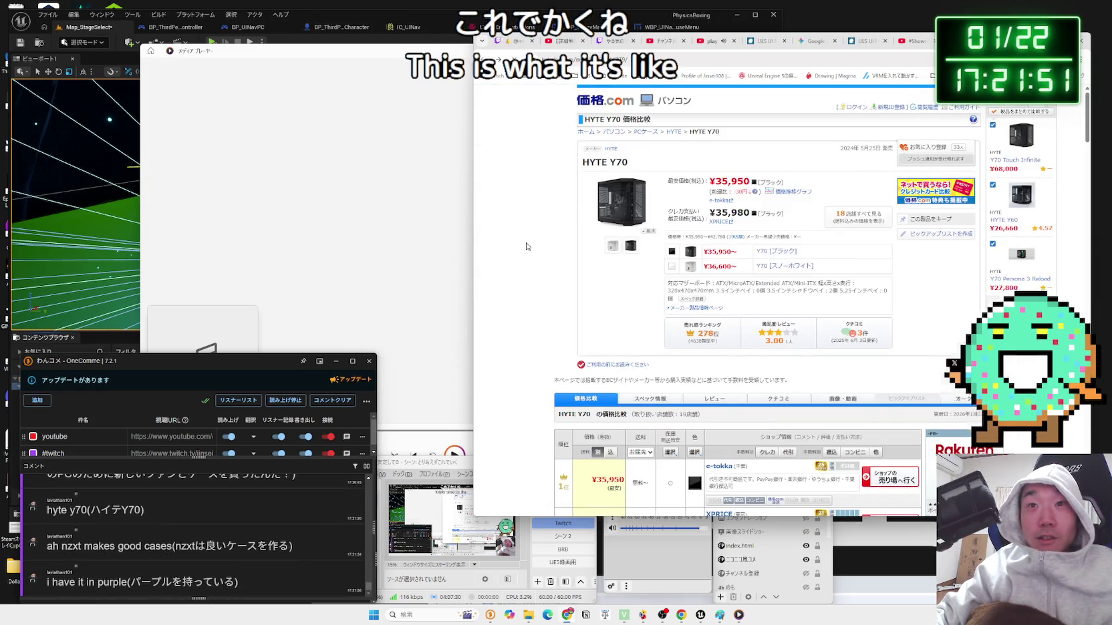
pyautogui.hotkey('alt', 'Left')
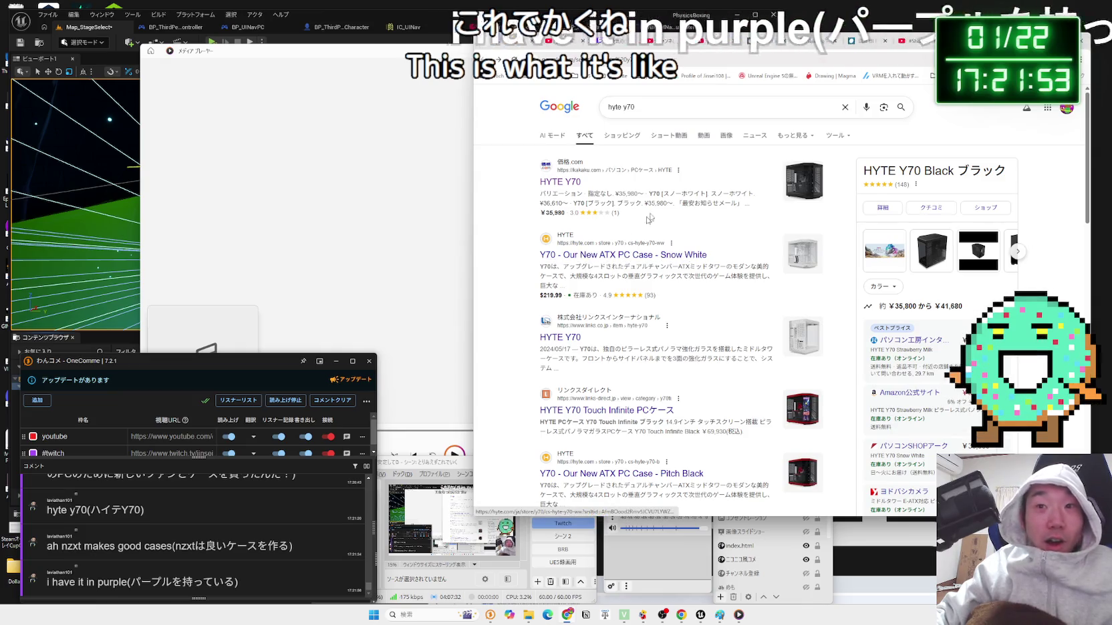
pyautogui.click(688, 111)
# - Search Google for 'hyte y70 パープル'
pyautogui.write('pa-pi')
pyautogui.press('BackSpace')
pyautogui.press('BackSpace')
pyautogui.press('BackSpace')
pyautogui.press('Zenkaku_Hankaku')
pyautogui.write('パープル')
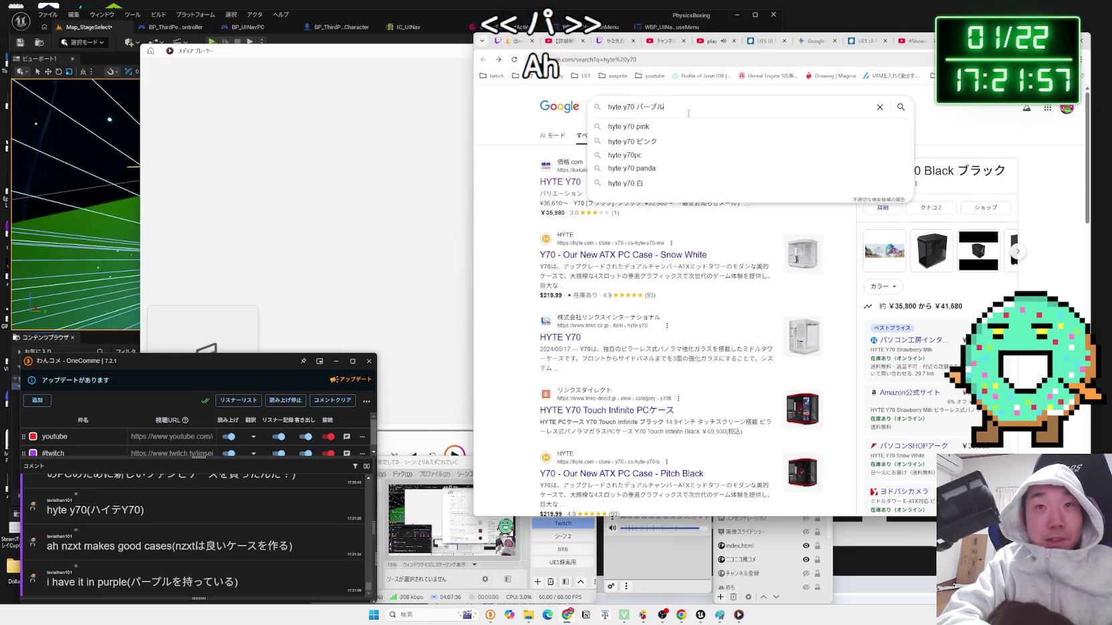
pyautogui.press('Return')
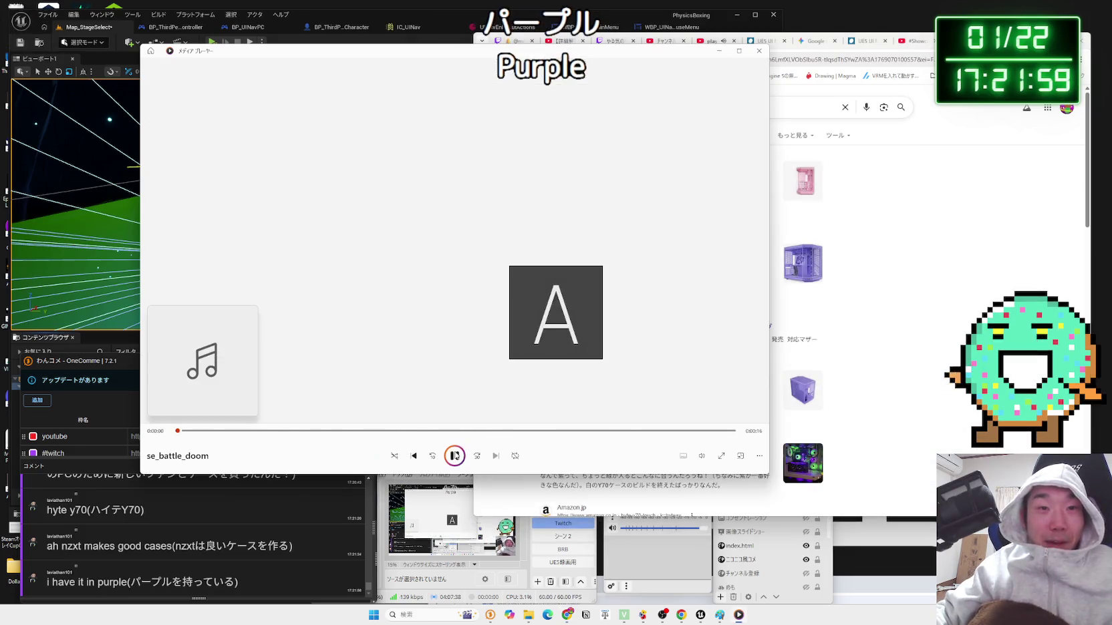
# - View HYTE's Y70 product page, dismiss its newsletter popup, and return to the results
pyautogui.click(643, 276)
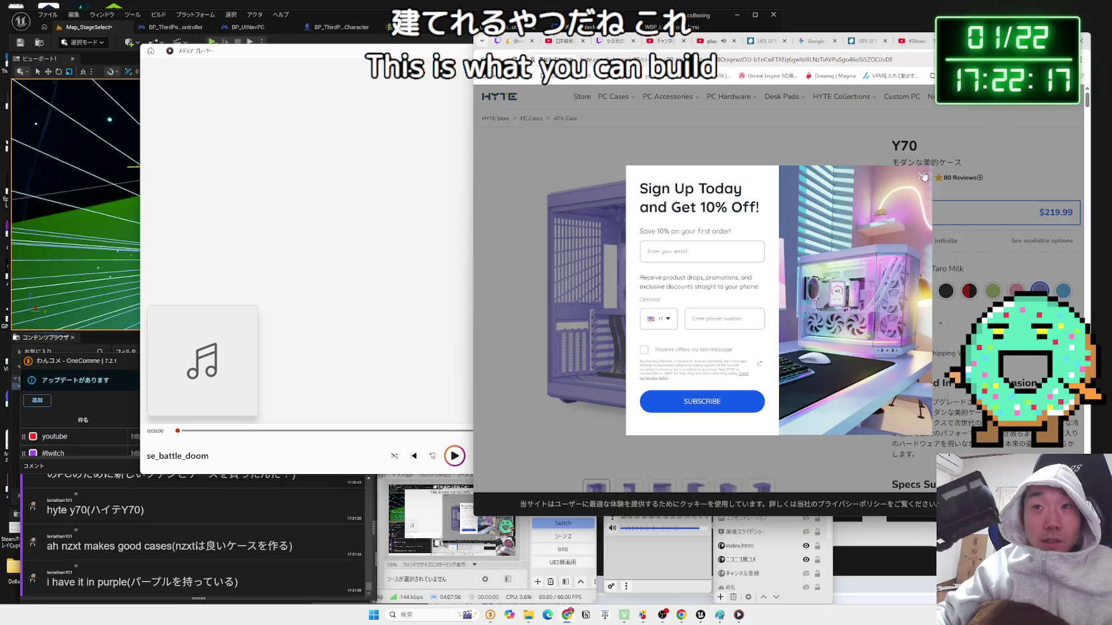
pyautogui.click(923, 176)
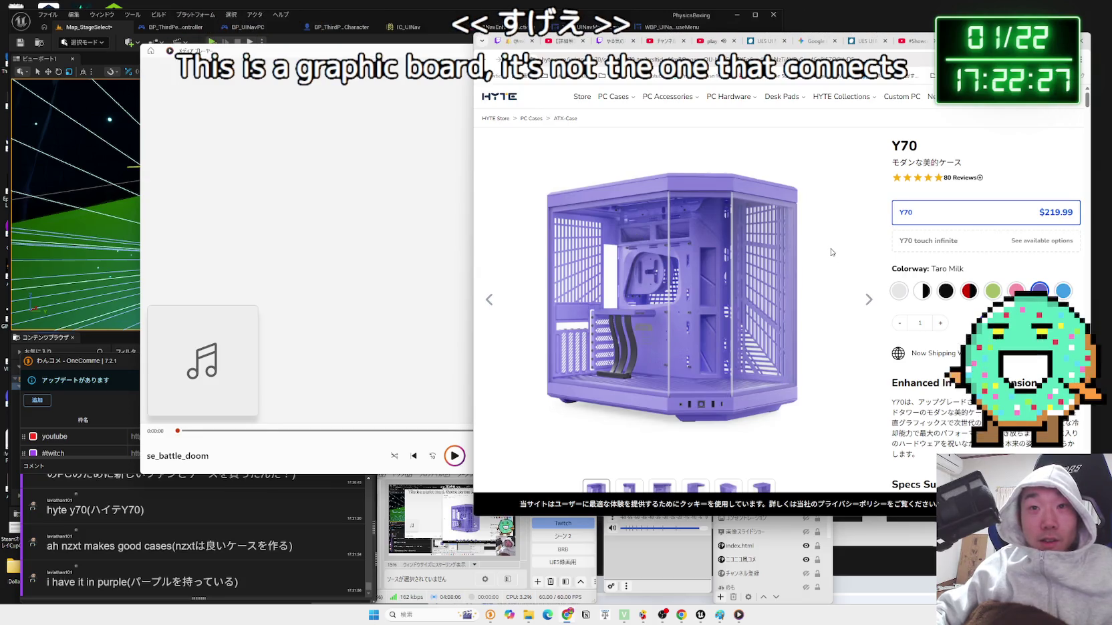
pyautogui.hotkey('alt', 'Left')
pyautogui.scroll(-3, 636, 273)
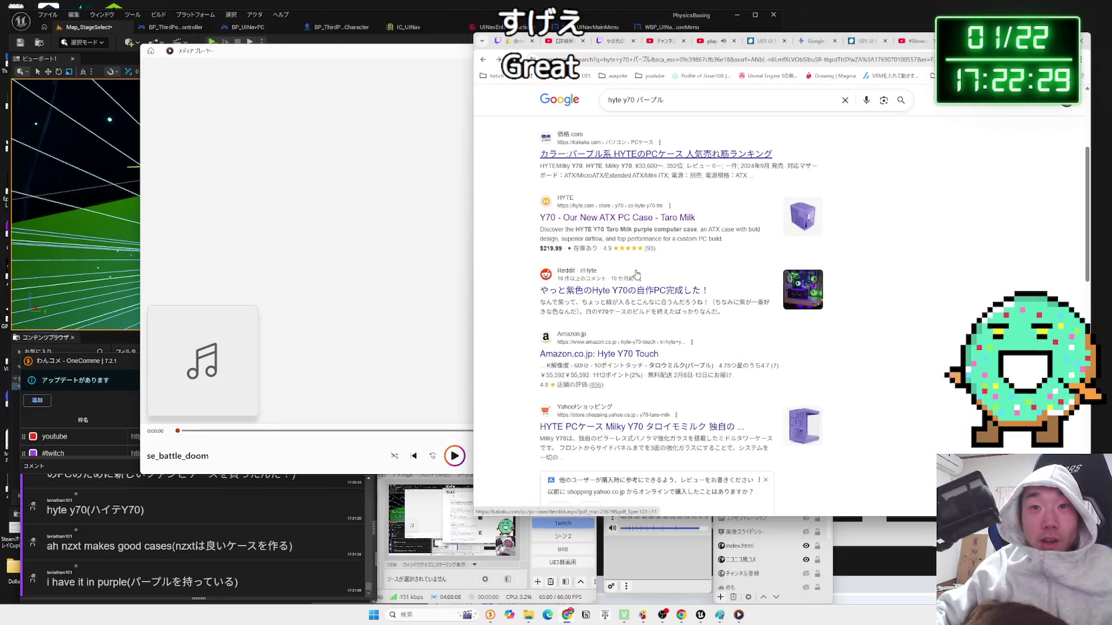
pyautogui.click(648, 291)
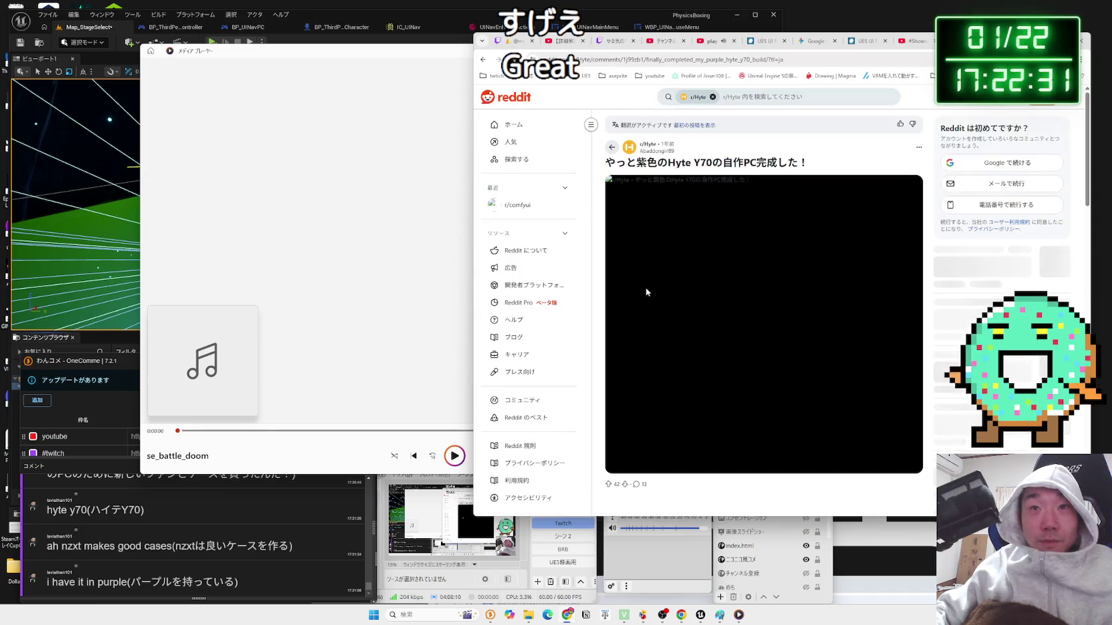
pyautogui.scroll(-6, 645, 292)
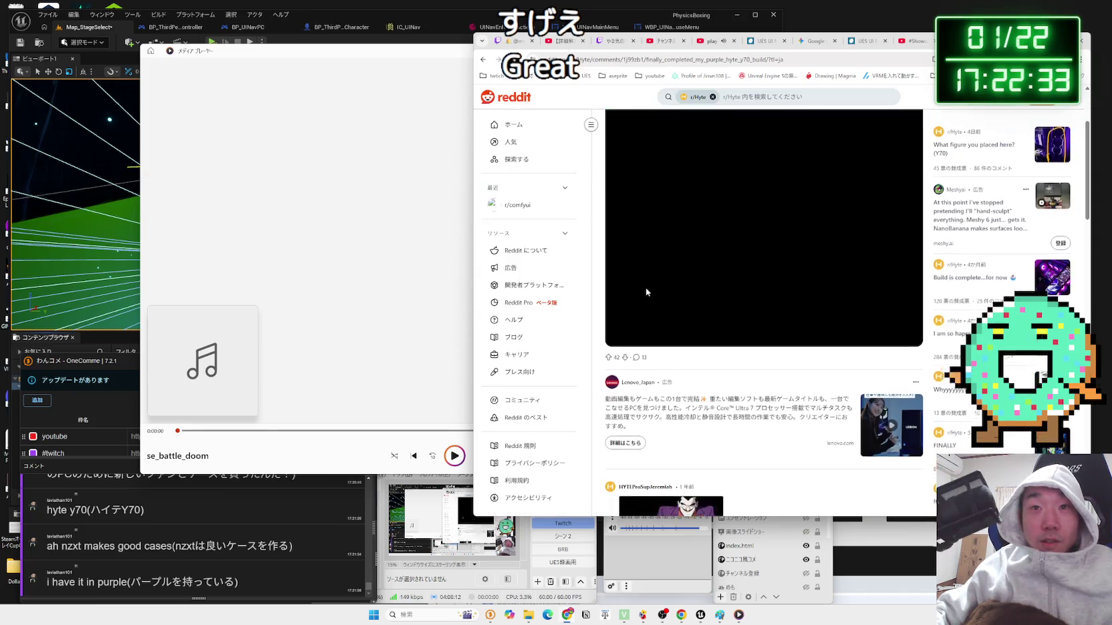
pyautogui.hotkey('alt', 'Left')
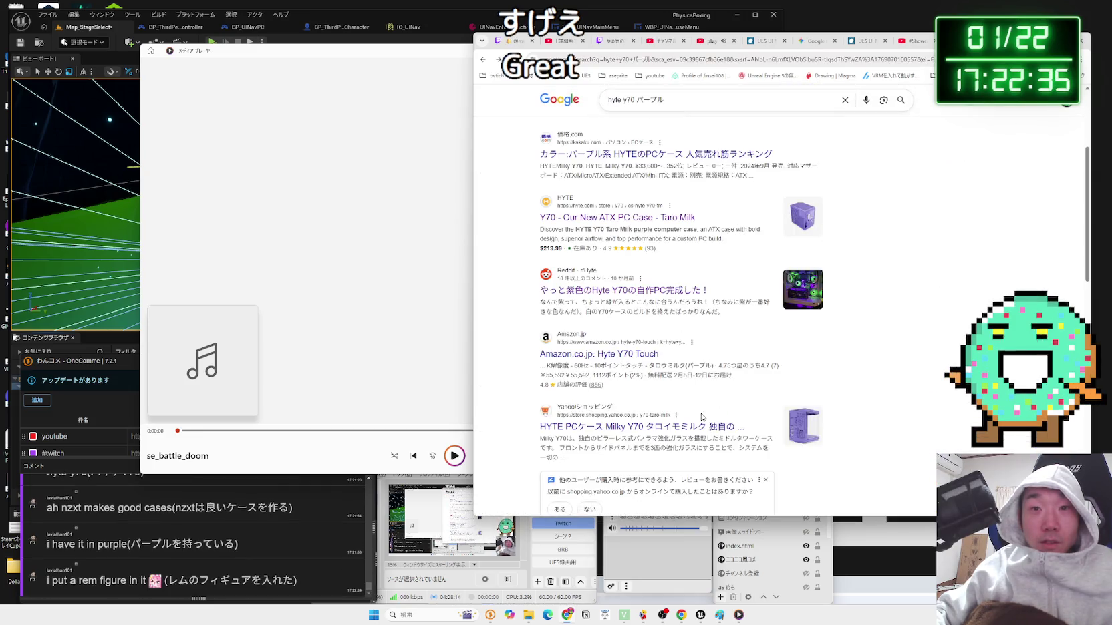
pyautogui.scroll(-3, 713, 407)
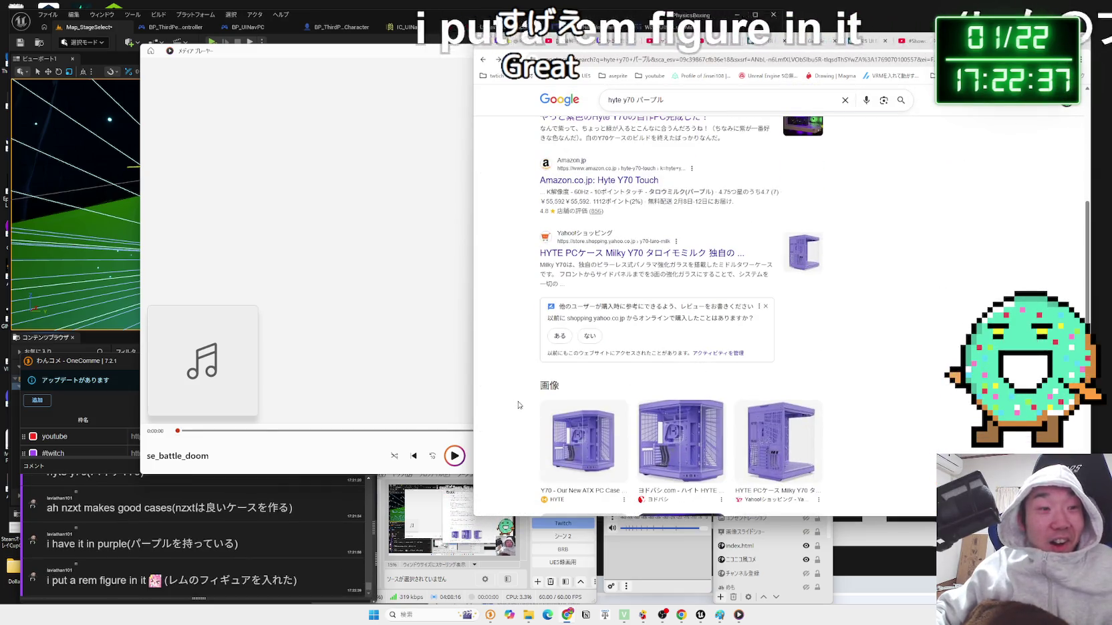
pyautogui.scroll(-3, 728, 287)
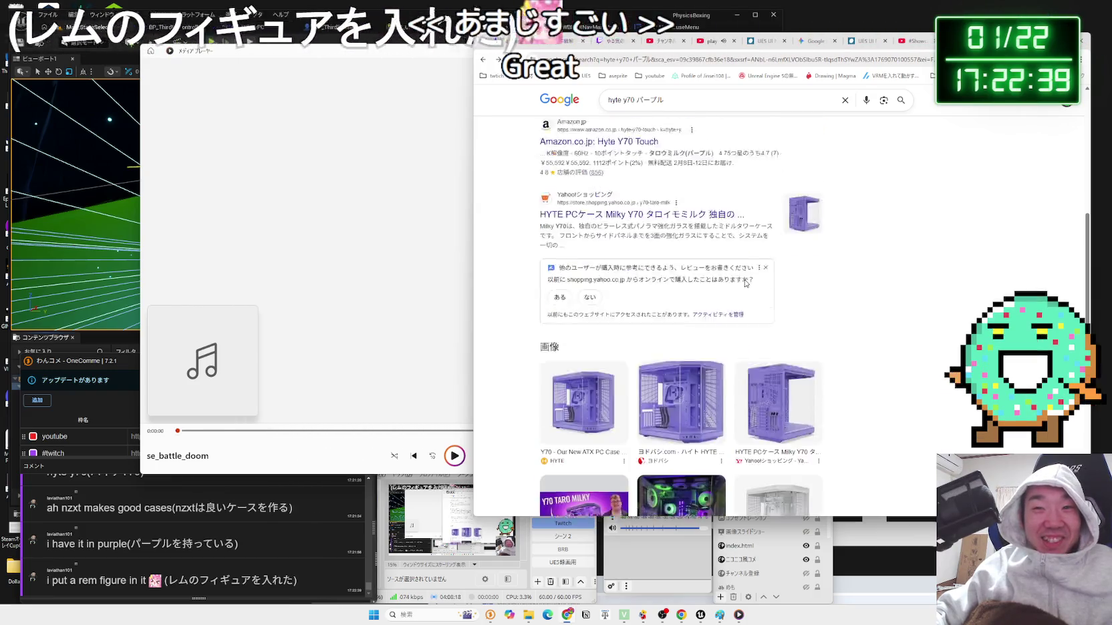
pyautogui.click(704, 295)
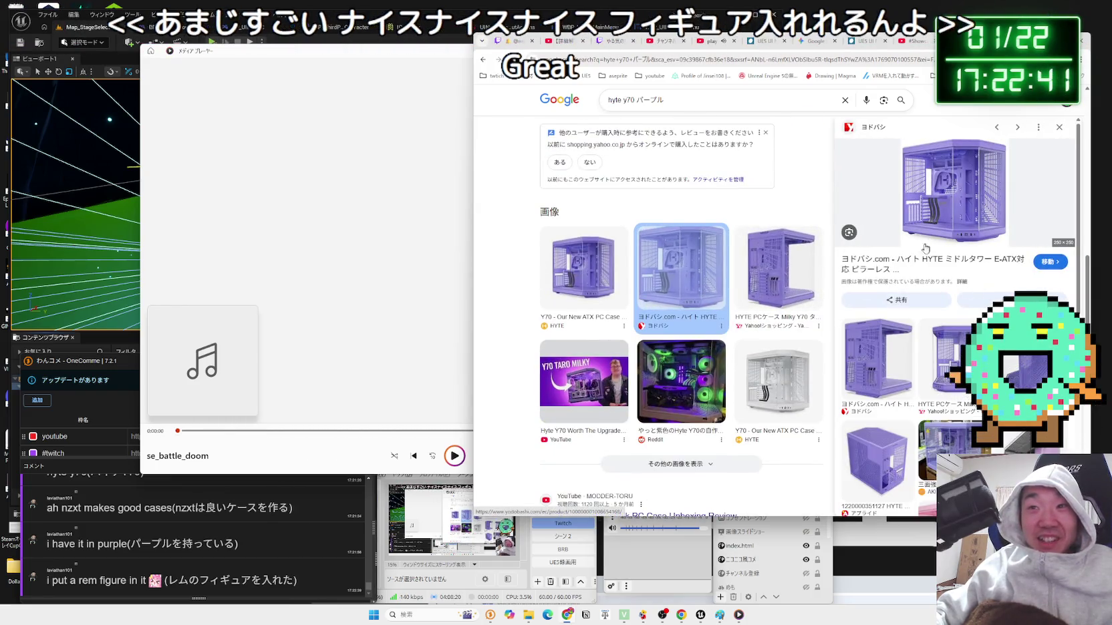
pyautogui.scroll(-3, 923, 296)
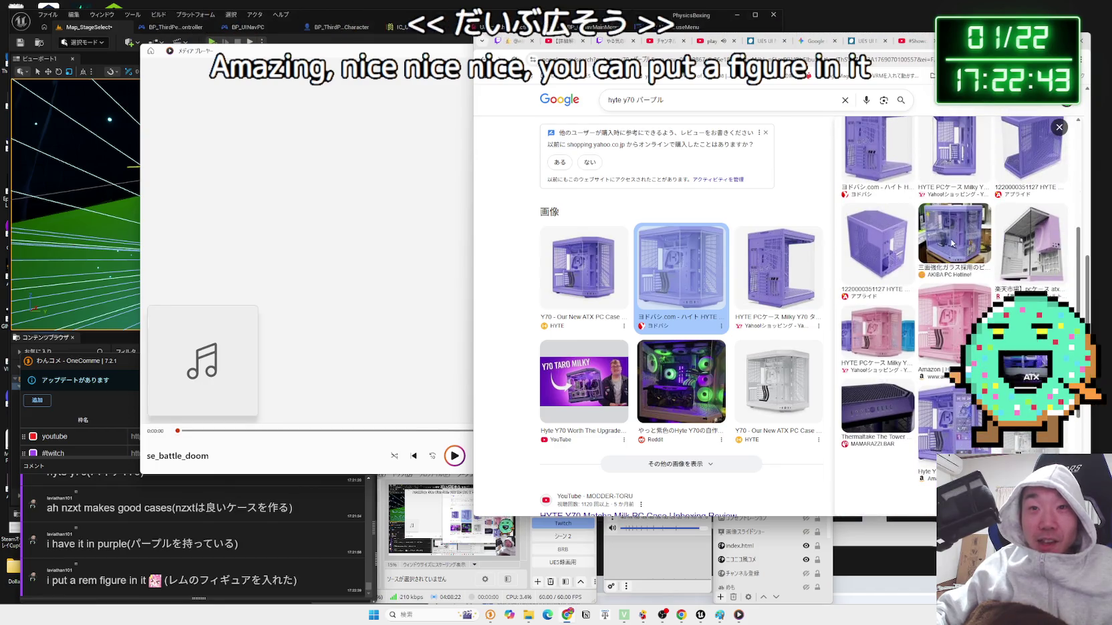
pyautogui.click(682, 381)
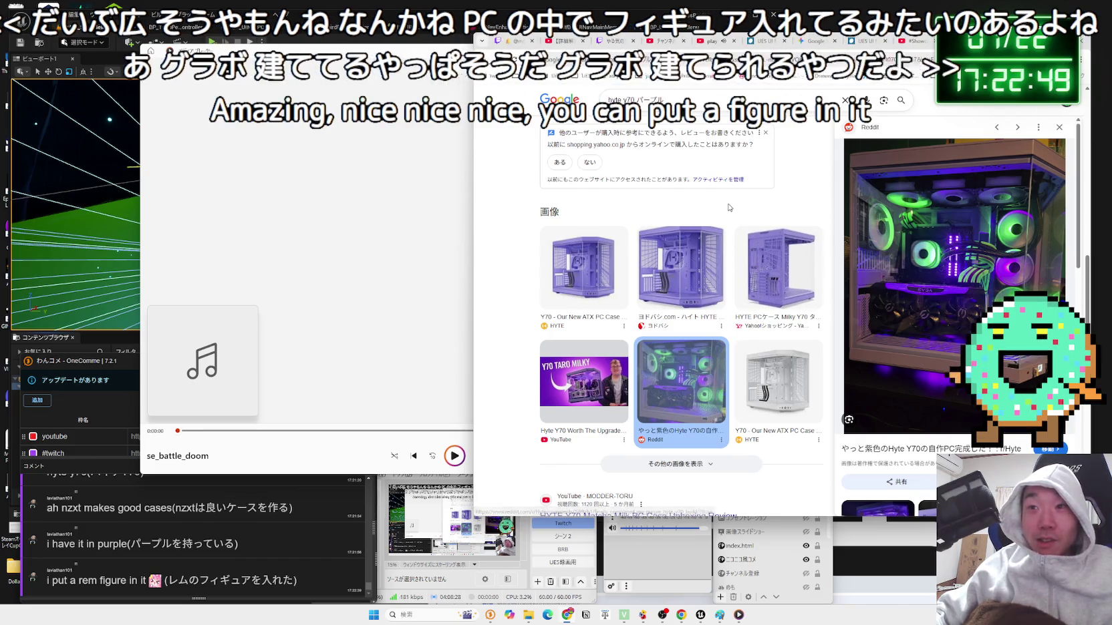
pyautogui.scroll(-5, 757, 275)
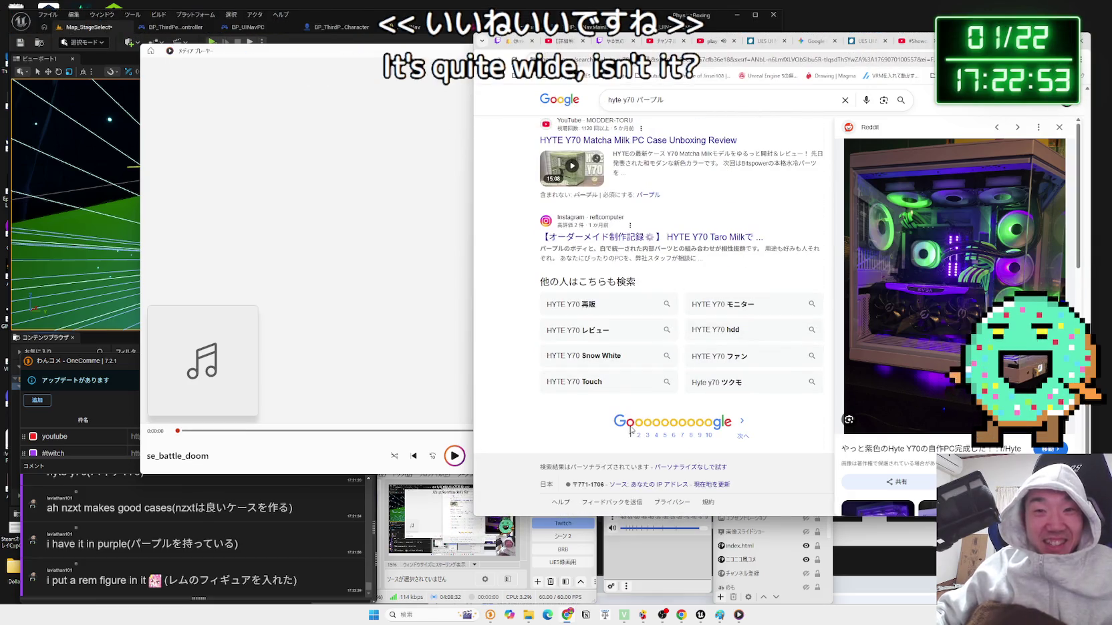
pyautogui.press('F5')
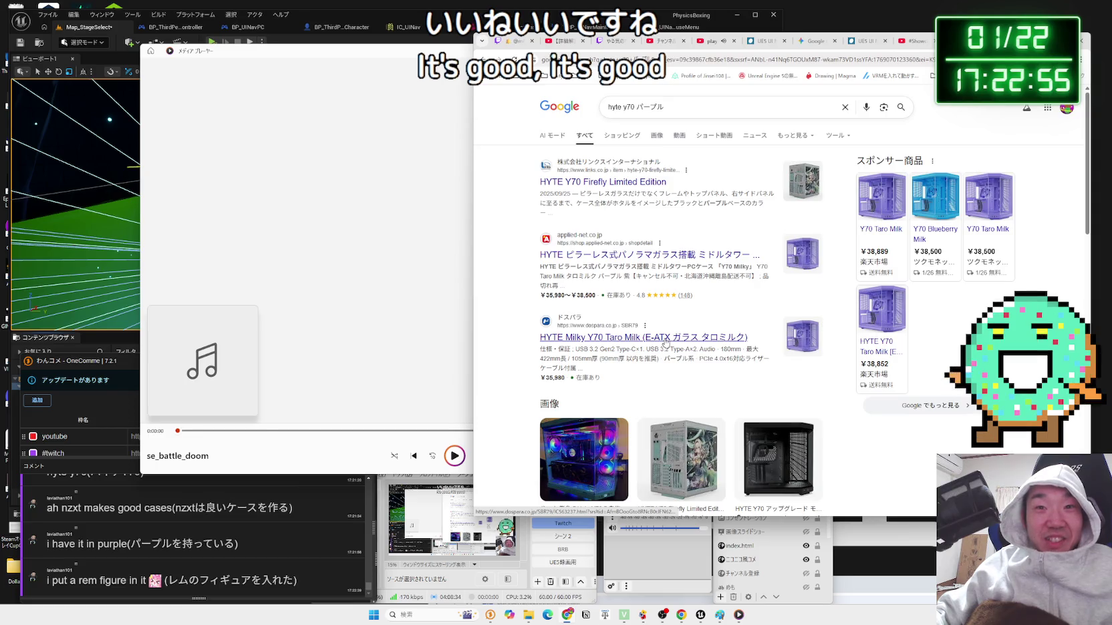
pyautogui.scroll(-2, 665, 342)
pyautogui.scroll(2, 623, 331)
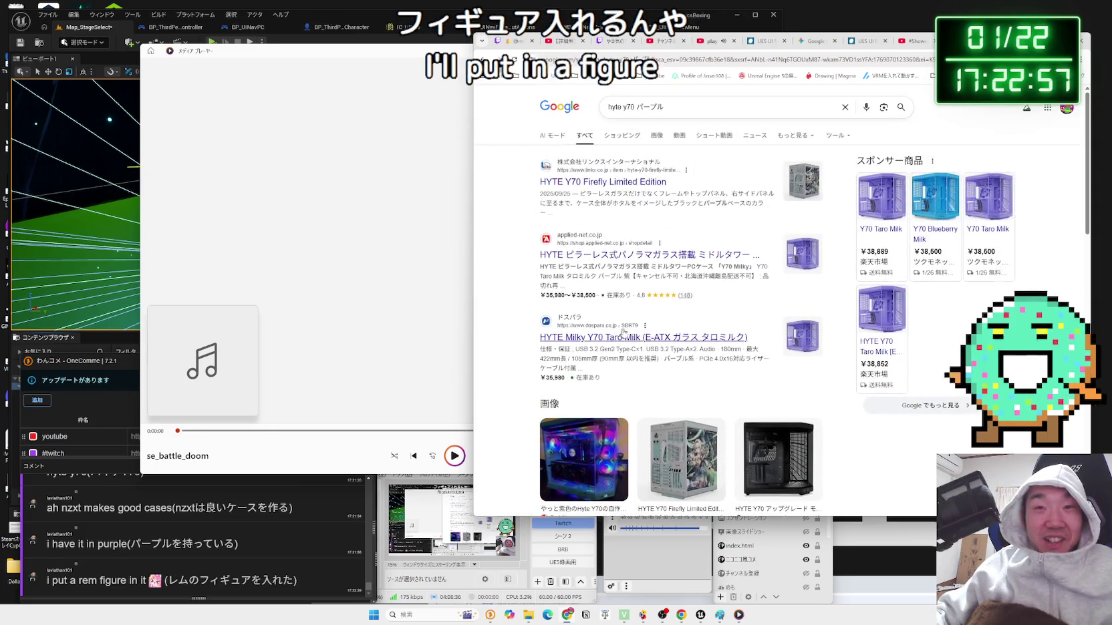
pyautogui.click(686, 112)
pyautogui.press('BackSpace')
pyautogui.press('BackSpace')
pyautogui.press('BackSpace')
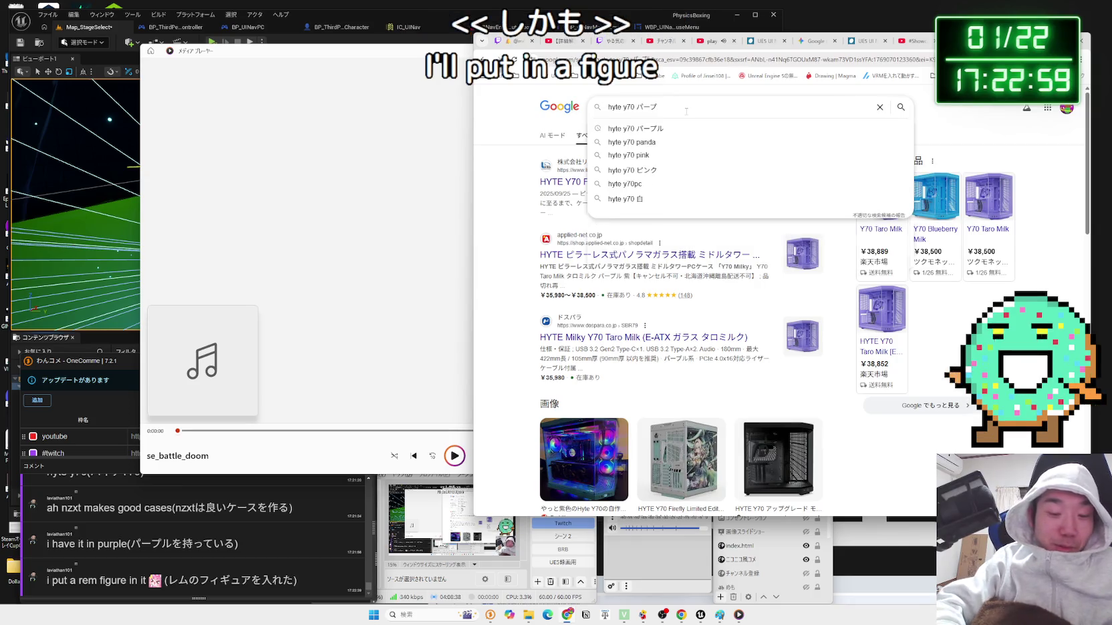
# - Search Google for レム, browse the Re:Zero results, then close that tab
pyautogui.write('れむ')
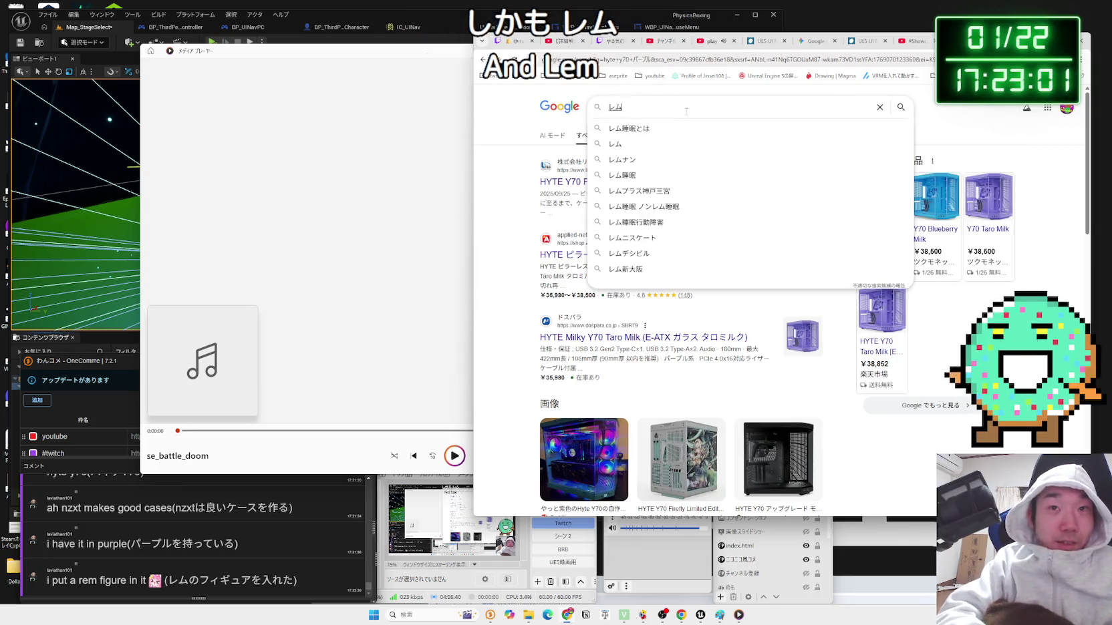
pyautogui.press('Return')
pyautogui.press('Return')
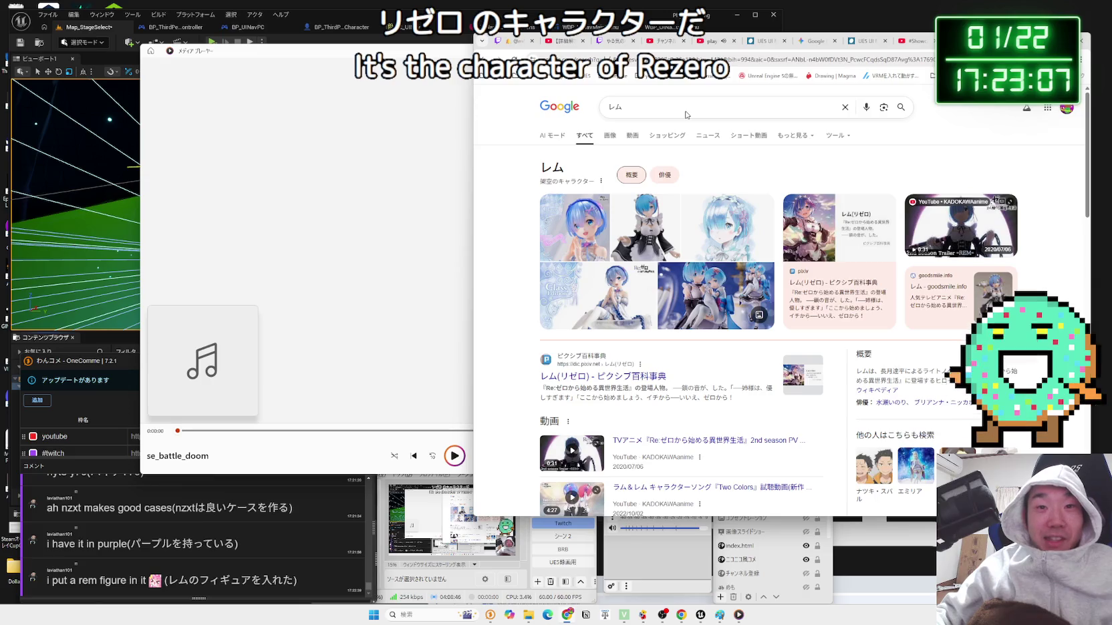
pyautogui.scroll(-10, 730, 296)
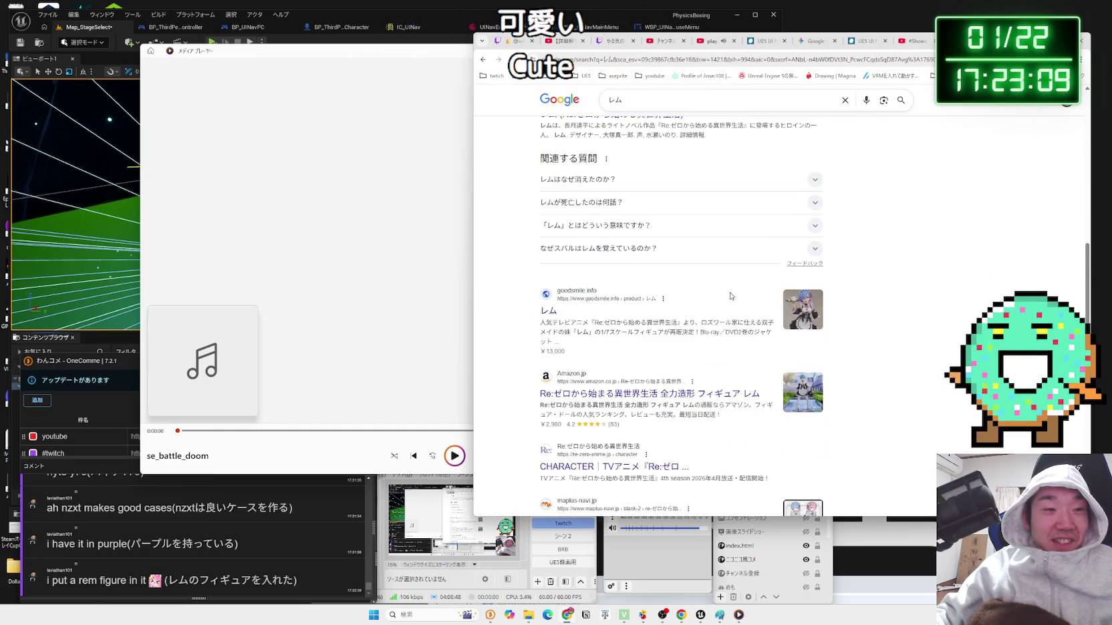
pyautogui.scroll(10, 731, 297)
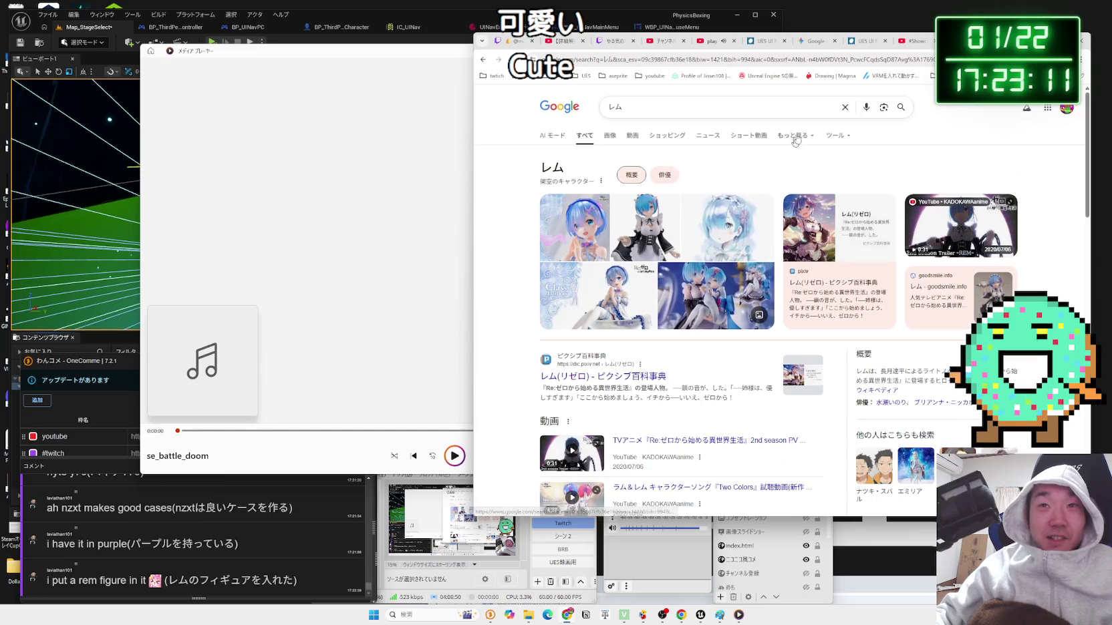
pyautogui.hotkey('ctrl', 'w')
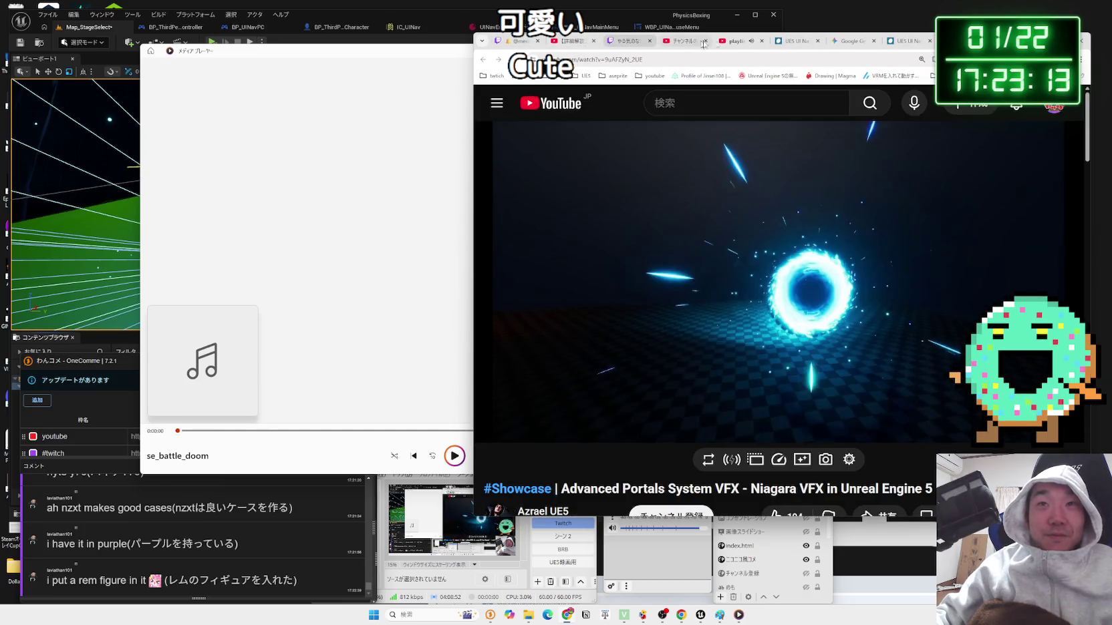
# - Move the Media Player window left and expand Settings in the Twitch Creator Dashboard
pyautogui.click(861, 43)
pyautogui.click(892, 43)
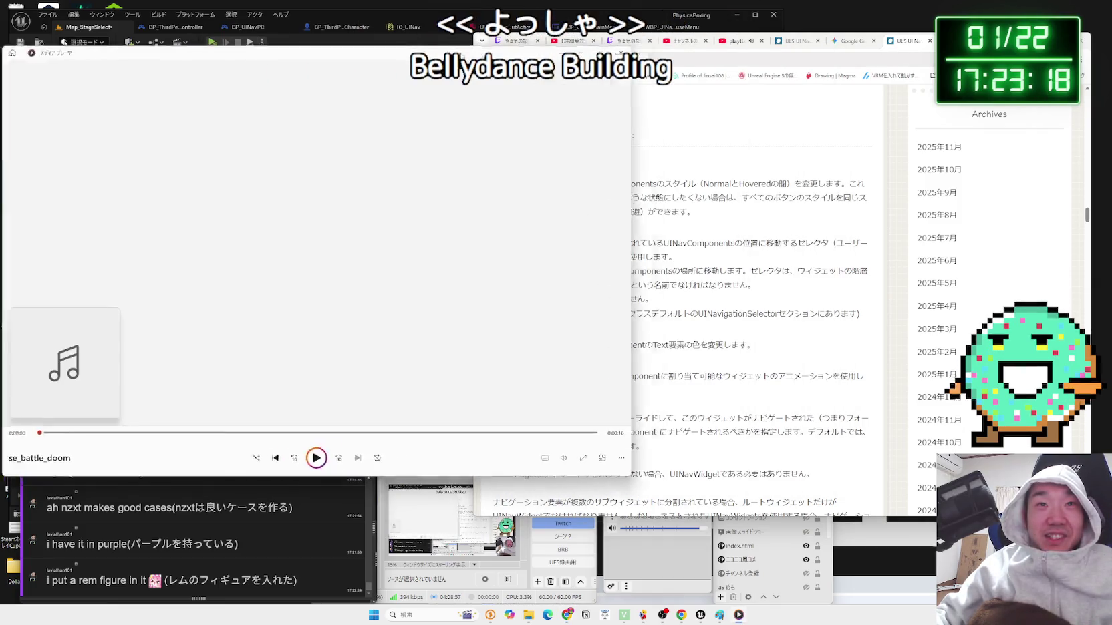
pyautogui.moveTo(461, 55); pyautogui.dragTo(530, 54)
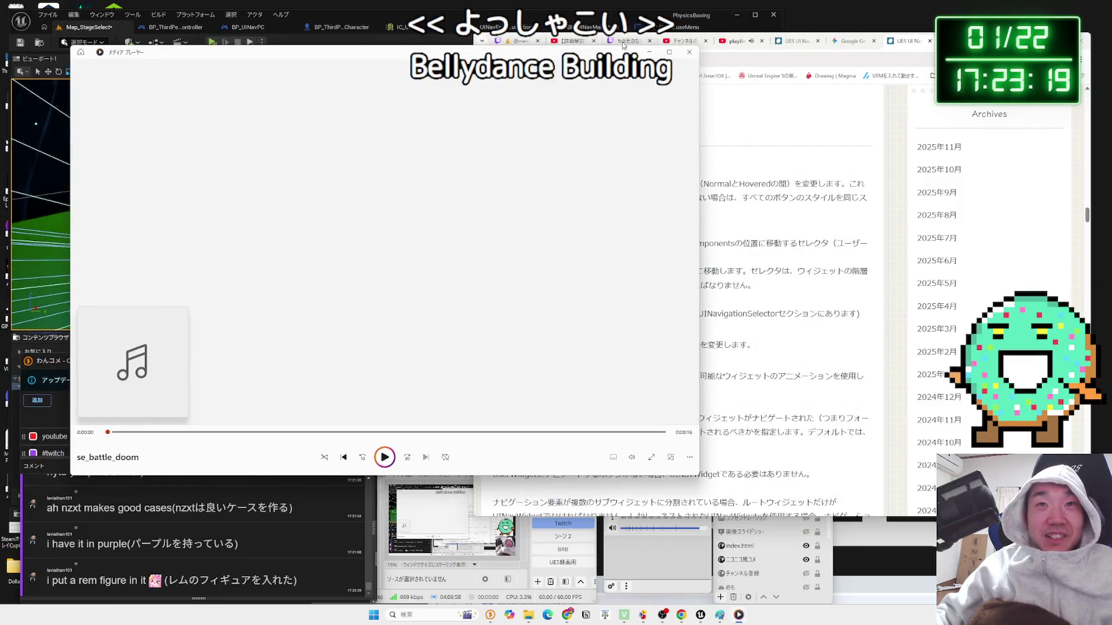
pyautogui.click(628, 41)
pyautogui.click(544, 356)
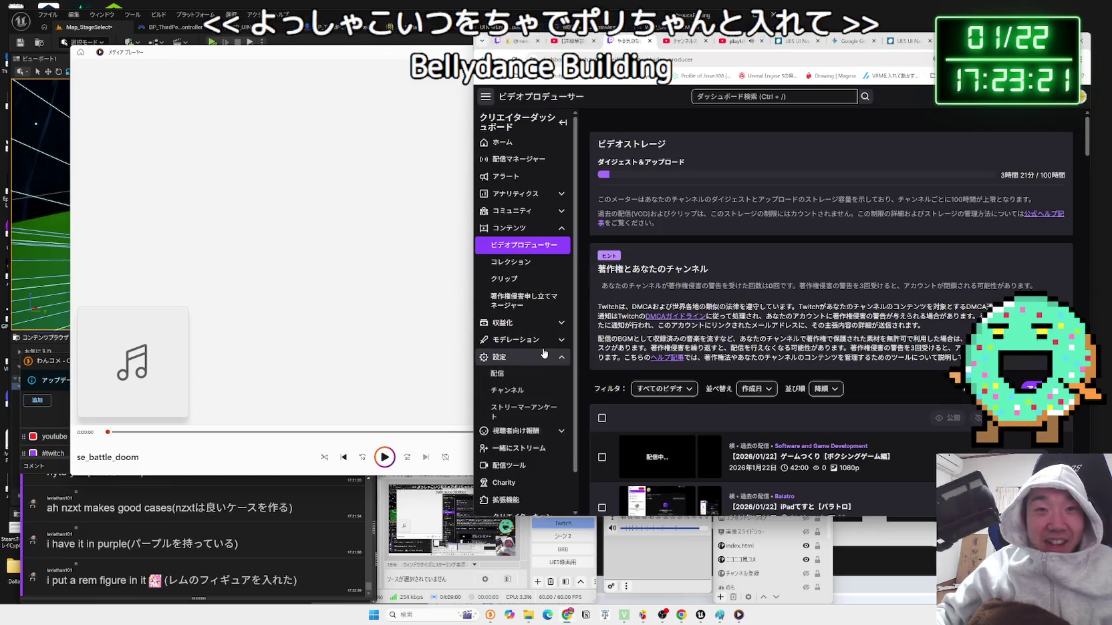
# - Go to Viewer Rewards' Power-ups & Channel Points and choose 'Manage Power-ups & Channel Points'
pyautogui.click(513, 434)
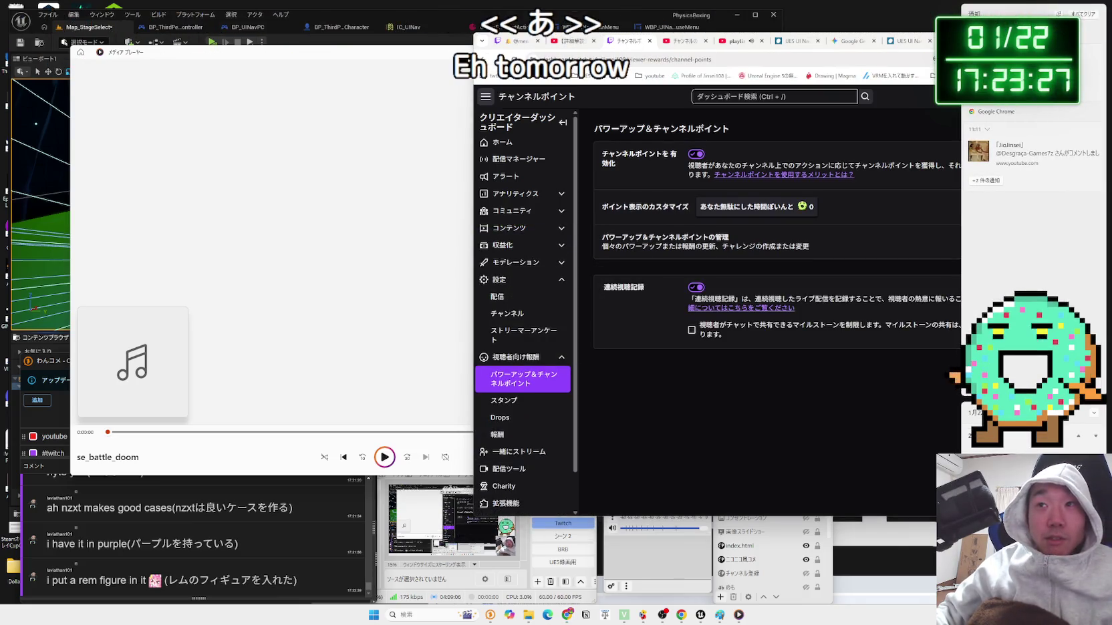
pyautogui.press('Escape')
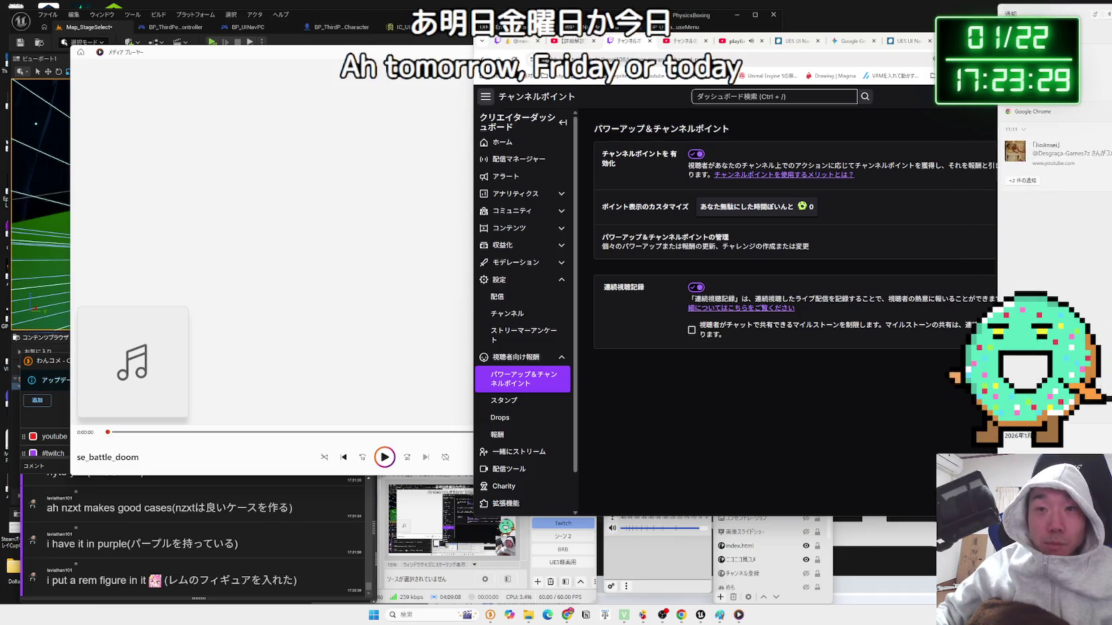
pyautogui.click(517, 432)
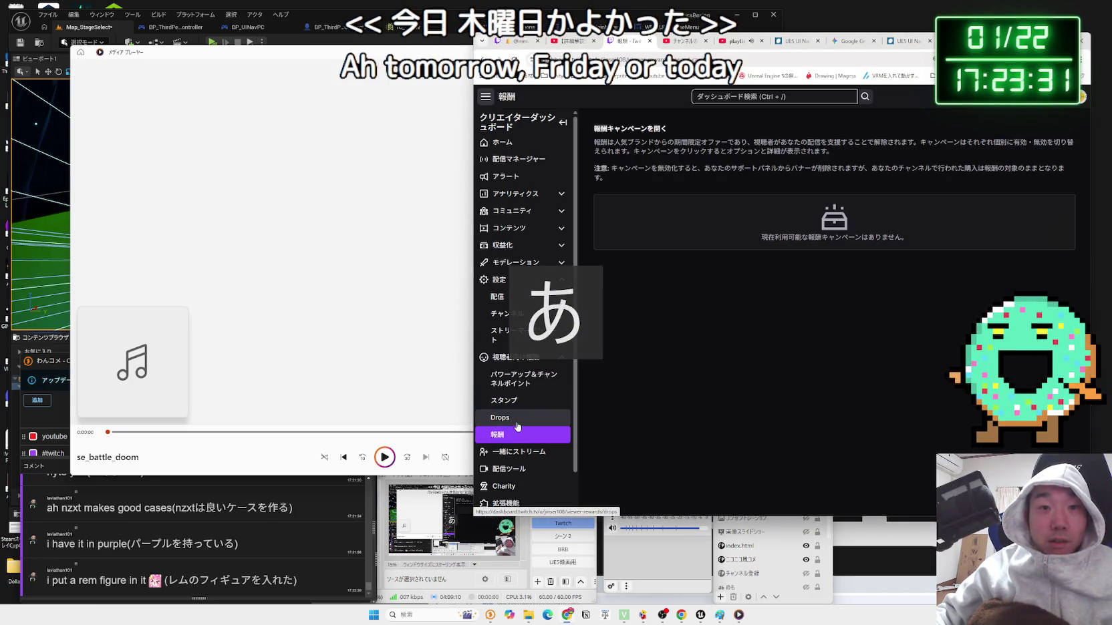
pyautogui.hotkey('alt', 'Left')
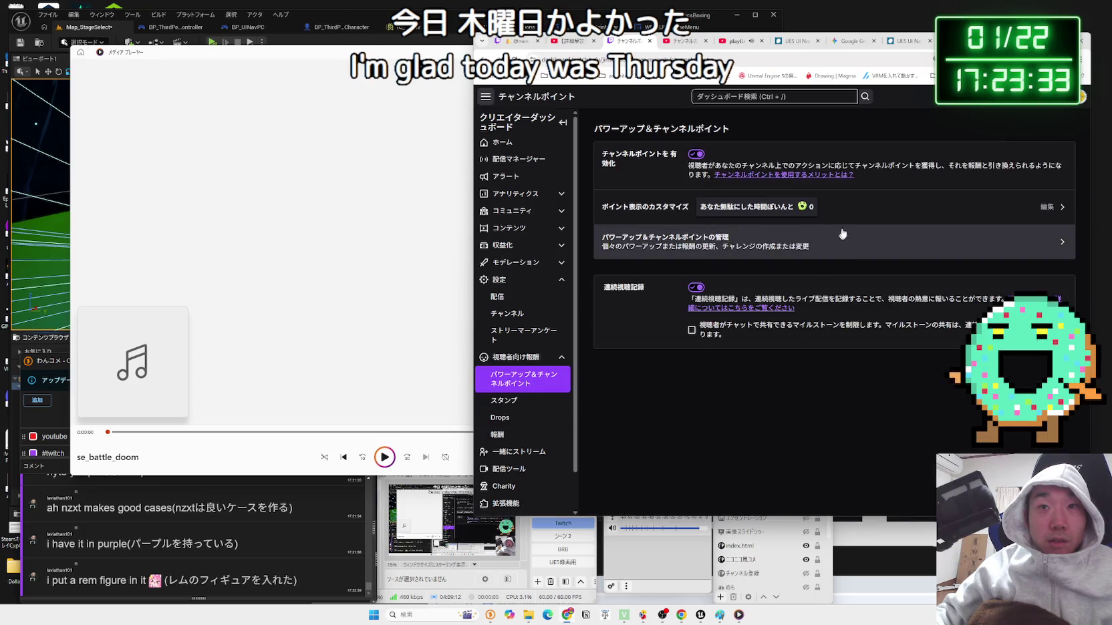
pyautogui.click(749, 250)
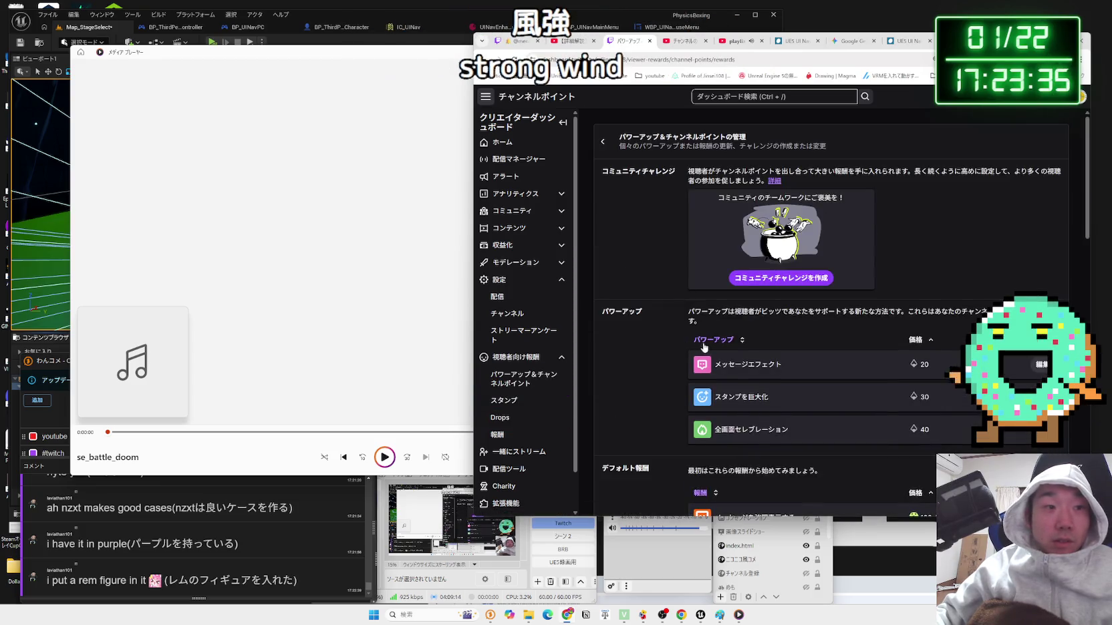
pyautogui.scroll(-10, 762, 341)
pyautogui.scroll(-3, 762, 342)
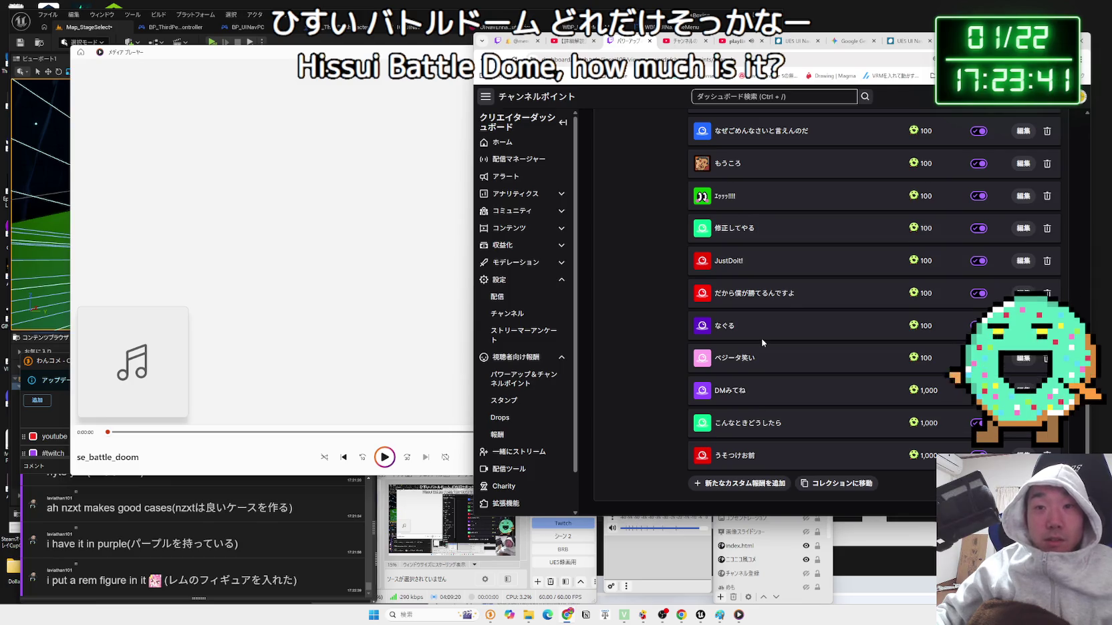
pyautogui.scroll(1, 762, 342)
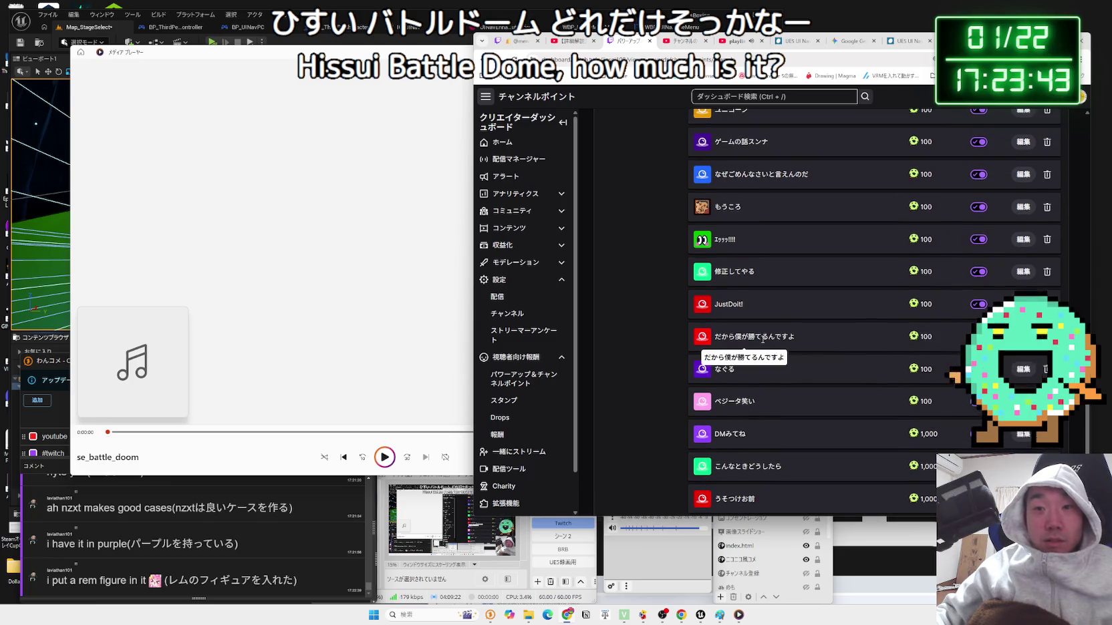
pyautogui.scroll(3, 763, 341)
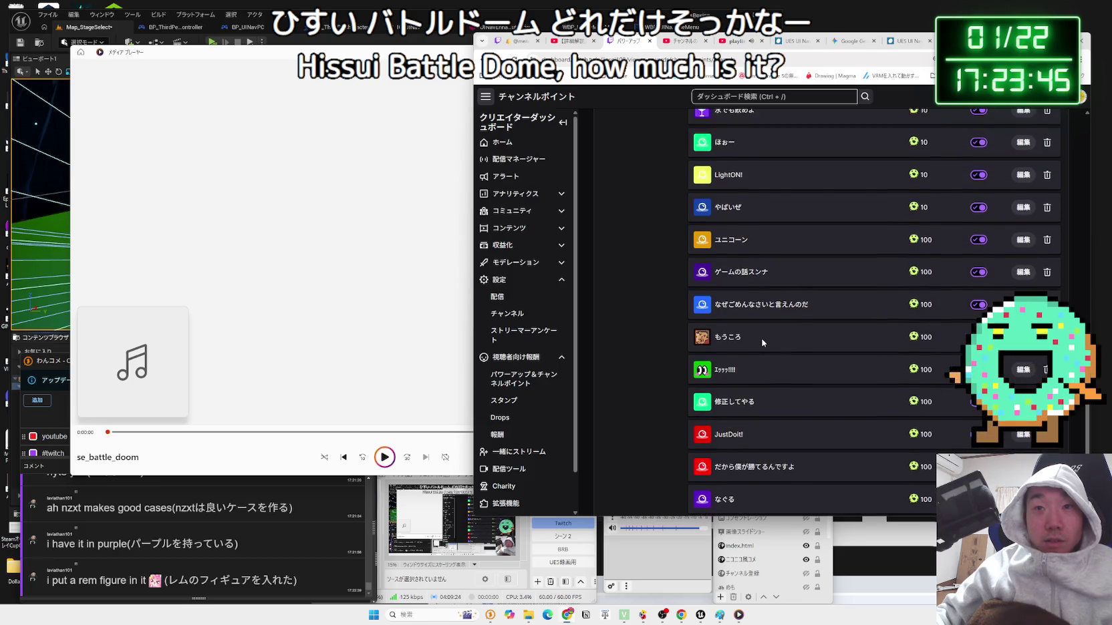
pyautogui.scroll(2, 762, 342)
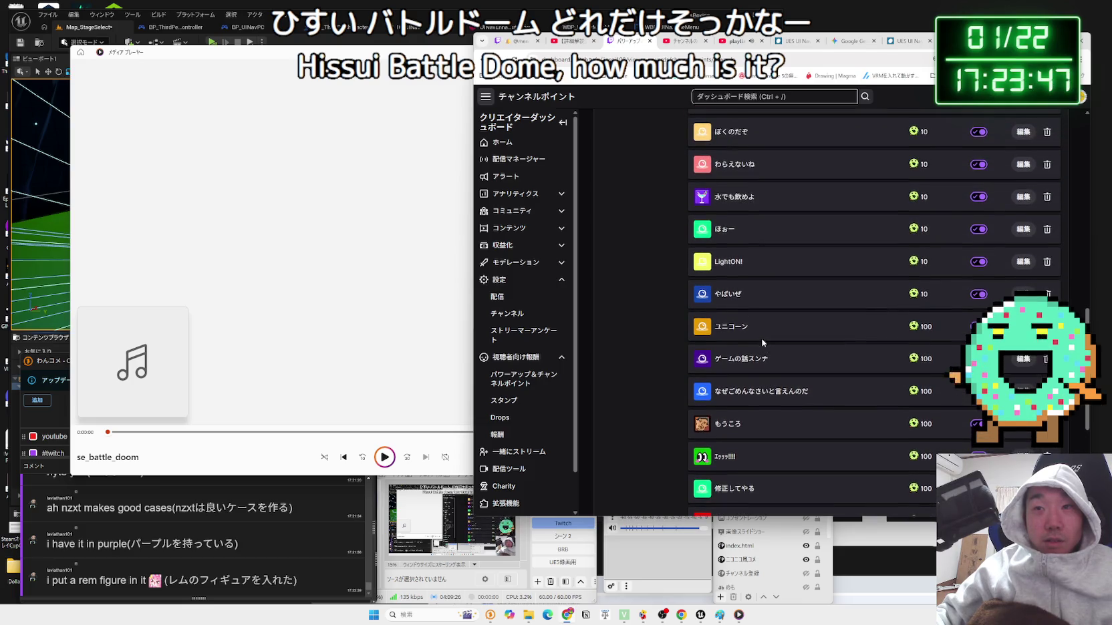
pyautogui.scroll(2, 763, 342)
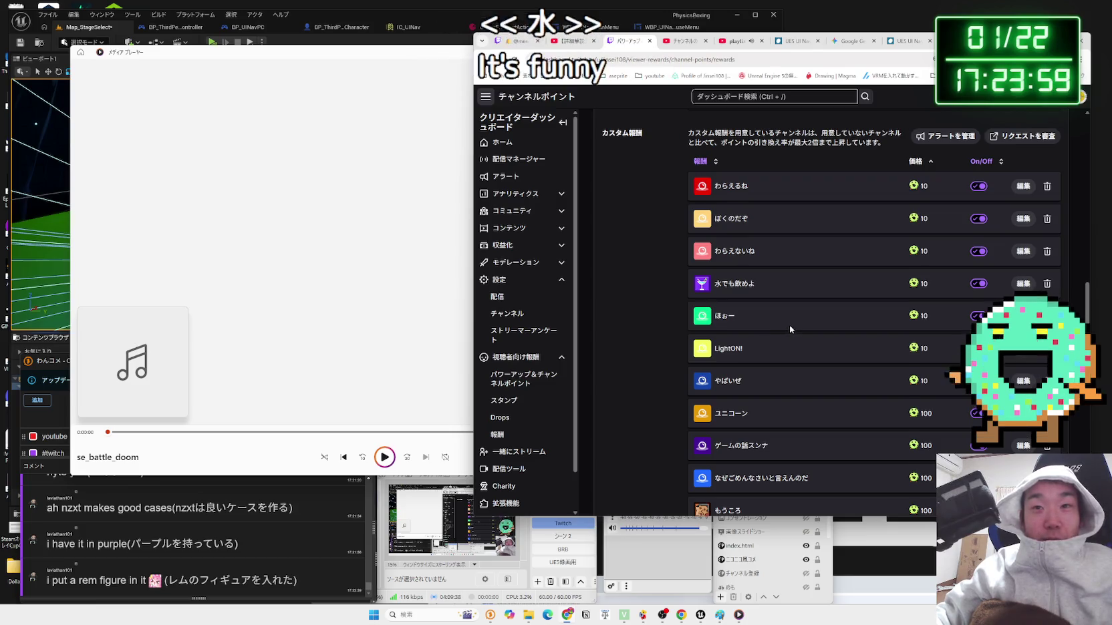
pyautogui.scroll(-3, 790, 331)
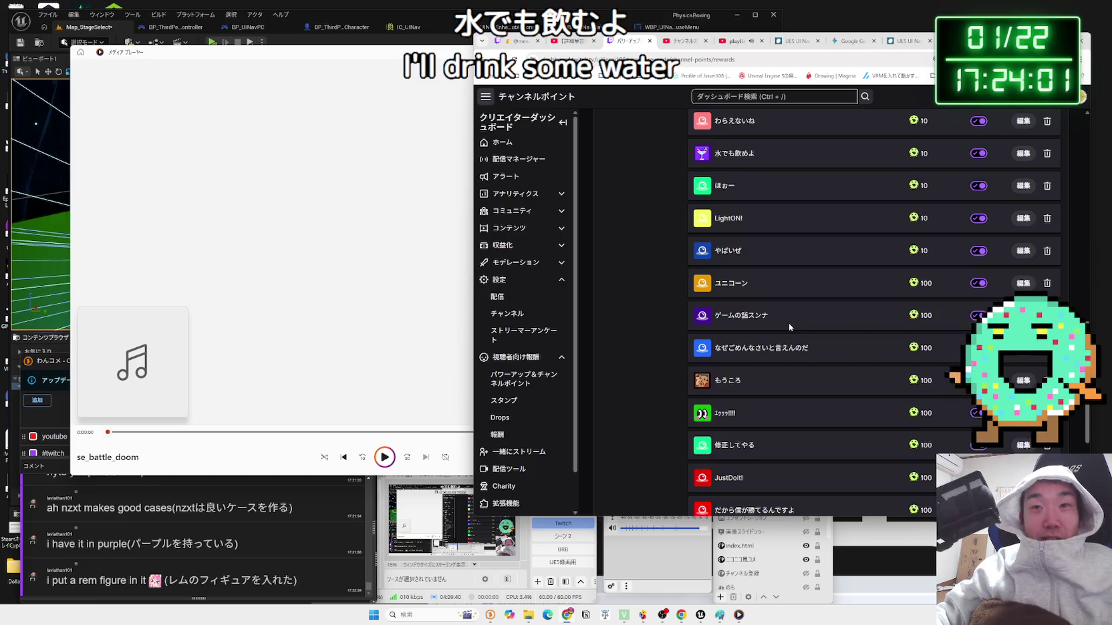
pyautogui.scroll(-2, 789, 327)
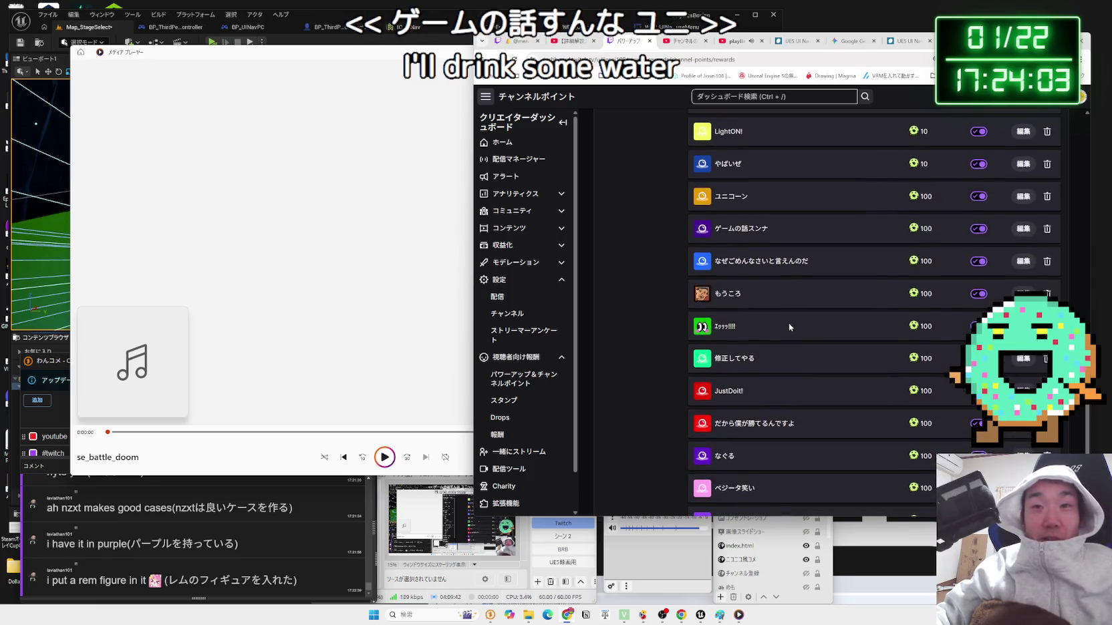
pyautogui.scroll(-1, 789, 327)
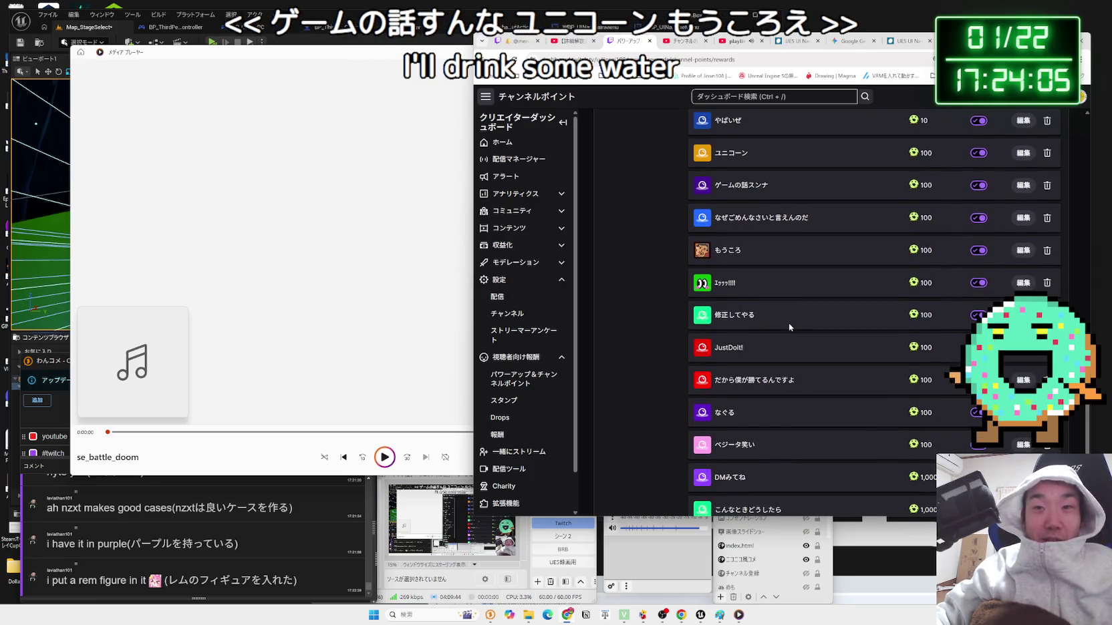
pyautogui.scroll(-1, 789, 326)
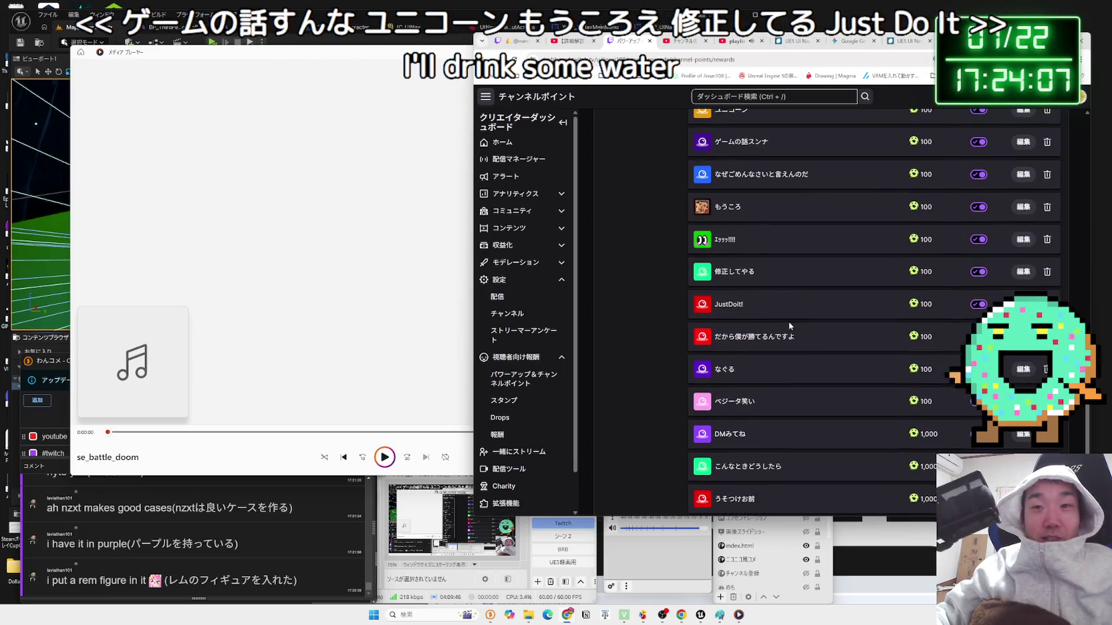
pyautogui.scroll(-1, 811, 334)
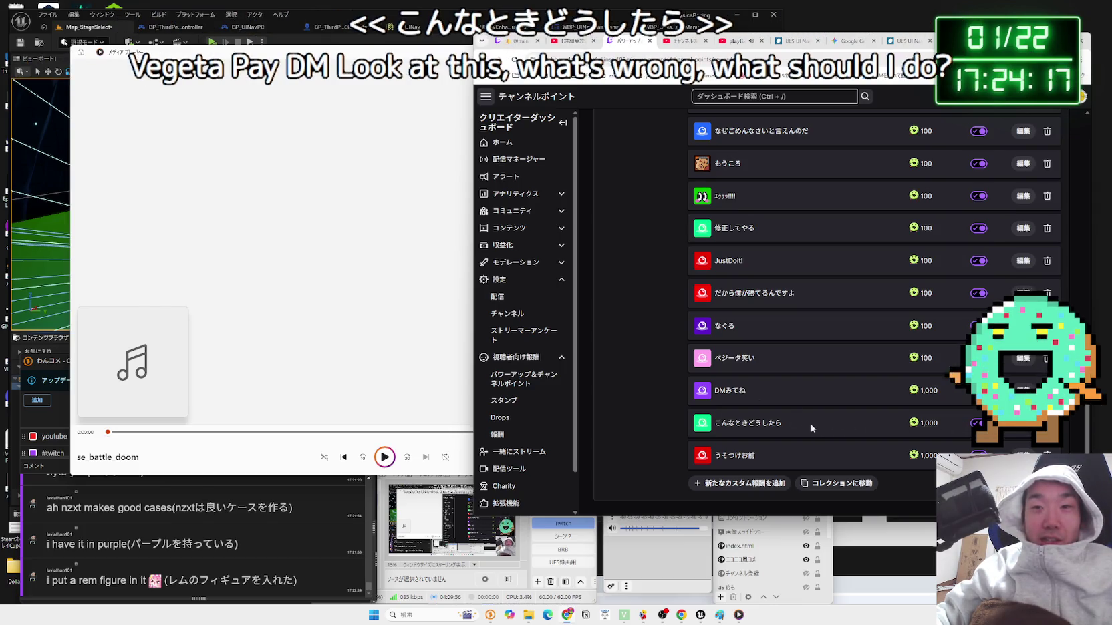
# - Look over the custom channel-point rewards, starting from the こんなときどうしたら reward
pyautogui.moveTo(811, 424); pyautogui.dragTo(718, 426)
pyautogui.click(719, 427)
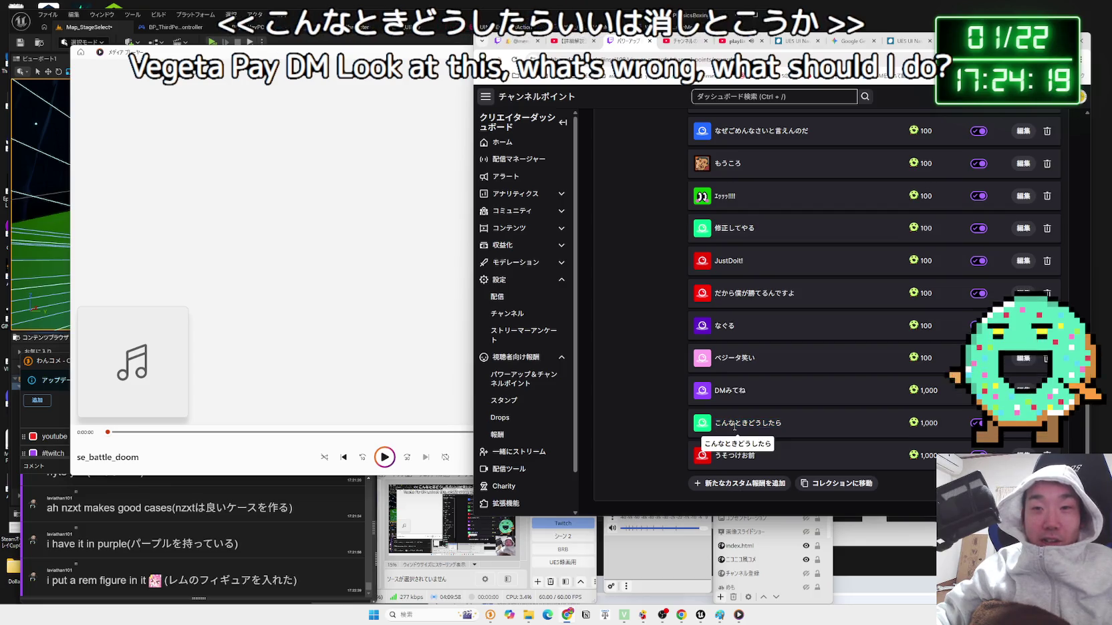
pyautogui.click(795, 423)
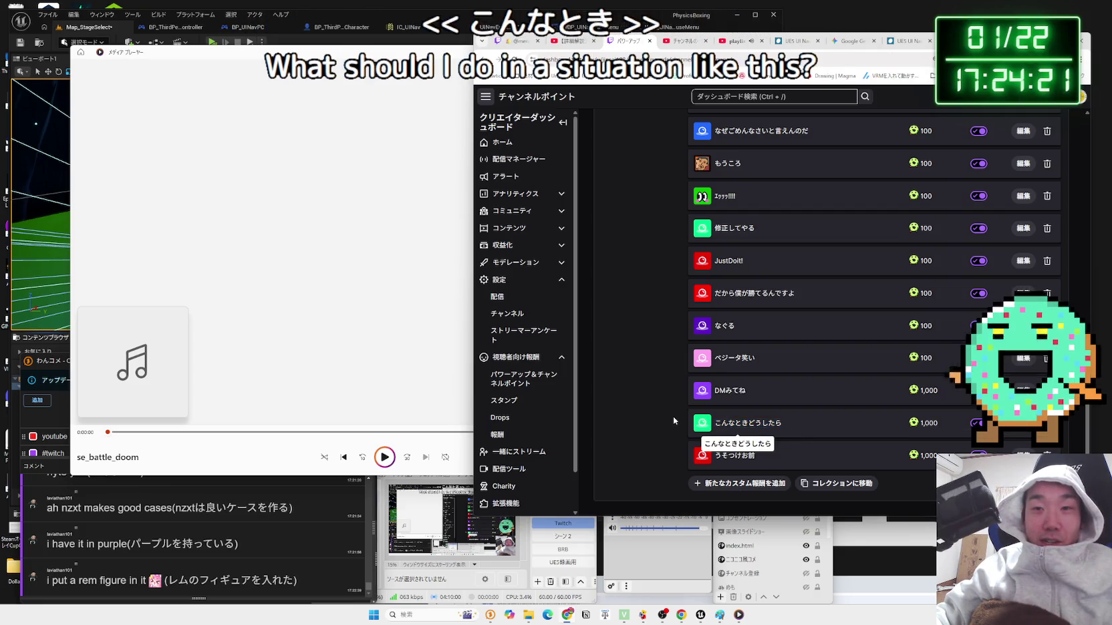
pyautogui.scroll(10, 674, 416)
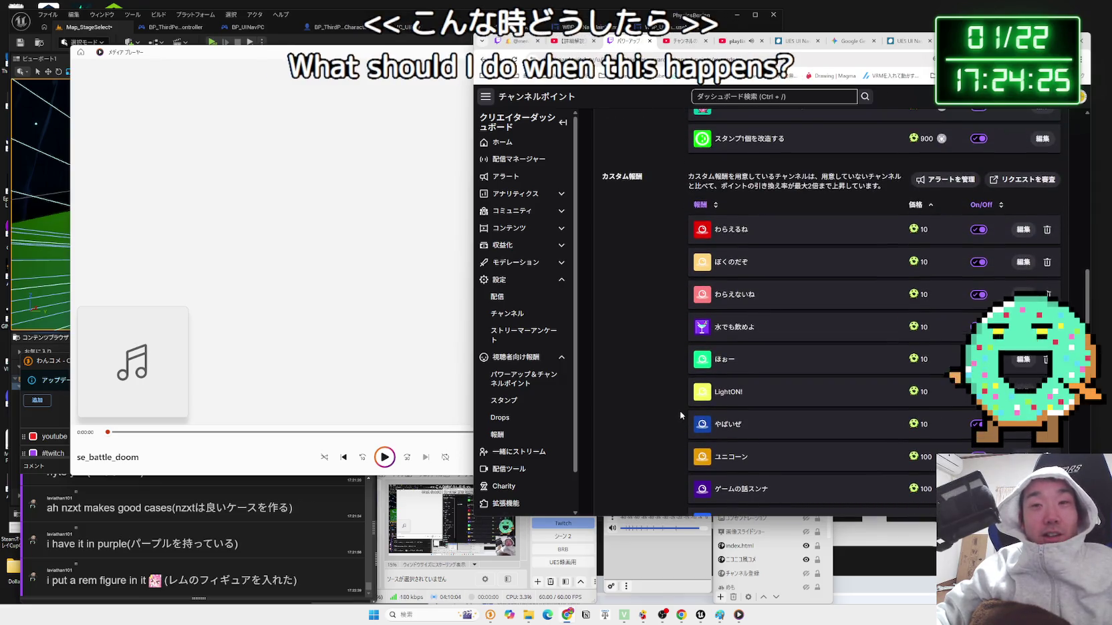
pyautogui.scroll(-3, 679, 411)
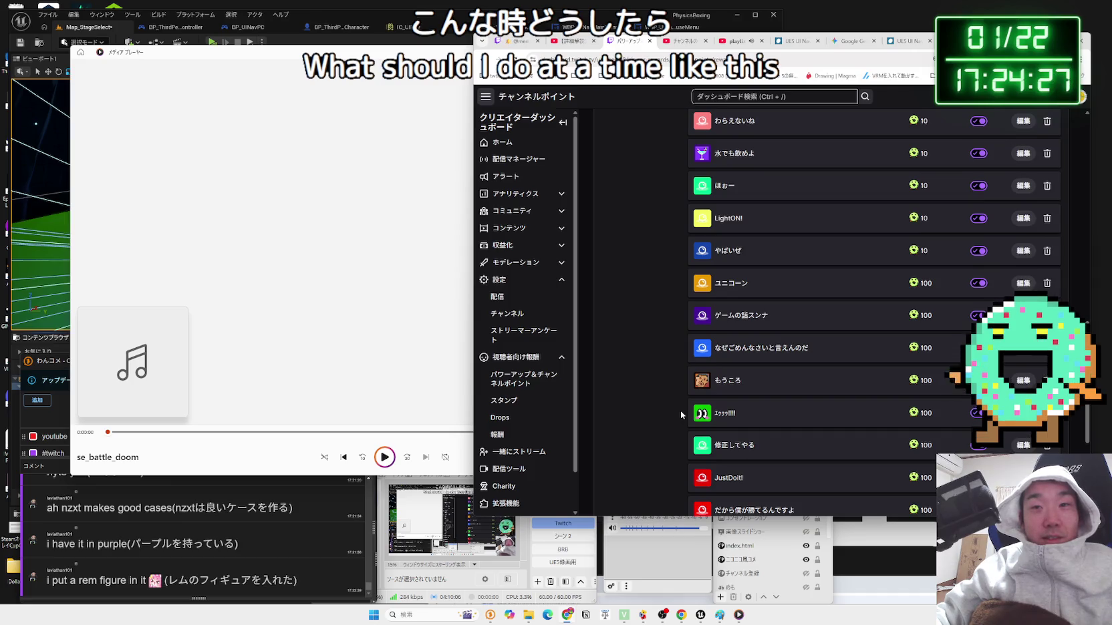
pyautogui.scroll(1, 681, 415)
pyautogui.scroll(-4, 680, 413)
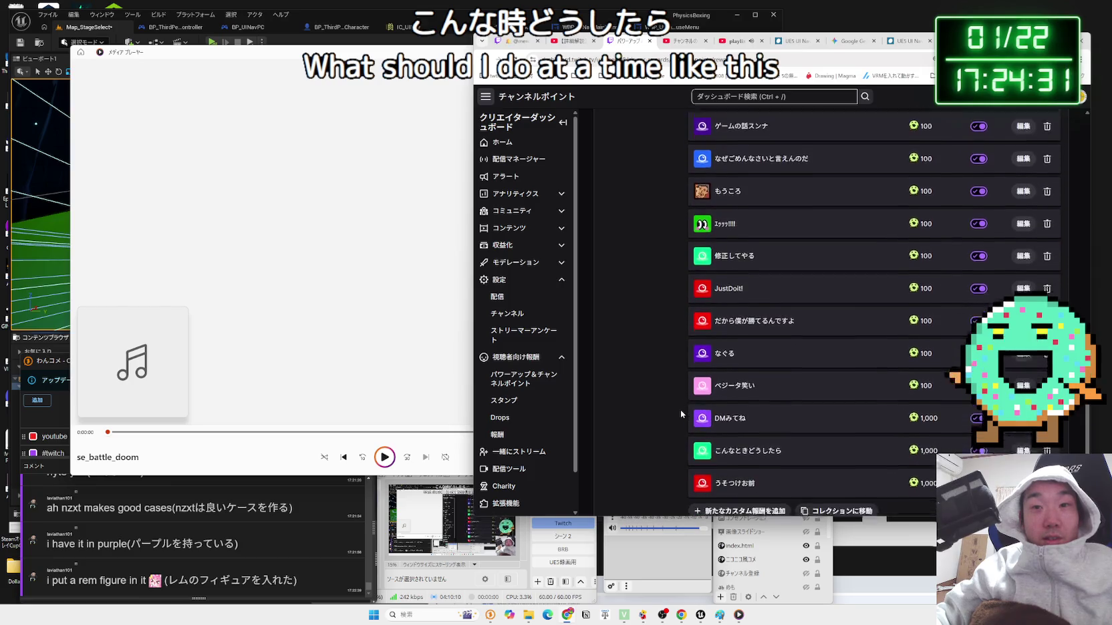
pyautogui.scroll(3, 762, 435)
pyautogui.scroll(4, 762, 425)
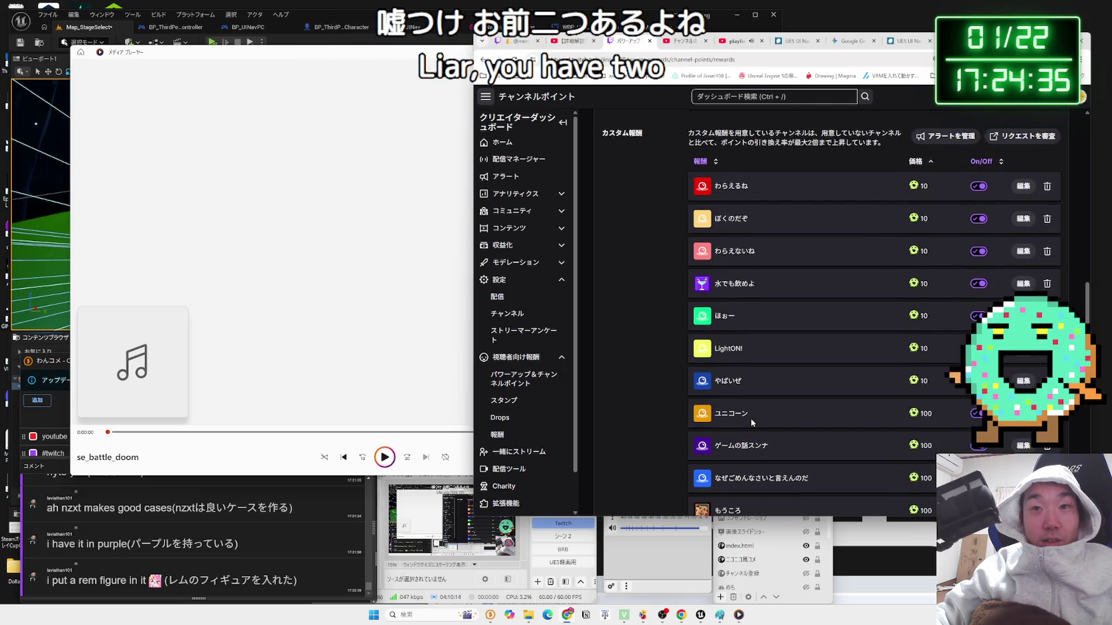
pyautogui.scroll(2, 750, 419)
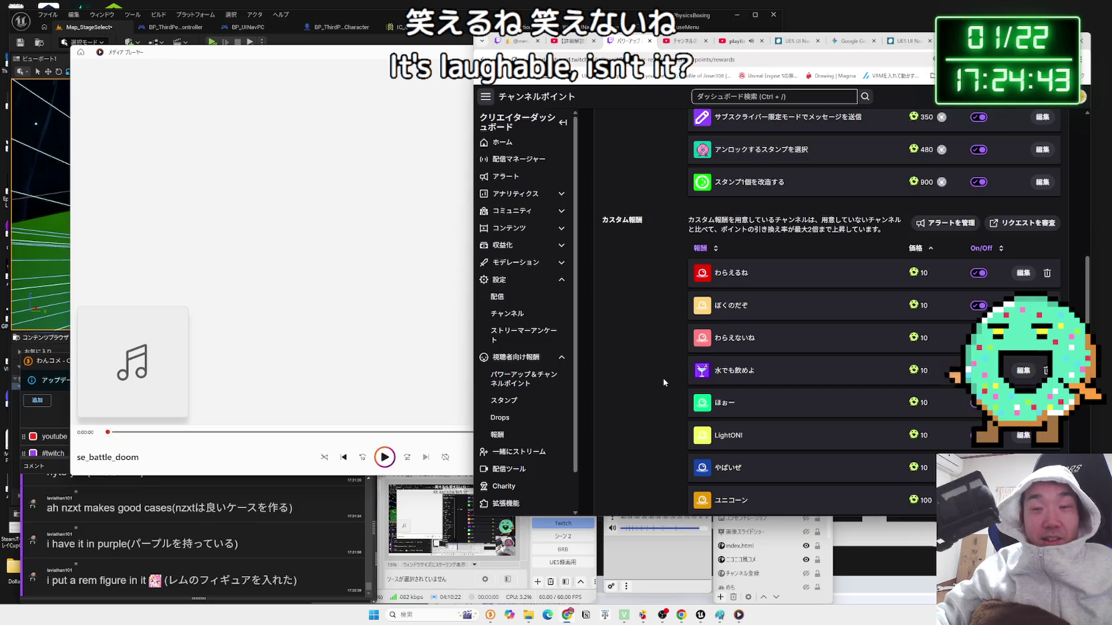
# - Scroll back down the reward list, then switch to the Triggerfyre widgets tab
pyautogui.scroll(-2, 663, 378)
pyautogui.scroll(-1, 663, 381)
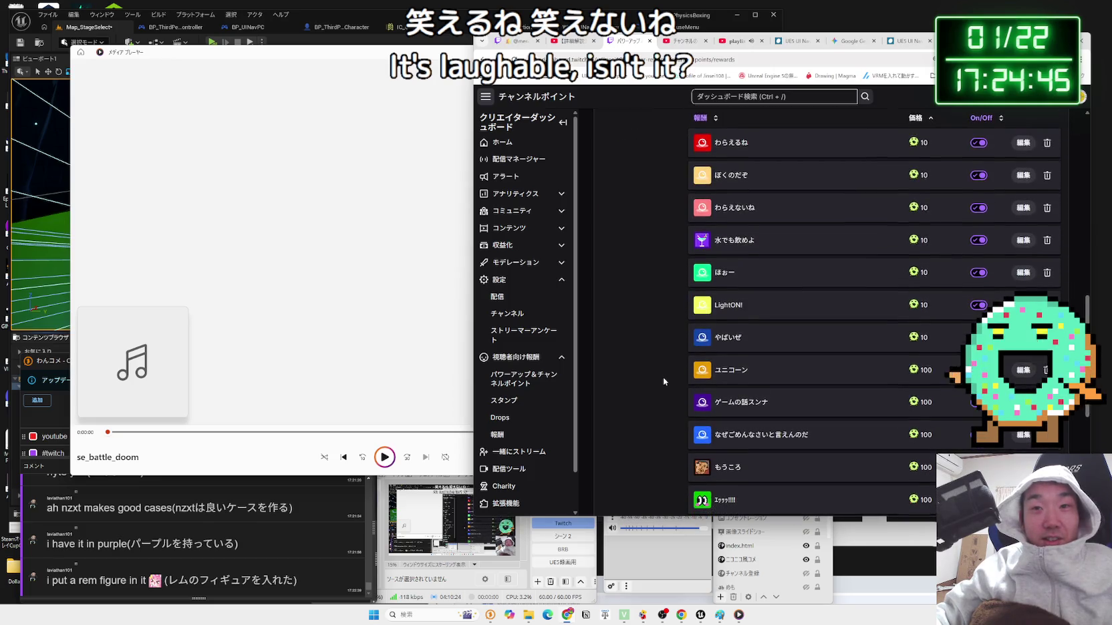
pyautogui.scroll(-2, 664, 380)
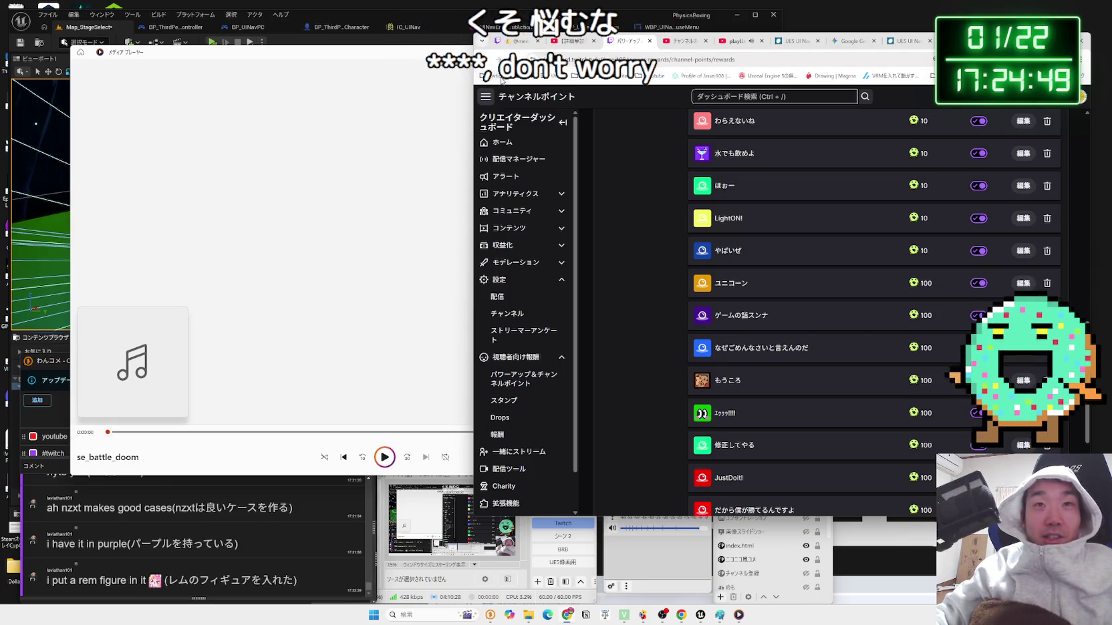
pyautogui.scroll(-5, 865, 219)
pyautogui.scroll(6, 864, 220)
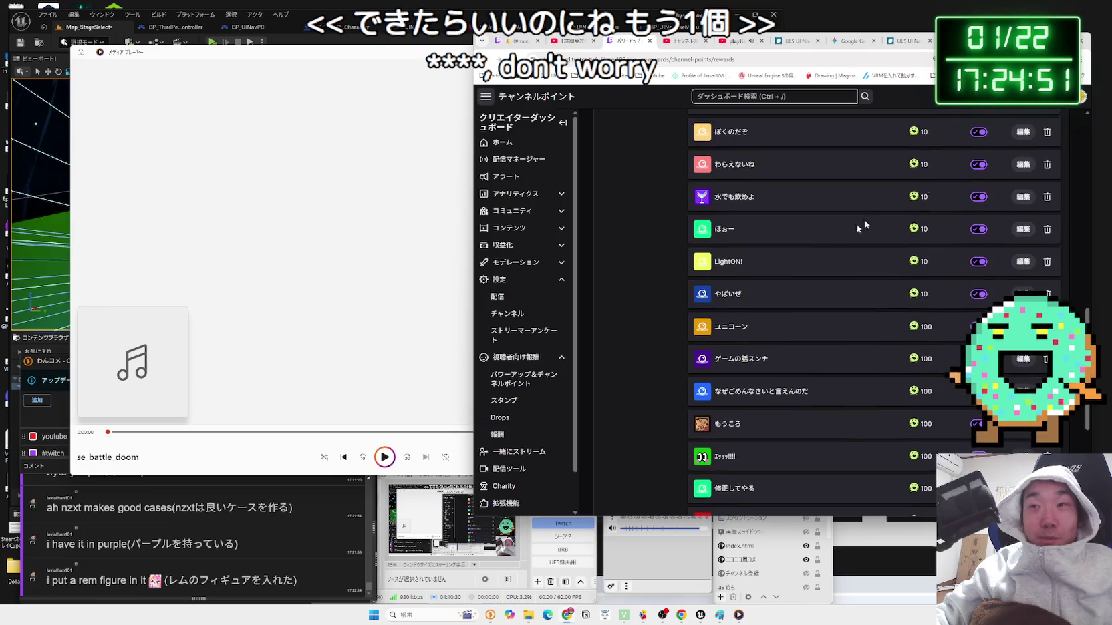
pyautogui.click(483, 41)
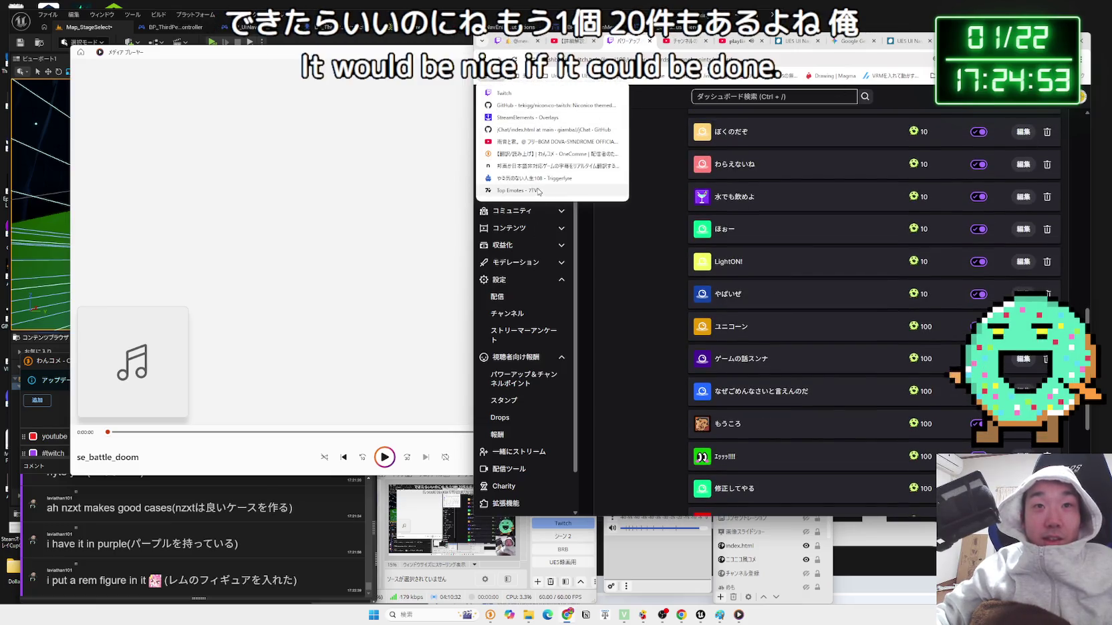
pyautogui.click(531, 178)
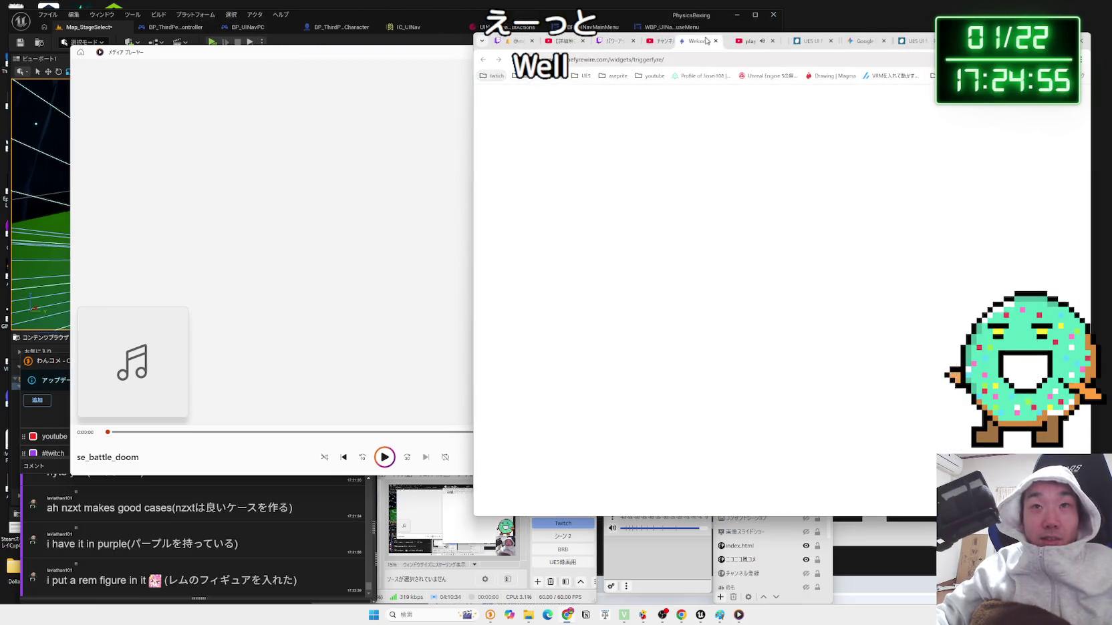
# - Reorder the TriggerFyre tab, decline the page translation offer and close the media player
pyautogui.moveTo(706, 41); pyautogui.dragTo(685, 40)
pyautogui.click(1024, 107)
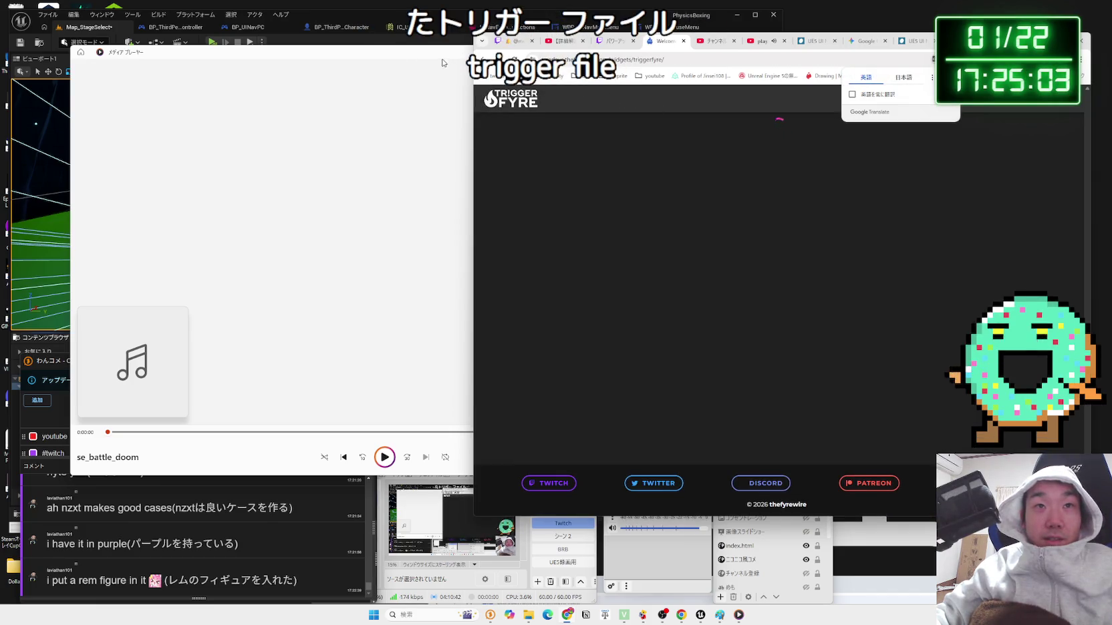
pyautogui.hotkey('alt', 'F4')
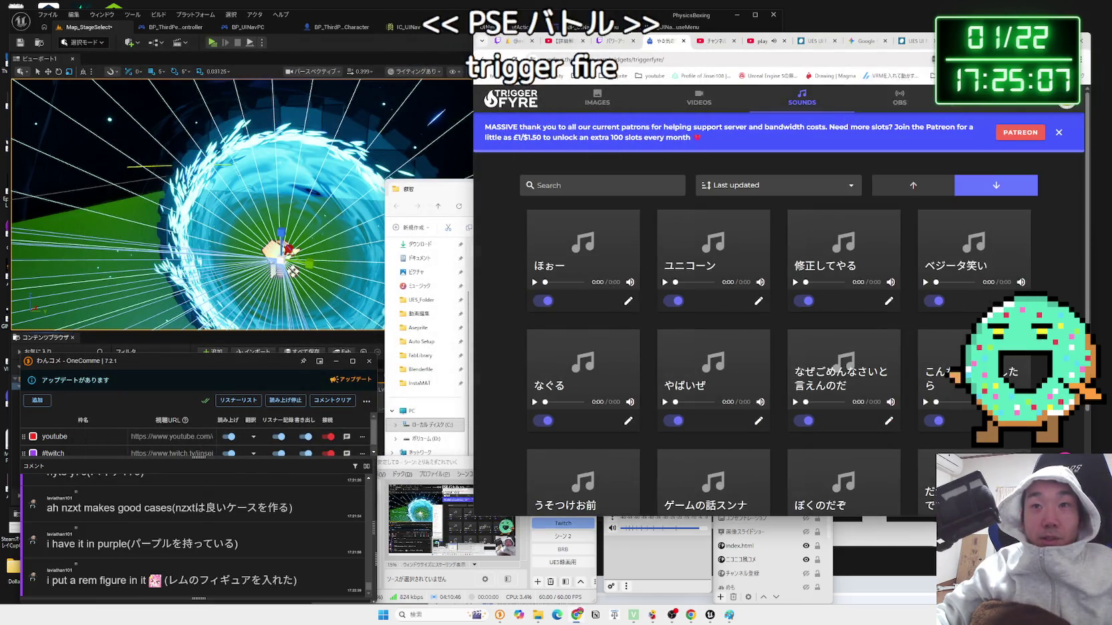
# - Try adding a se_suntd.mp3 sound trigger, hit the 20-trigger limit, and close the form
pyautogui.click(1066, 461)
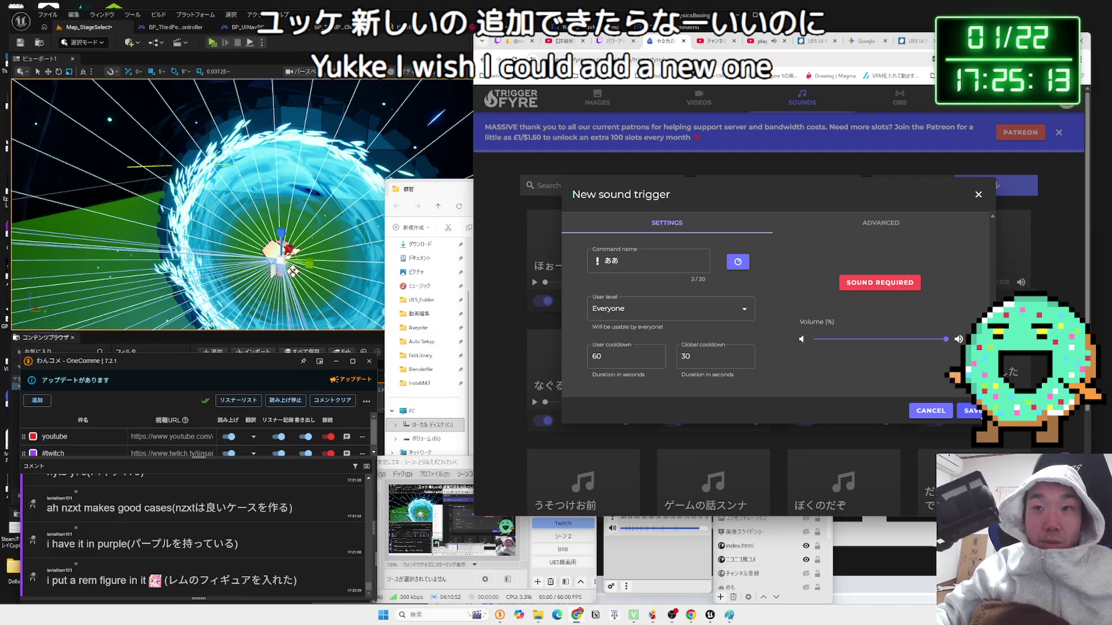
pyautogui.click(882, 283)
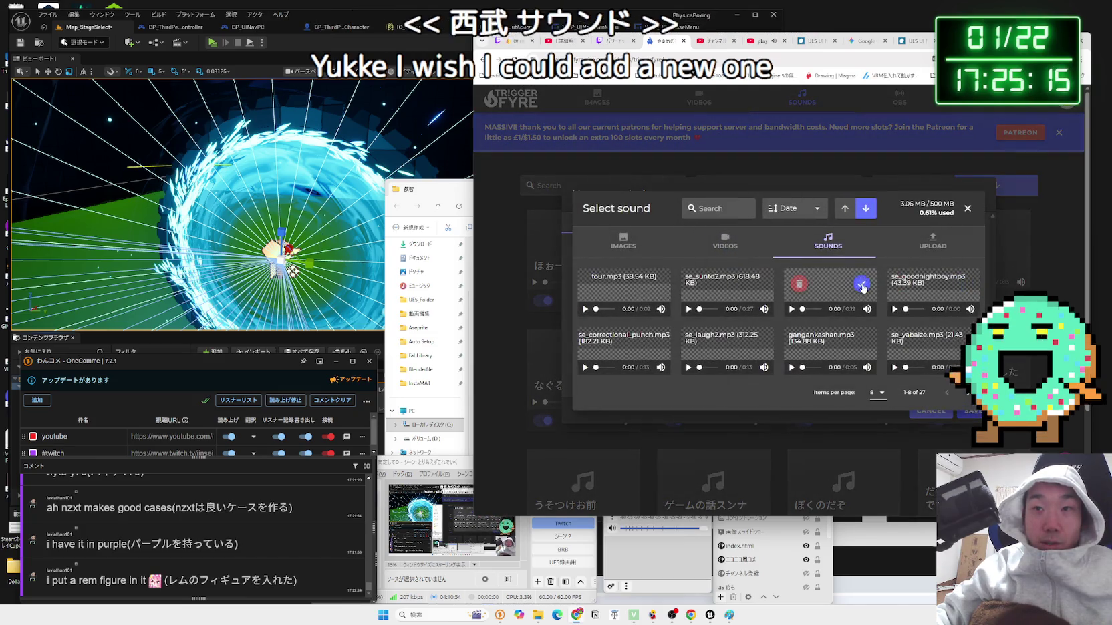
pyautogui.click(862, 288)
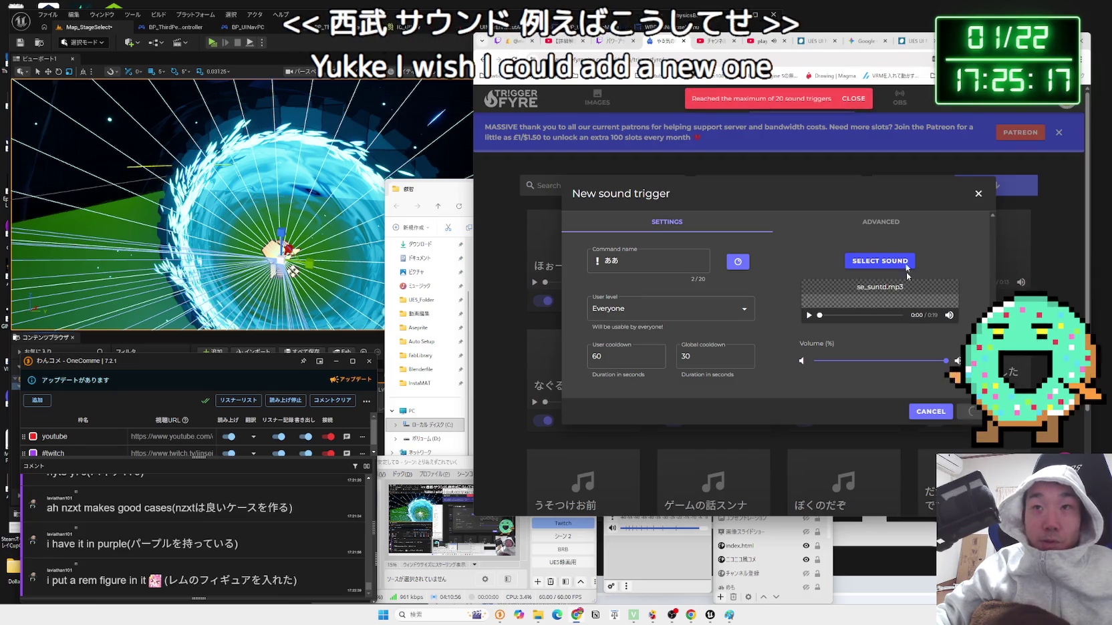
pyautogui.click(978, 194)
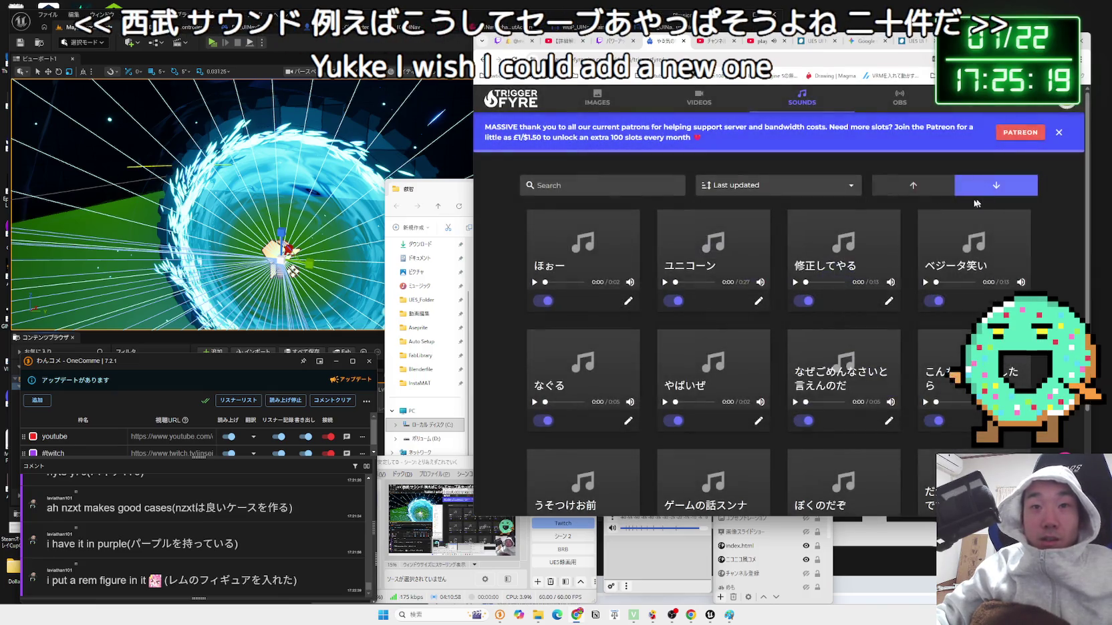
pyautogui.scroll(-3, 717, 243)
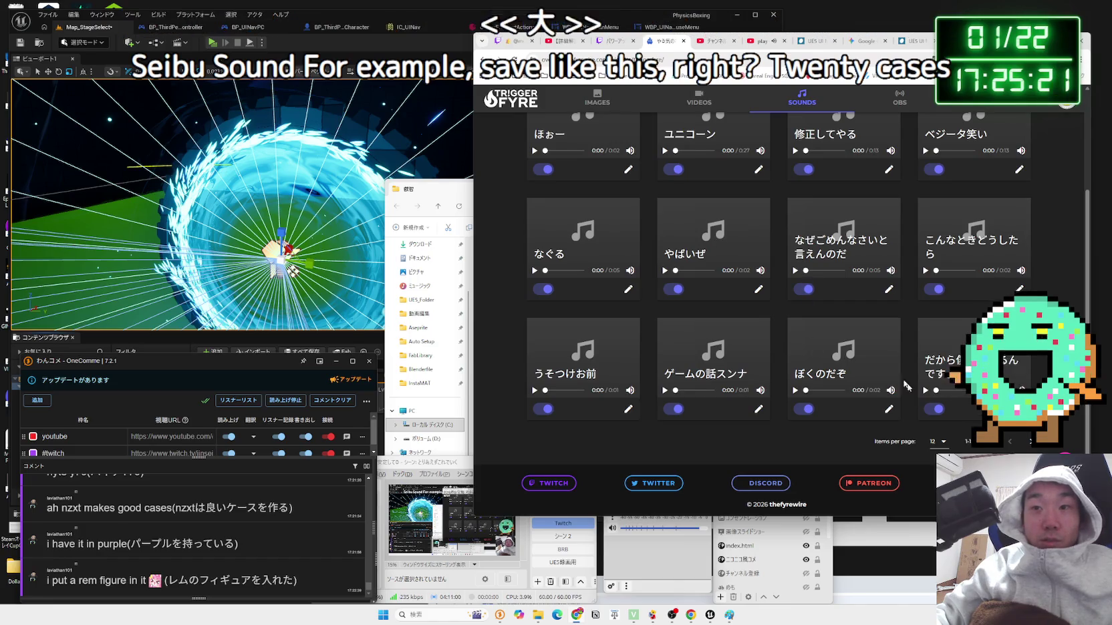
# - Page through both pages of the existing TriggerFyre sound triggers
pyautogui.click(1029, 442)
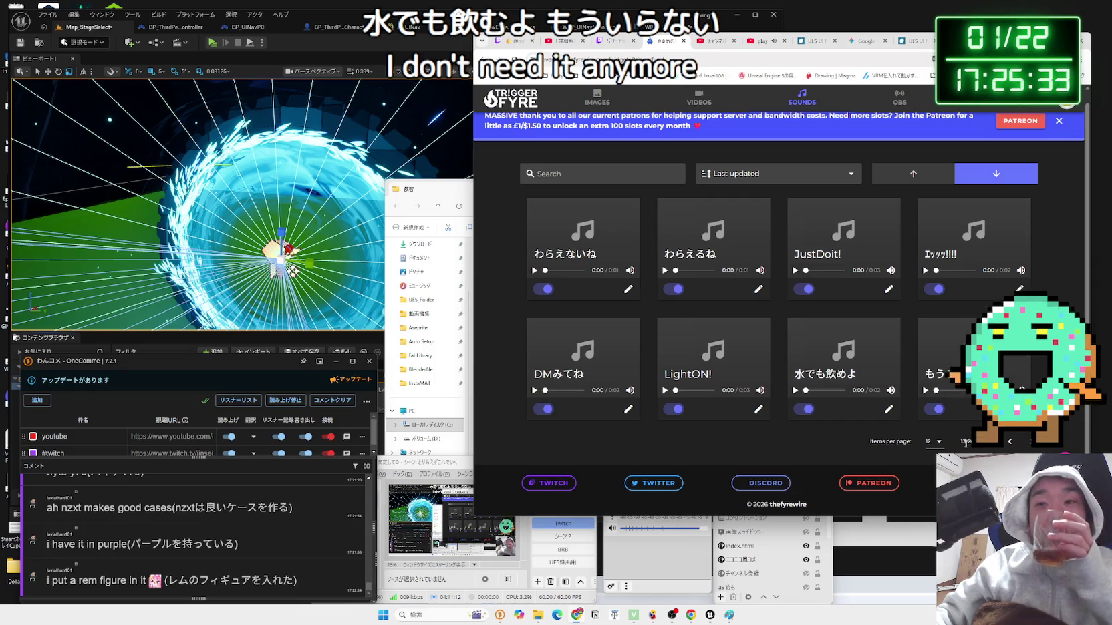
pyautogui.click(1007, 443)
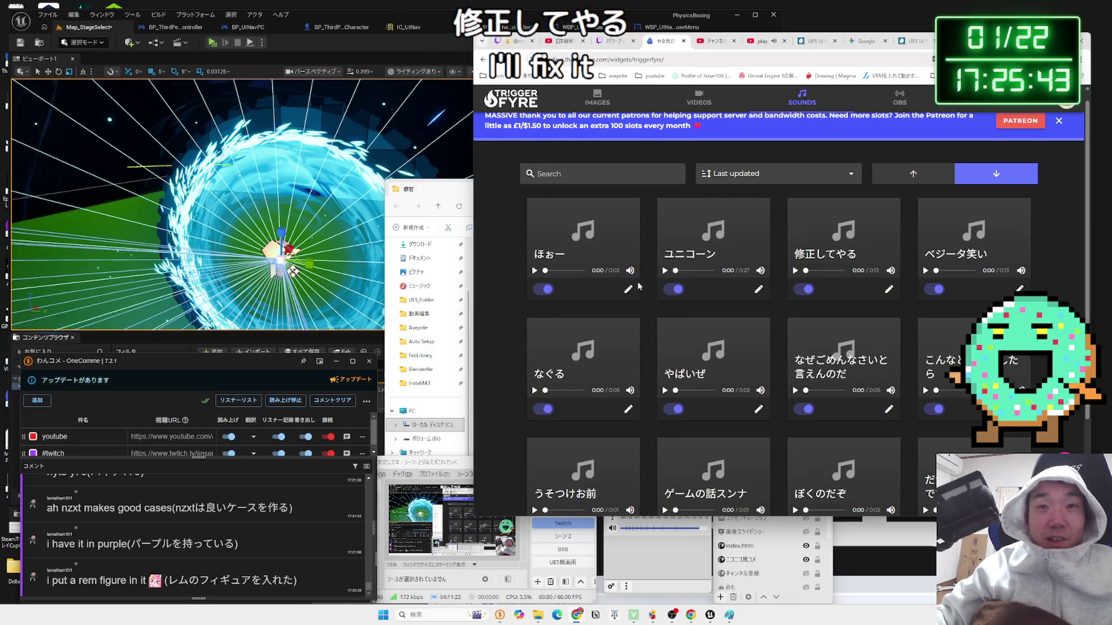
pyautogui.scroll(-2, 635, 279)
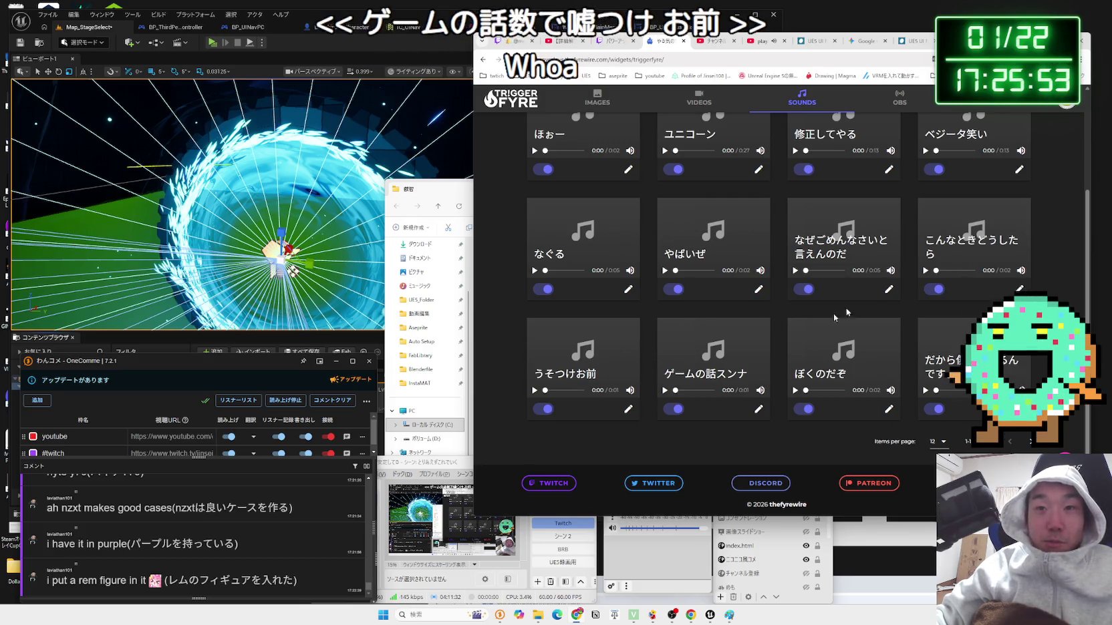
pyautogui.scroll(3, 738, 346)
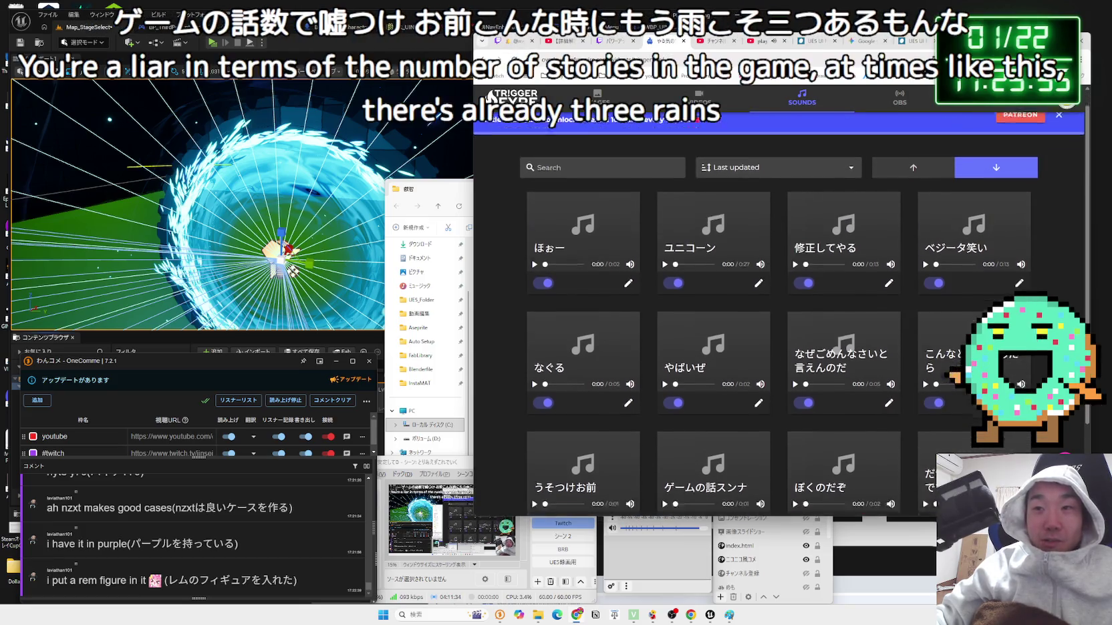
# - Check the こんなときどうしたら trigger's settings, then return to the Twitch rewards list
pyautogui.click(1019, 332)
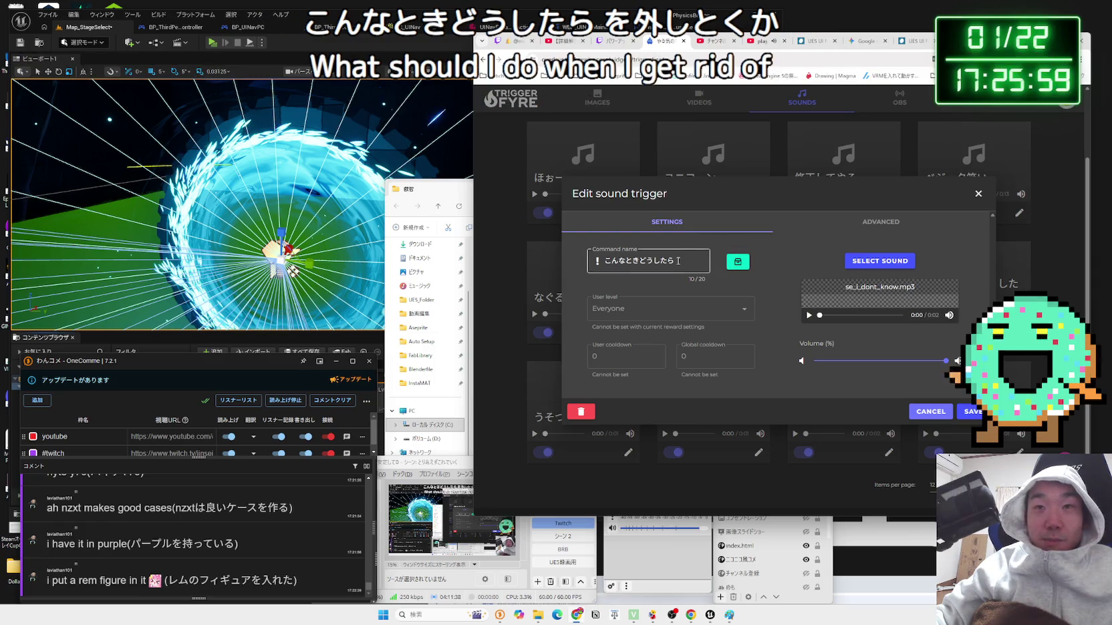
pyautogui.click(605, 45)
pyautogui.scroll(-10, 768, 342)
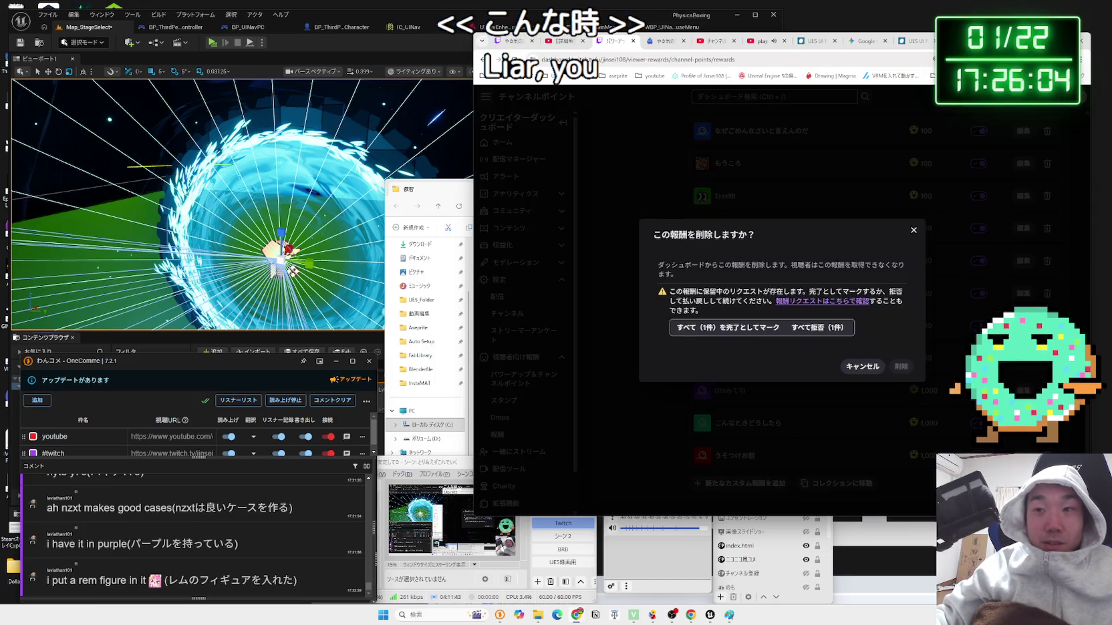
# - Delete the こんなときどうしたら reward after rejecting its single pending request, then start a new custom reward
pyautogui.click(1047, 423)
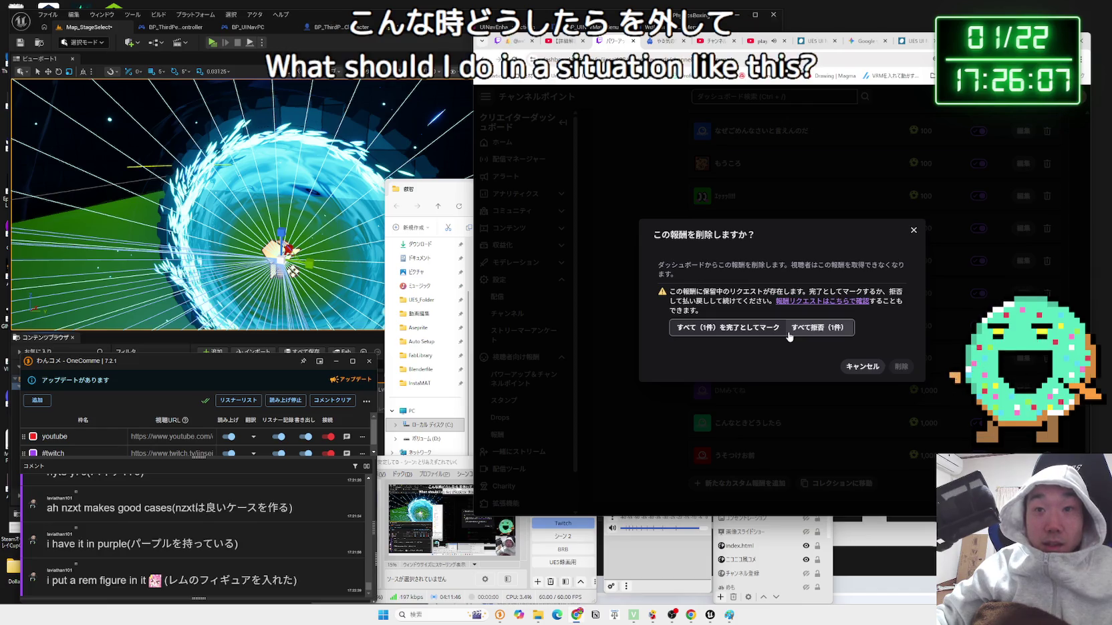
pyautogui.click(824, 328)
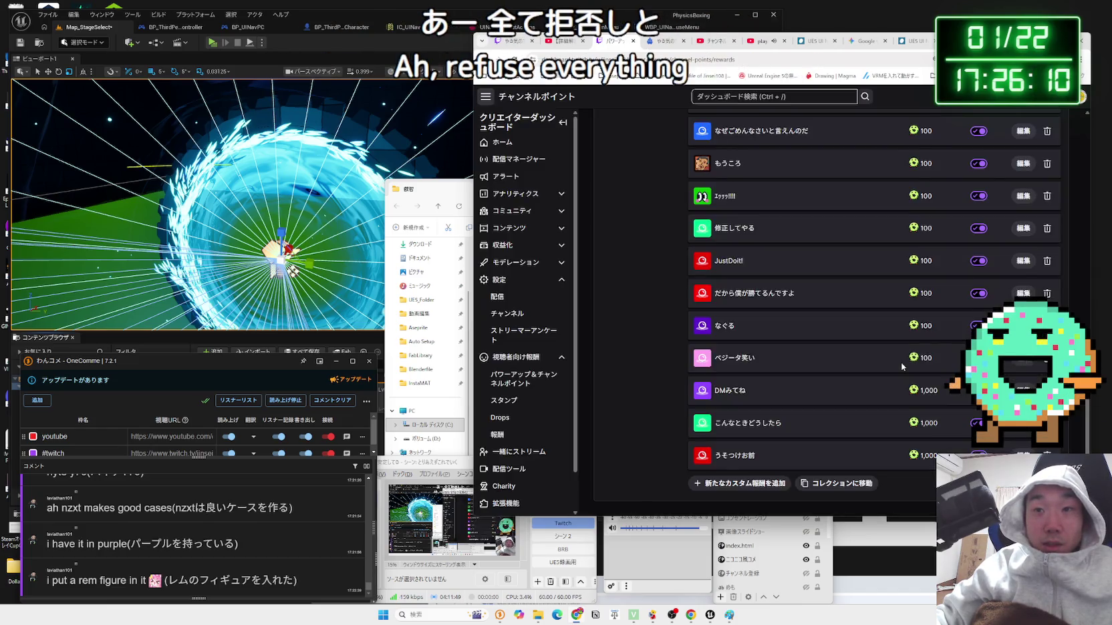
pyautogui.click(901, 366)
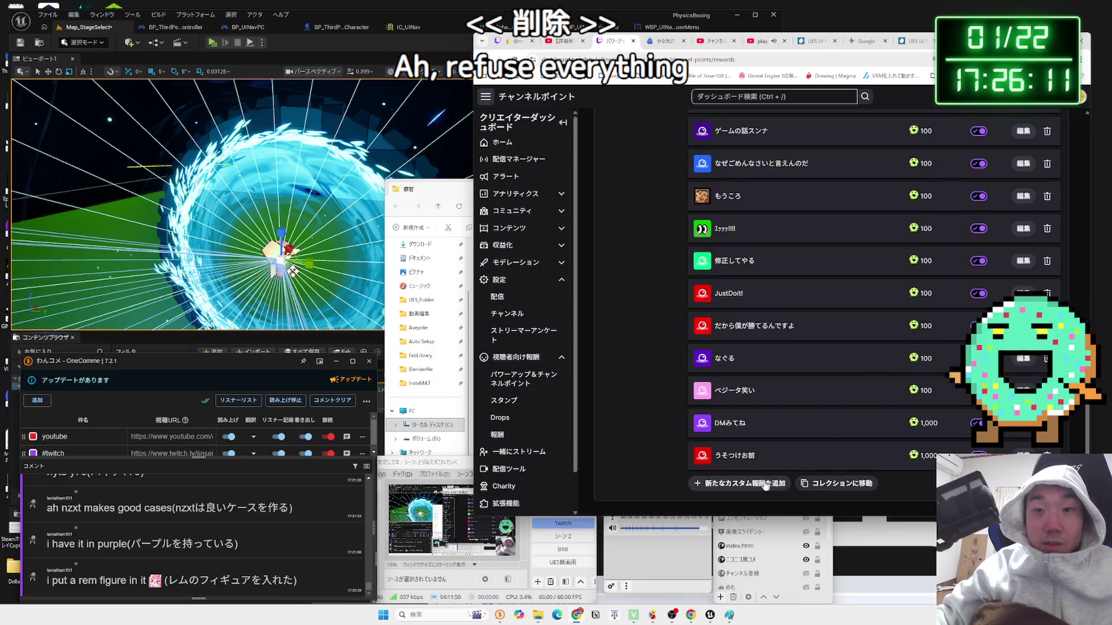
pyautogui.click(741, 483)
pyautogui.click(659, 167)
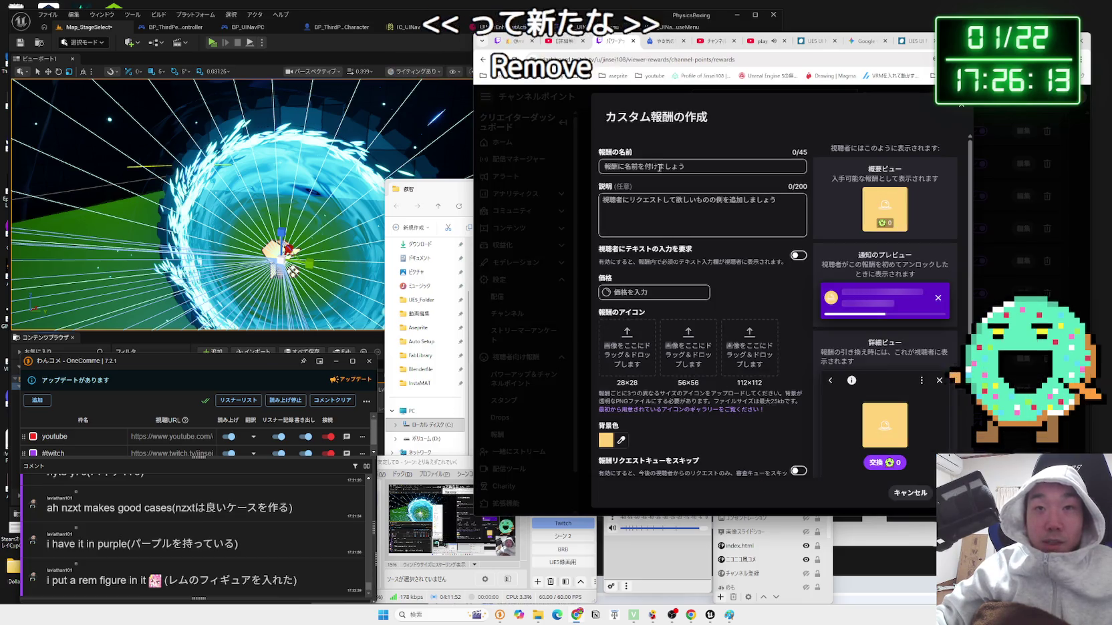
# - Name the new reward バトルドーム and set its cost to 100 points
pyautogui.write('ばとるどーむ')
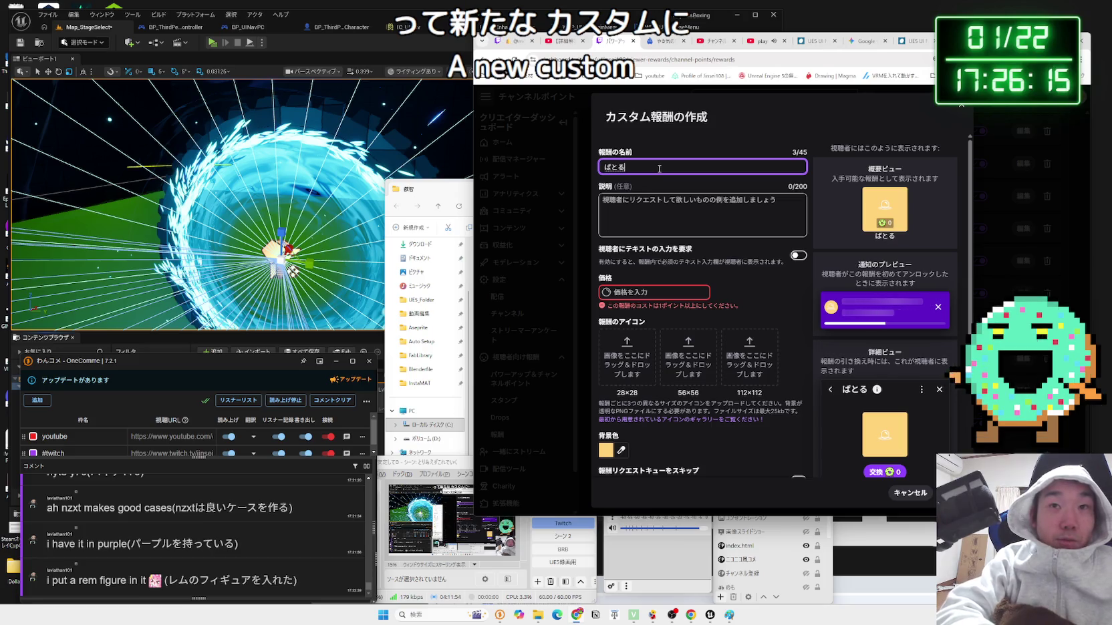
pyautogui.press('space')
pyautogui.press('Return')
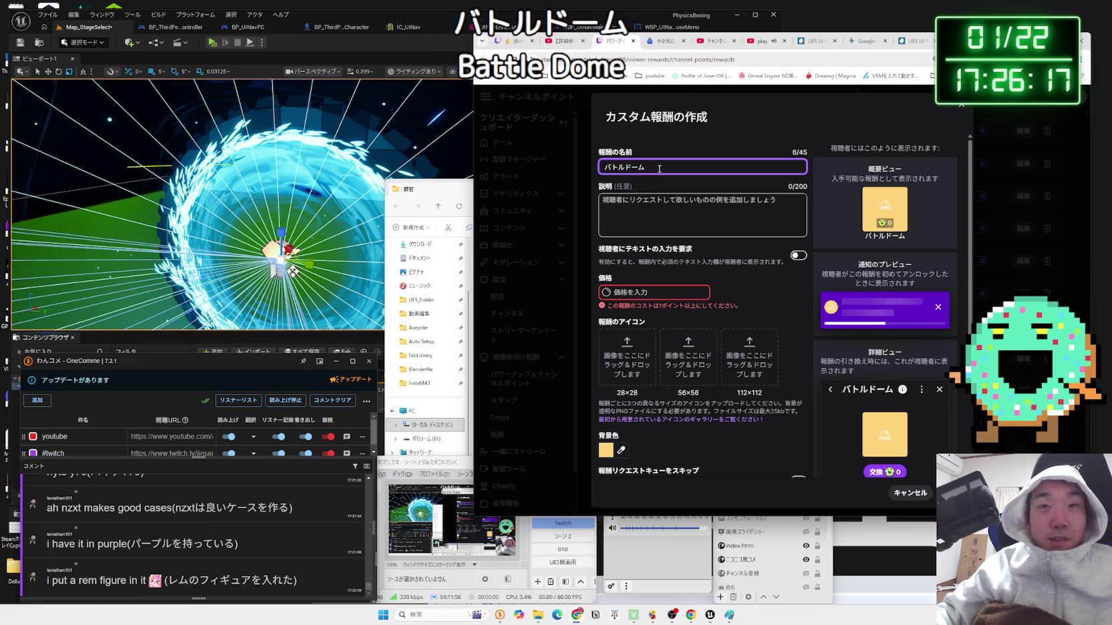
pyautogui.click(658, 291)
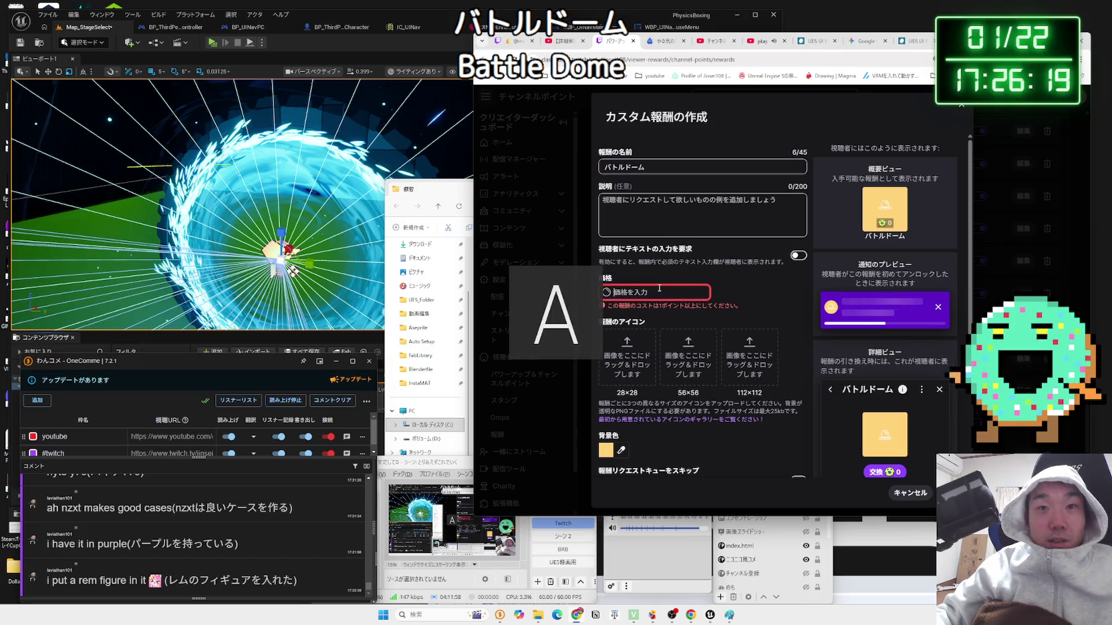
pyautogui.write('100')
pyautogui.click(714, 294)
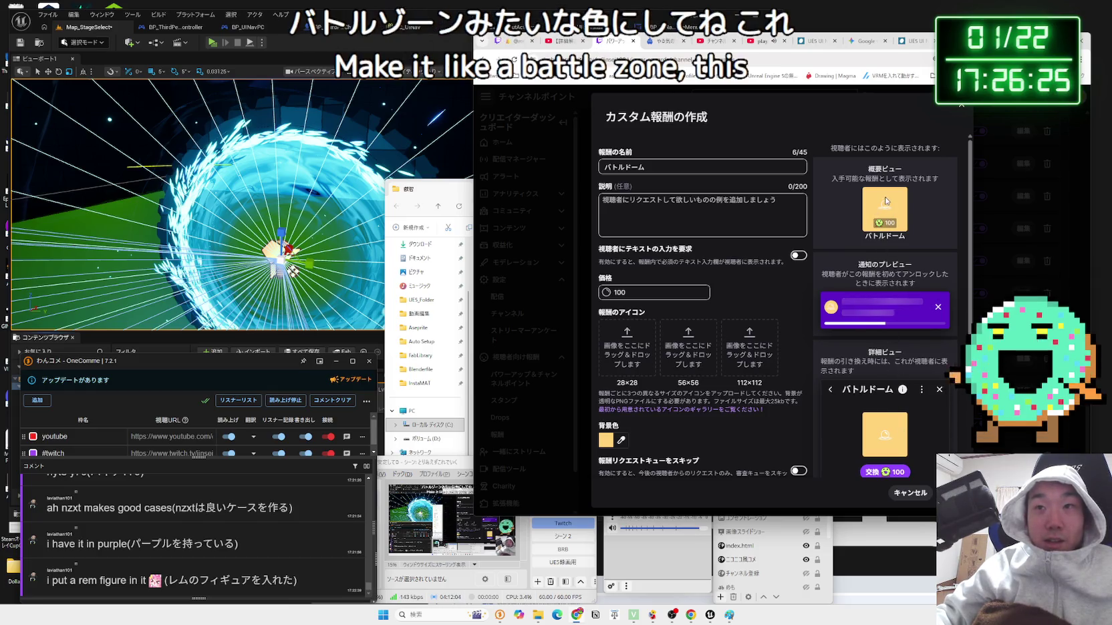
# - Give the reward a darker purple background colour and create it
pyautogui.click(620, 441)
pyautogui.moveTo(694, 447); pyautogui.dragTo(706, 449)
pyautogui.click(697, 382)
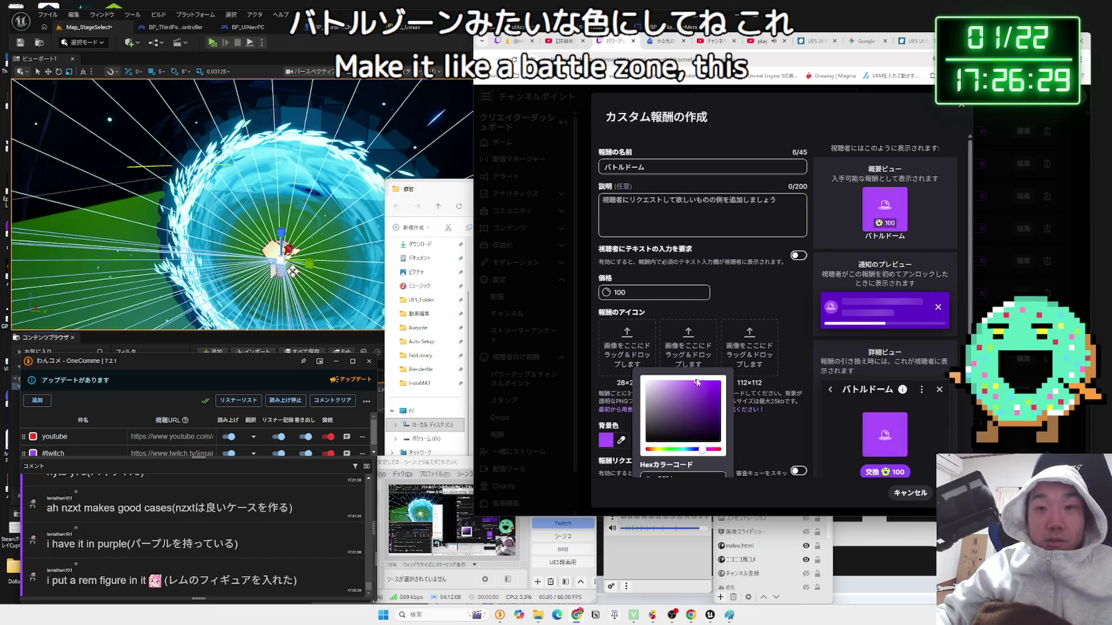
pyautogui.click(946, 492)
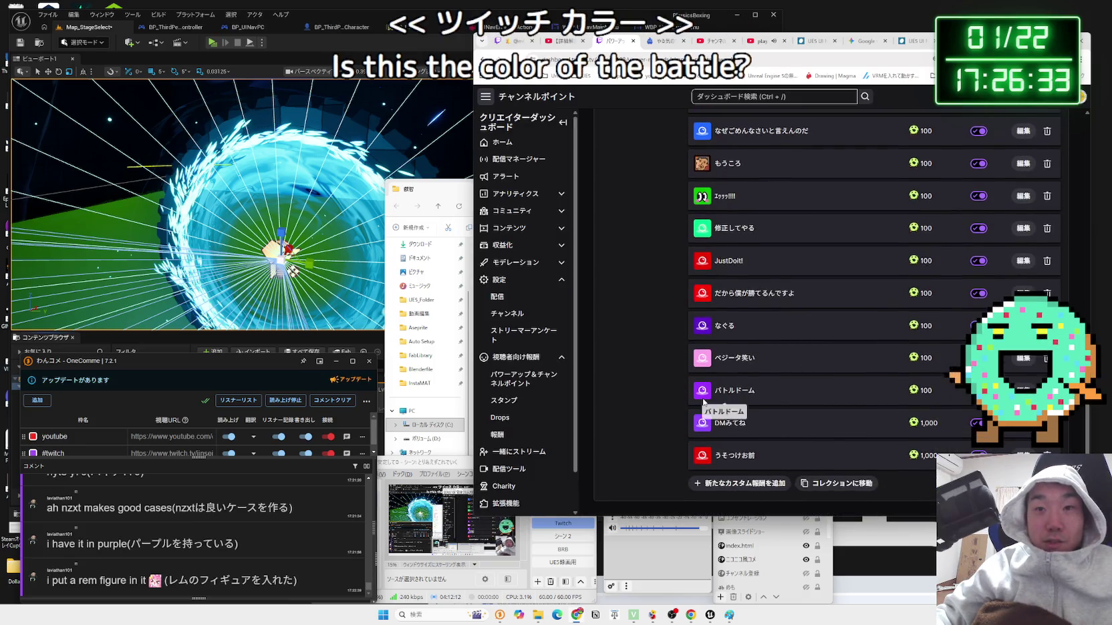
# - Edit the バトルドーム reward's background colour from purple to orange and save it
pyautogui.scroll(-1, 708, 384)
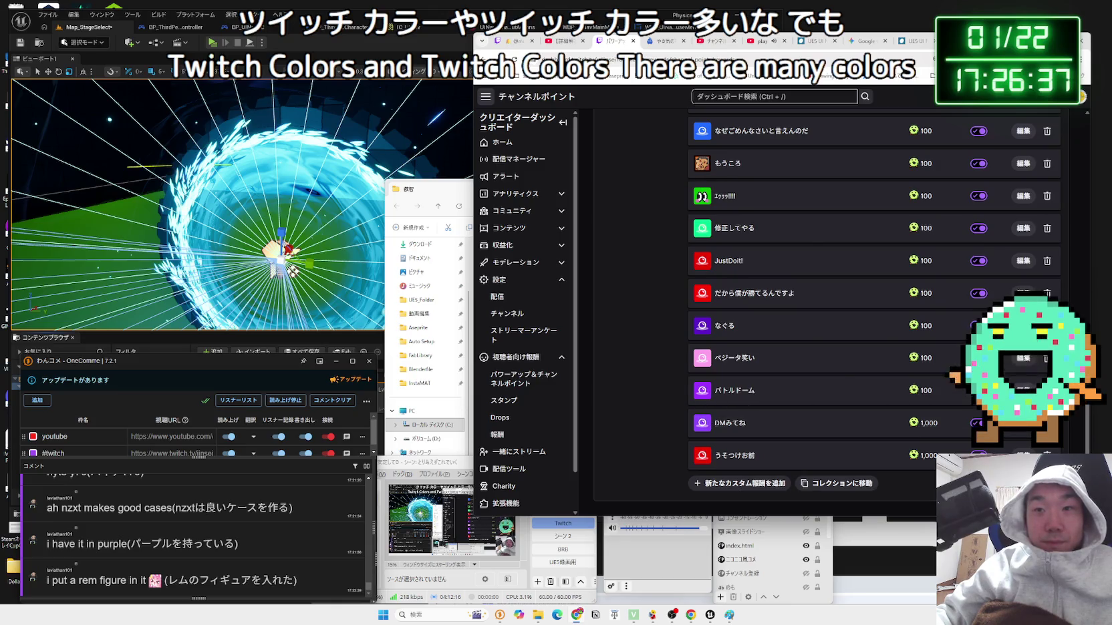
pyautogui.click(732, 390)
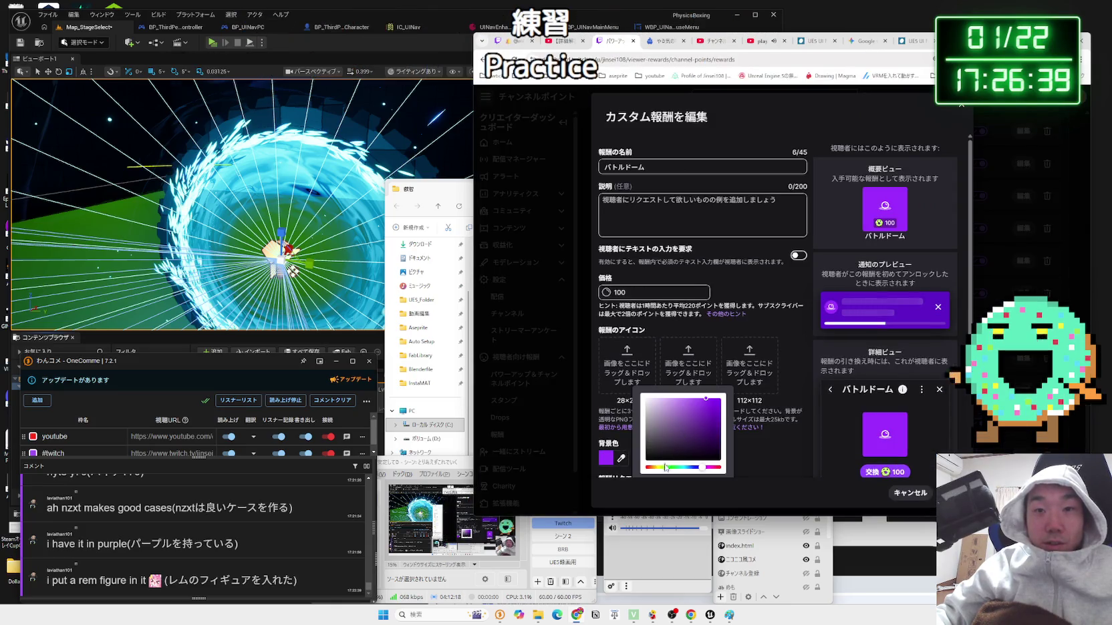
pyautogui.click(619, 472)
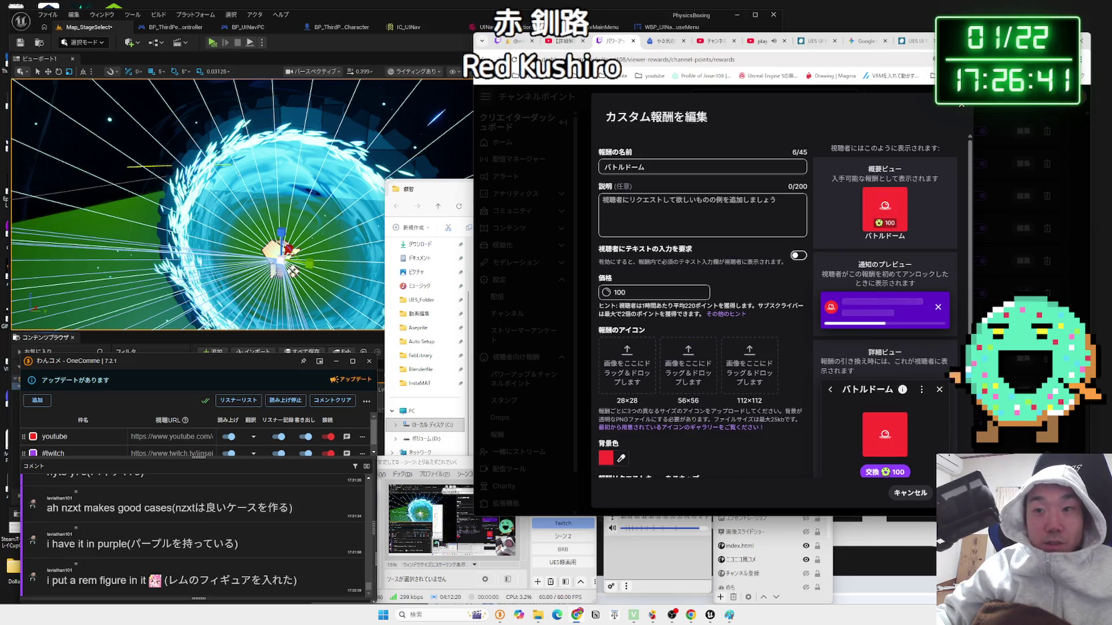
pyautogui.click(953, 492)
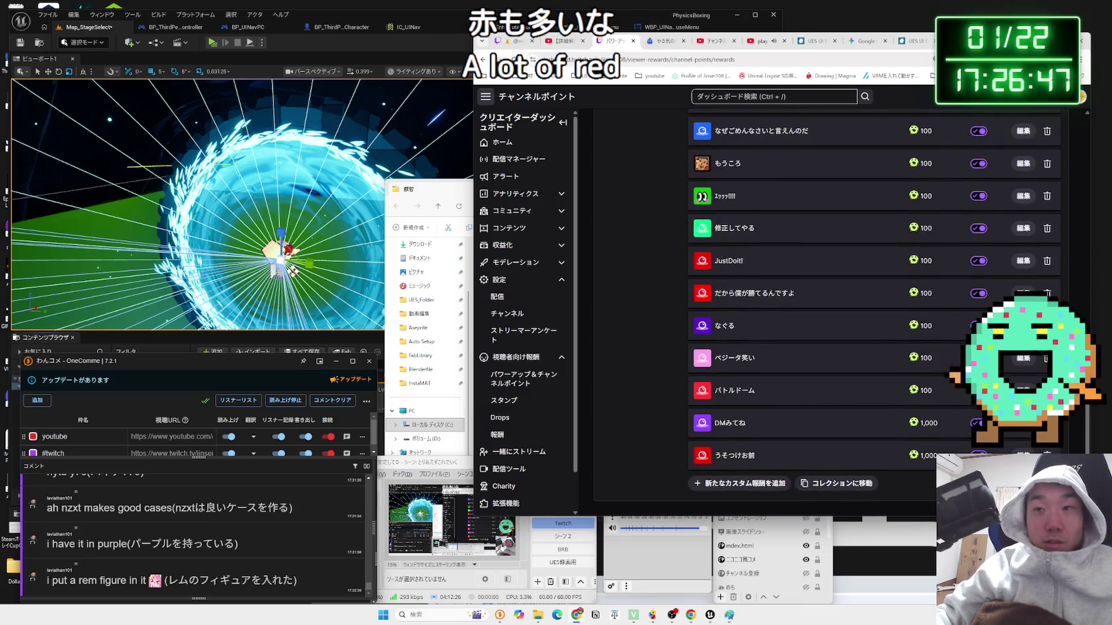
pyautogui.click(1023, 390)
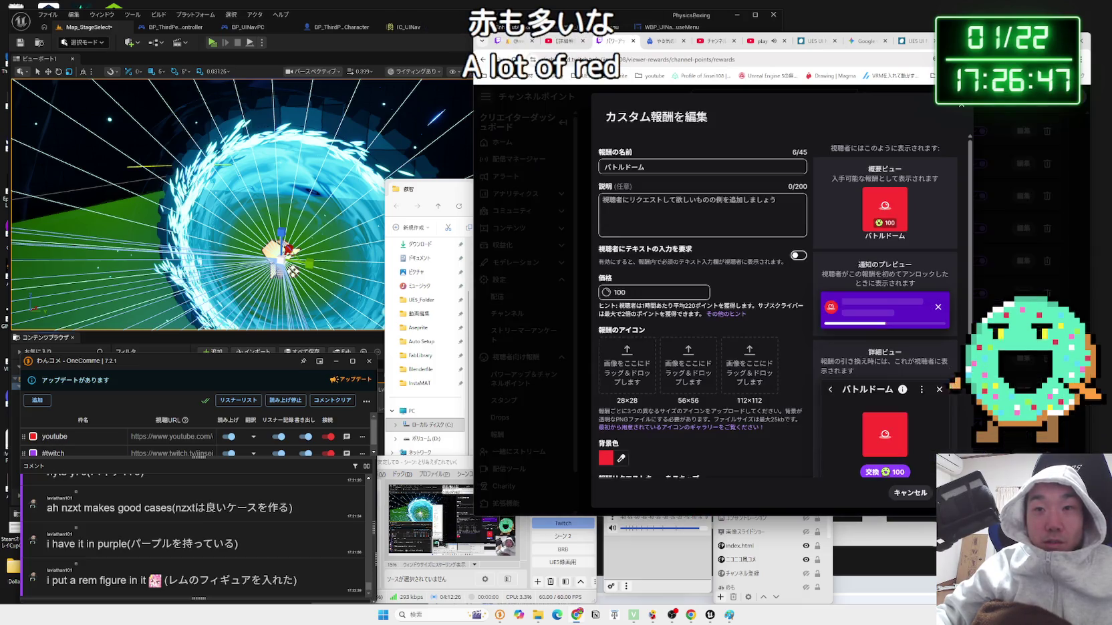
pyautogui.click(623, 459)
pyautogui.click(655, 468)
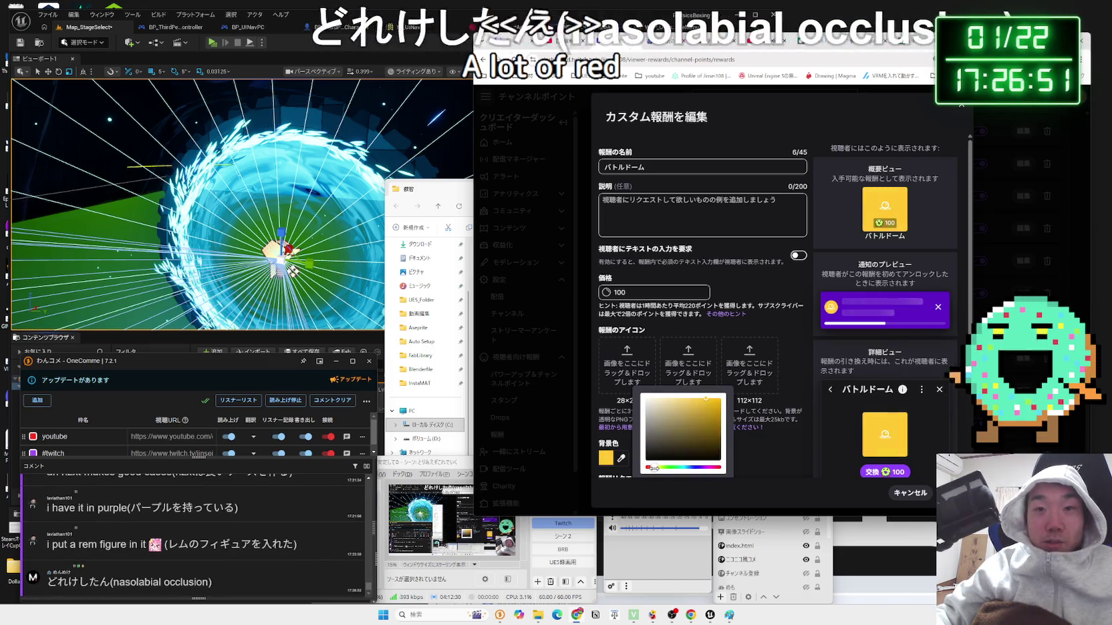
pyautogui.moveTo(655, 468); pyautogui.dragTo(649, 467)
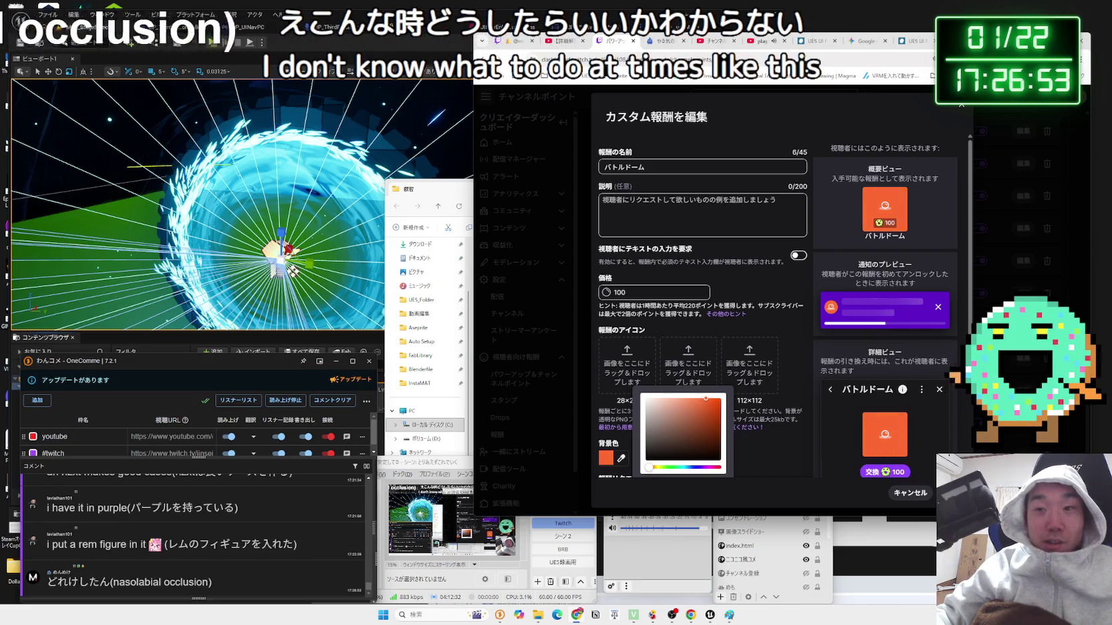
pyautogui.click(949, 492)
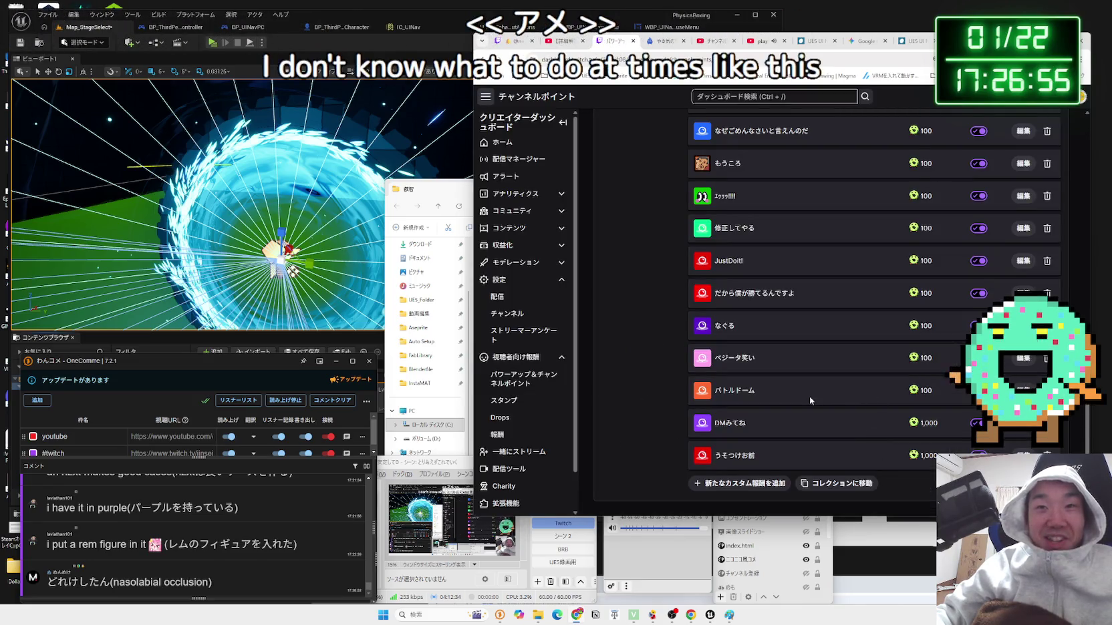
# - Recheck the バトルドーム reward editor, then select the full バトルドーム name text
pyautogui.scroll(5, 810, 396)
pyautogui.scroll(-5, 796, 384)
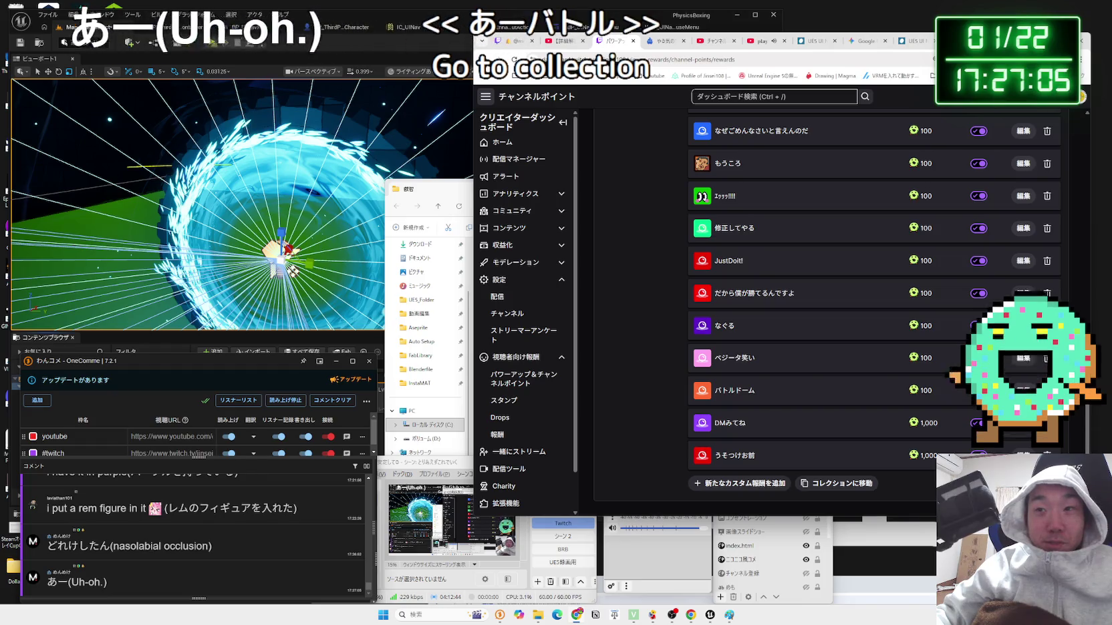
pyautogui.click(1022, 391)
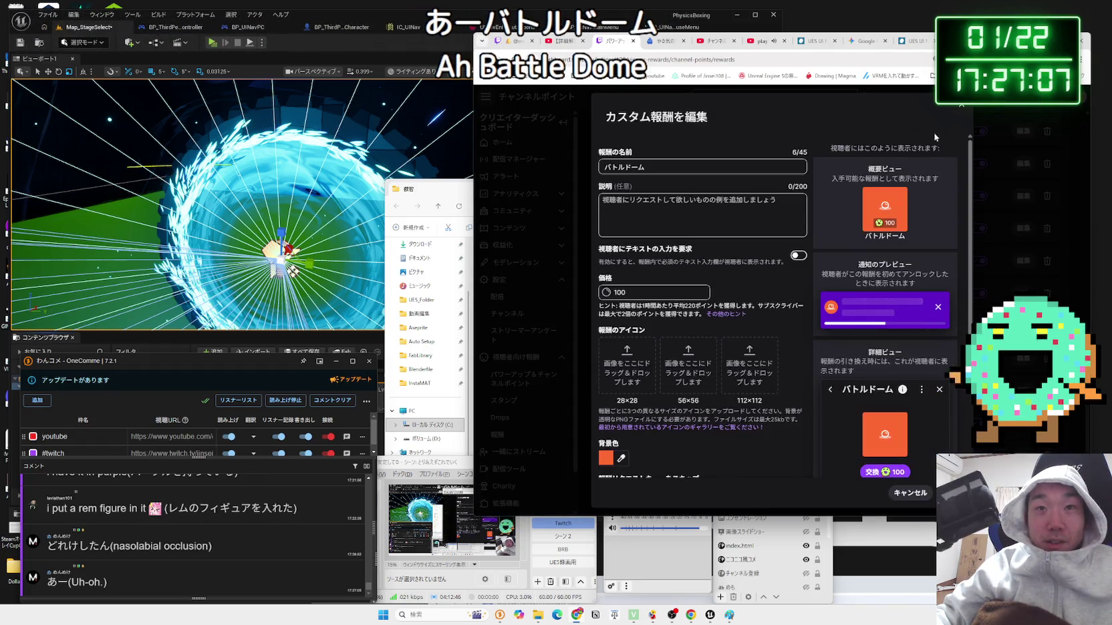
pyautogui.click(965, 111)
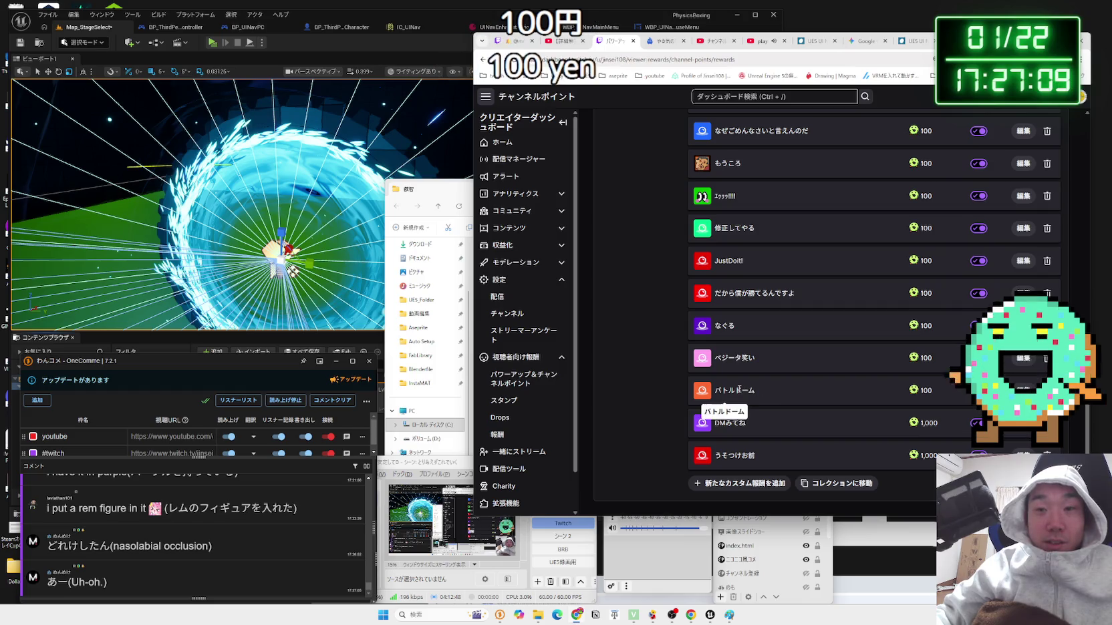
pyautogui.doubleClick(714, 393)
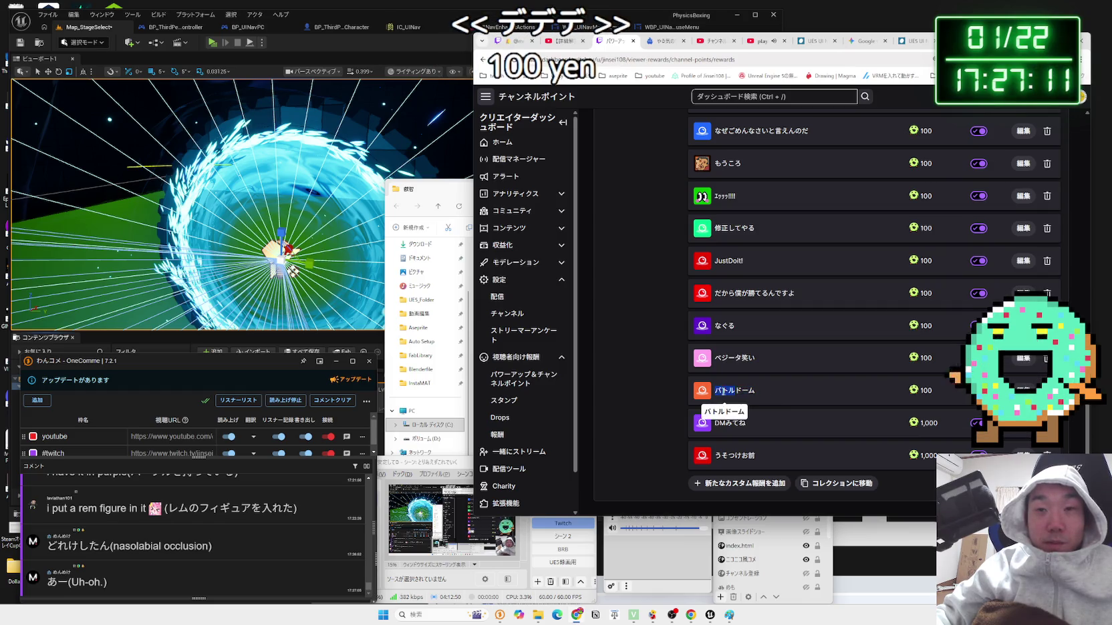
pyautogui.moveTo(758, 395); pyautogui.dragTo(717, 392)
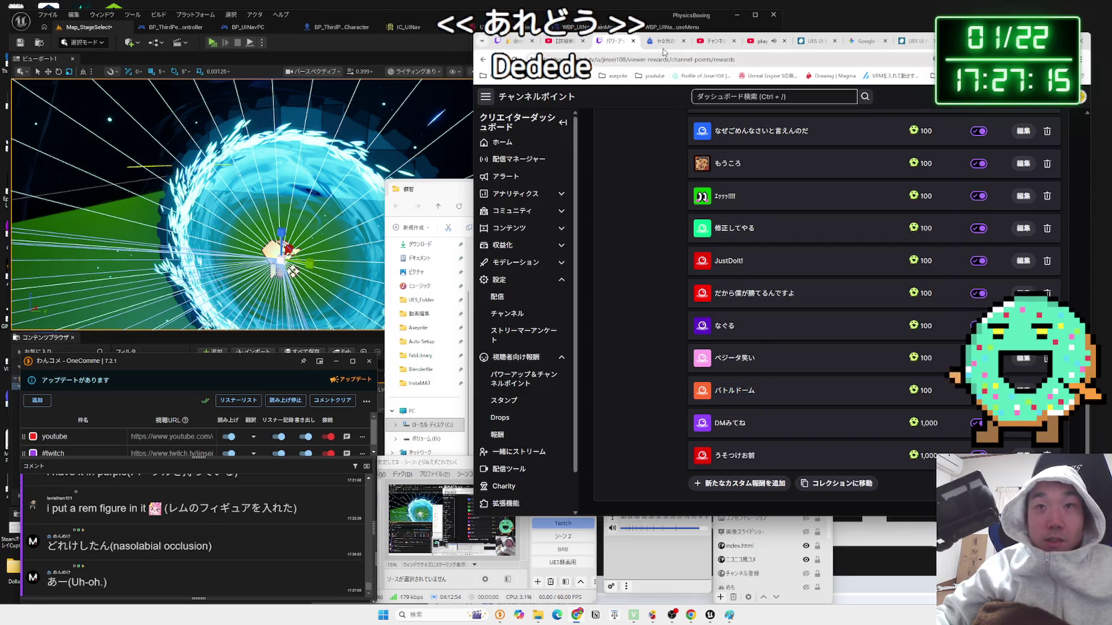
# - In TriggerFyre, replace the trigger's command name with バトルドーム via Japanese input, then bring up SELECT SOUND
pyautogui.hotkey('ctrl', 'Tab')
pyautogui.press('Zenkaku_Hankaku')
pyautogui.hotkey('ctrl', 'a')
pyautogui.write('ばdるどー')
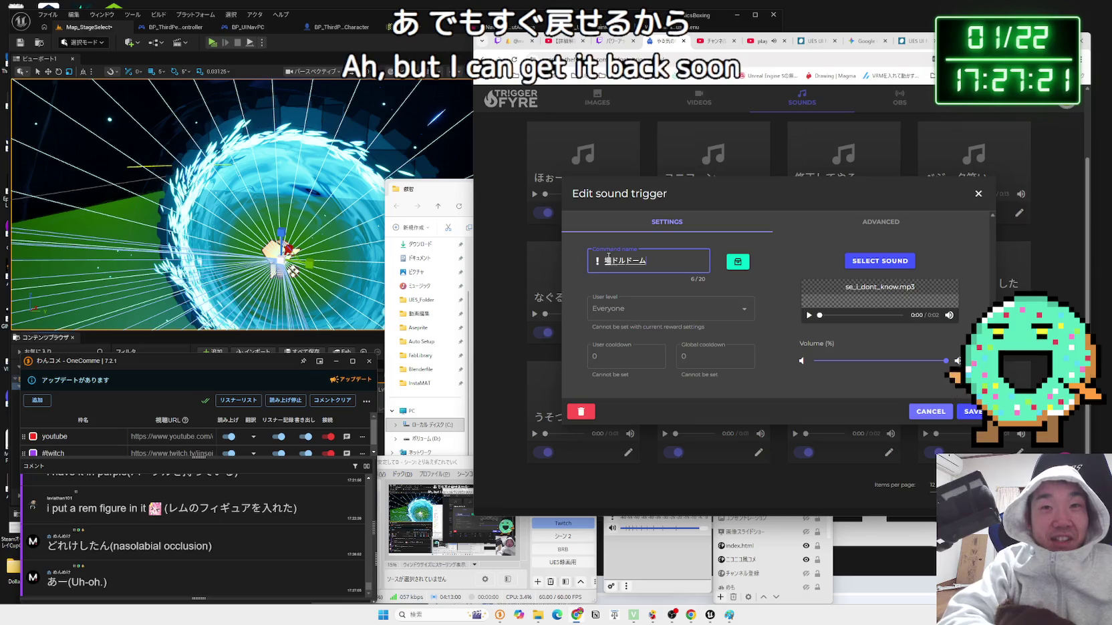
pyautogui.press('Escape')
pyautogui.write('batorudo-mu')
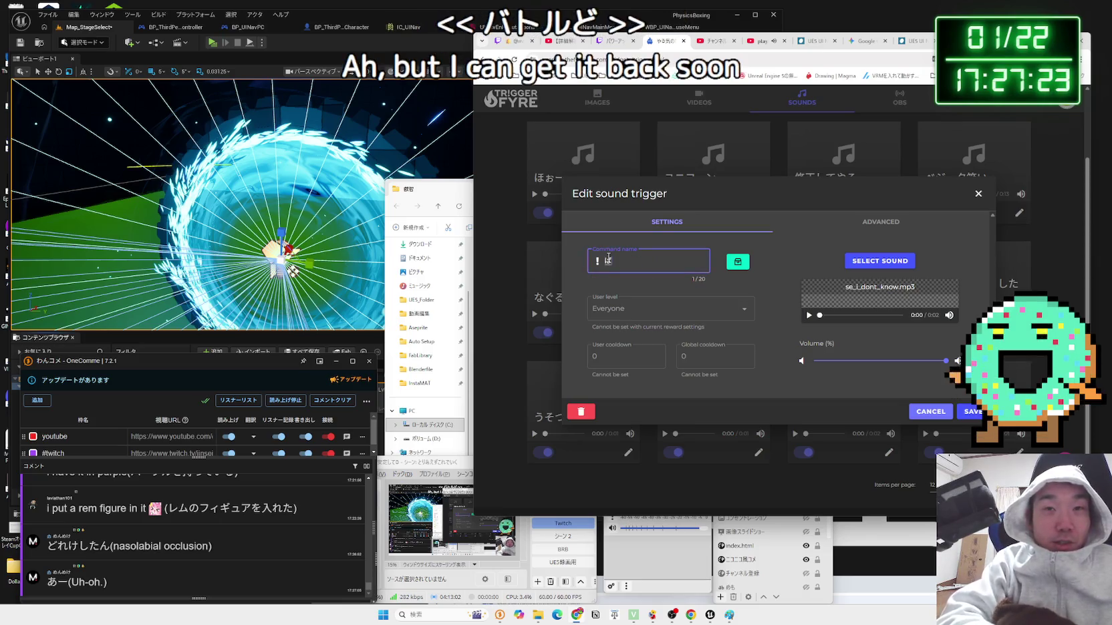
pyautogui.press('space')
pyautogui.press('Return')
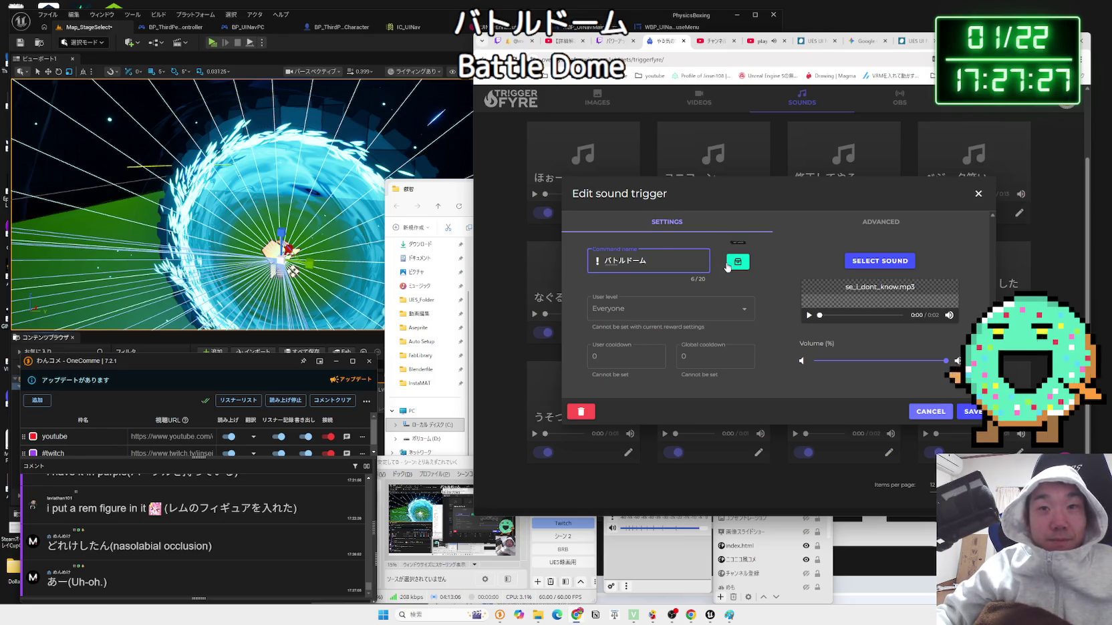
pyautogui.click(731, 264)
pyautogui.click(852, 264)
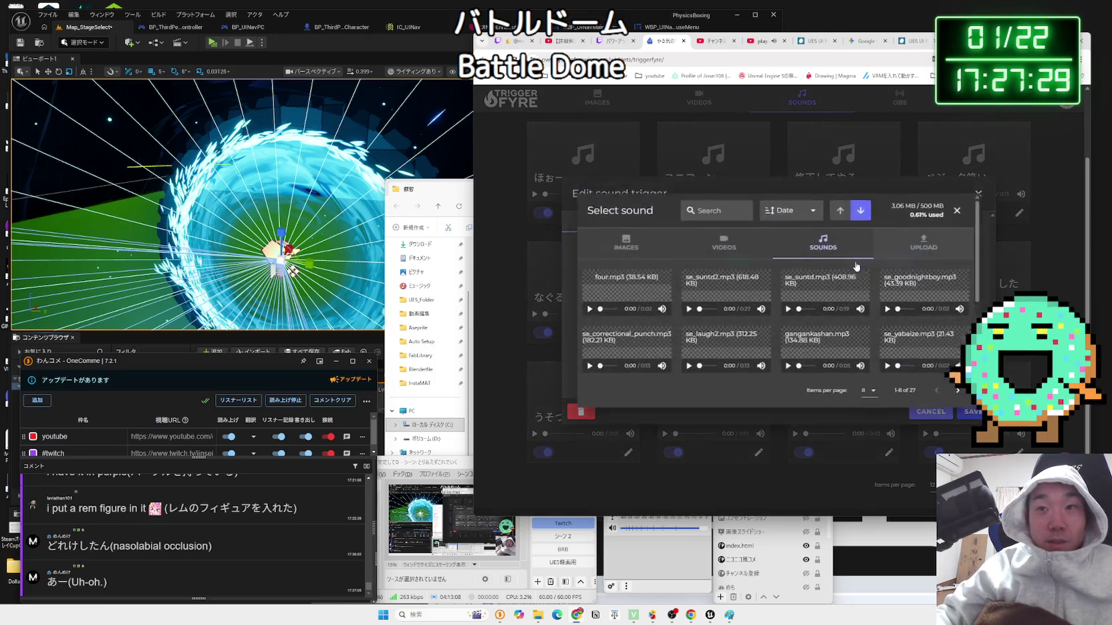
# - Upload se_battle_doom.mp3 by dragging it from Explorer onto the UPLOAD drop area
pyautogui.click(933, 240)
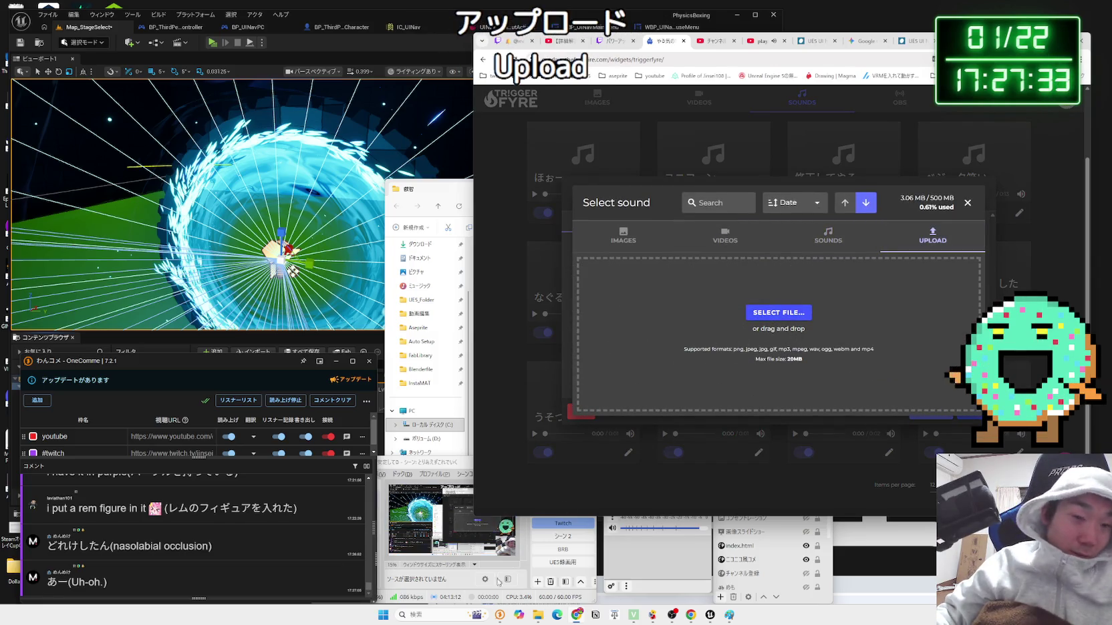
pyautogui.click(538, 615)
pyautogui.click(534, 406)
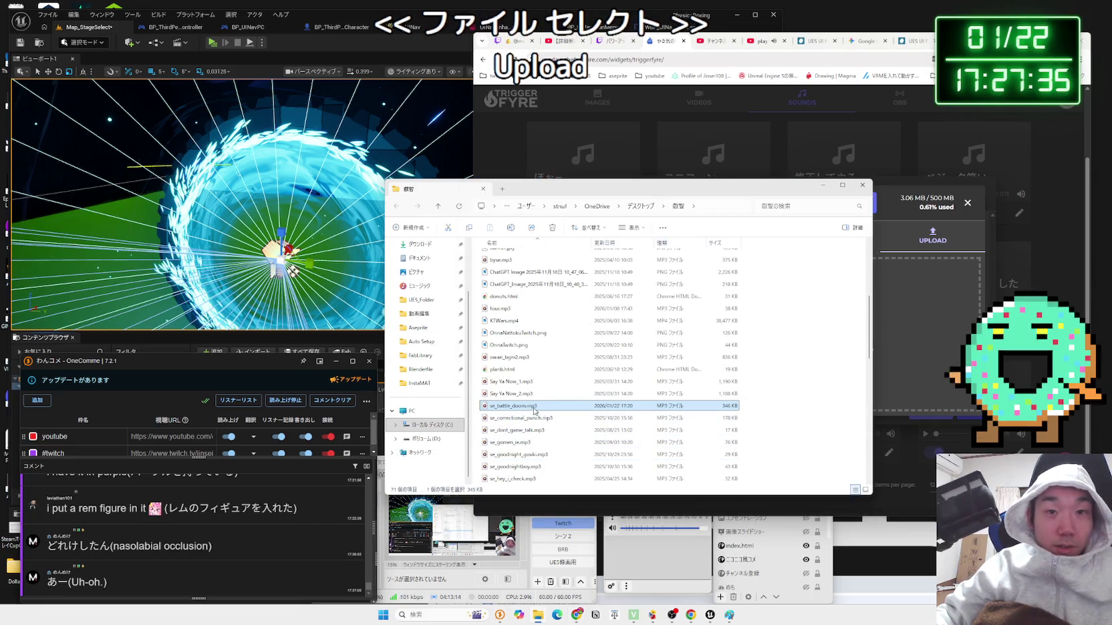
pyautogui.moveTo(814, 363); pyautogui.dragTo(908, 332)
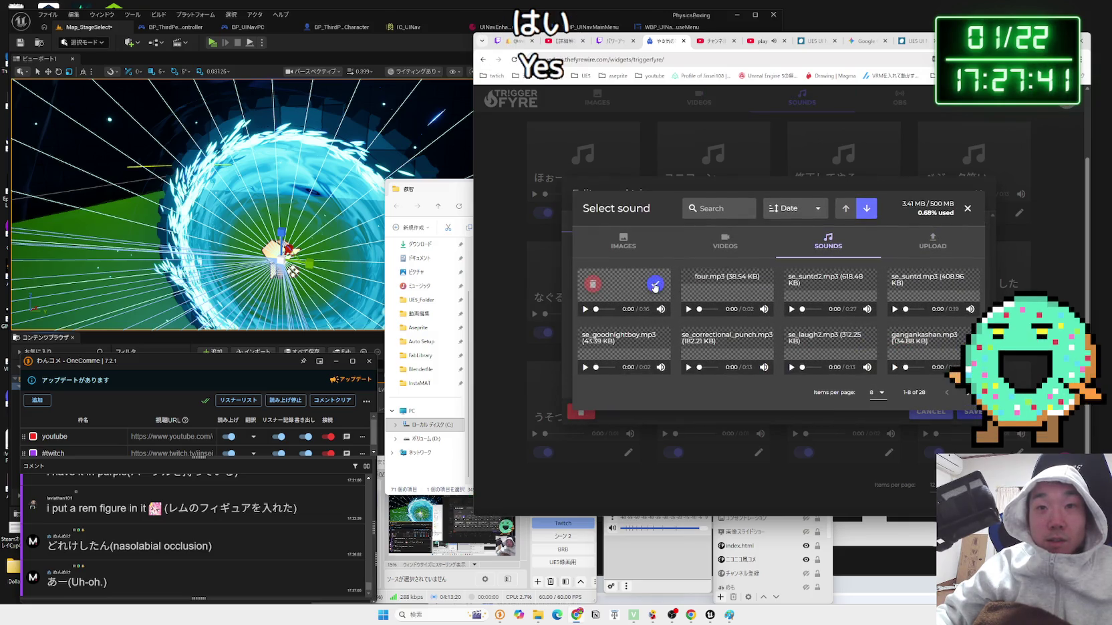
# - Assign se_battle_doom.mp3 to the trigger and lower its volume to about 40%, previewing playback
pyautogui.click(655, 284)
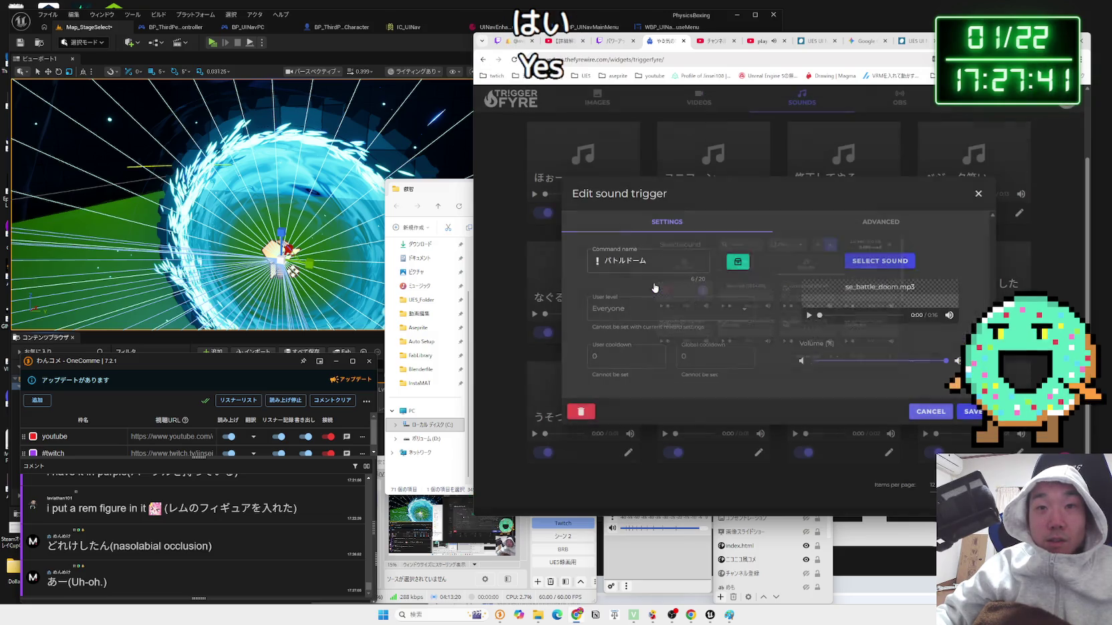
pyautogui.click(809, 316)
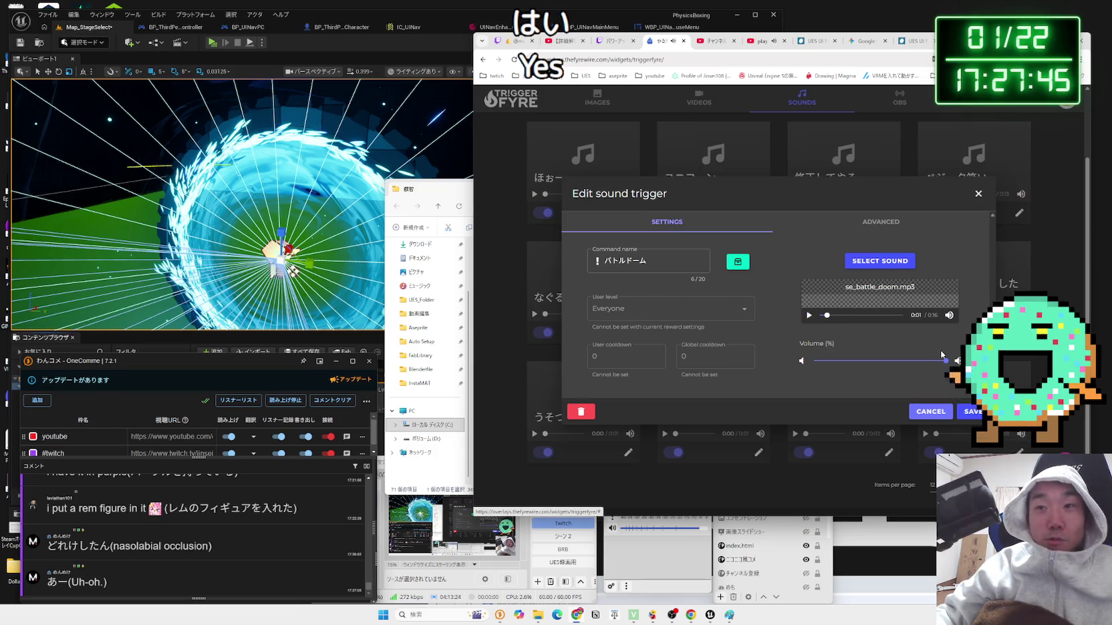
pyautogui.moveTo(945, 361); pyautogui.dragTo(898, 361)
pyautogui.click(808, 315)
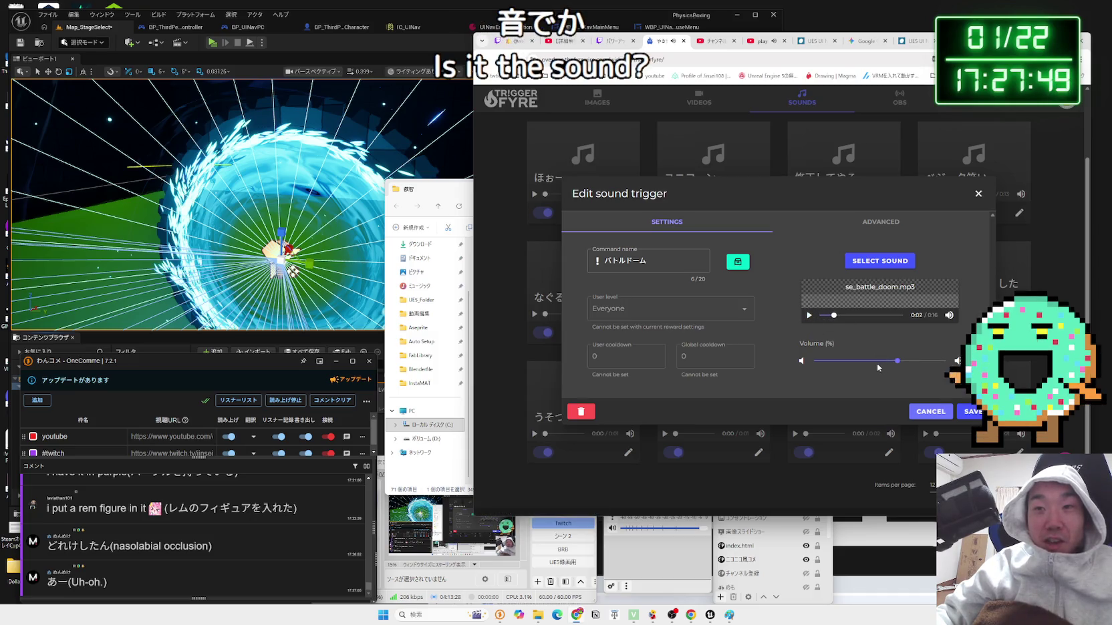
pyautogui.moveTo(897, 361); pyautogui.dragTo(859, 361)
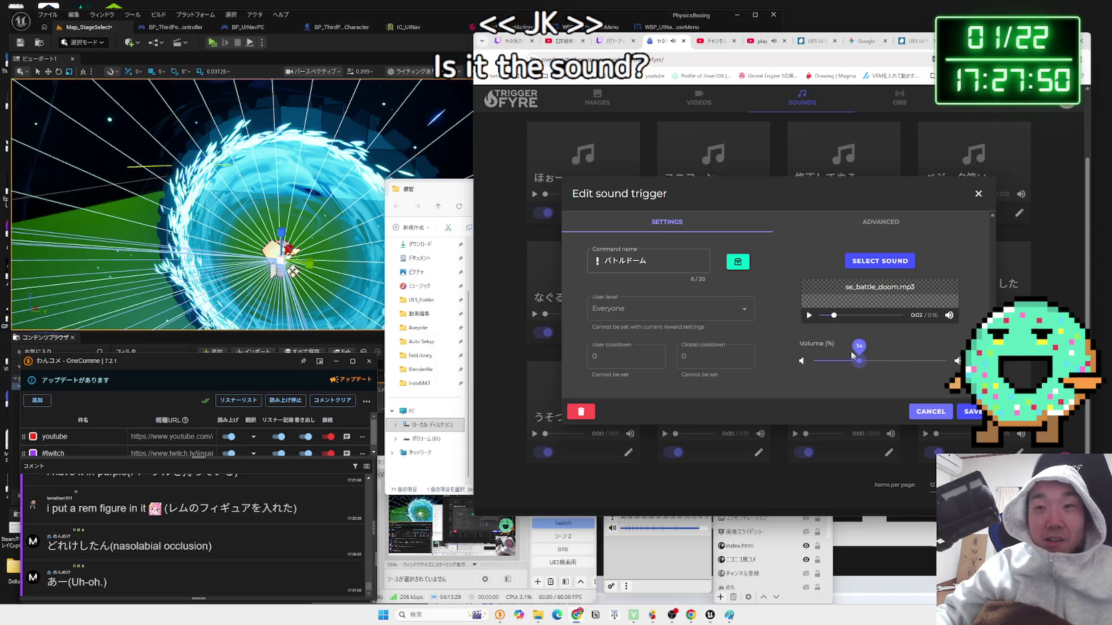
pyautogui.click(810, 315)
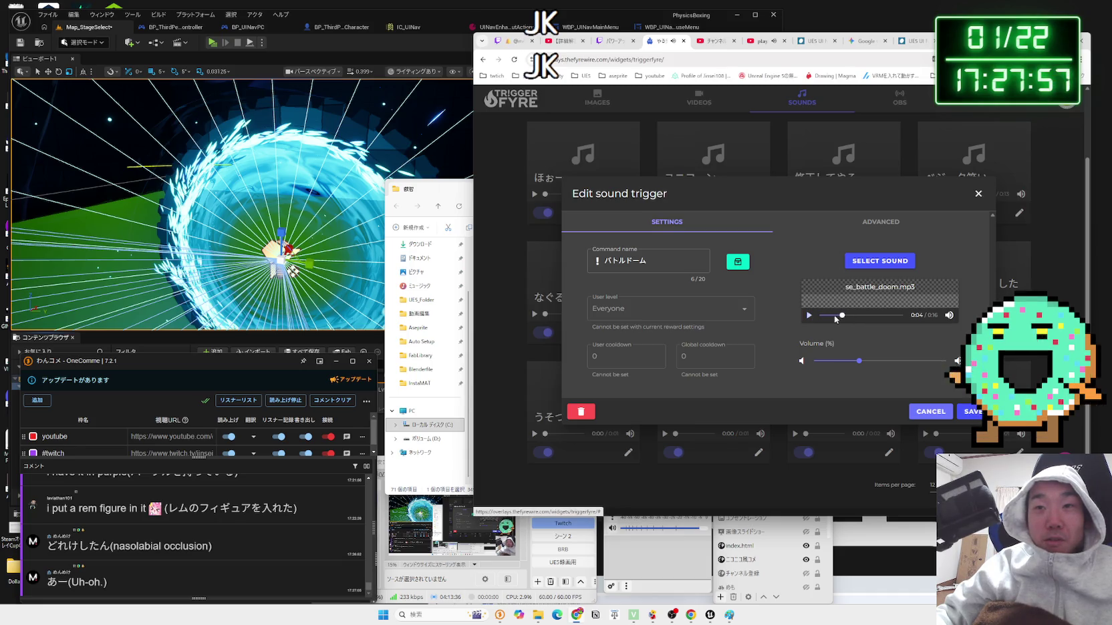
pyautogui.moveTo(841, 316); pyautogui.dragTo(815, 318)
pyautogui.click(811, 316)
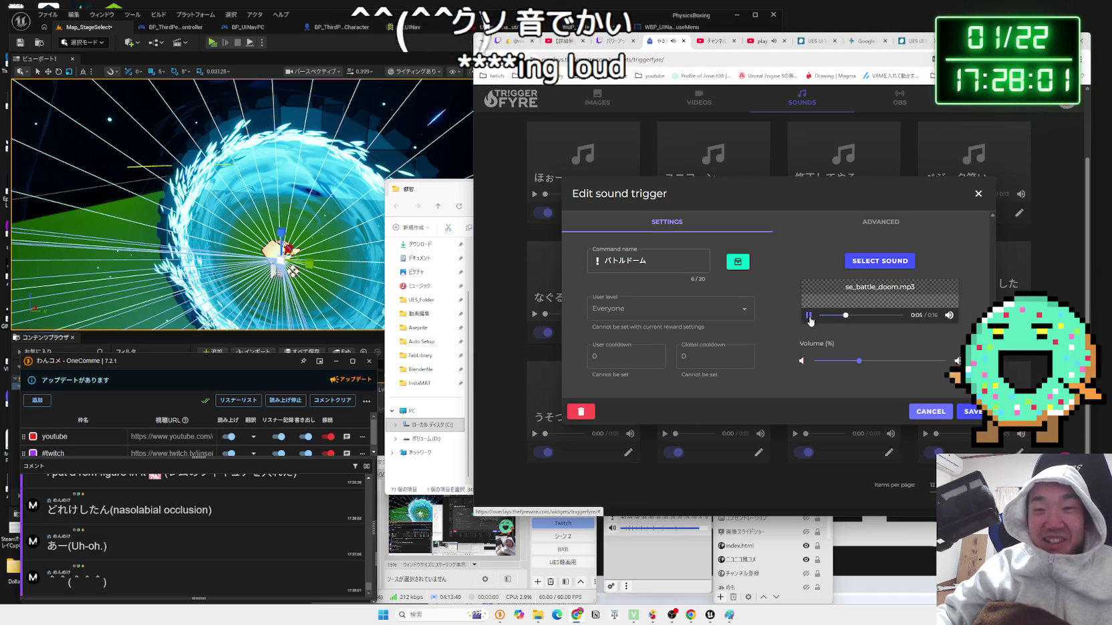
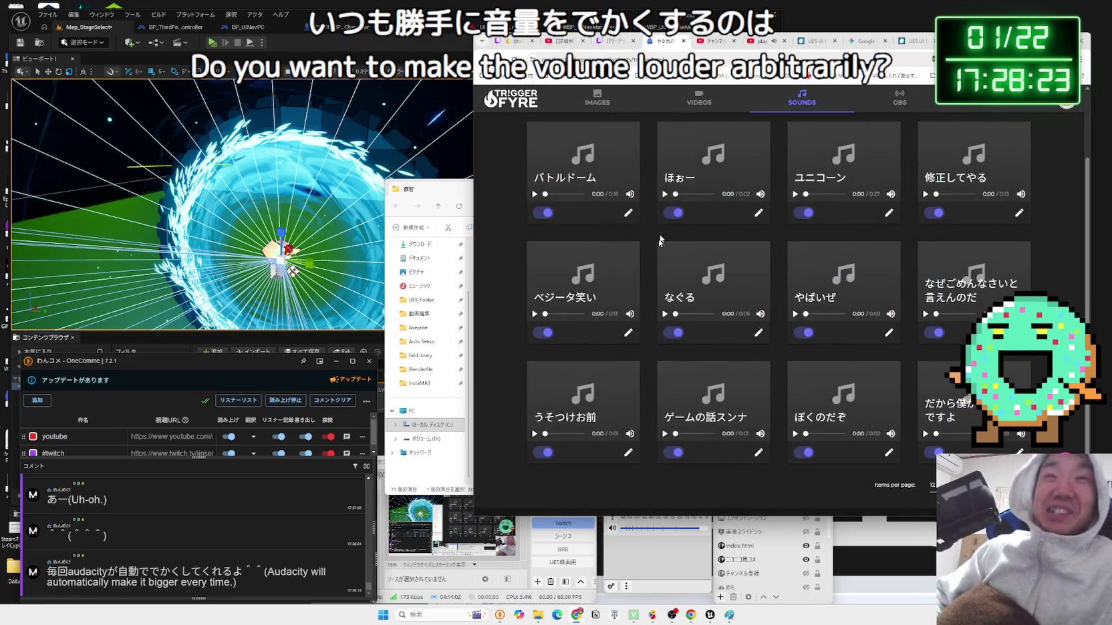
# - Set the バトルドーム sound trigger's volume to 71%, save it, and close the TriggerFyre page
pyautogui.click(613, 42)
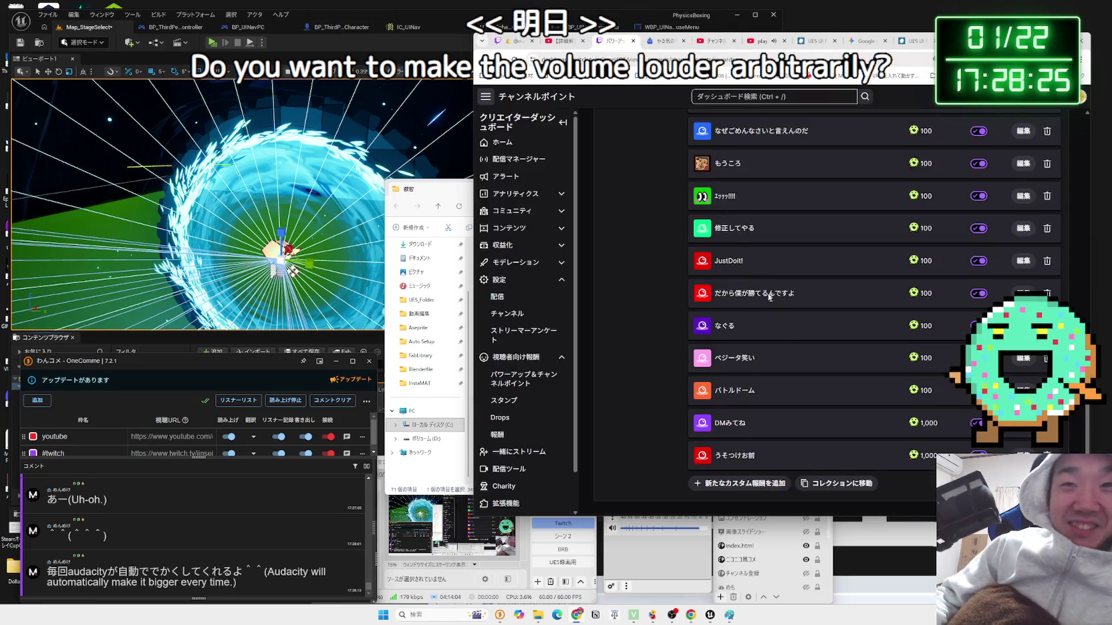
pyautogui.hotkey('ctrl', 'Tab')
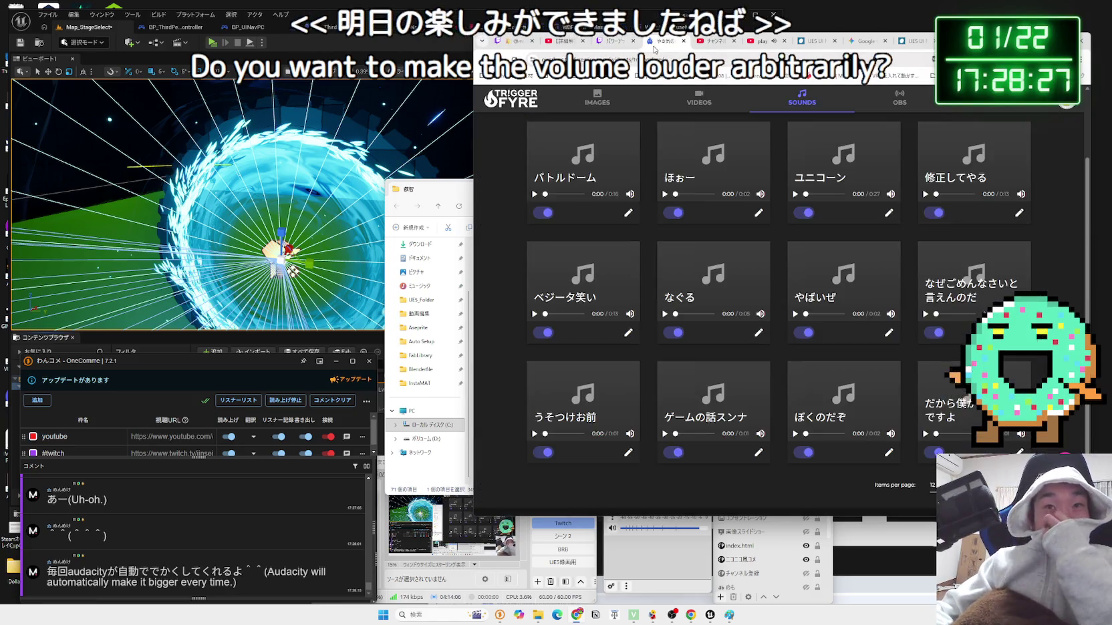
pyautogui.scroll(2, 689, 161)
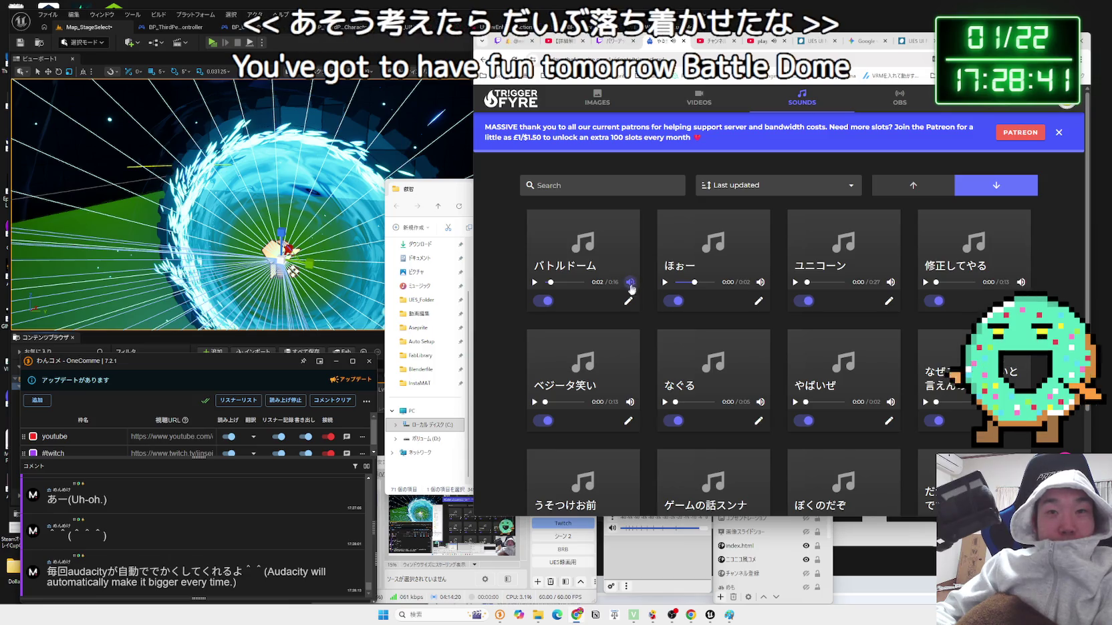
pyautogui.click(628, 302)
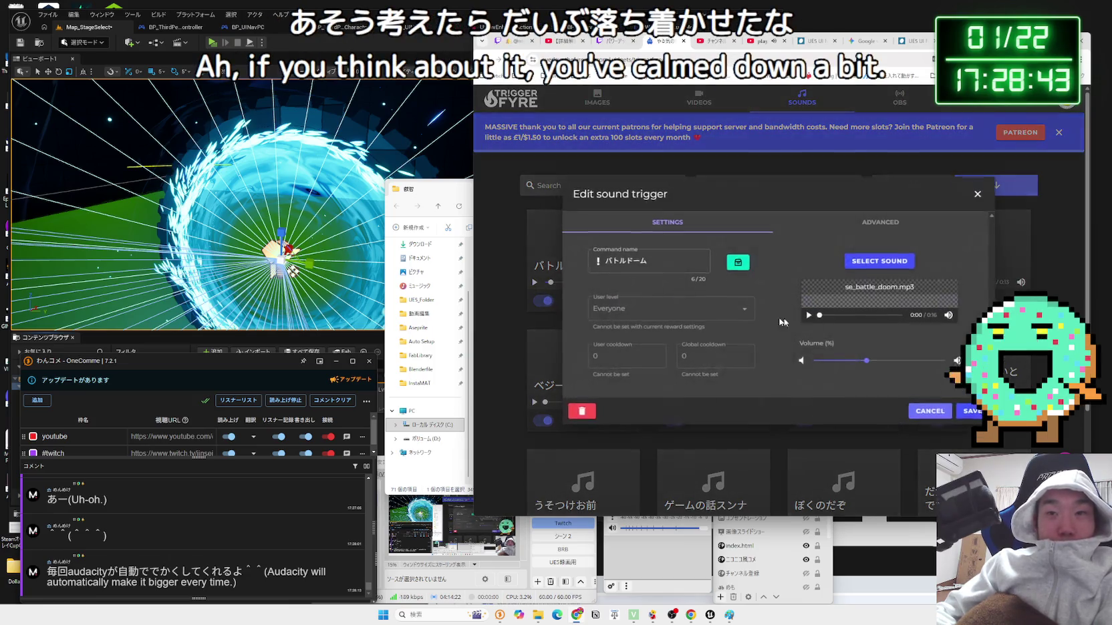
pyautogui.click(903, 364)
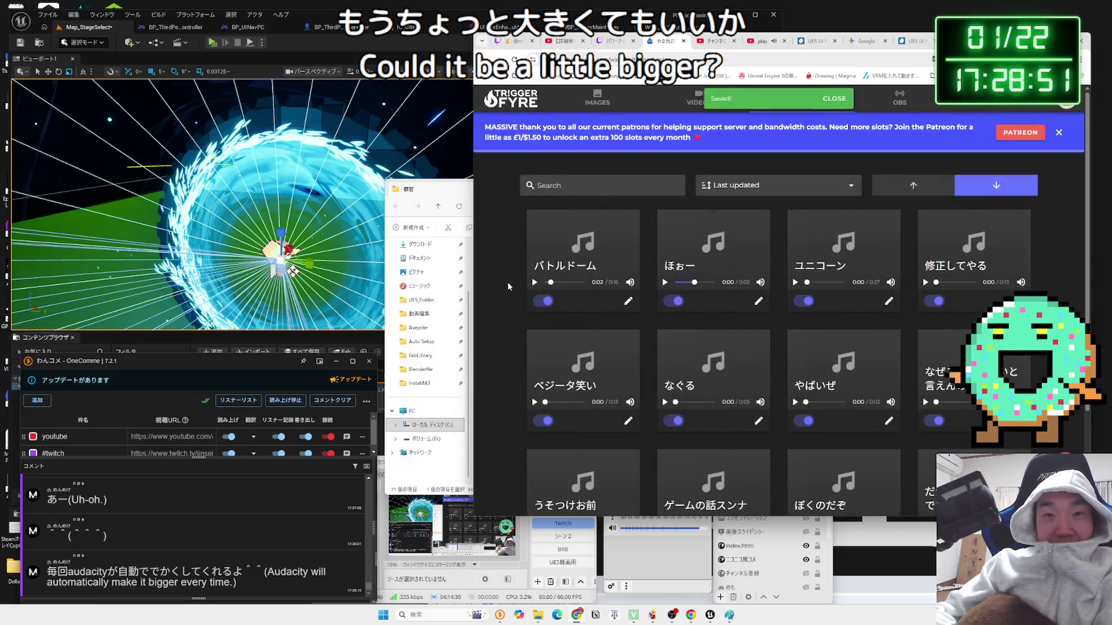
pyautogui.click(684, 41)
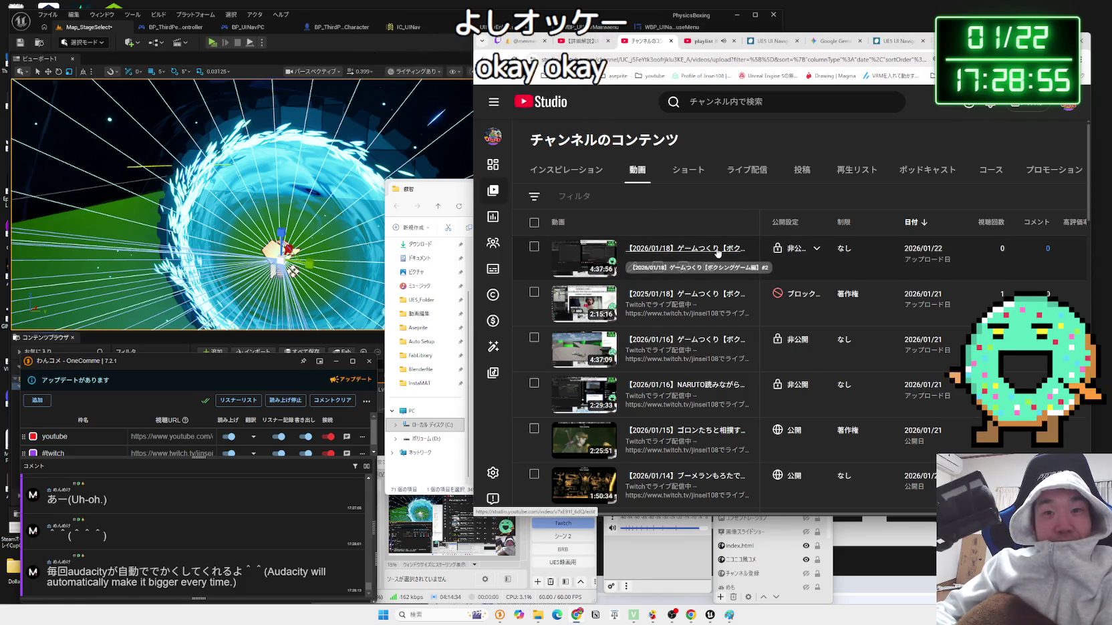
# - Open the Twitch Creator Dashboard from the account menu
pyautogui.hotkey('ctrl', '1')
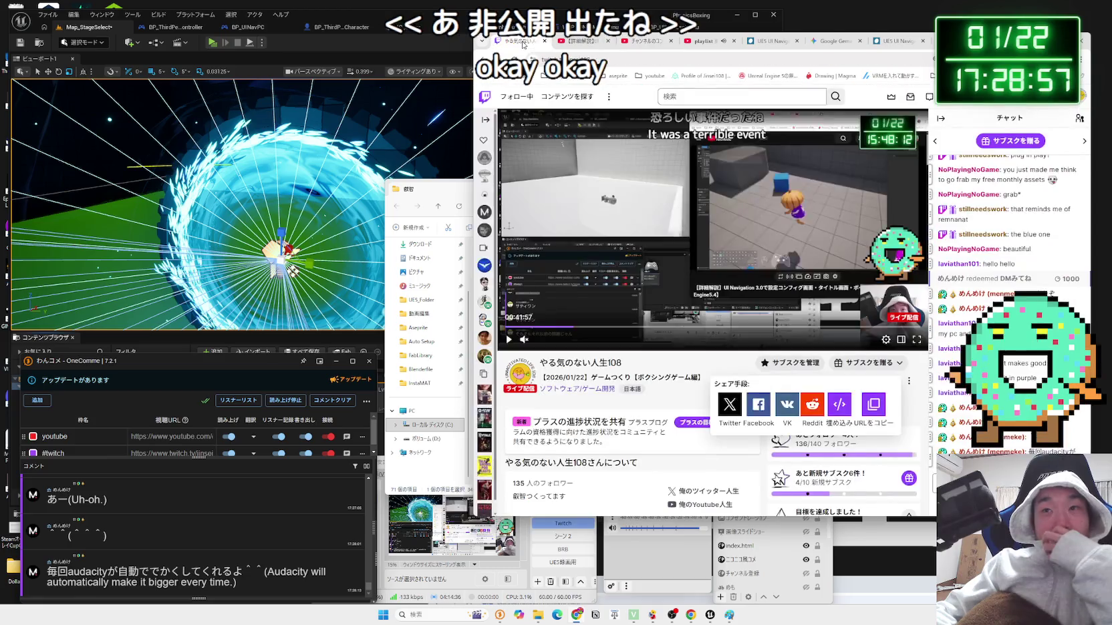
pyautogui.click(1072, 96)
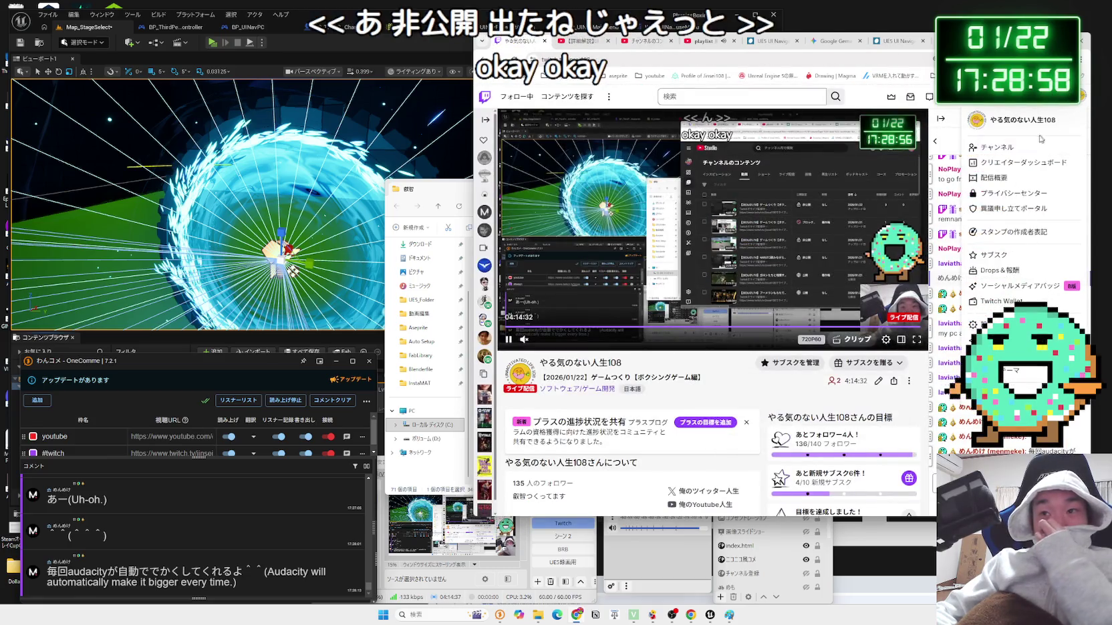
pyautogui.click(1009, 163)
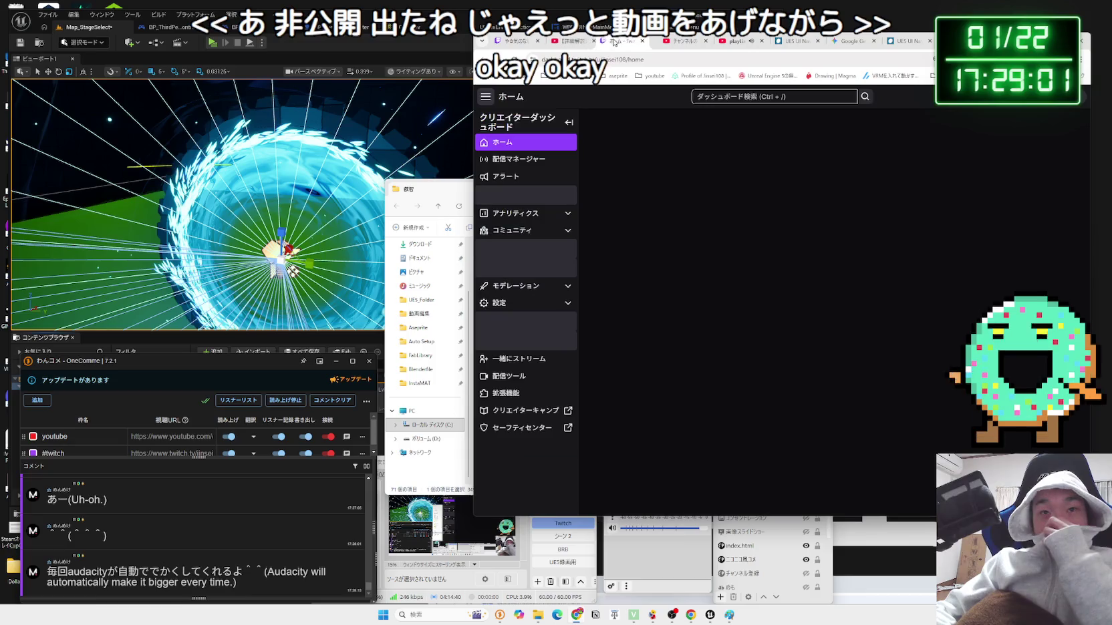
pyautogui.hotkey('ctrl', '2')
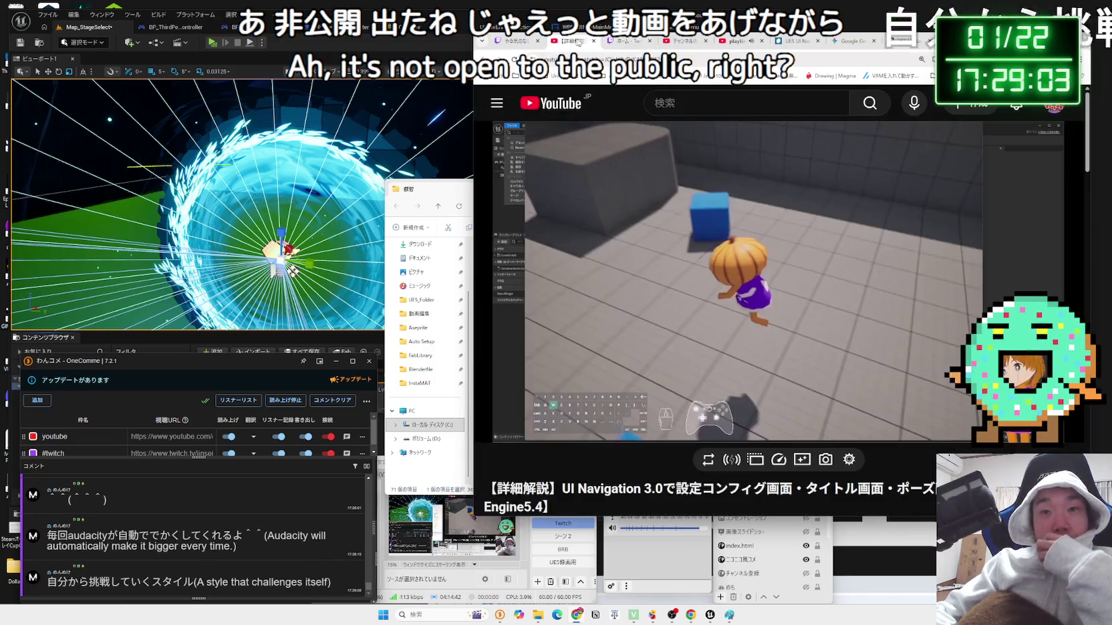
pyautogui.click(612, 42)
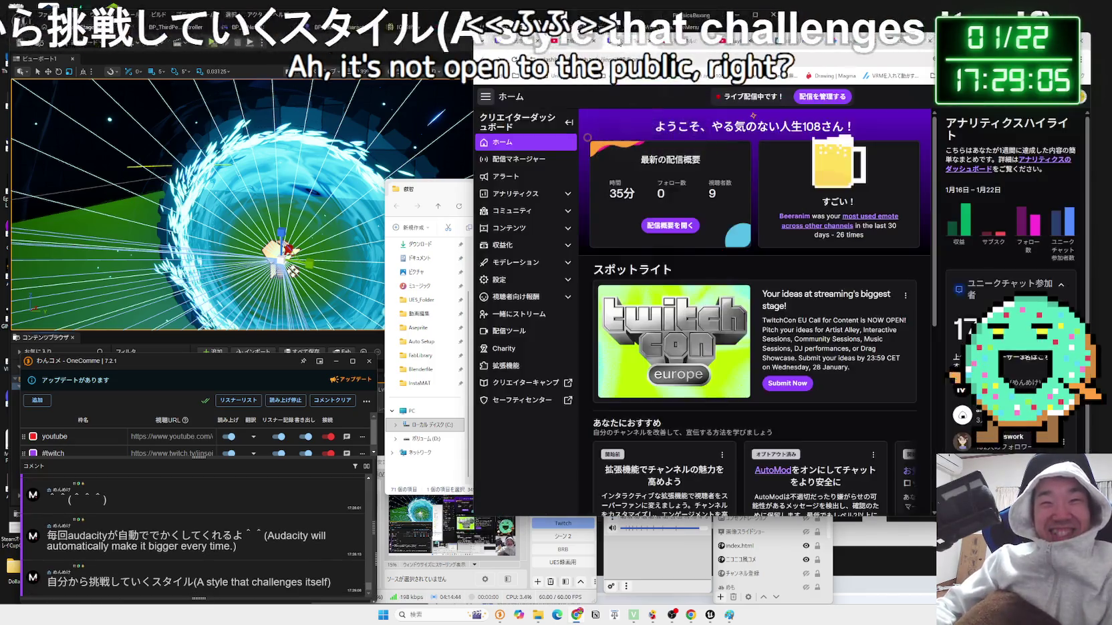
pyautogui.click(679, 43)
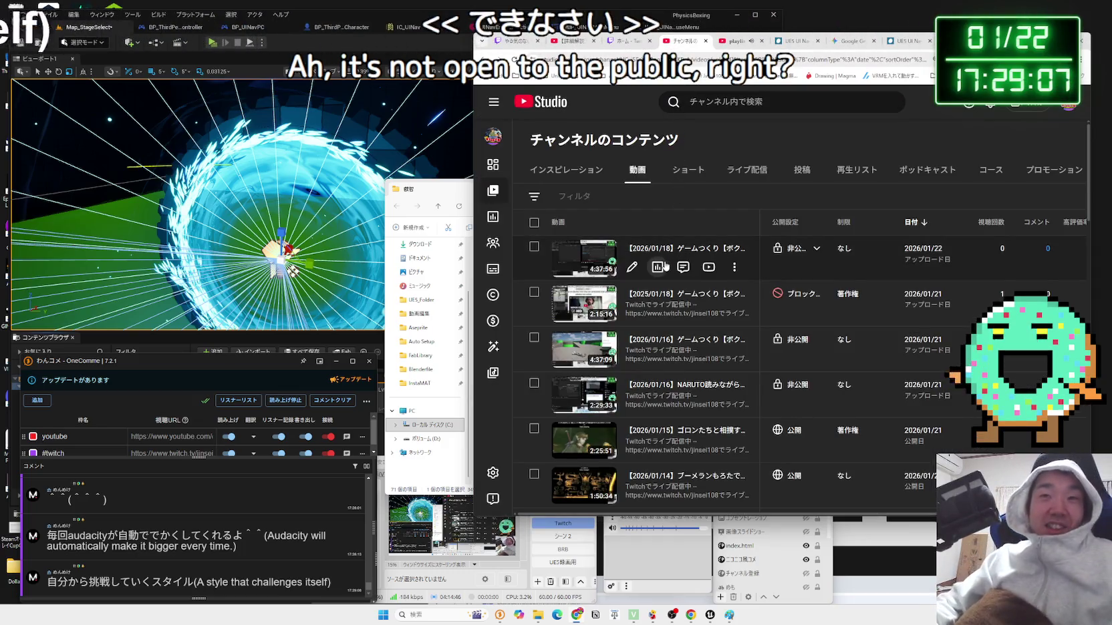
pyautogui.hotkey('ctrl', '3')
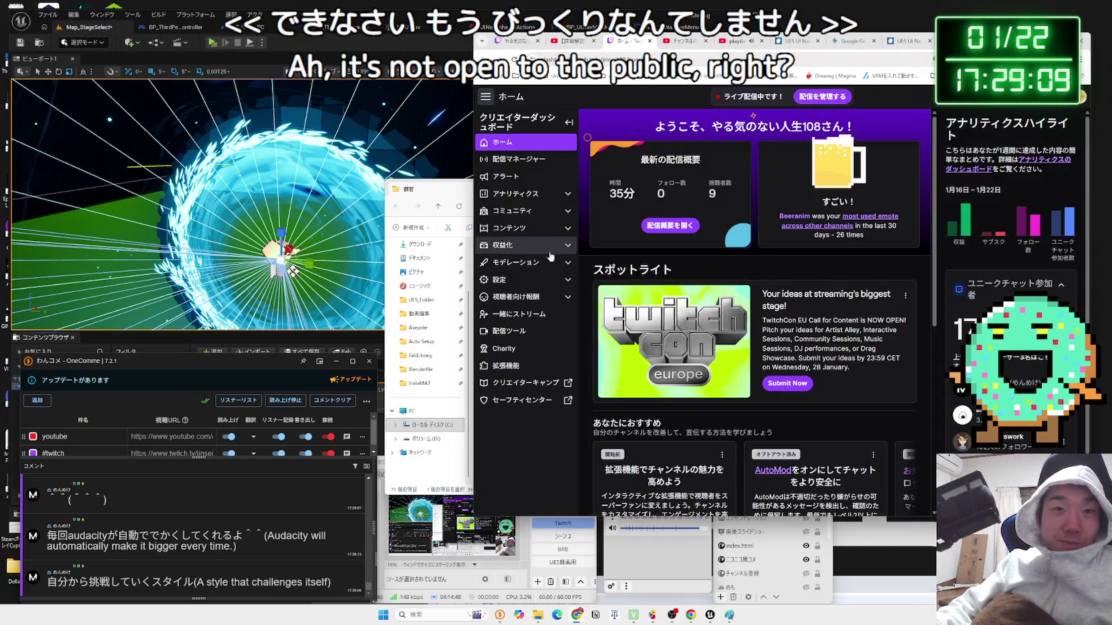
# - In Content > Video Producer, choose Export to YouTube on the 2025/01/19 broadcast
pyautogui.click(525, 226)
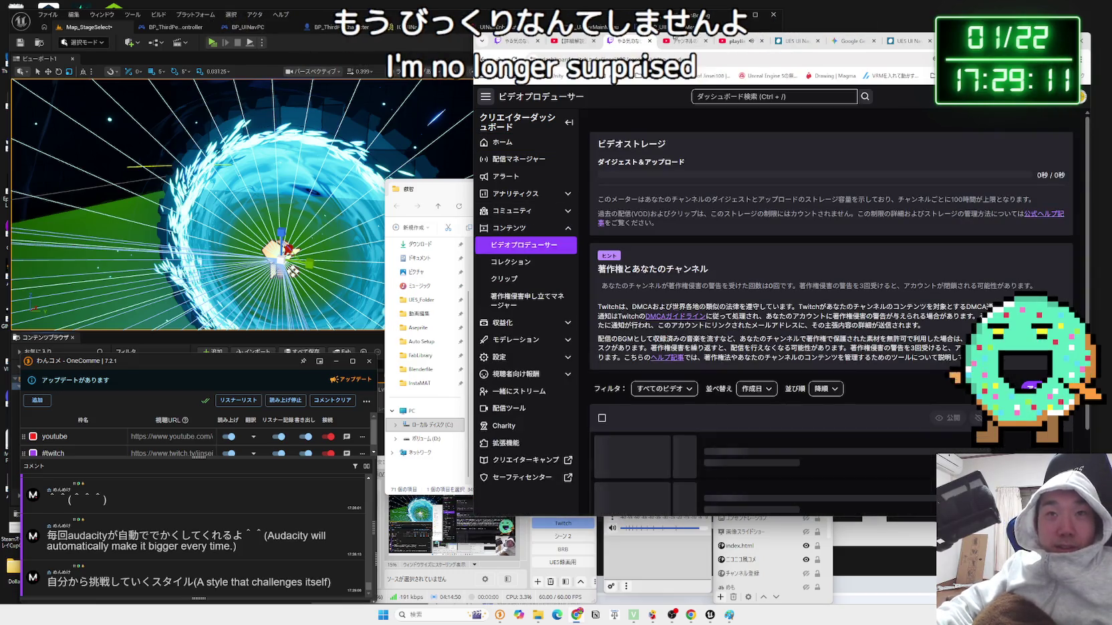
pyautogui.click(675, 42)
pyautogui.click(626, 42)
pyautogui.moveTo(676, 42); pyautogui.dragTo(650, 45)
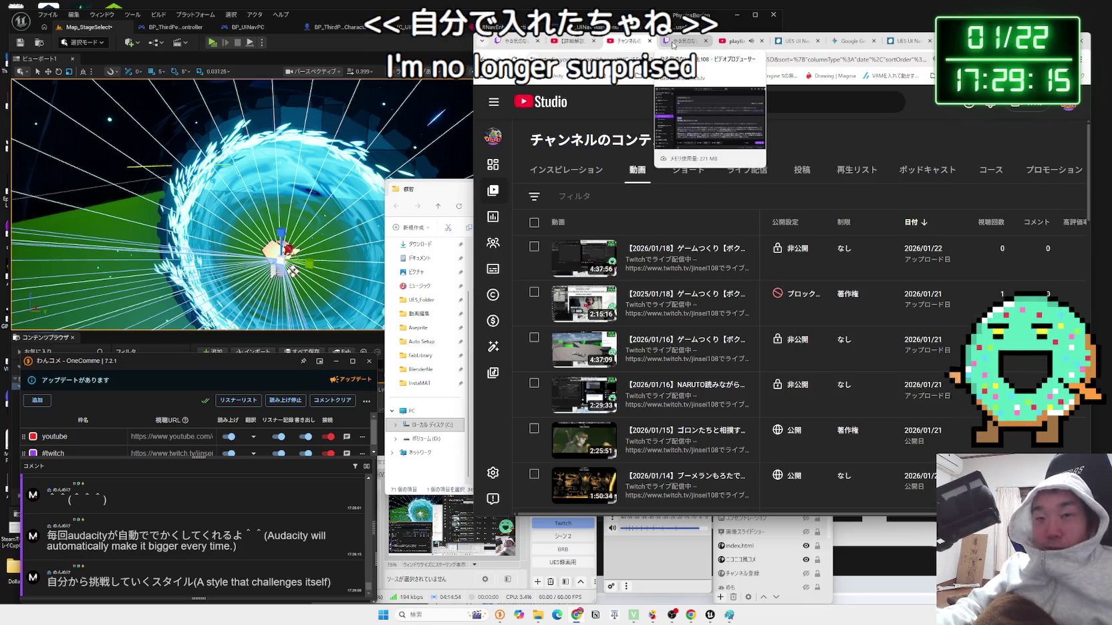
pyautogui.click(673, 43)
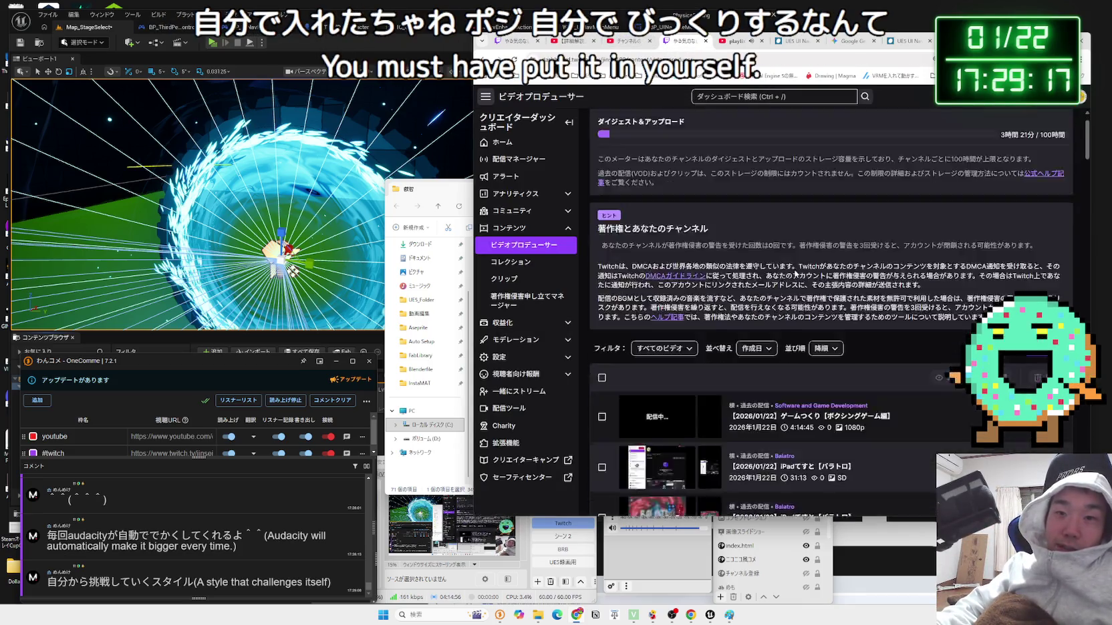
pyautogui.scroll(-15, 796, 274)
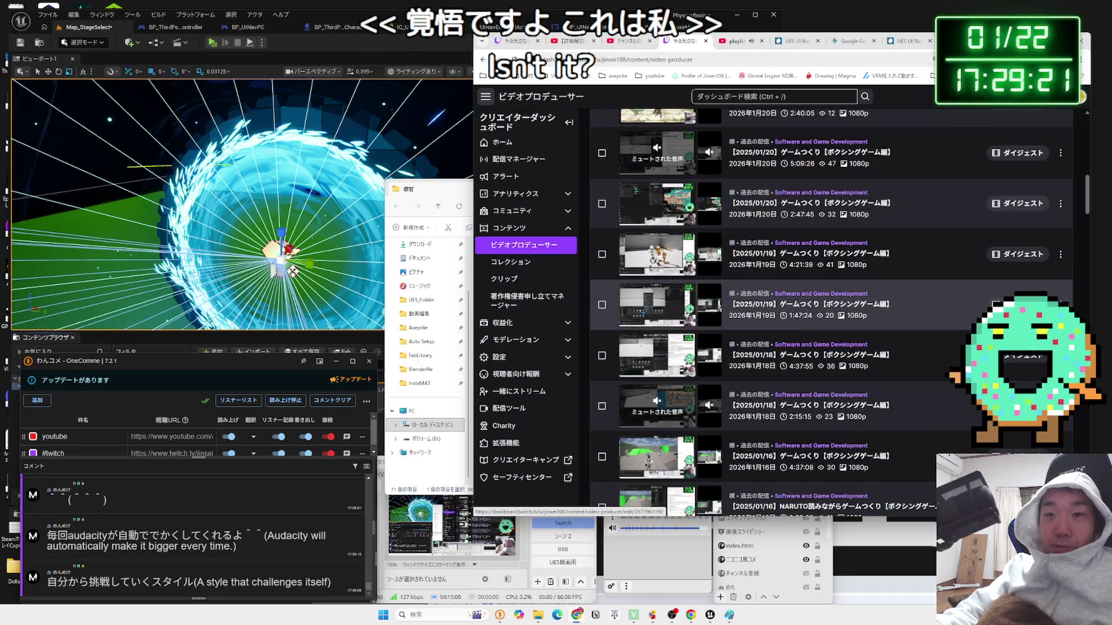
pyautogui.click(1059, 306)
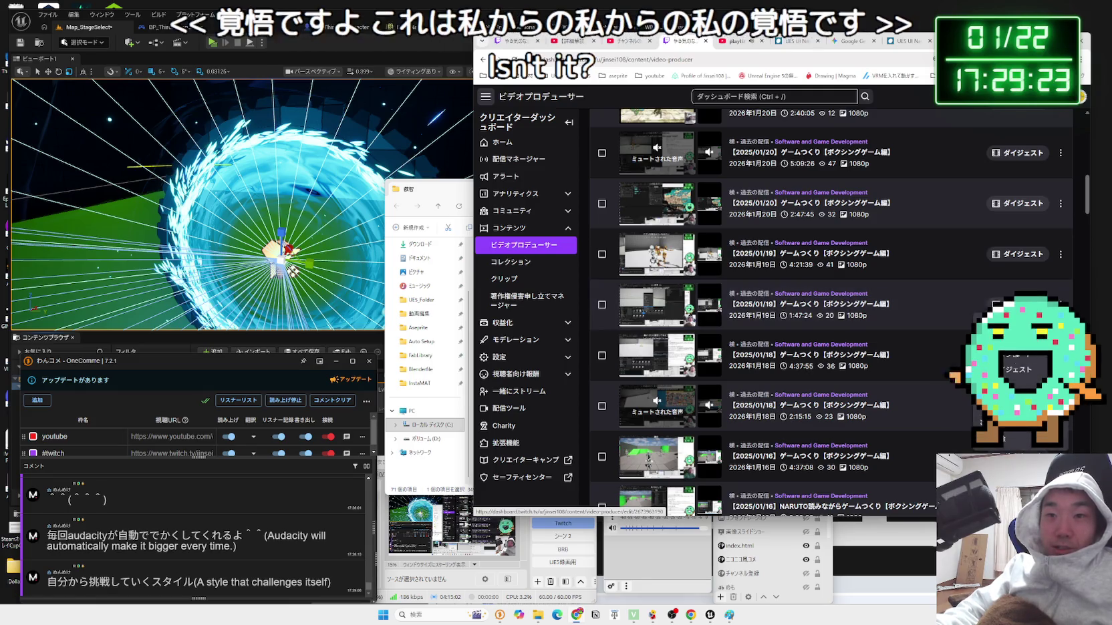
# - Change the export title date to 2026/01/19, set it to 非公開 (private), and close the dialog
pyautogui.click(925, 347)
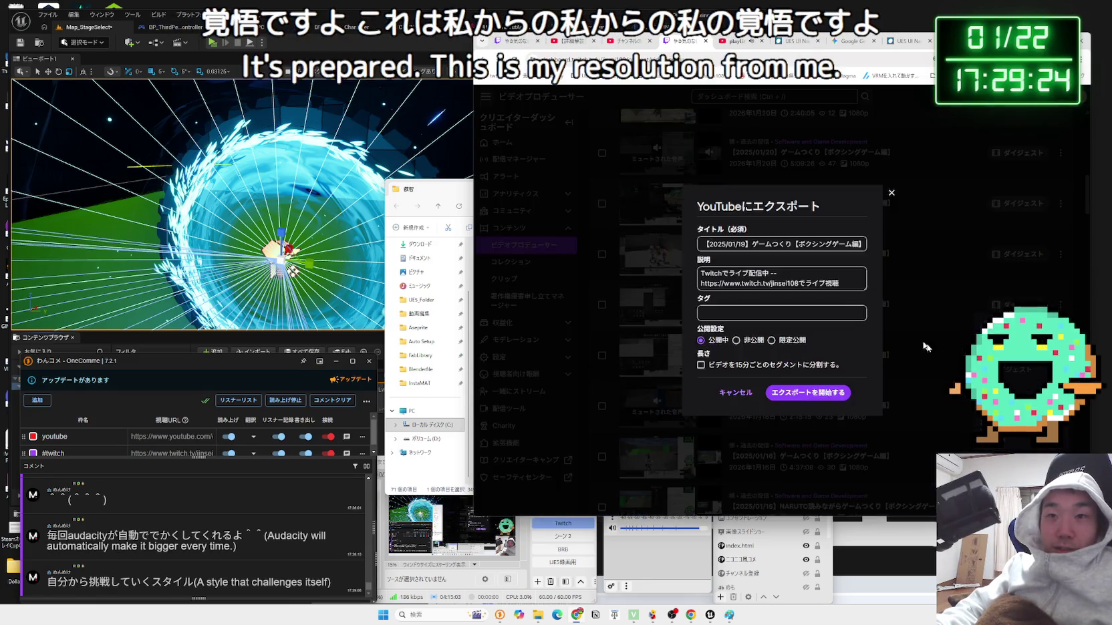
pyautogui.click(863, 245)
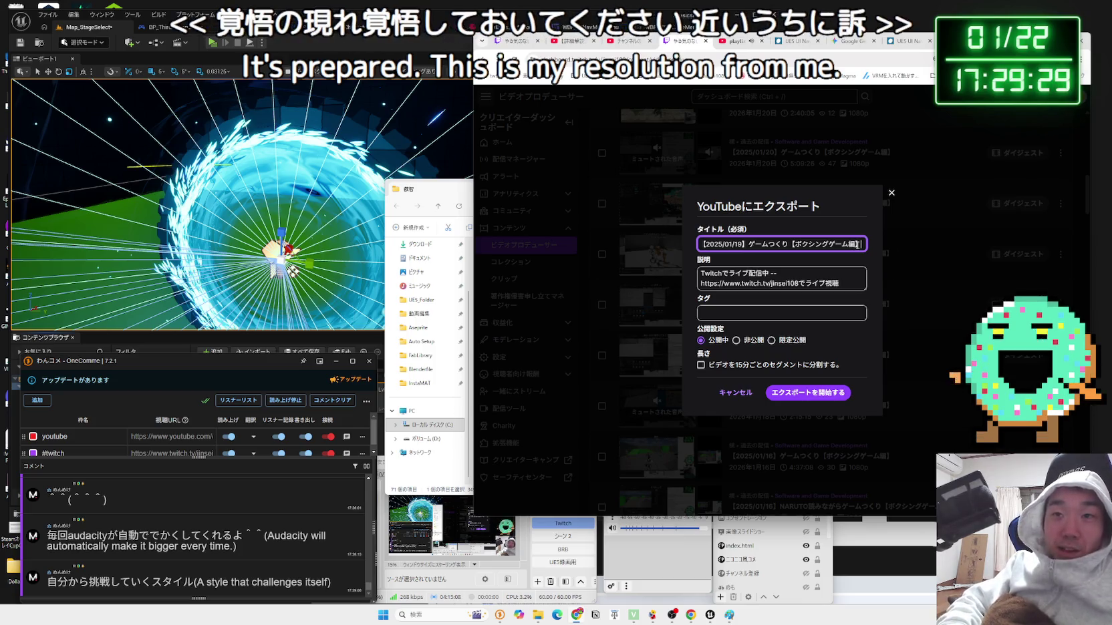
pyautogui.write('a')
pyautogui.press('Zenkaku_Hankaku')
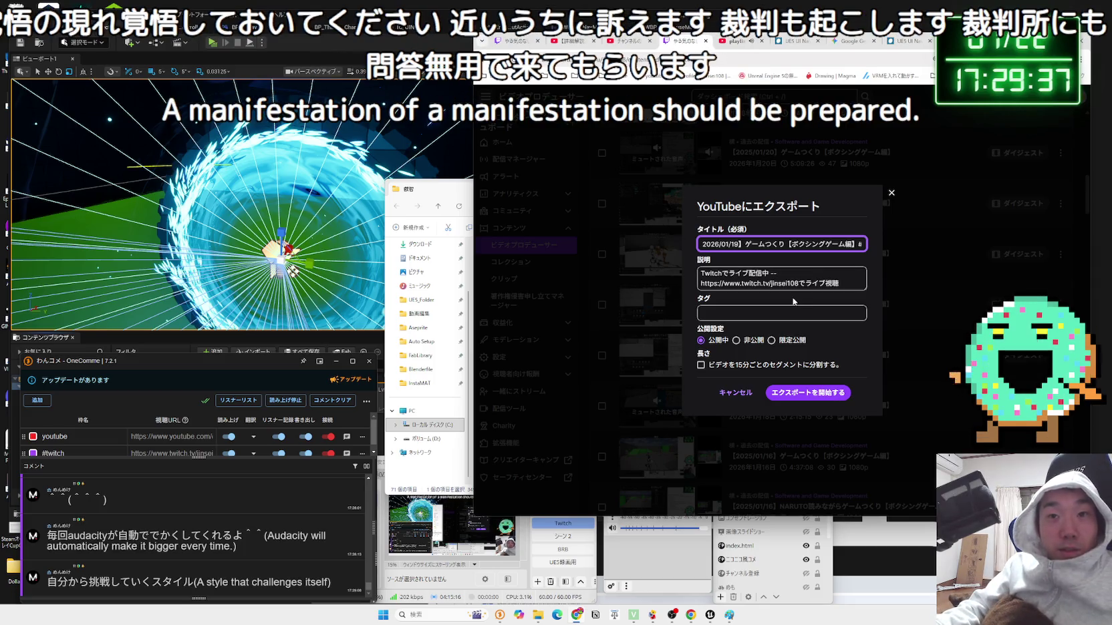
pyautogui.click(804, 186)
# - Switch across the browser tabs to the UE5 UI Navigation blog article
pyautogui.click(785, 44)
pyautogui.click(847, 43)
pyautogui.click(907, 44)
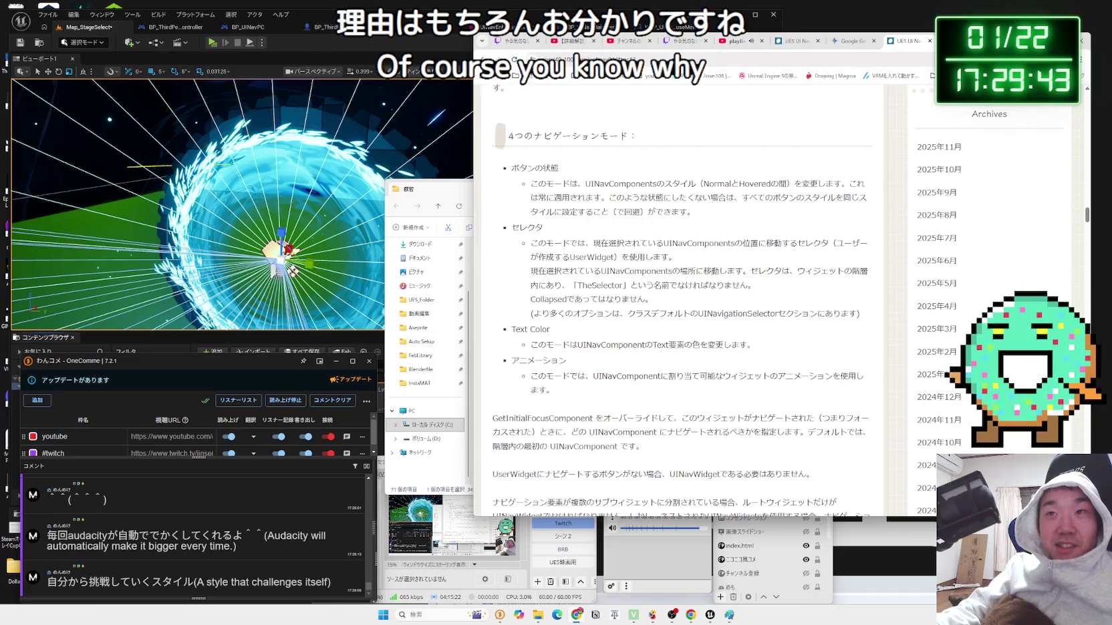
# - Jump the Advanced Portals System VFX video to 2:25, then switch back to Unreal Editor
pyautogui.click(819, 39)
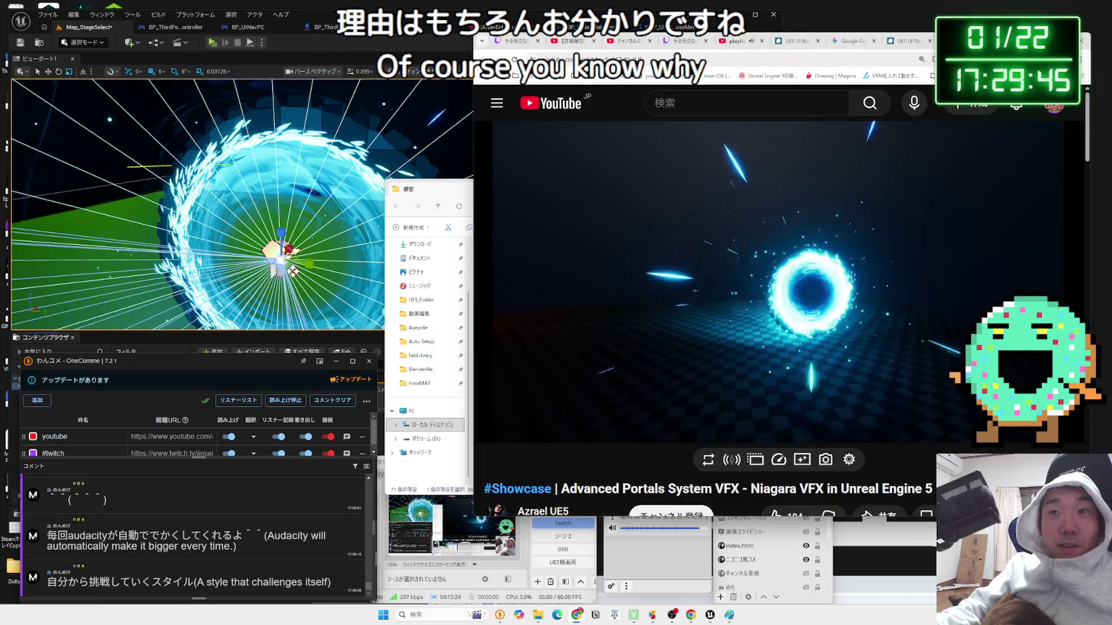
pyautogui.click(922, 206)
pyautogui.scroll(-3, 922, 206)
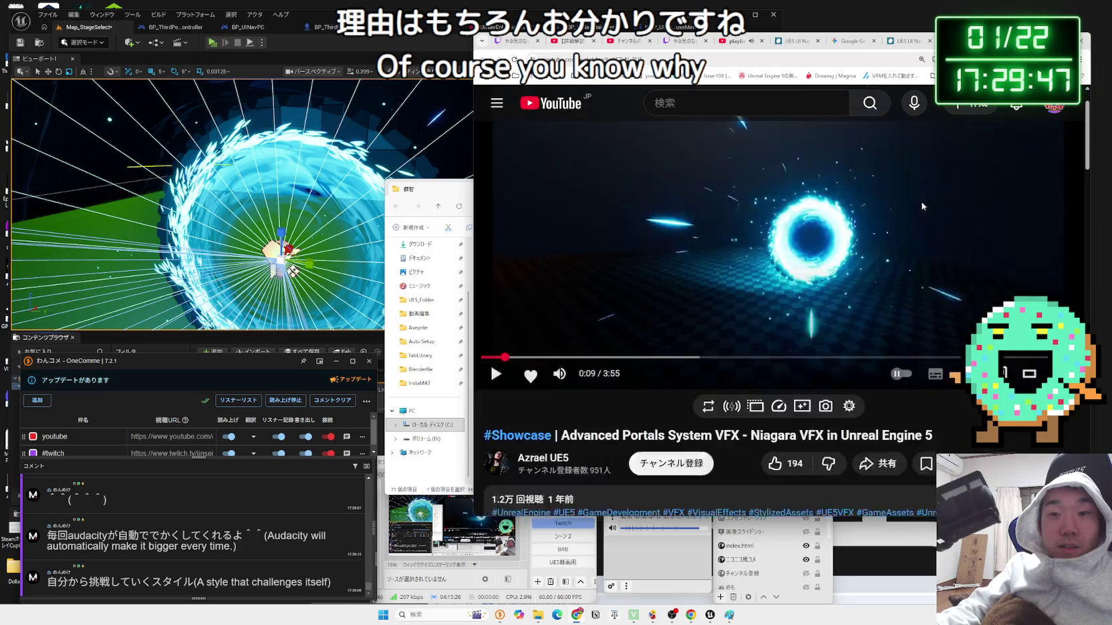
pyautogui.click(849, 237)
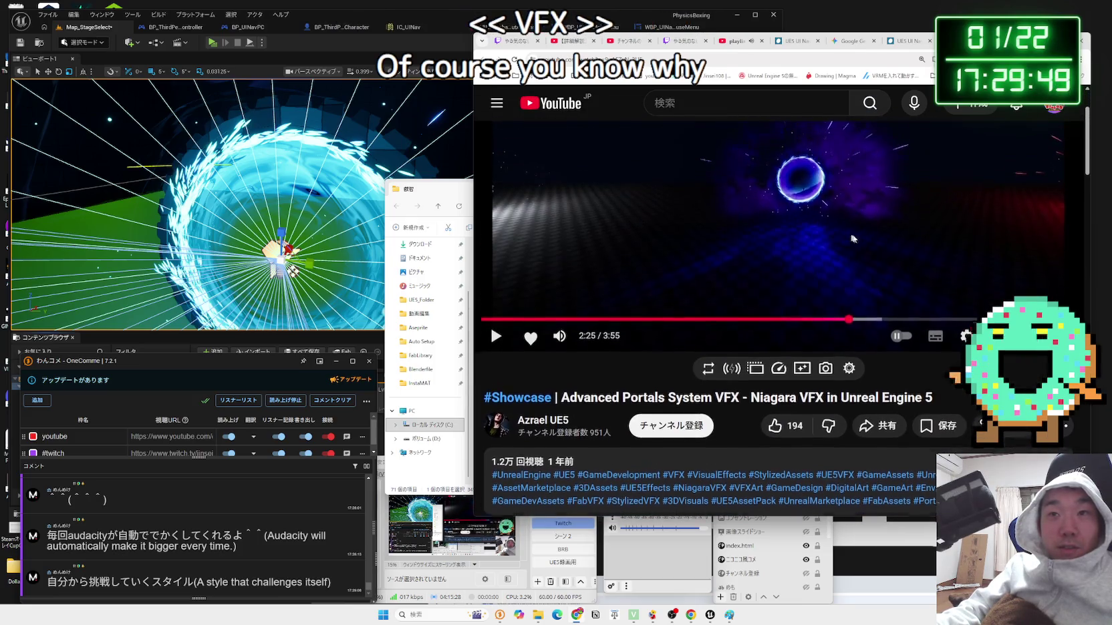
pyautogui.scroll(1, 1015, 284)
pyautogui.scroll(-3, 1015, 283)
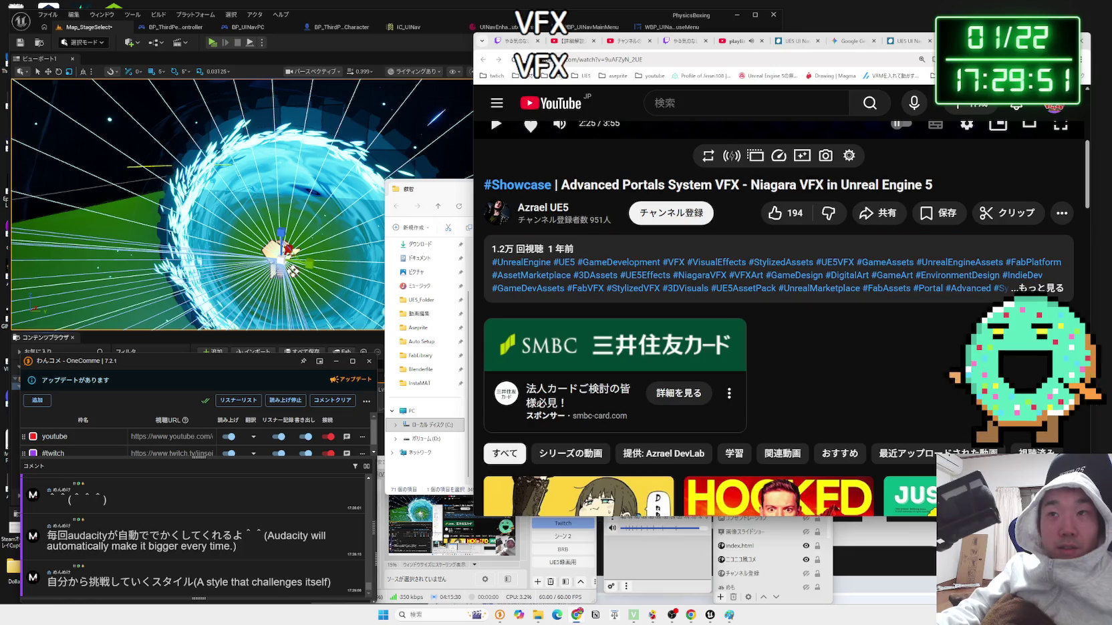
pyautogui.hotkey('alt', 'Tab')
pyautogui.click(381, 389)
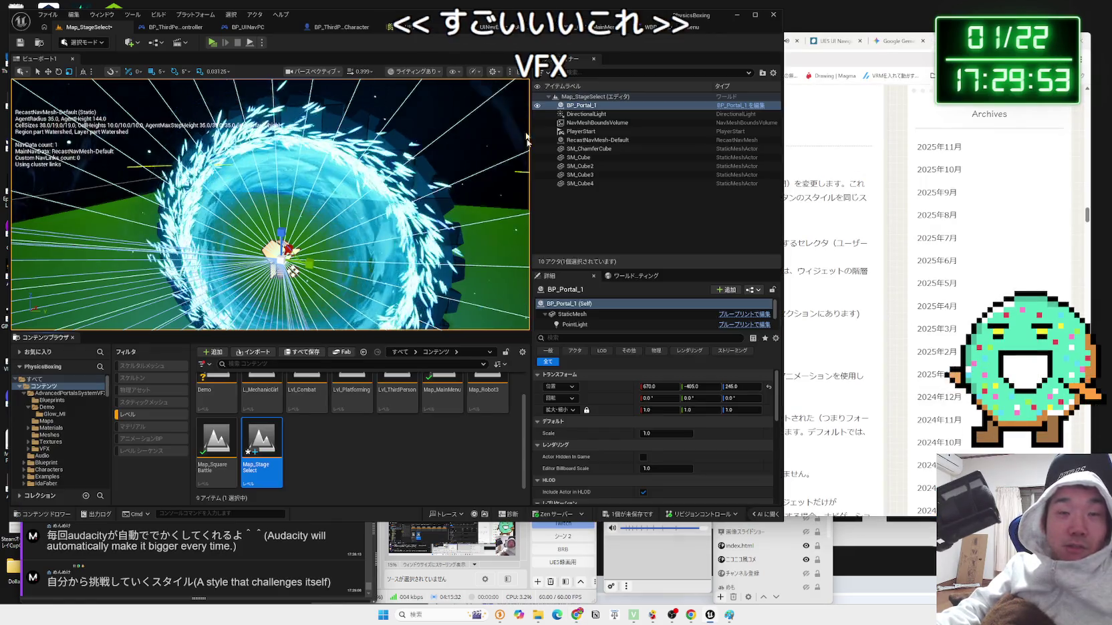
# - Browse the portal pack to its Materials folder, then web-search ジョルノ from a viewer comment
pyautogui.click(317, 448)
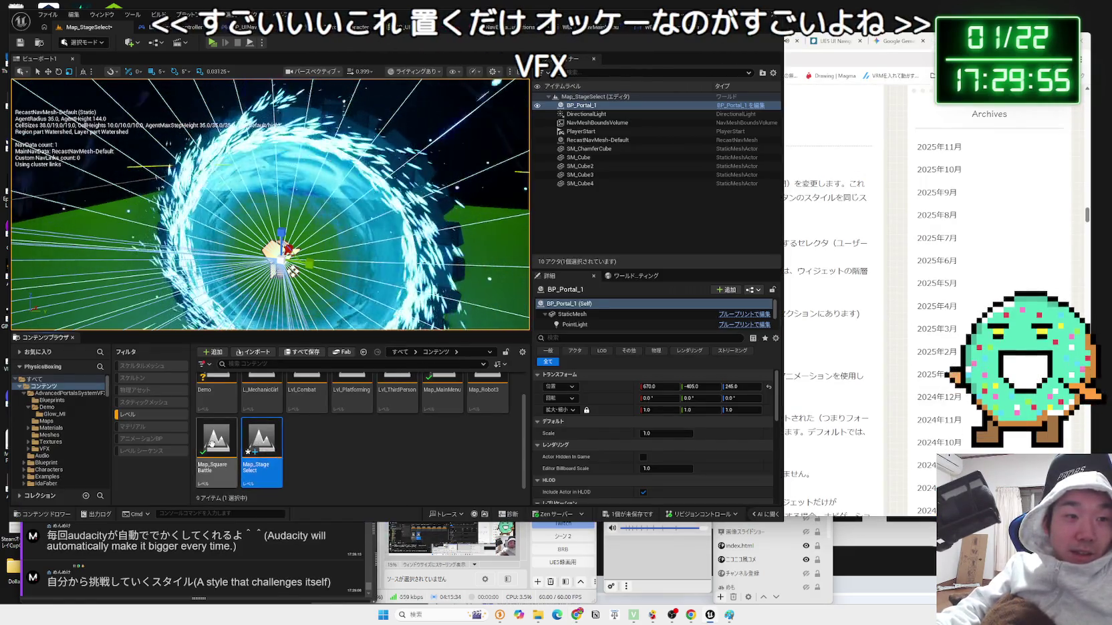
pyautogui.click(70, 393)
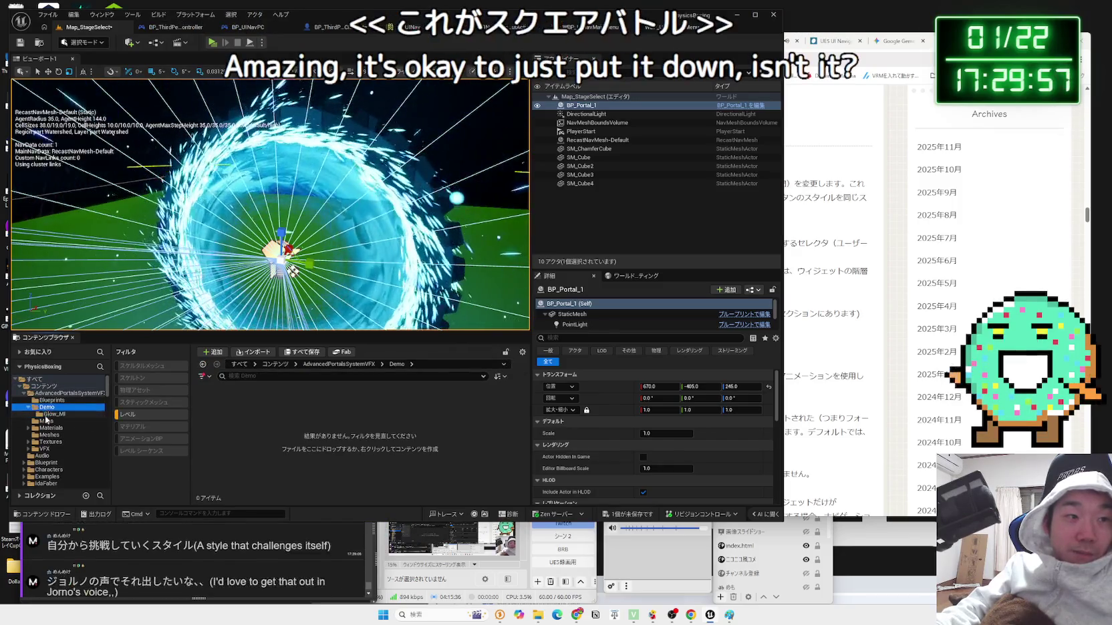
pyautogui.click(46, 421)
pyautogui.click(47, 429)
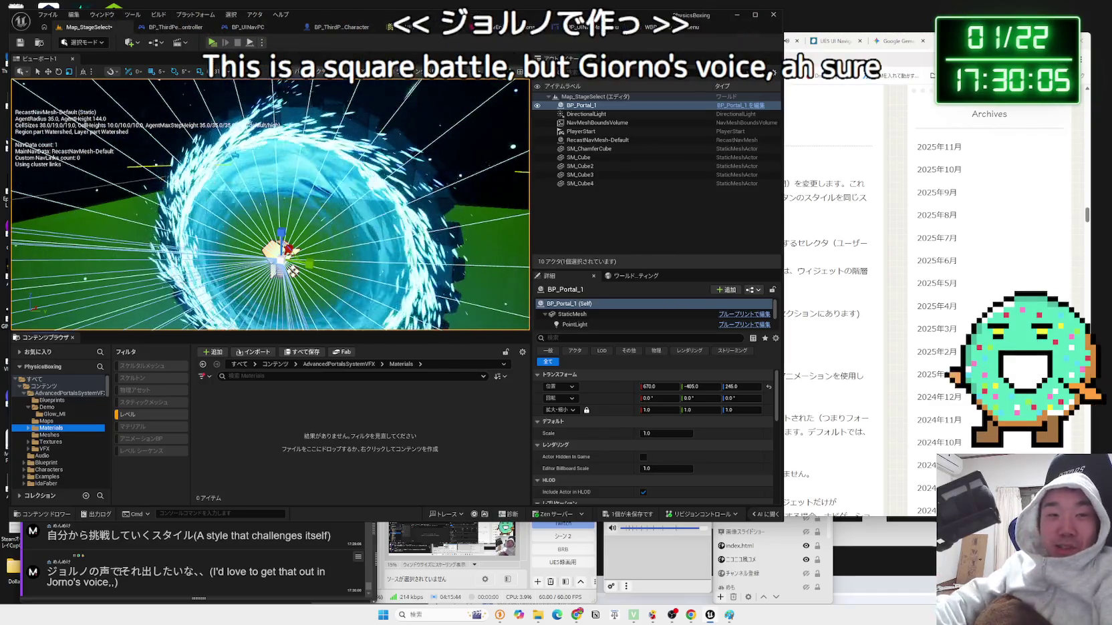
pyautogui.moveTo(58, 572)
pyautogui.mouseDown()
pyautogui.moveTo(89, 572)
pyautogui.moveTo(47, 572)
pyautogui.mouseUp()
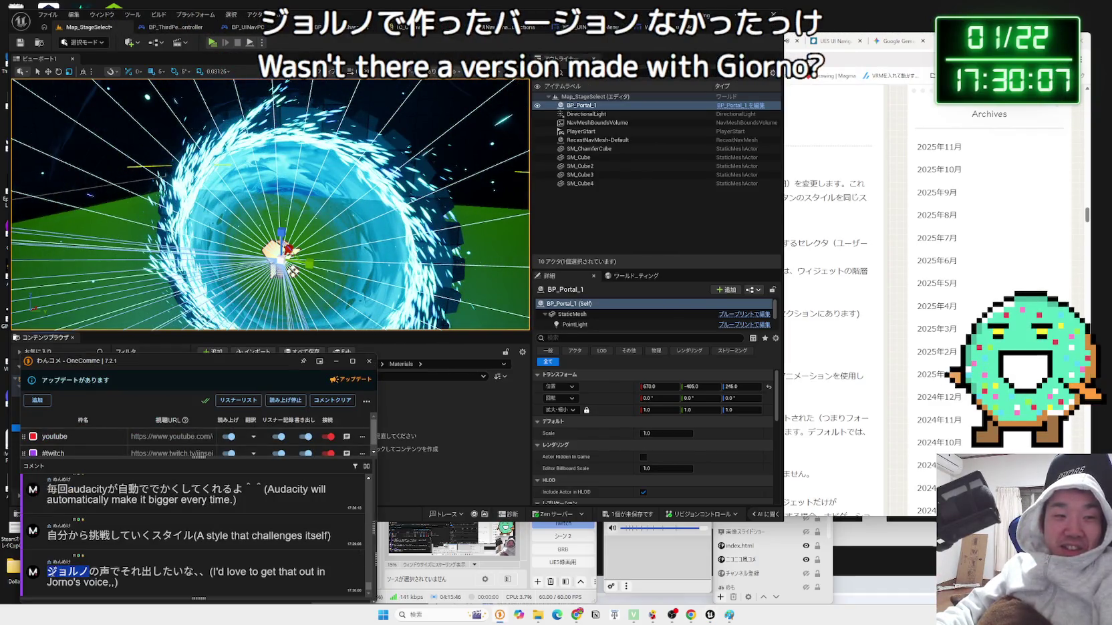
pyautogui.click(66, 549)
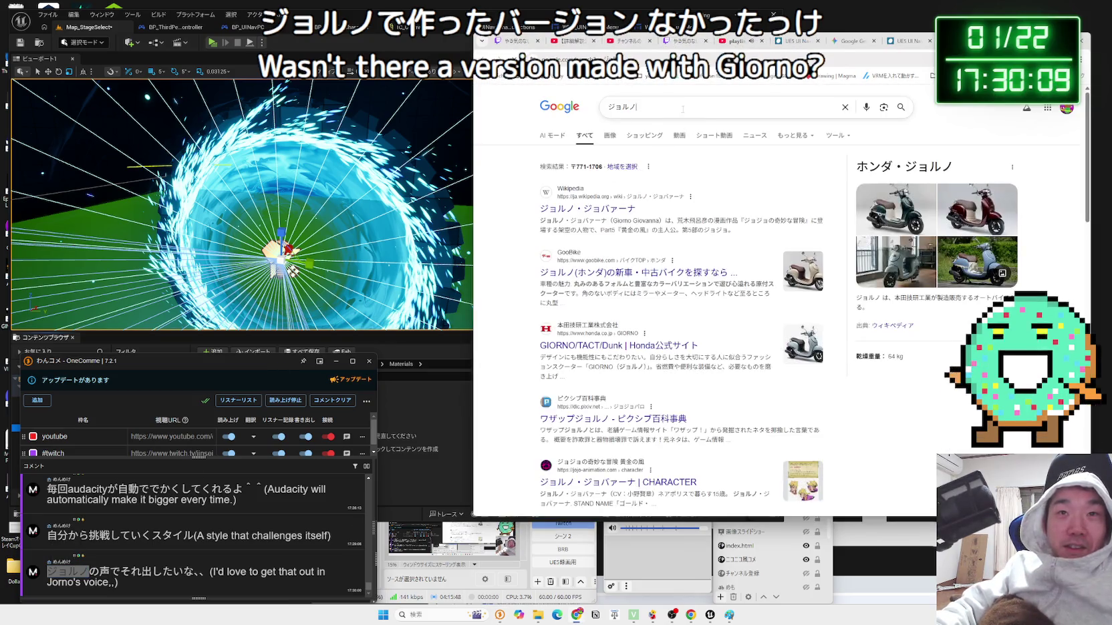
# - Rewrite the Google query as ワザップジョルノ, run it, and scan the results
pyautogui.click(682, 109)
pyautogui.write('zappu')
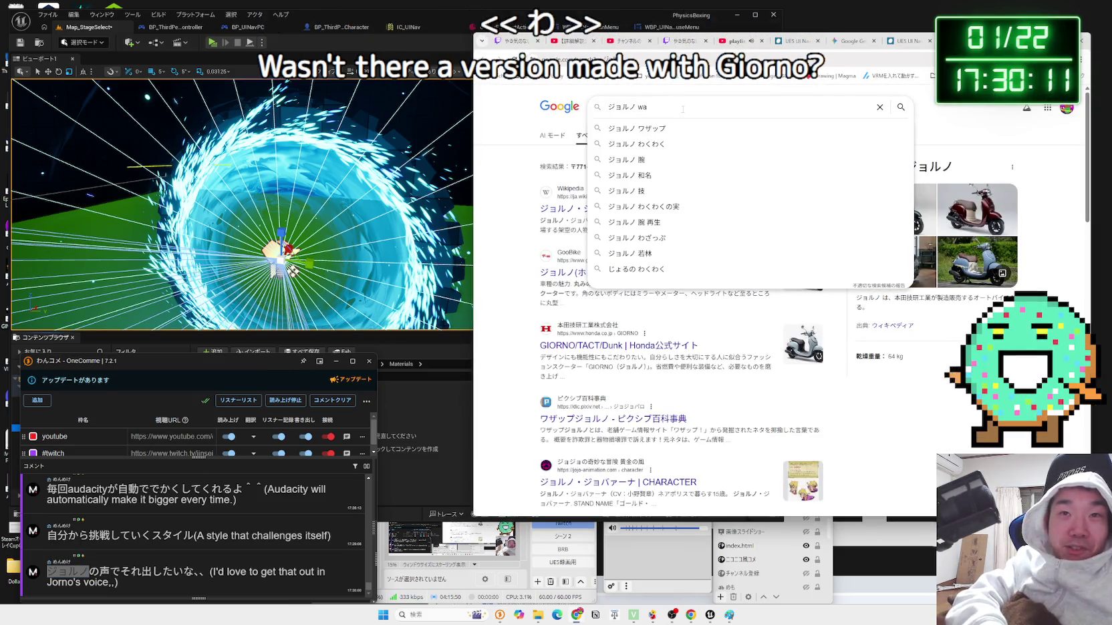
pyautogui.hotkey('ctrl', 'a')
pyautogui.write('waza')
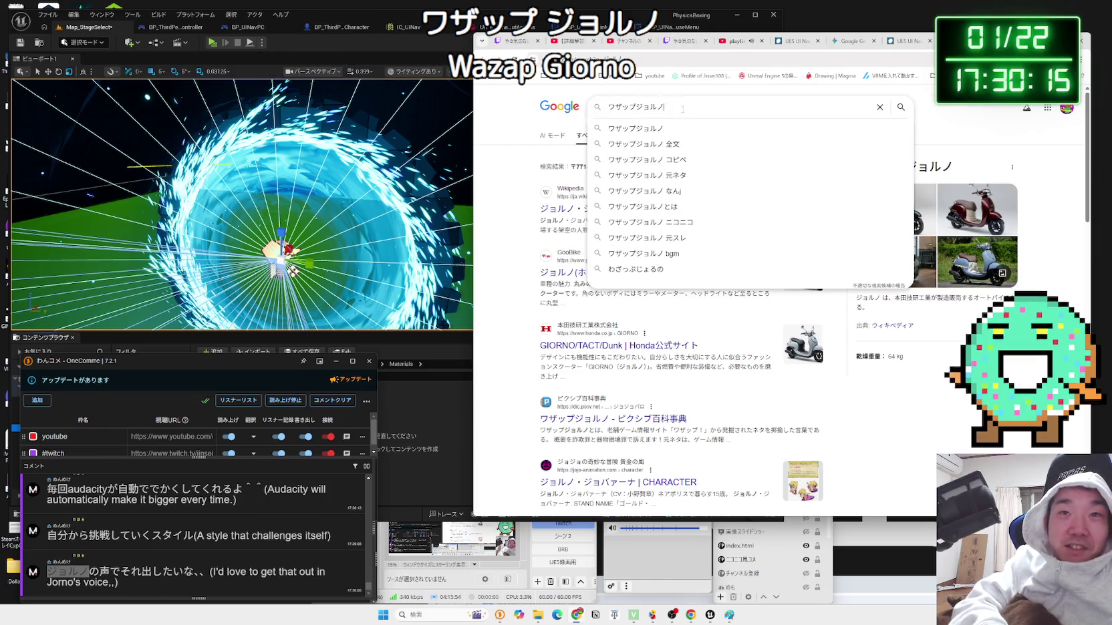
pyautogui.press('Return')
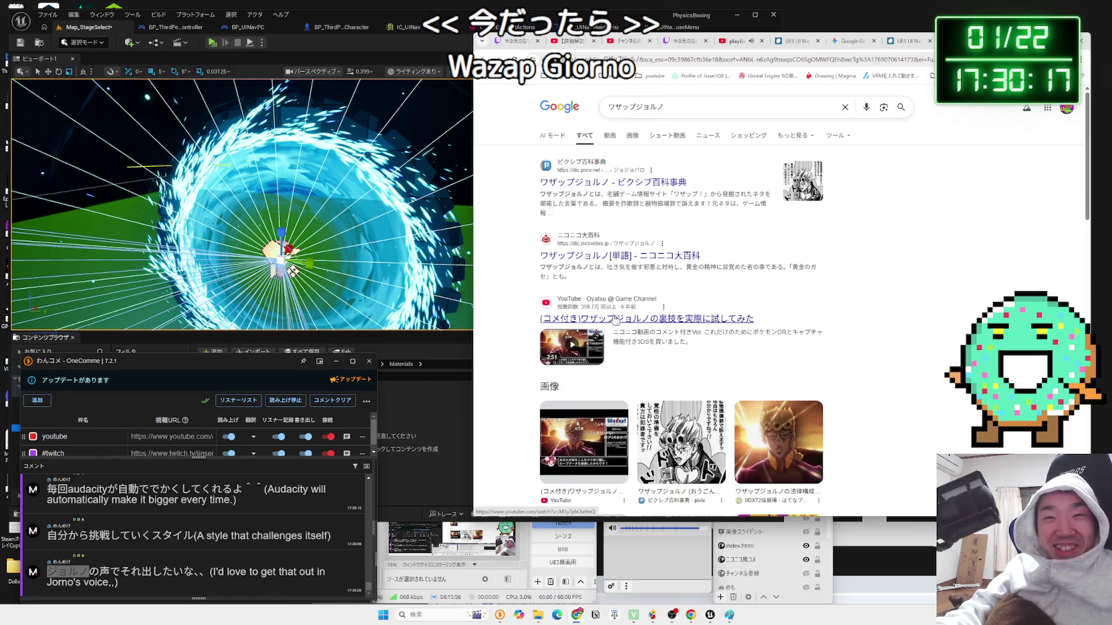
pyautogui.scroll(-4, 605, 324)
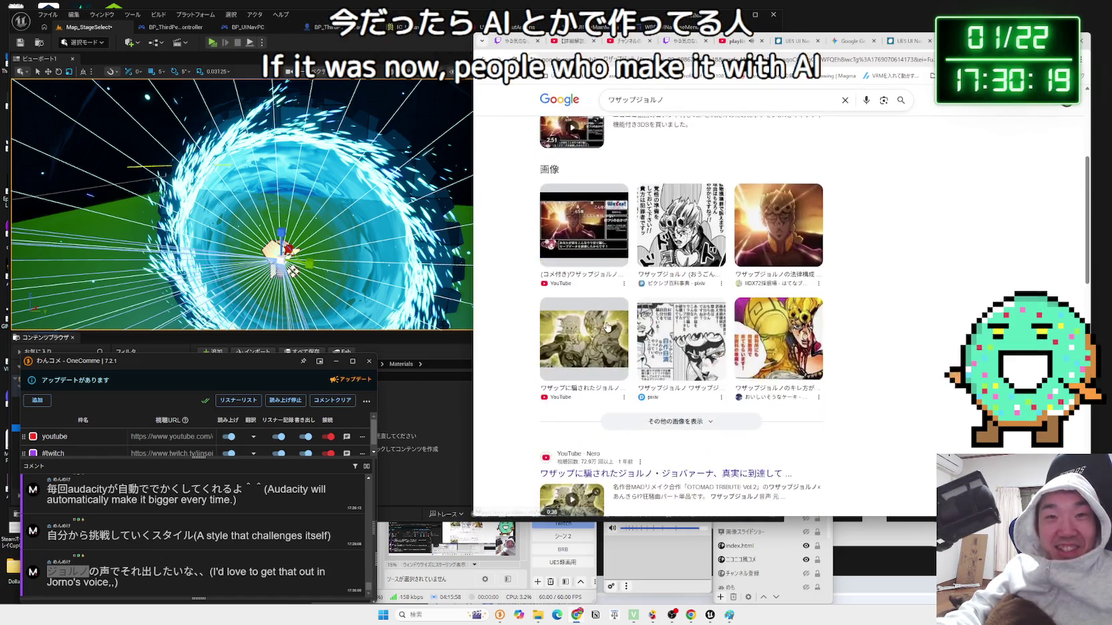
pyautogui.scroll(3, 652, 266)
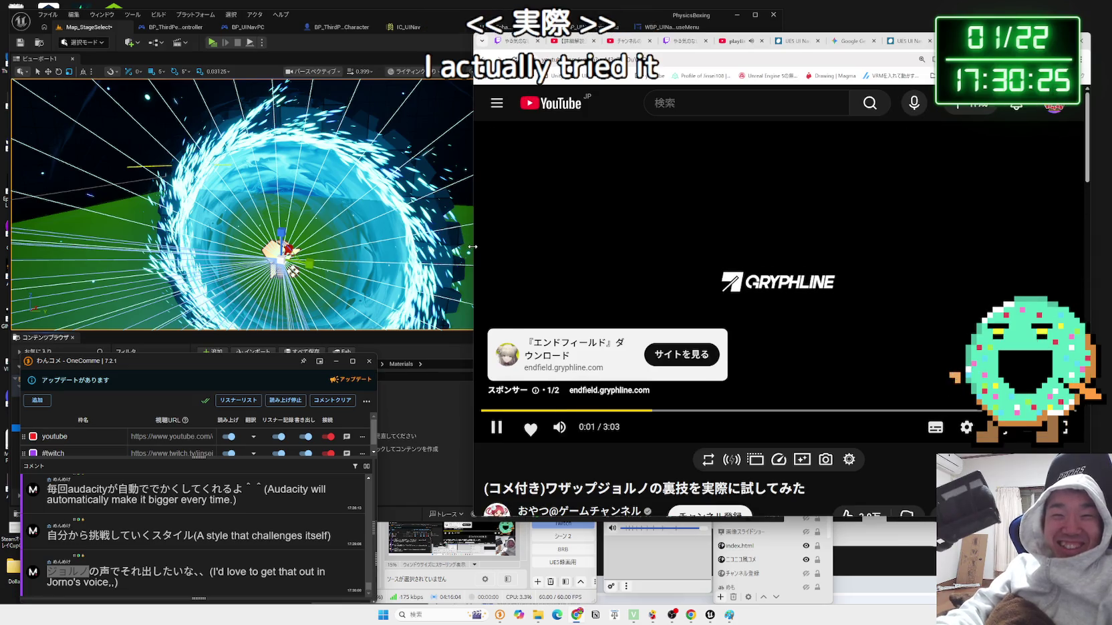
# - Widen the browser, skip the sponsored ad on the Wazap Giorno video, and shift the window left
pyautogui.moveTo(472, 247); pyautogui.dragTo(440, 247)
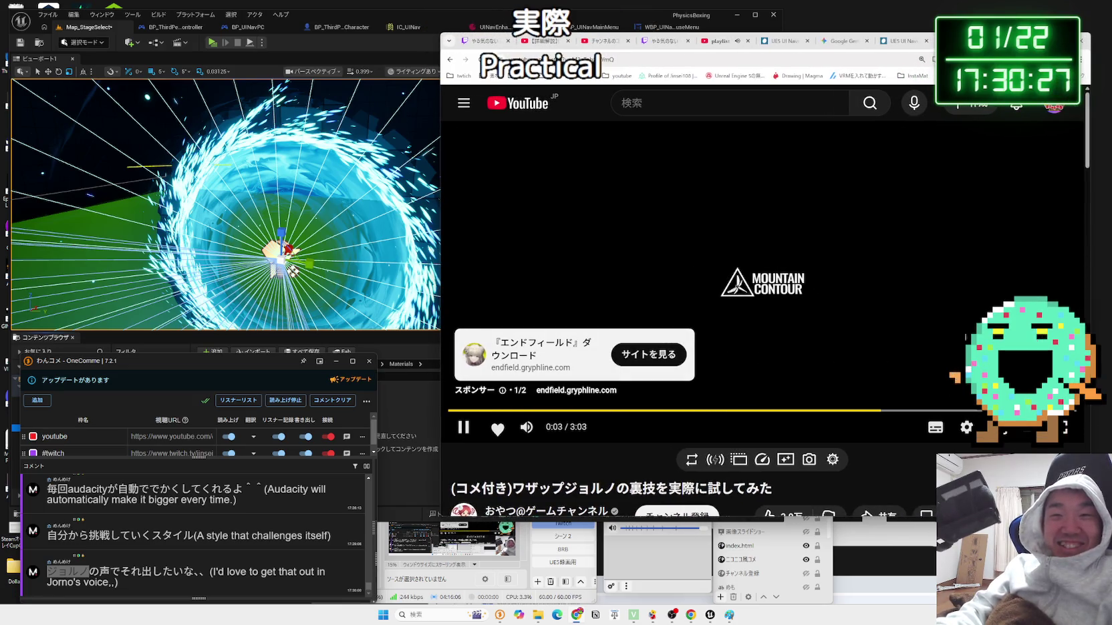
pyautogui.click(1040, 380)
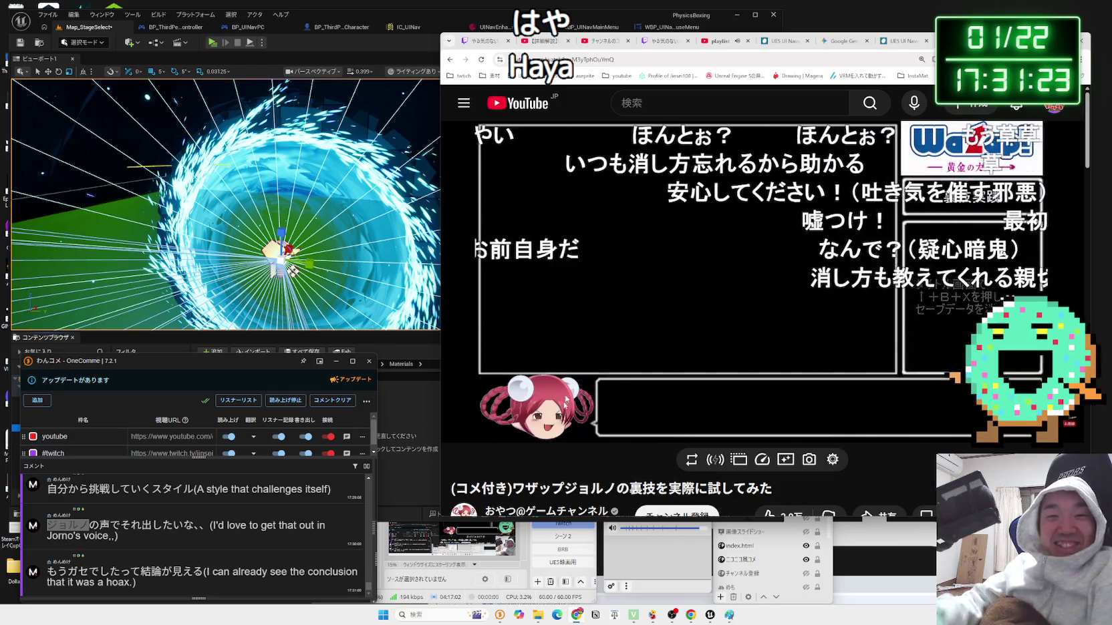
pyautogui.moveTo(1019, 44); pyautogui.dragTo(896, 31)
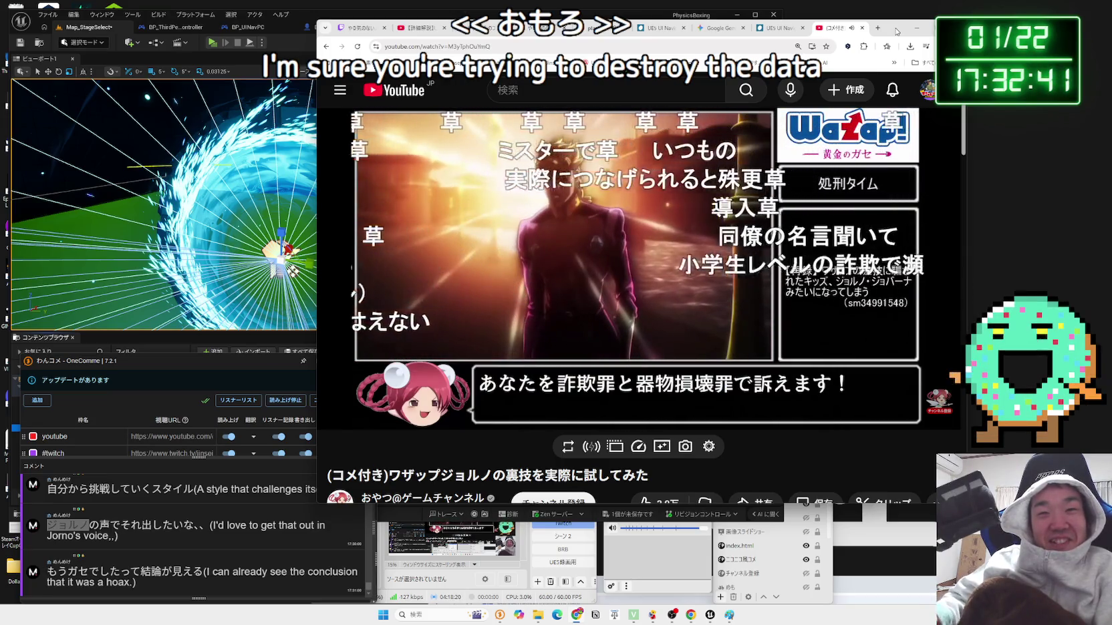
# - Close the Wazap Giorno video tab and narrow the article window to the right of the editor
pyautogui.moveTo(692, 212)
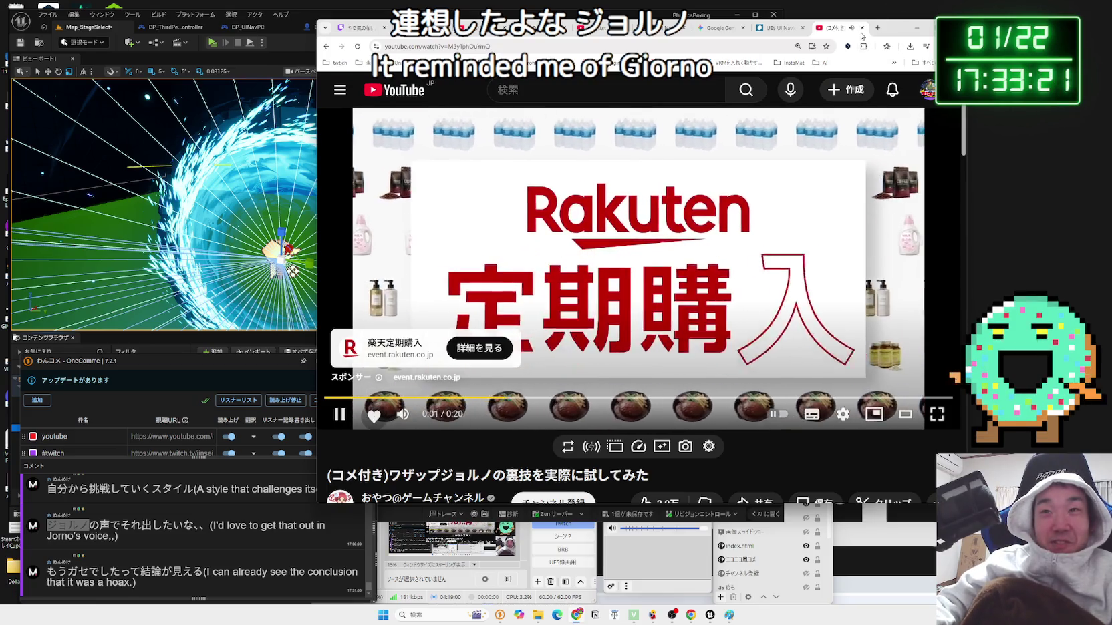
pyautogui.hotkey('ctrl', 'w')
pyautogui.moveTo(920, 28); pyautogui.dragTo(1054, 23)
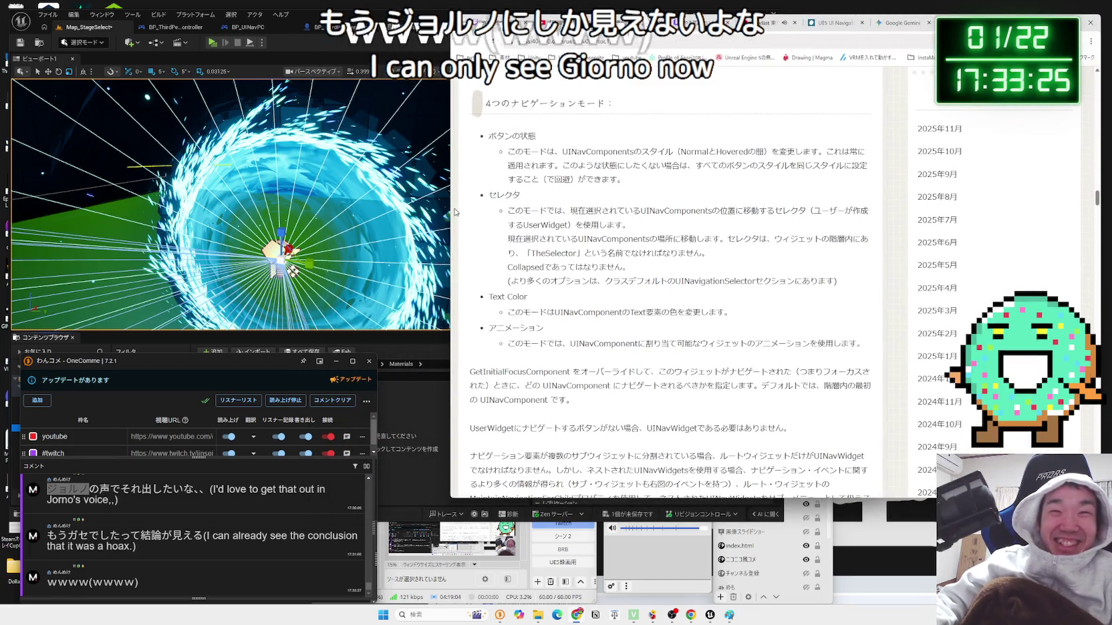
pyautogui.moveTo(450, 209)
pyautogui.mouseDown()
pyautogui.moveTo(560, 201)
pyautogui.moveTo(528, 203)
pyautogui.mouseUp()
# - Switch back to the Map_StageSelect level and frame the selected portal
pyautogui.click(412, 28)
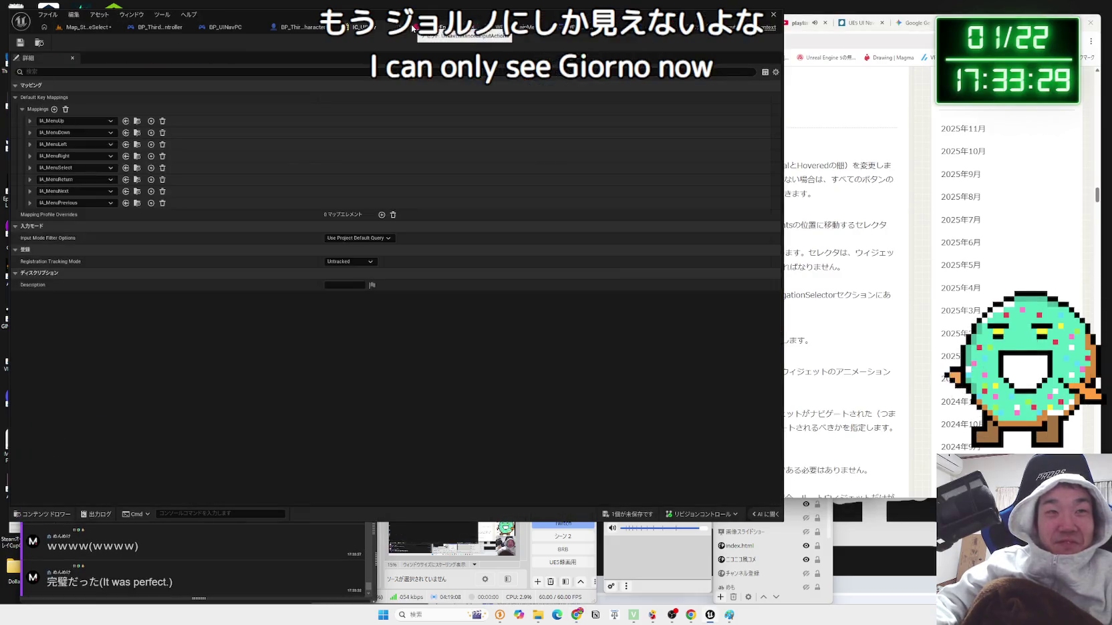
pyautogui.click(440, 28)
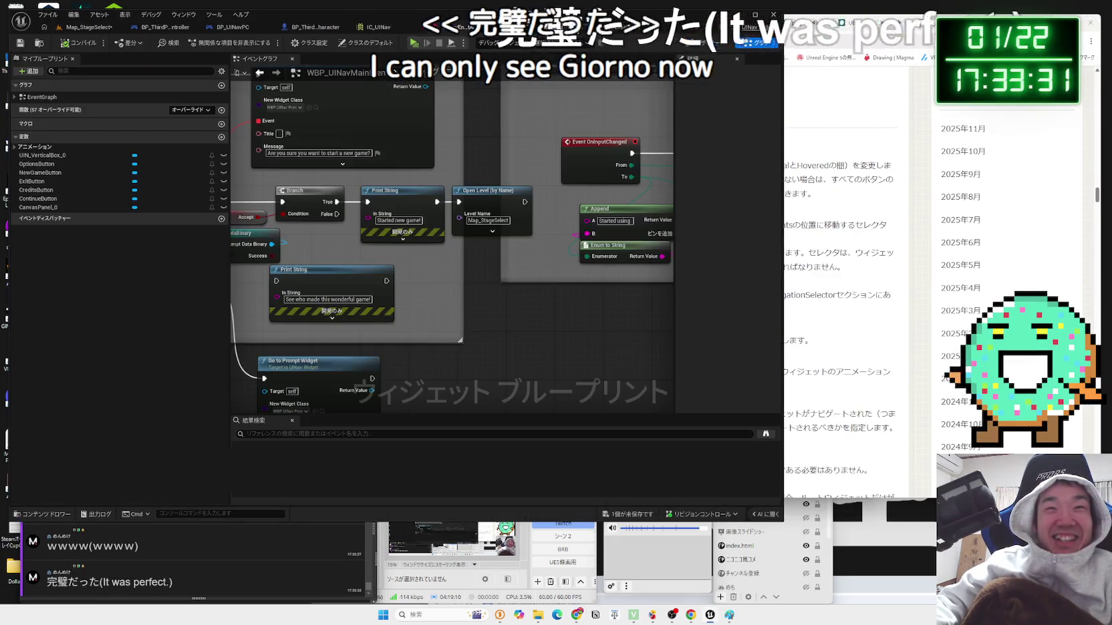
pyautogui.click(414, 28)
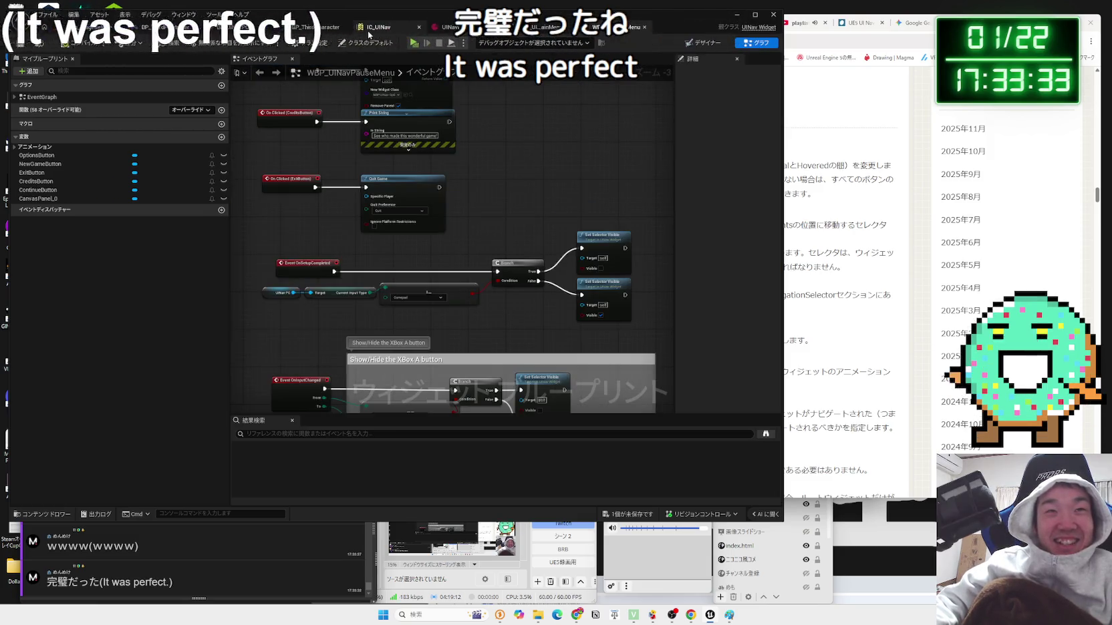
pyautogui.click(368, 31)
pyautogui.click(315, 27)
pyautogui.click(221, 30)
pyautogui.click(87, 27)
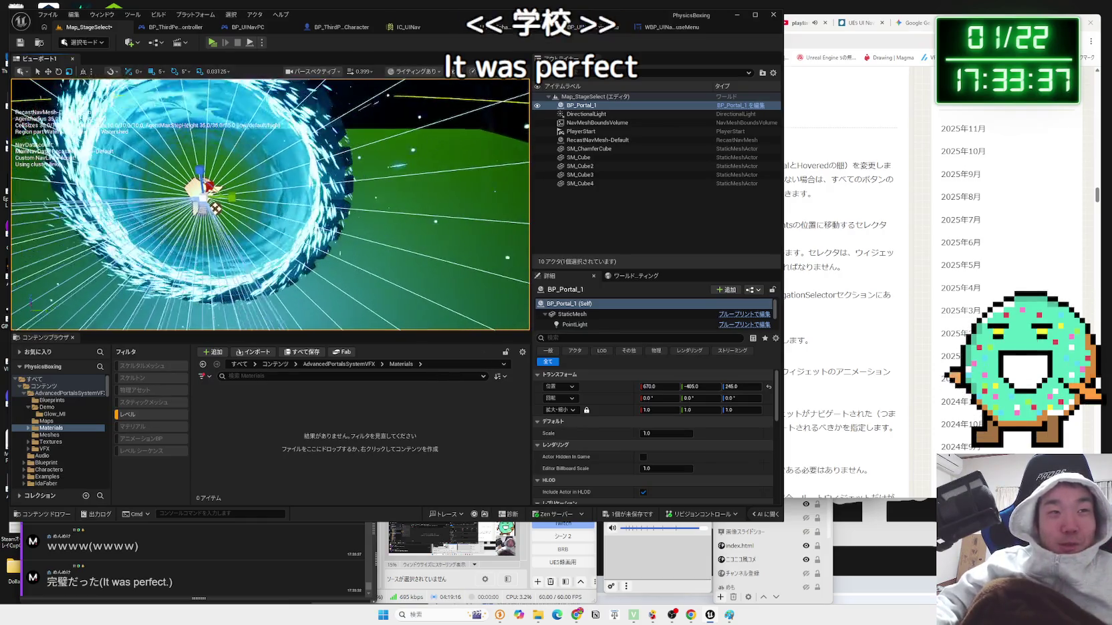
pyautogui.press('f')
# - Show all asset types in the Materials folder and open the M_Portal_Image material
pyautogui.click(128, 415)
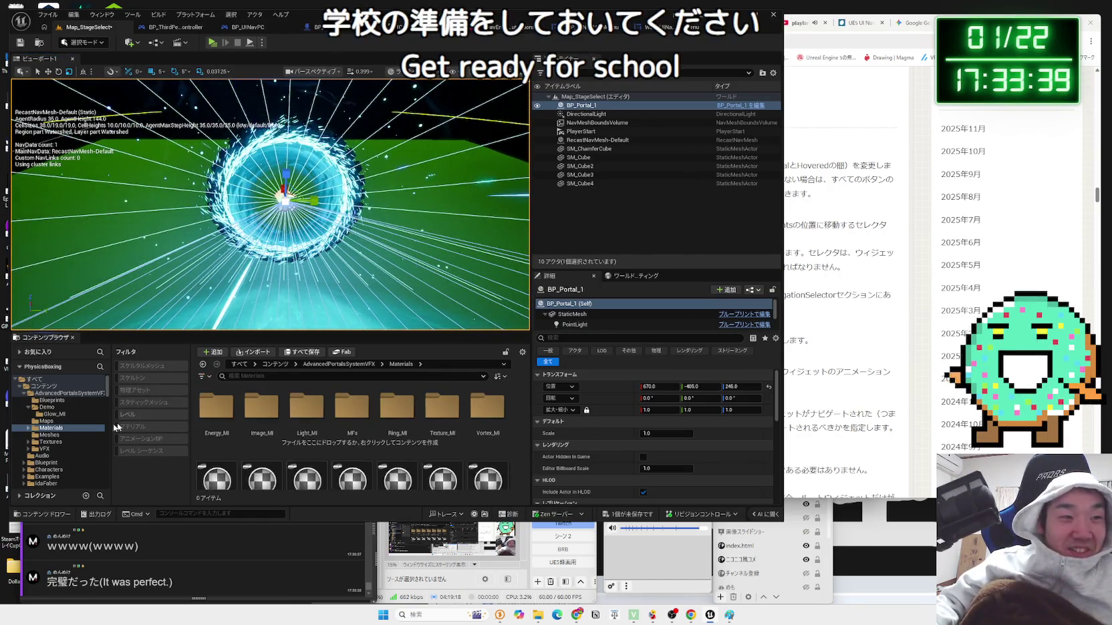
pyautogui.scroll(-2, 347, 428)
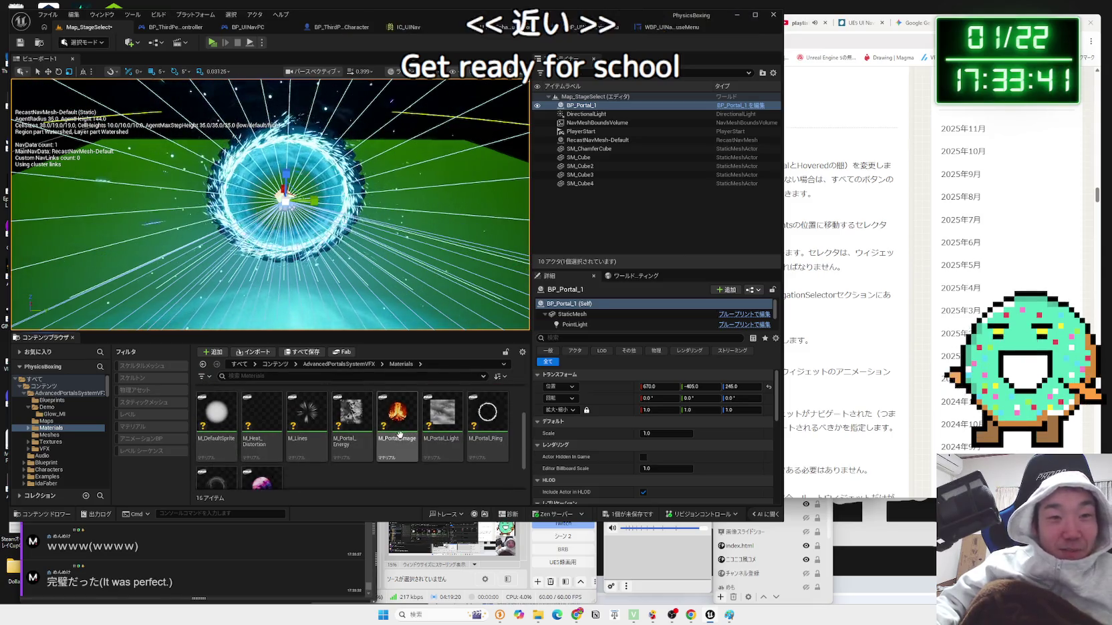
pyautogui.click(411, 460)
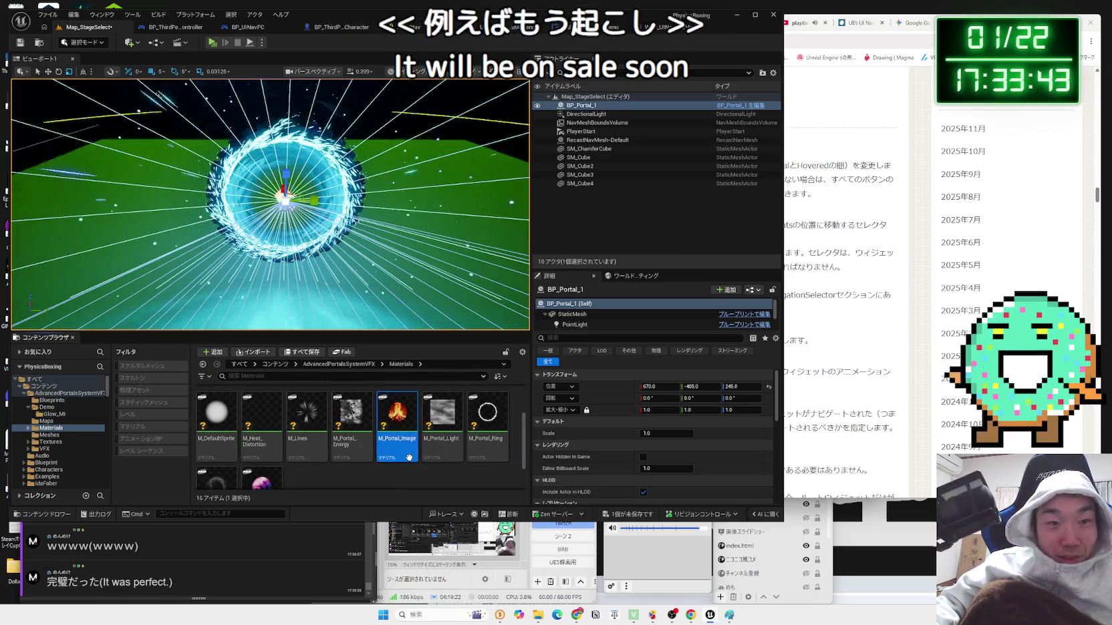
pyautogui.doubleClick(410, 461)
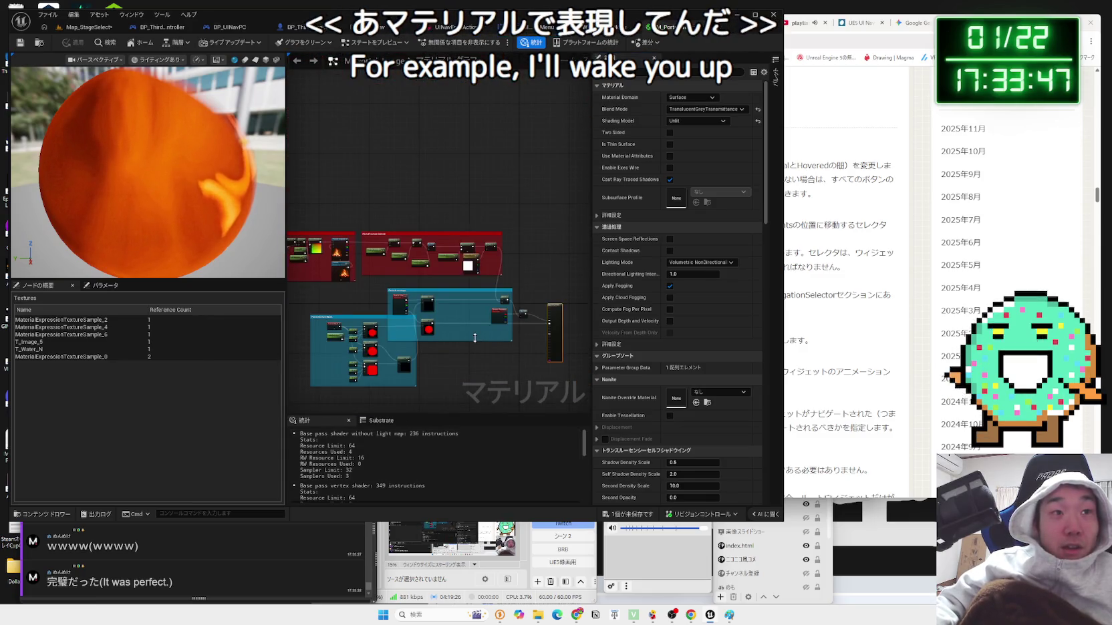
# - Confirm the material's texture parameter uses T_Image_5, then return to the Map_StageSelect level
pyautogui.scroll(6, 484, 281)
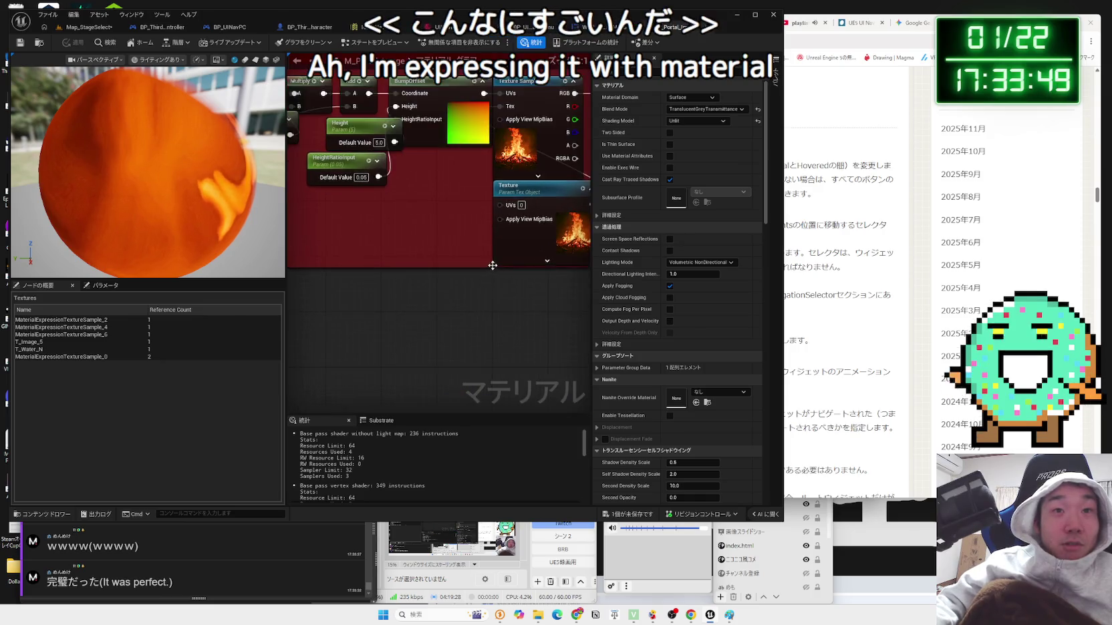
pyautogui.moveTo(471, 252); pyautogui.dragTo(441, 264)
pyautogui.moveTo(445, 146); pyautogui.dragTo(451, 146)
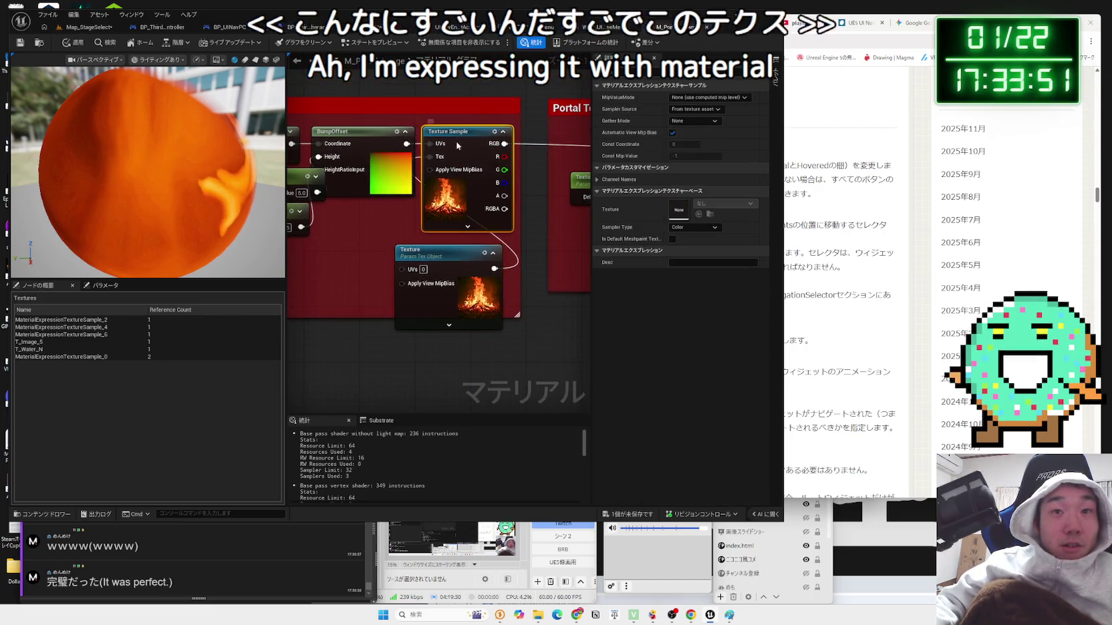
pyautogui.click(470, 287)
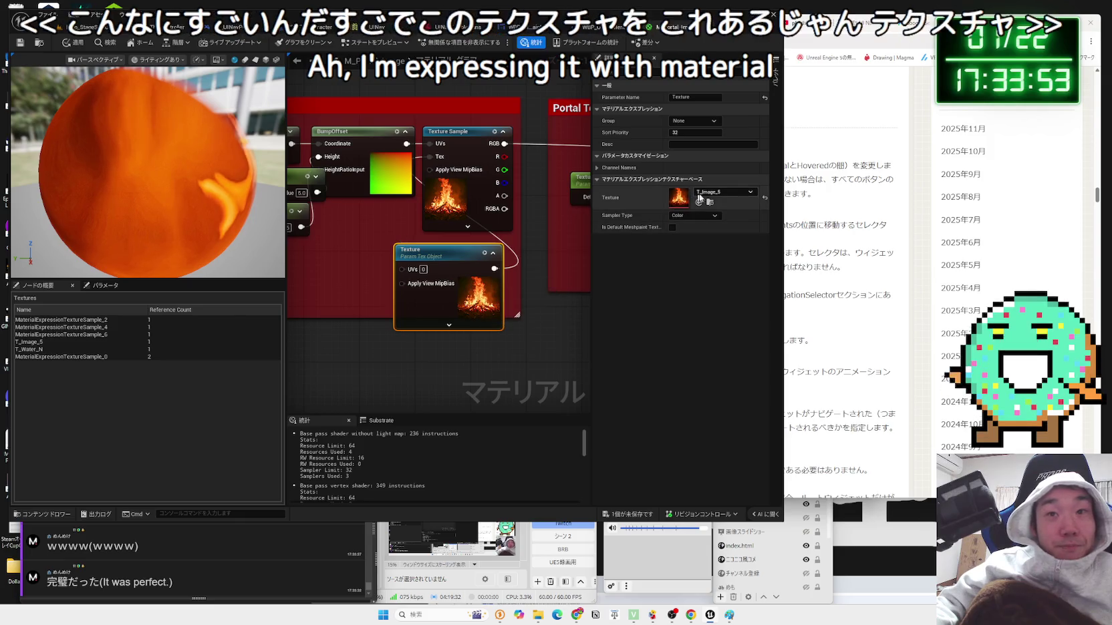
pyautogui.click(538, 296)
pyautogui.click(93, 29)
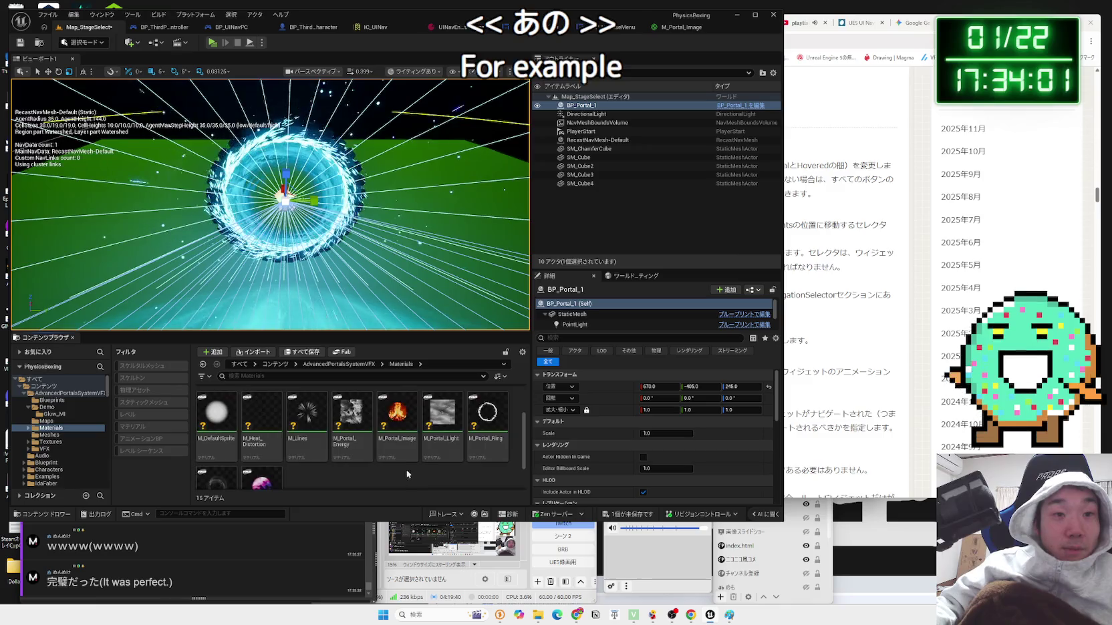
# - Show T_Image_1 through T_Image_6 from the Images texture folder, then start a play-test
pyautogui.hotkey('alt', 'Left')
pyautogui.hotkey('alt', 'Left')
pyautogui.click(65, 442)
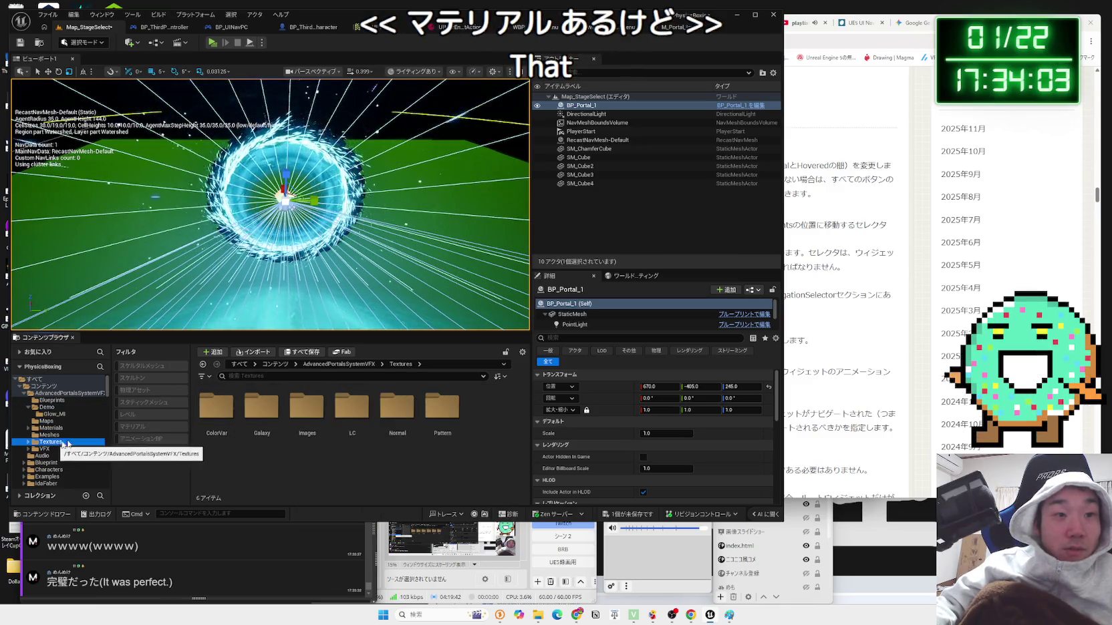
pyautogui.doubleClick(309, 409)
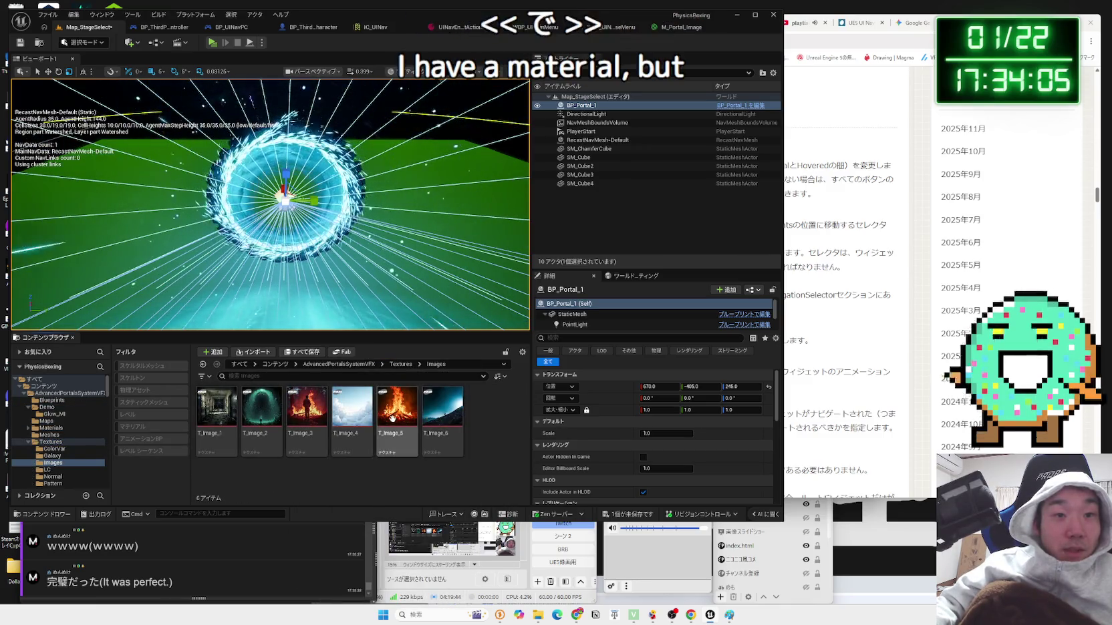
pyautogui.click(486, 417)
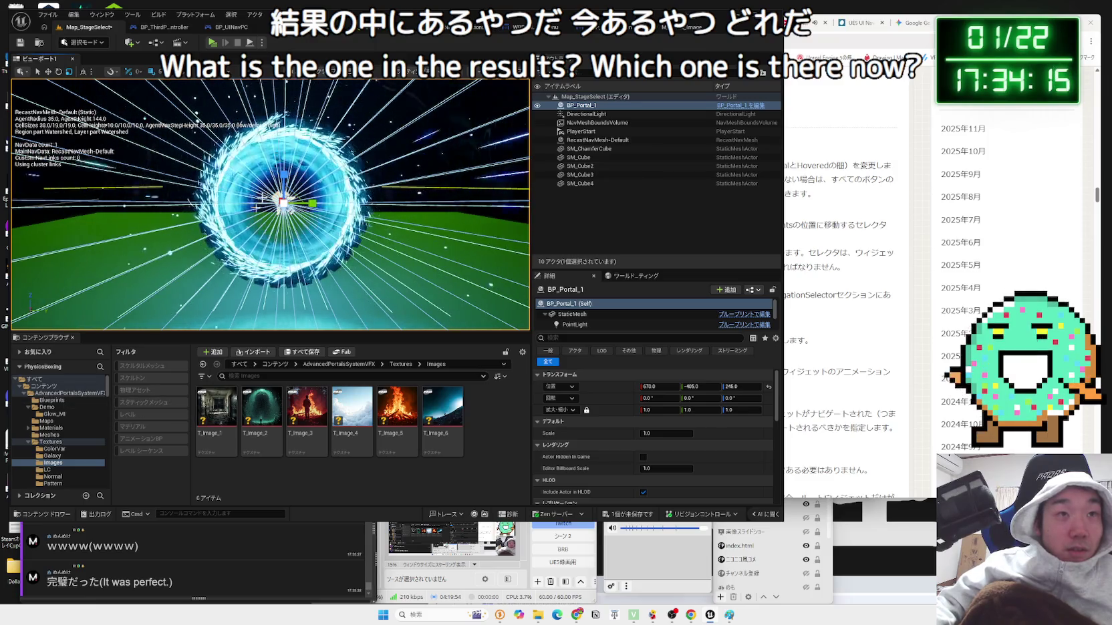
pyautogui.click(212, 42)
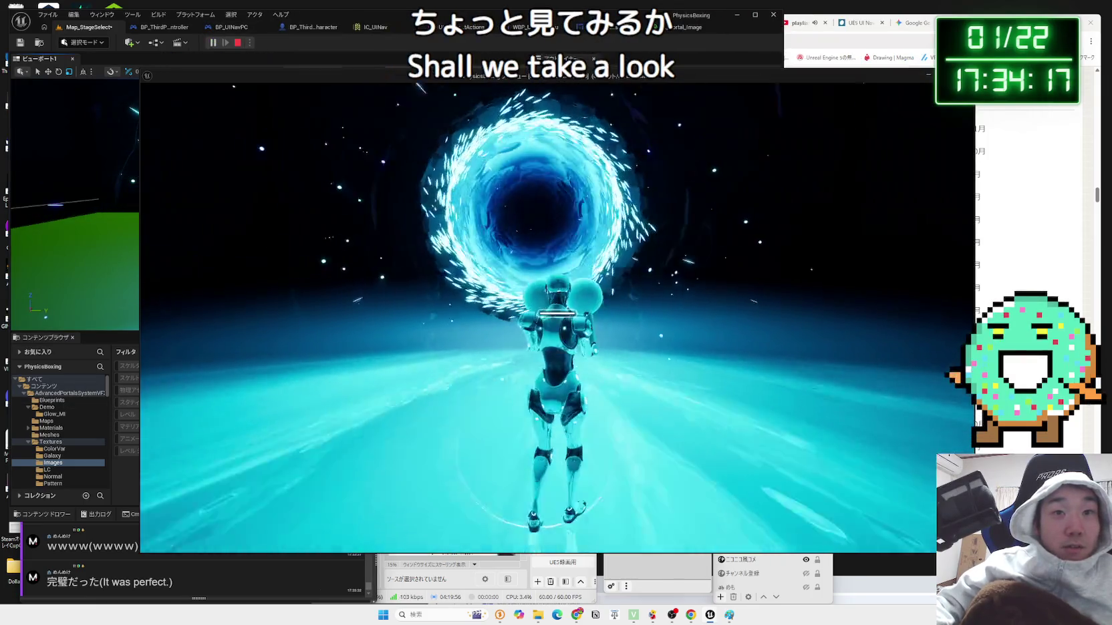
# - Walk the character forward into the blue portal, then stop the play session
pyautogui.press('w')
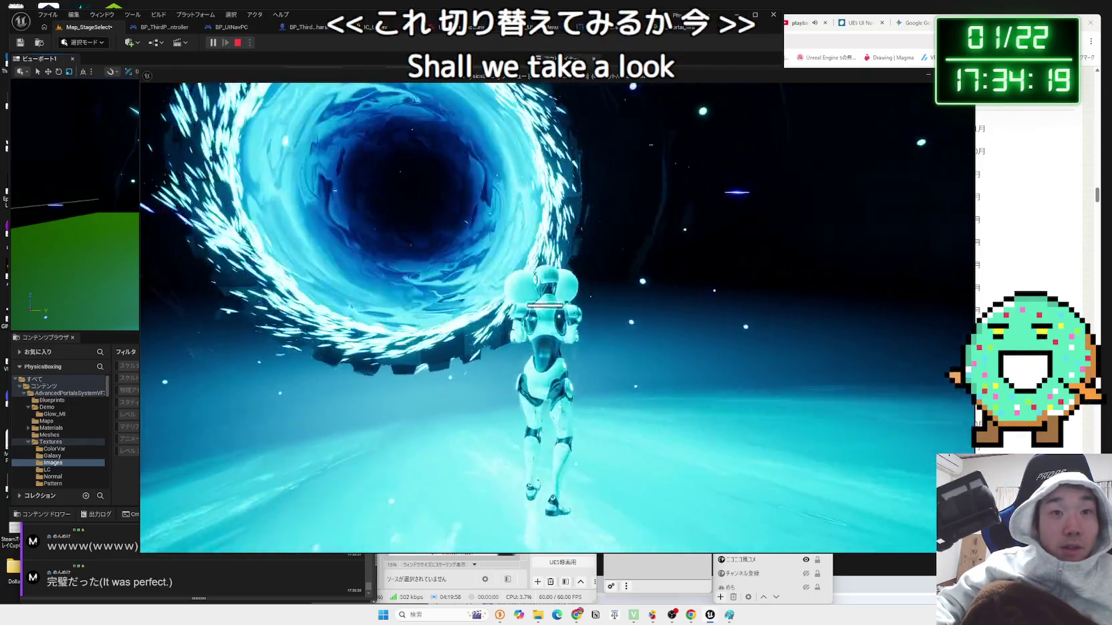
pyautogui.press('w')
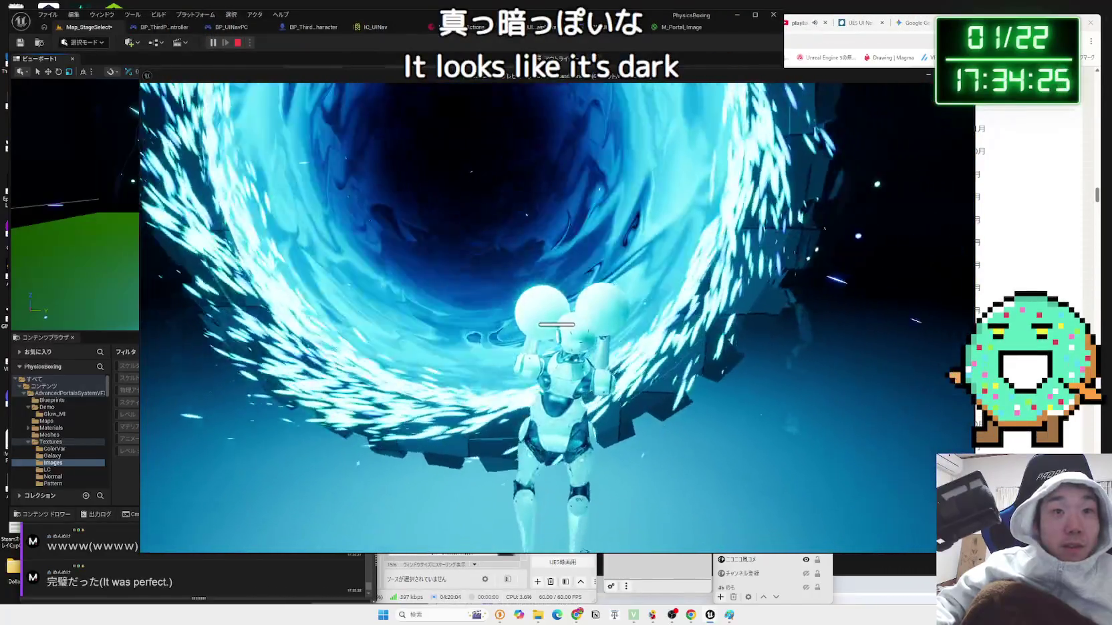
pyautogui.press('Escape')
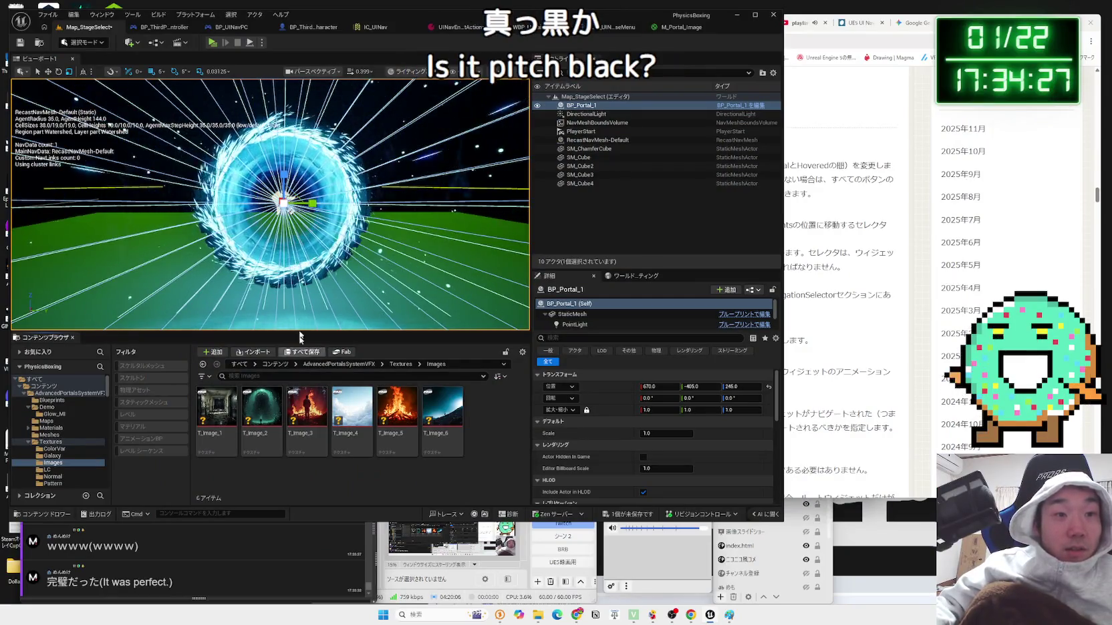
# - Drag the orange BP_Portal_8 from the portal Blueprints folder into the level
pyautogui.click(73, 414)
pyautogui.click(47, 407)
pyautogui.click(51, 400)
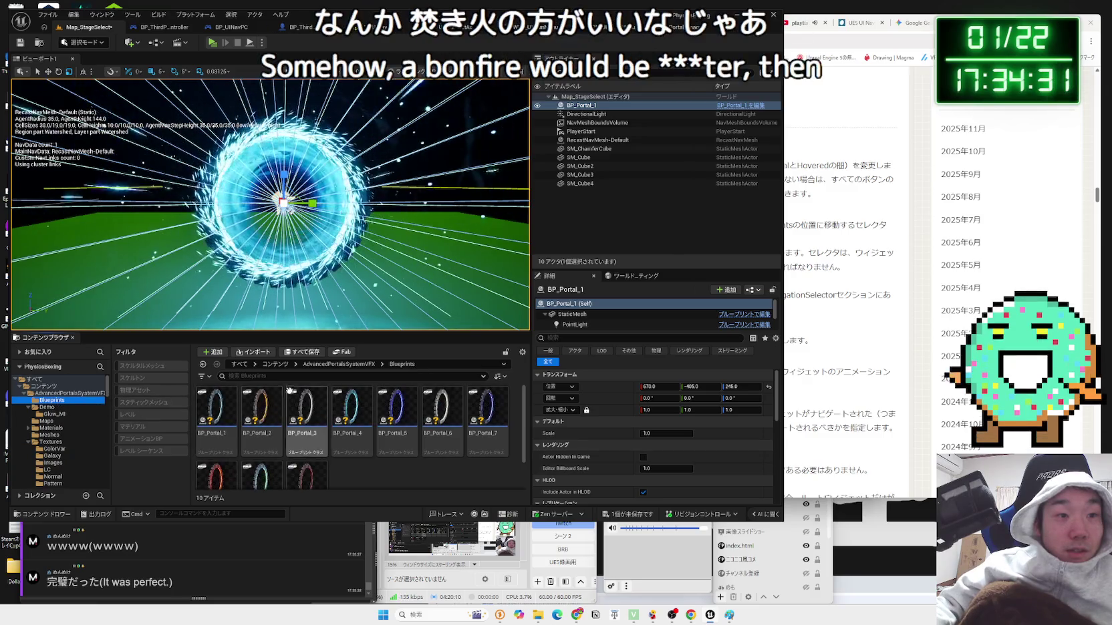
pyautogui.moveTo(216, 474)
pyautogui.mouseDown()
pyautogui.moveTo(411, 227)
pyautogui.moveTo(409, 276)
pyautogui.moveTo(396, 175)
pyautogui.mouseUp()
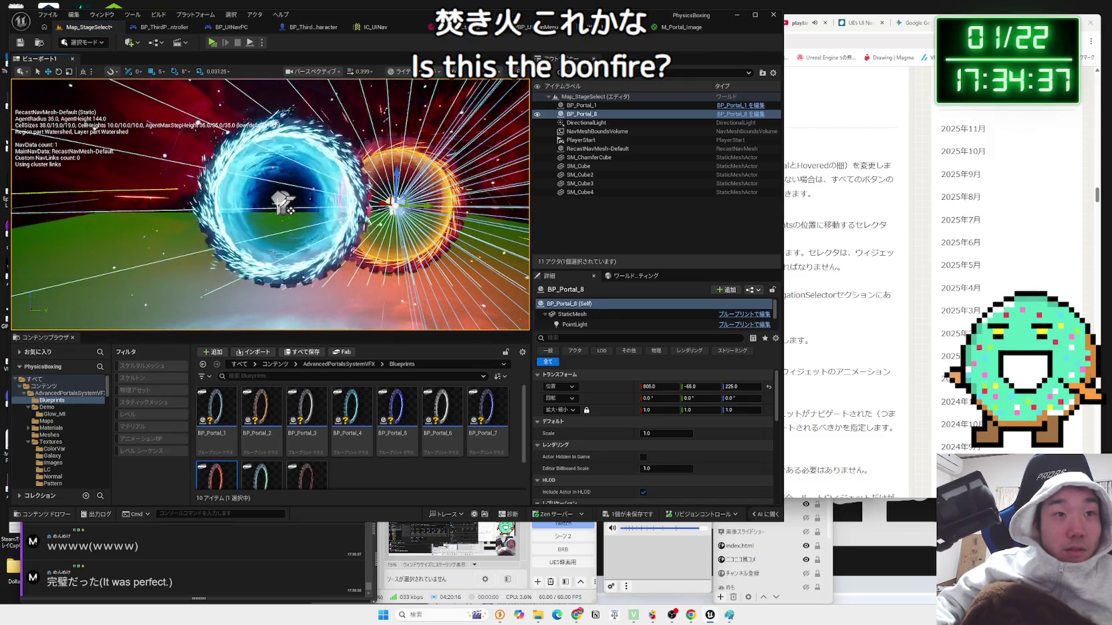
# - Delete the blue BP_Portal_1, move BP_Portal_8 to Y -375, and start a play-test
pyautogui.click(284, 204)
pyautogui.press('f')
pyautogui.press('Delete')
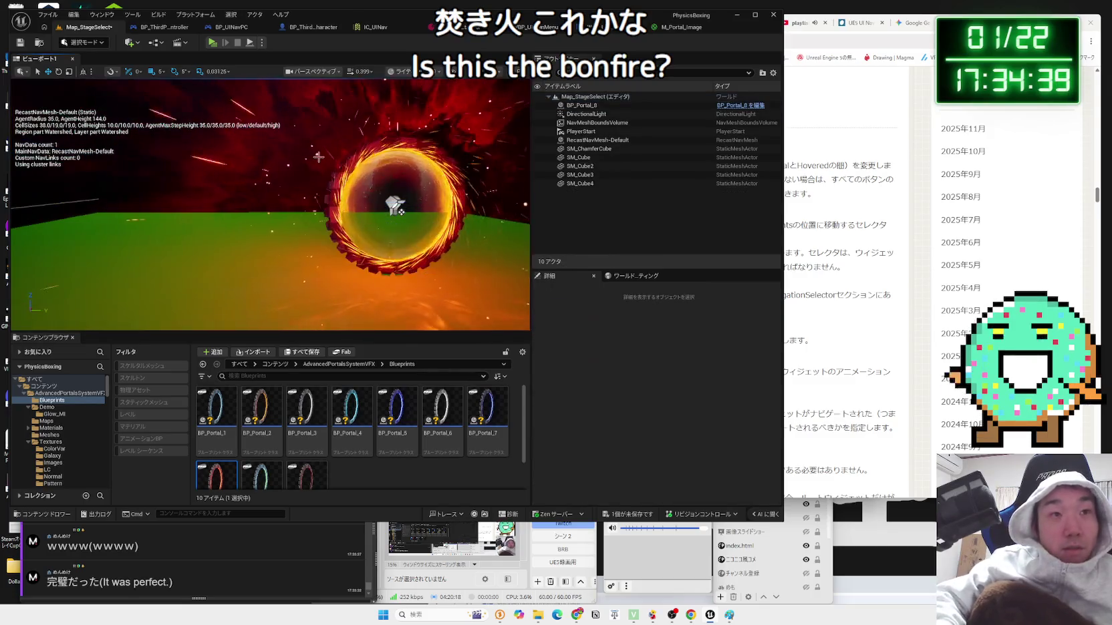
pyautogui.click(395, 205)
pyautogui.moveTo(426, 207)
pyautogui.mouseDown()
pyautogui.moveTo(314, 207)
pyautogui.moveTo(290, 193)
pyautogui.mouseUp()
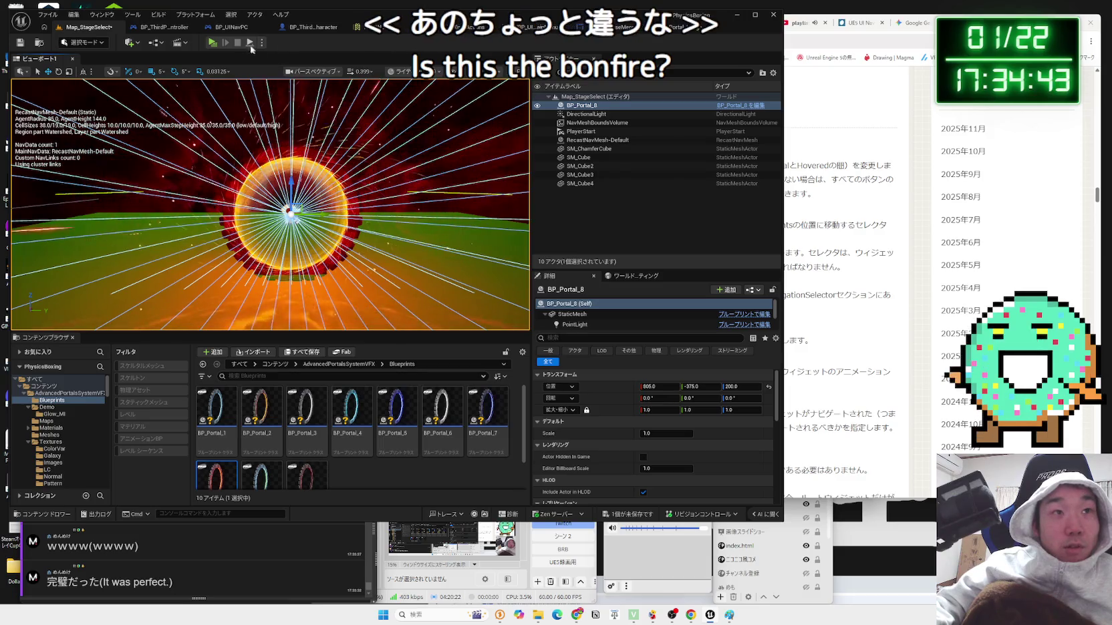
pyautogui.click(213, 43)
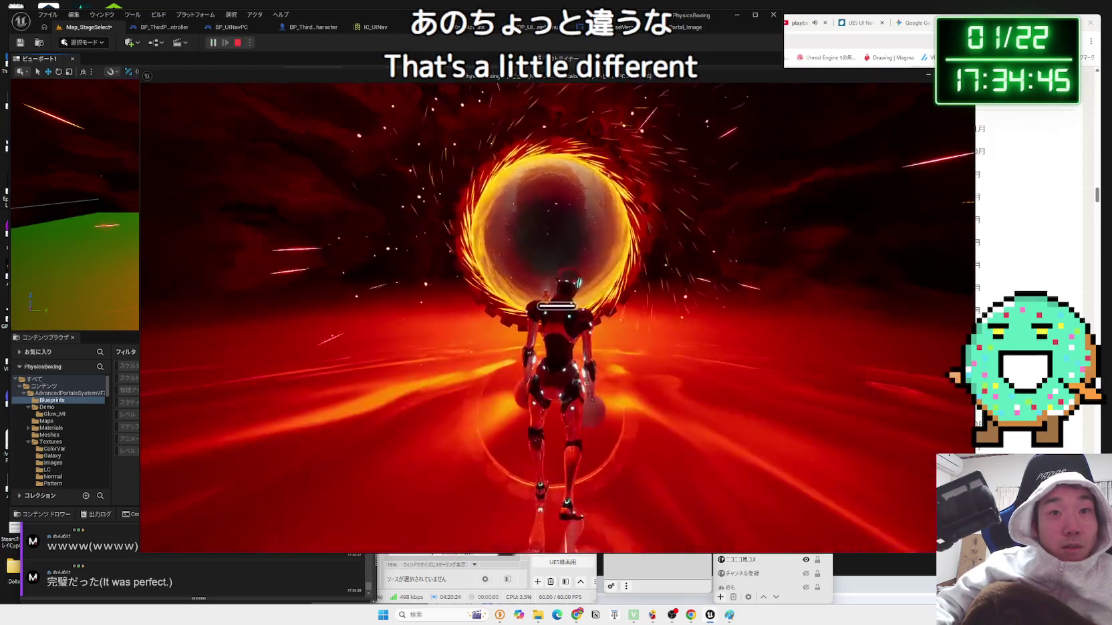
# - Walk into the orange portal, end the test, and open the Textures > Images folder
pyautogui.press('w')
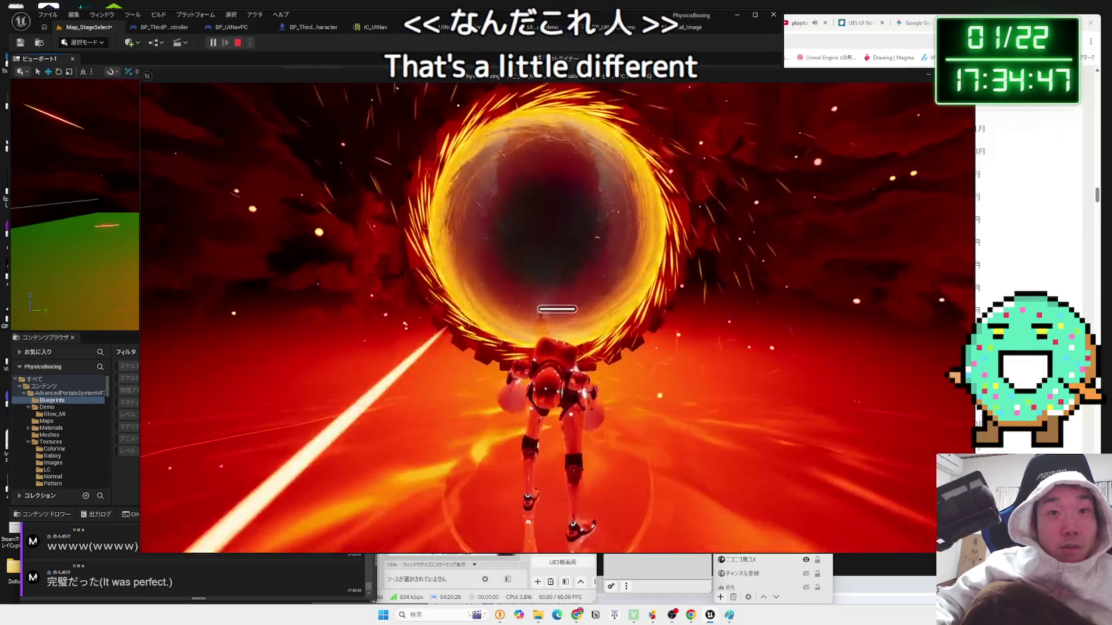
pyautogui.press('Escape')
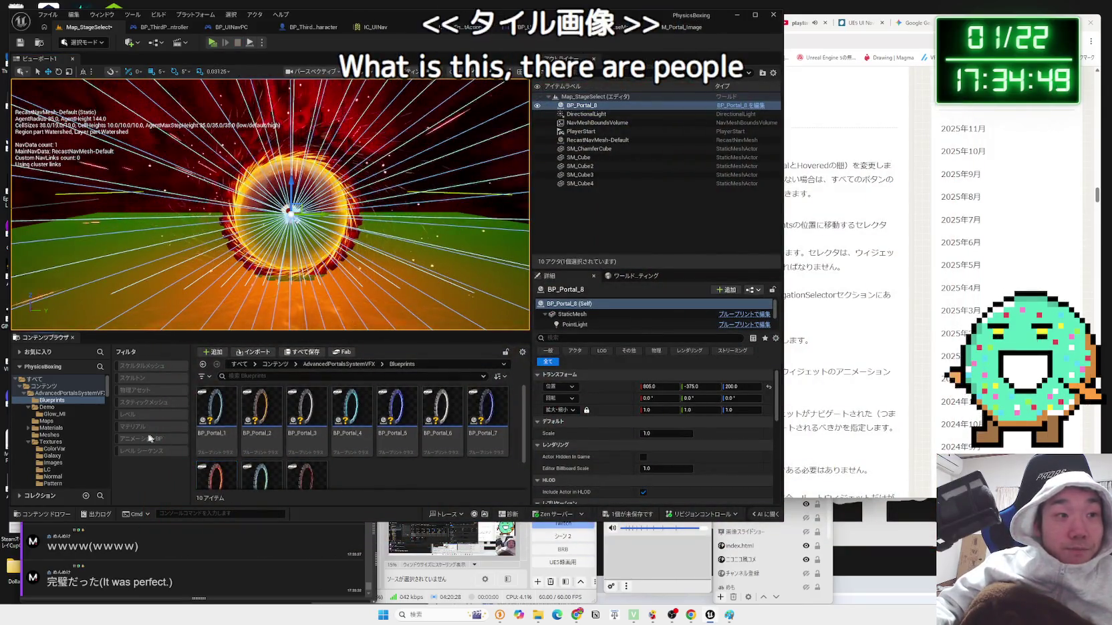
pyautogui.scroll(-2, 227, 441)
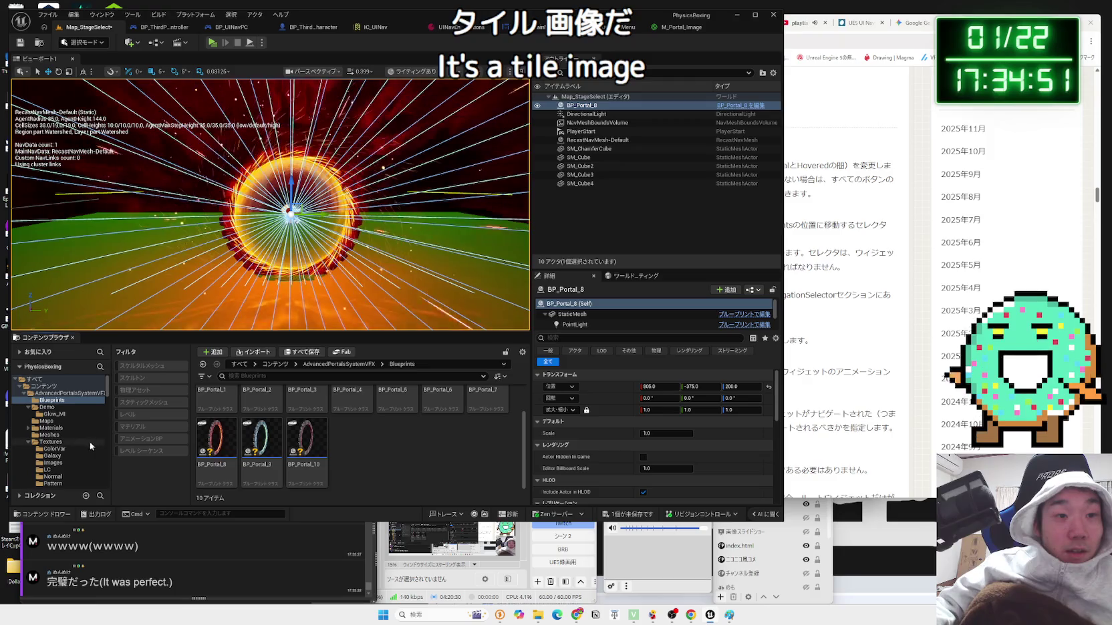
pyautogui.click(51, 456)
pyautogui.click(50, 442)
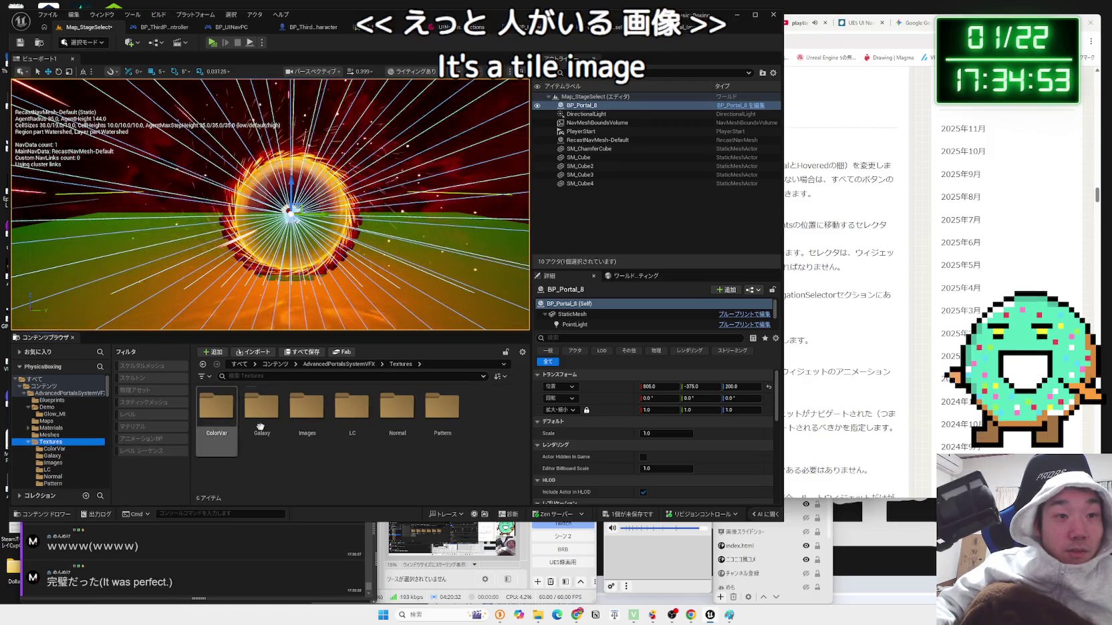
pyautogui.doubleClick(293, 409)
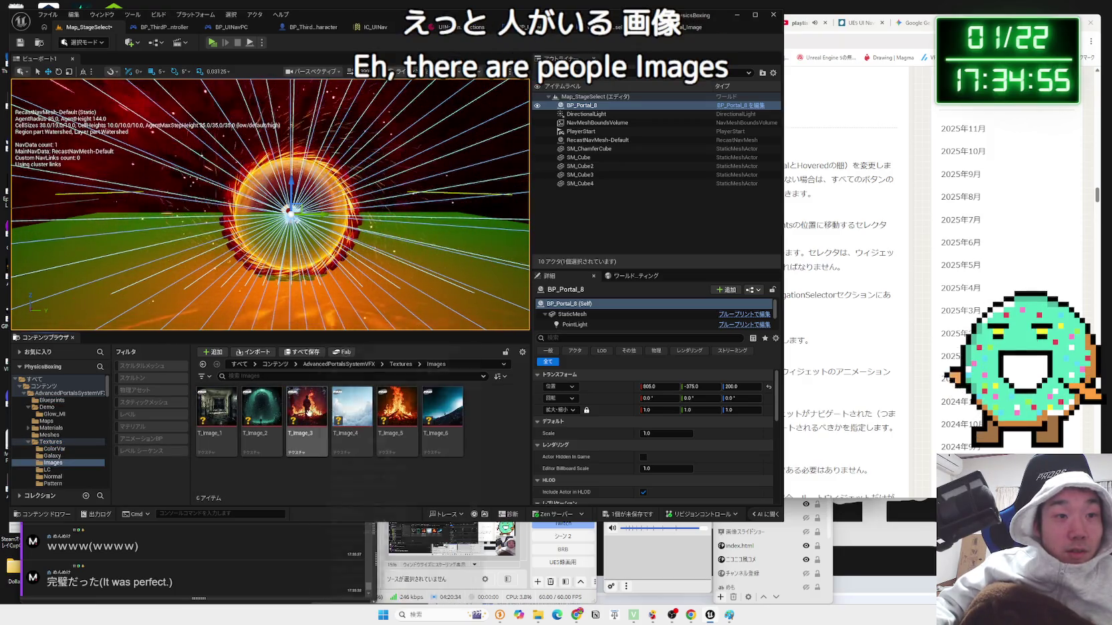
# - Look through the ColorVar, Galaxy, LC, Normal and Pattern texture folders, ending back in Textures
pyautogui.rightClick(309, 412)
pyautogui.click(262, 414)
pyautogui.hotkey('alt', 'Left')
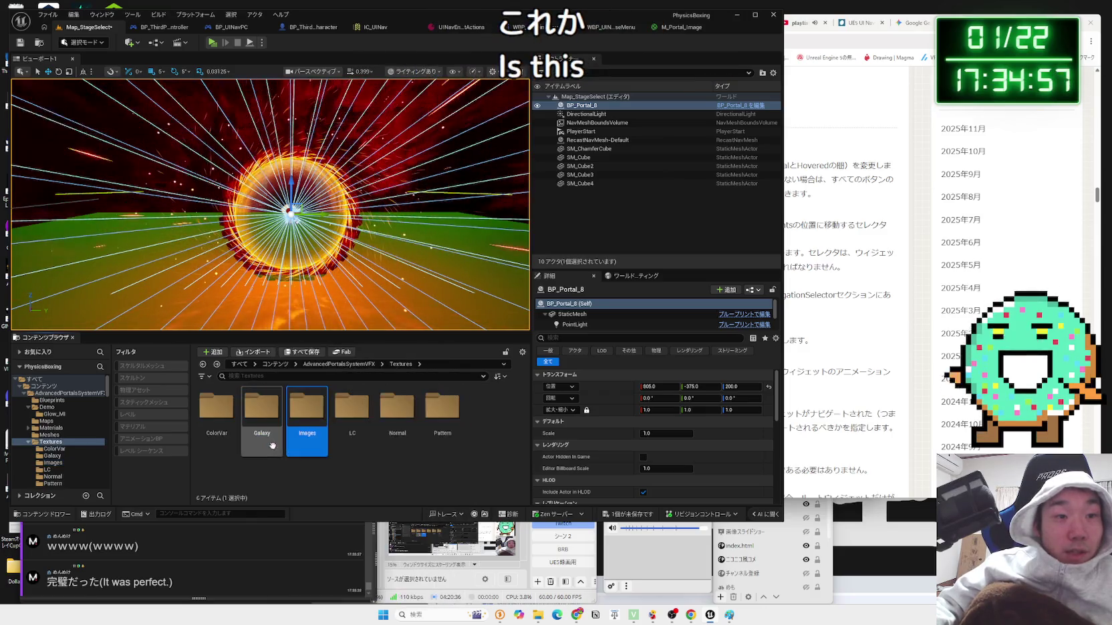
pyautogui.doubleClick(231, 421)
pyautogui.hotkey('alt', 'Left')
pyautogui.doubleClick(261, 411)
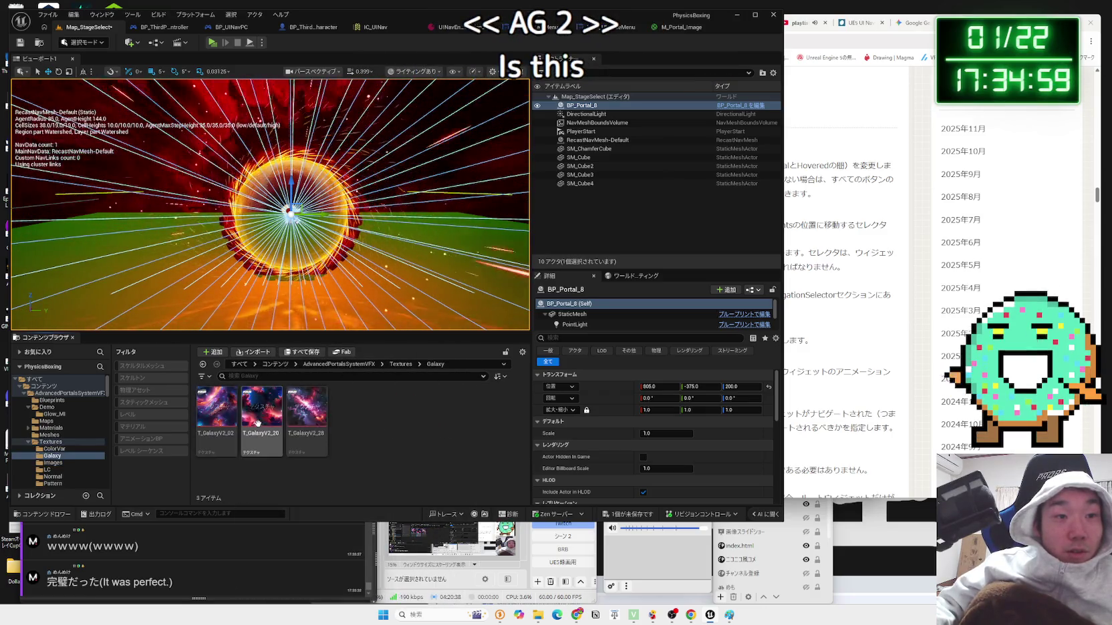
pyautogui.hotkey('alt', 'Left')
pyautogui.doubleClick(352, 409)
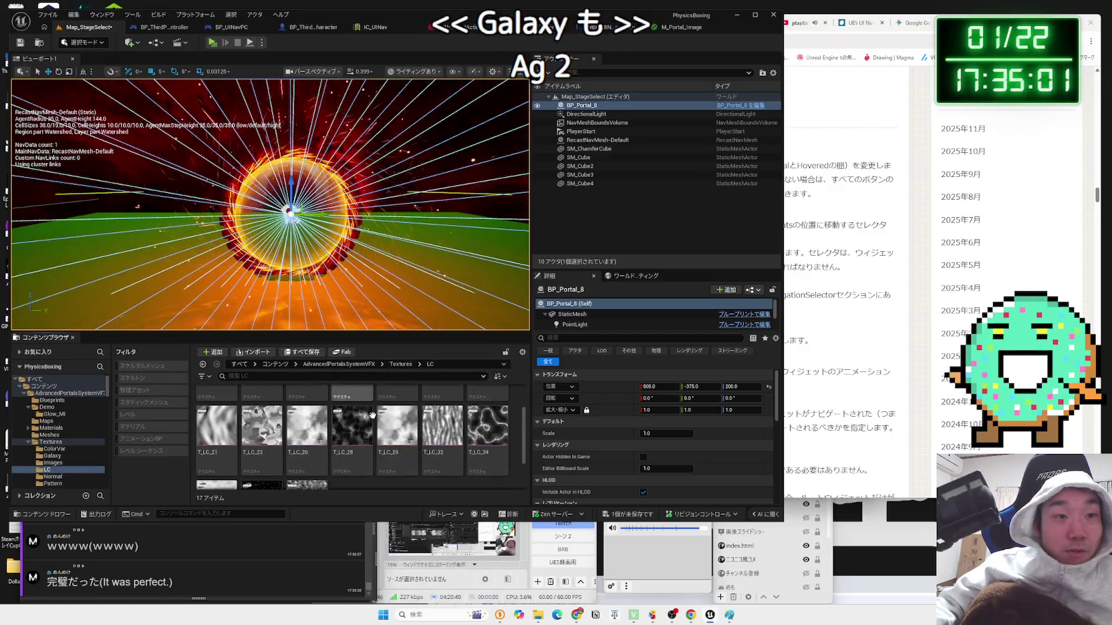
pyautogui.scroll(-2, 375, 415)
pyautogui.hotkey('alt', 'Left')
pyautogui.doubleClick(390, 413)
pyautogui.hotkey('alt', 'Left')
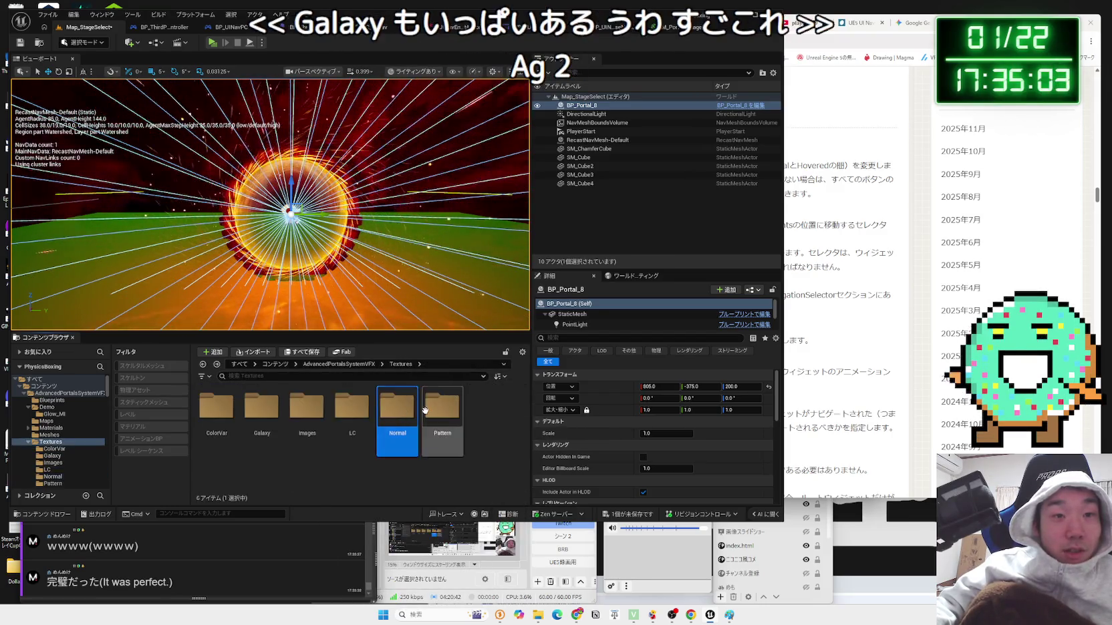
pyautogui.doubleClick(426, 415)
pyautogui.hotkey('alt', 'Left')
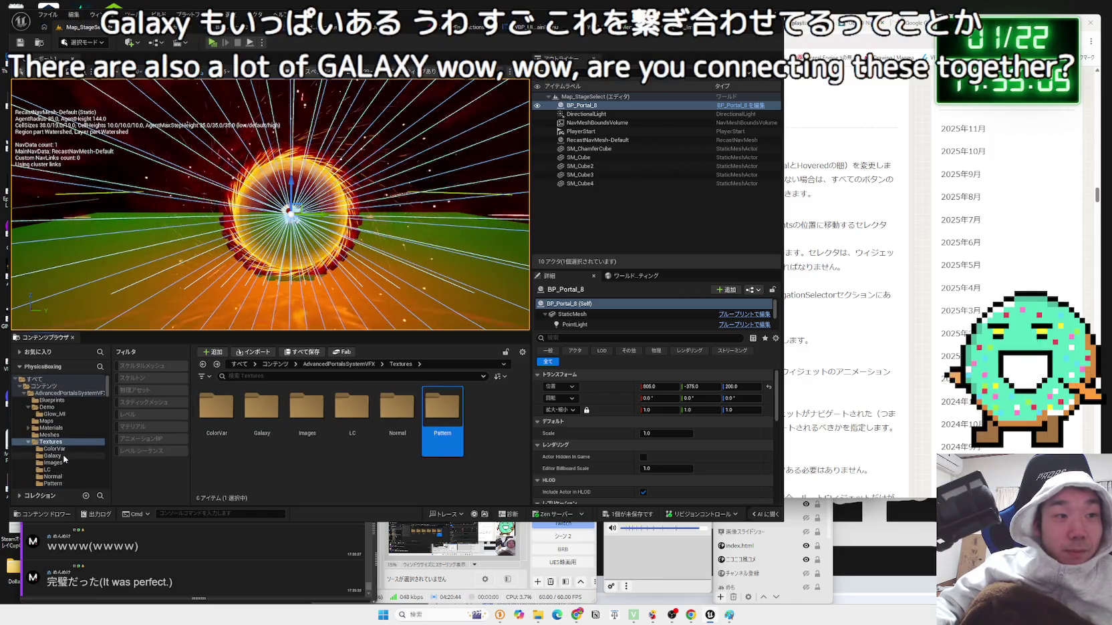
pyautogui.click(538, 614)
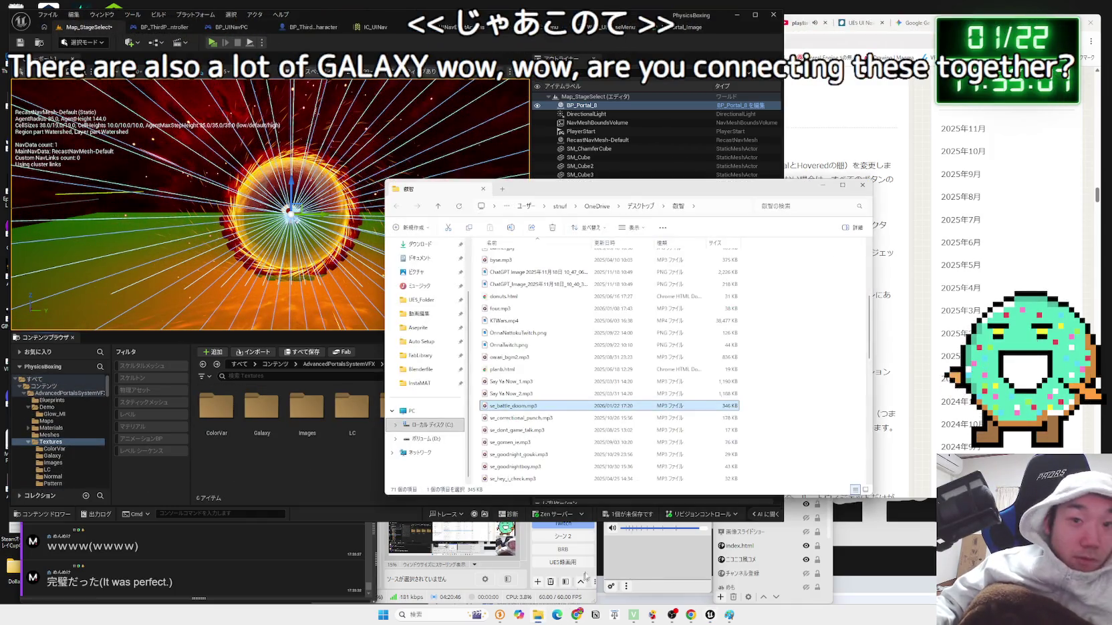
# - Navigate File Explorer to D: > 動画編集 > 画像 > 素材
pyautogui.click(428, 301)
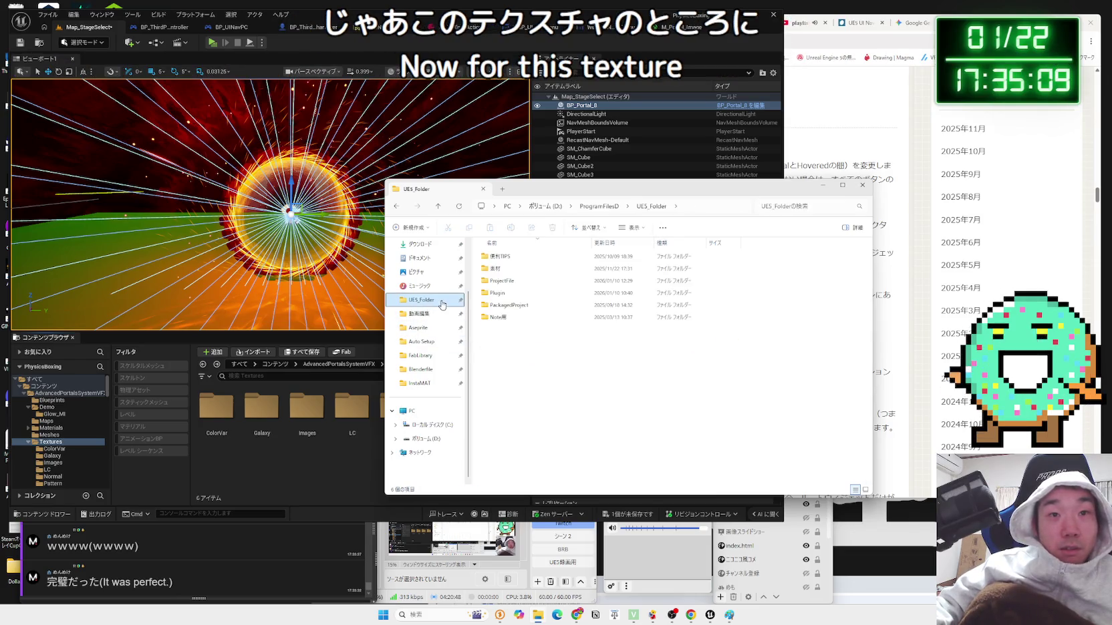
pyautogui.click(421, 317)
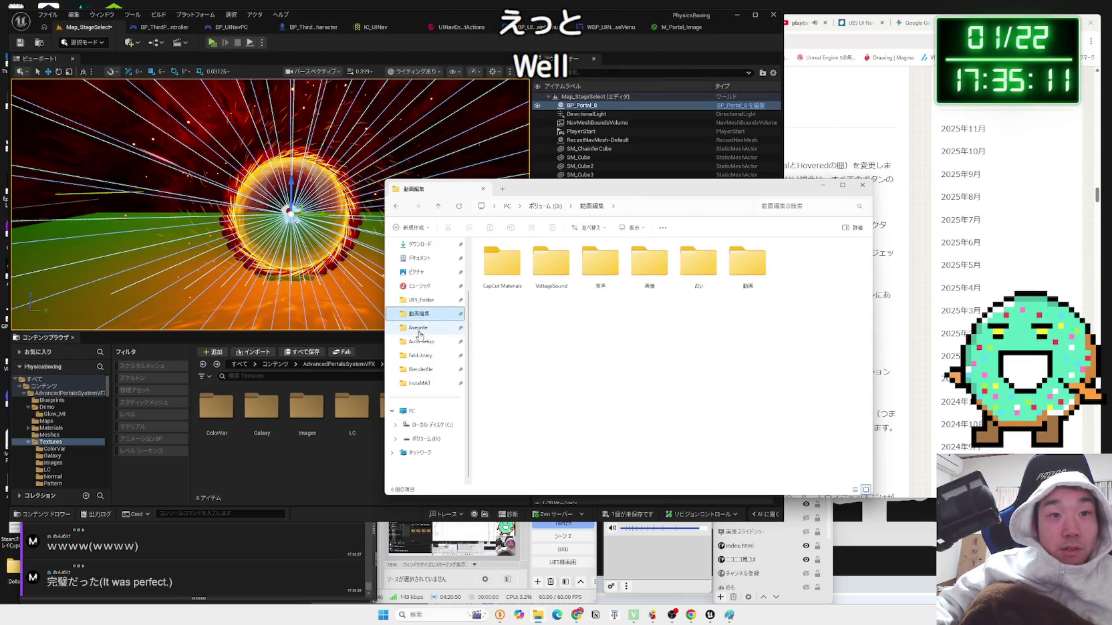
pyautogui.scroll(1, 419, 343)
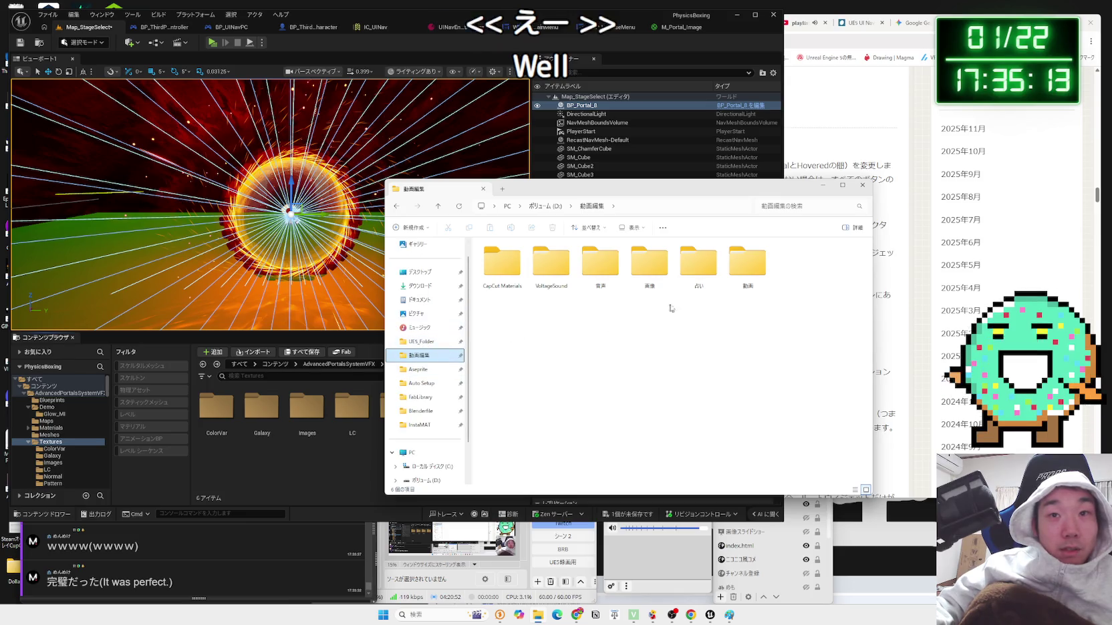
pyautogui.doubleClick(664, 271)
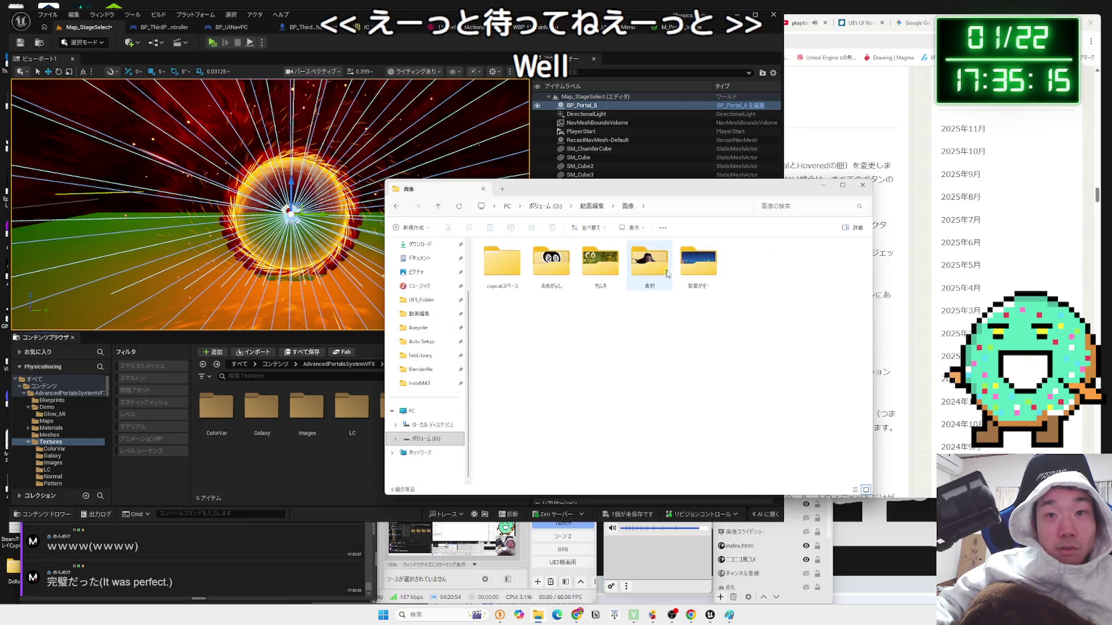
pyautogui.doubleClick(654, 274)
pyautogui.scroll(-5, 692, 344)
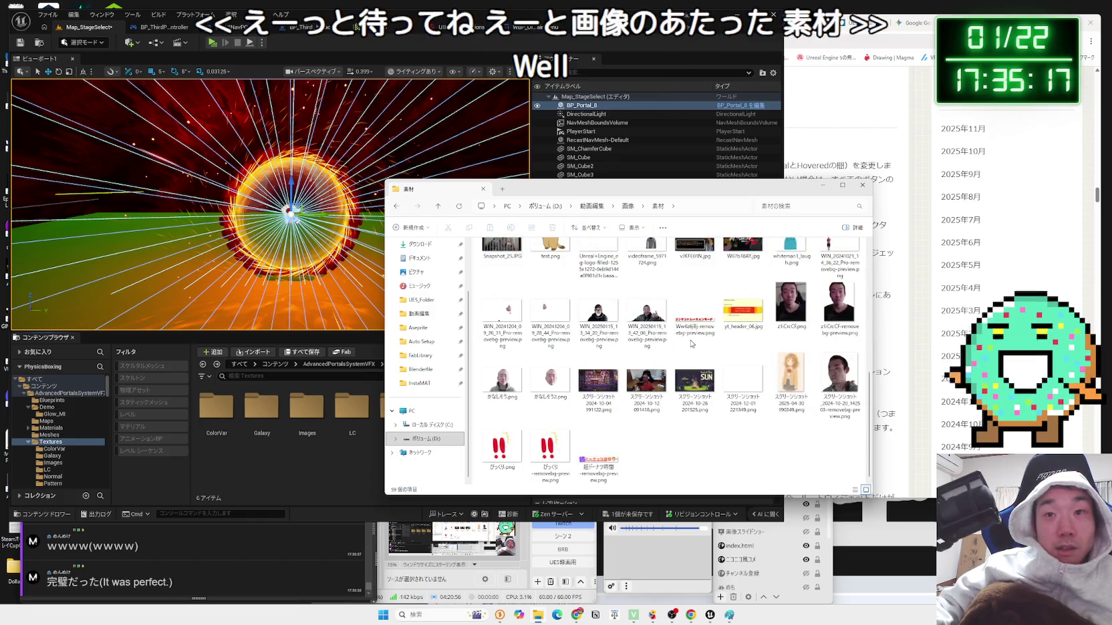
# - Drag the z1CicCF-removebg-preview PNG into the Content Browser's Textures folder
pyautogui.click(794, 305)
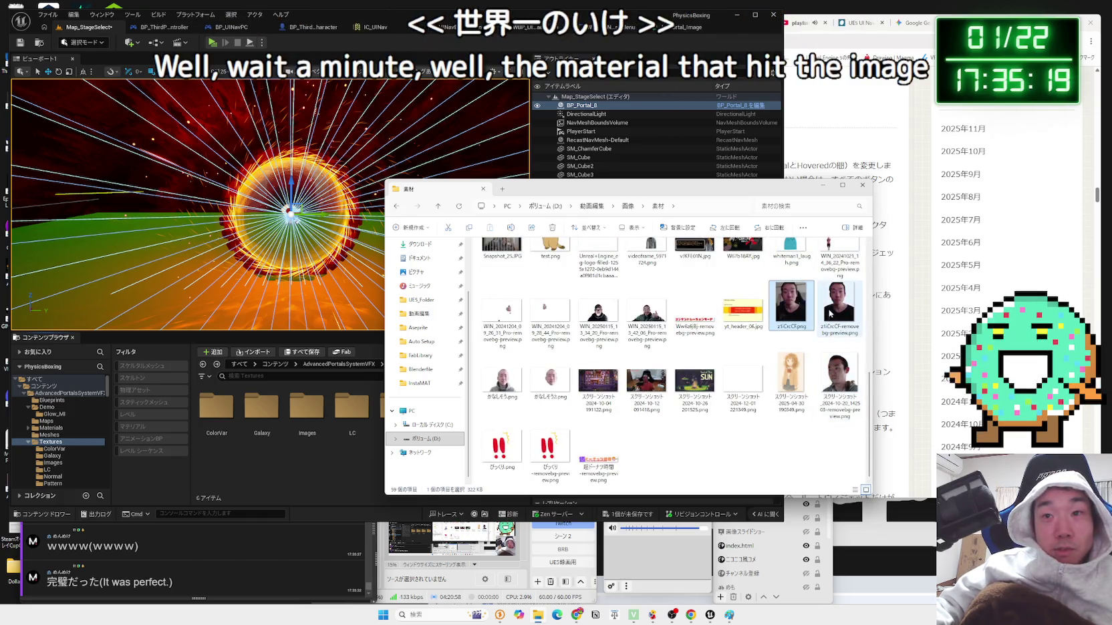
pyautogui.moveTo(827, 314); pyautogui.dragTo(546, 470)
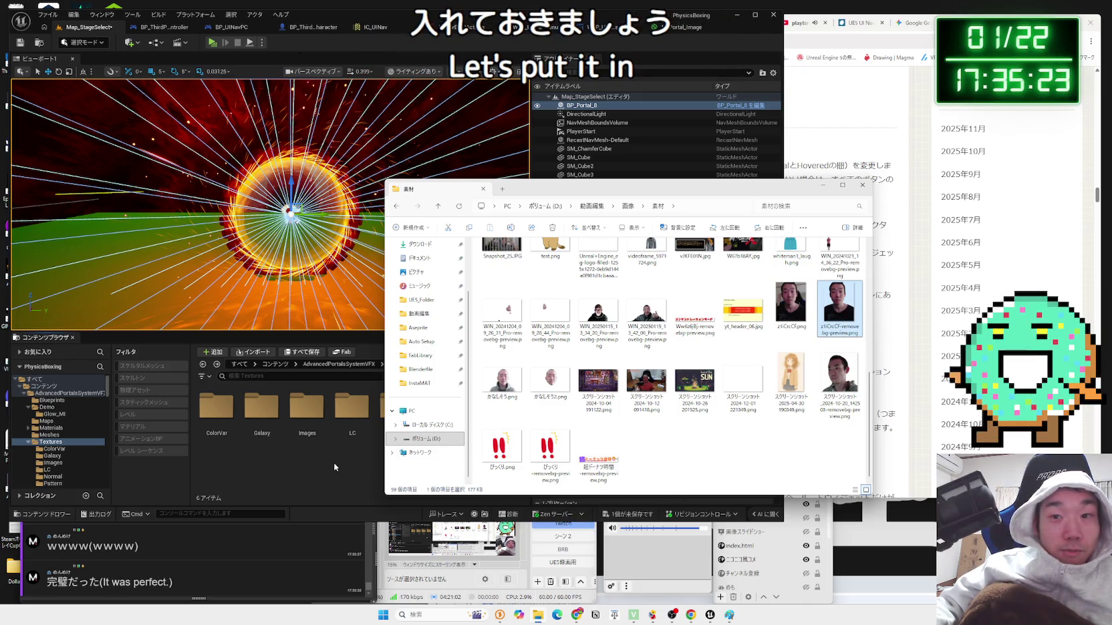
pyautogui.moveTo(690, 198); pyautogui.dragTo(923, 190)
pyautogui.click(467, 475)
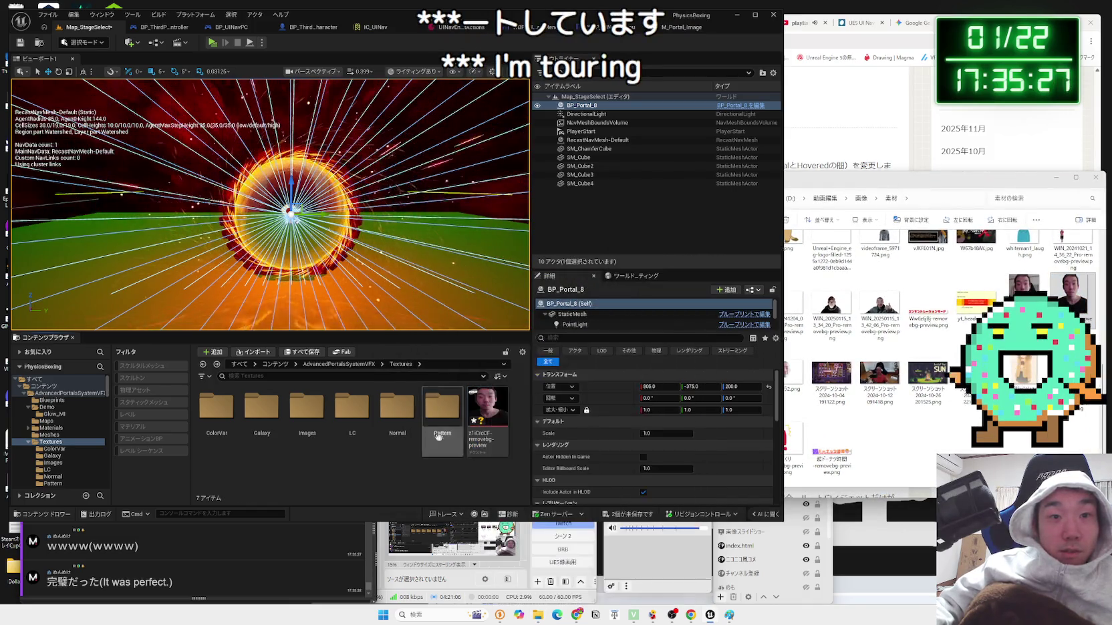
pyautogui.click(52, 429)
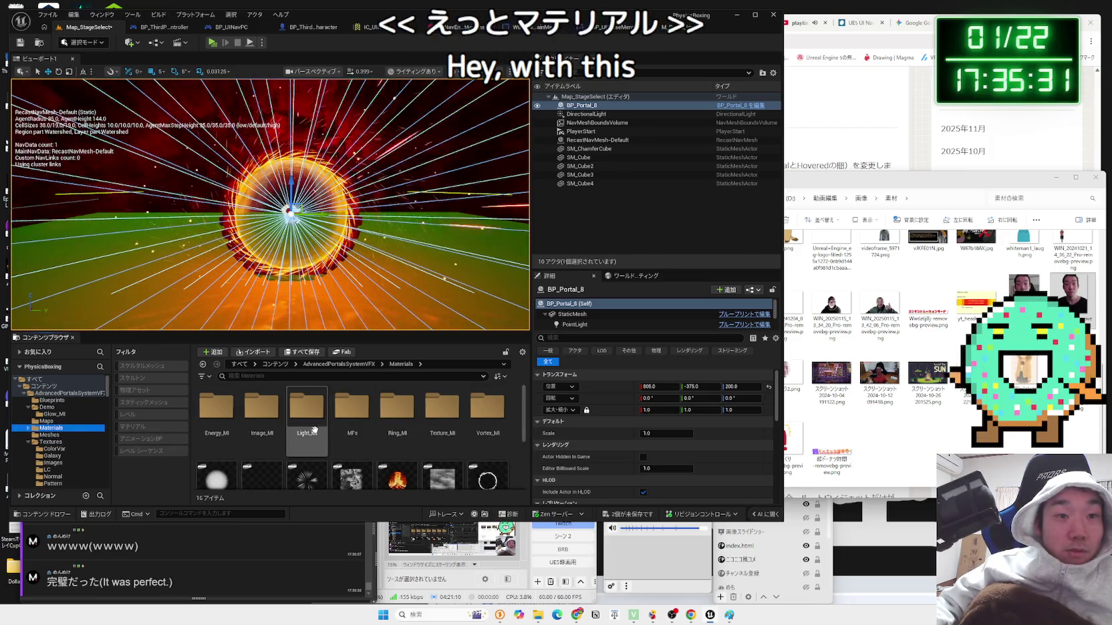
# - Browse the Energy_MI, Image_MI, Light_MI, Ring_MI, Vortex_MI and Texture_MI material folders
pyautogui.doubleClick(229, 423)
pyautogui.click(203, 364)
pyautogui.doubleClick(261, 408)
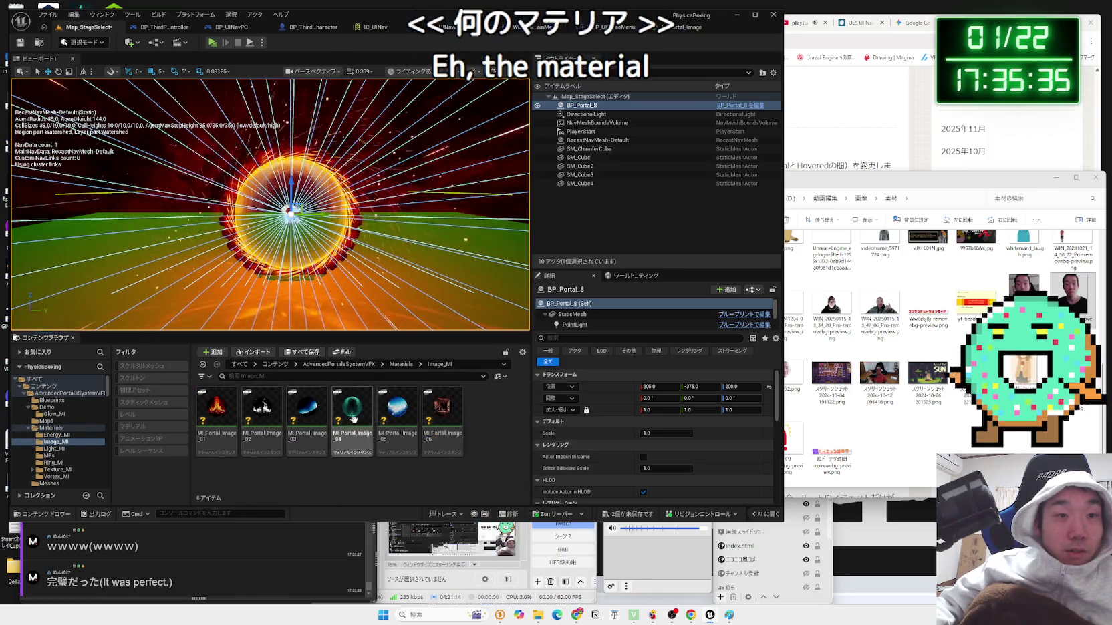
pyautogui.hotkey('alt', 'Left')
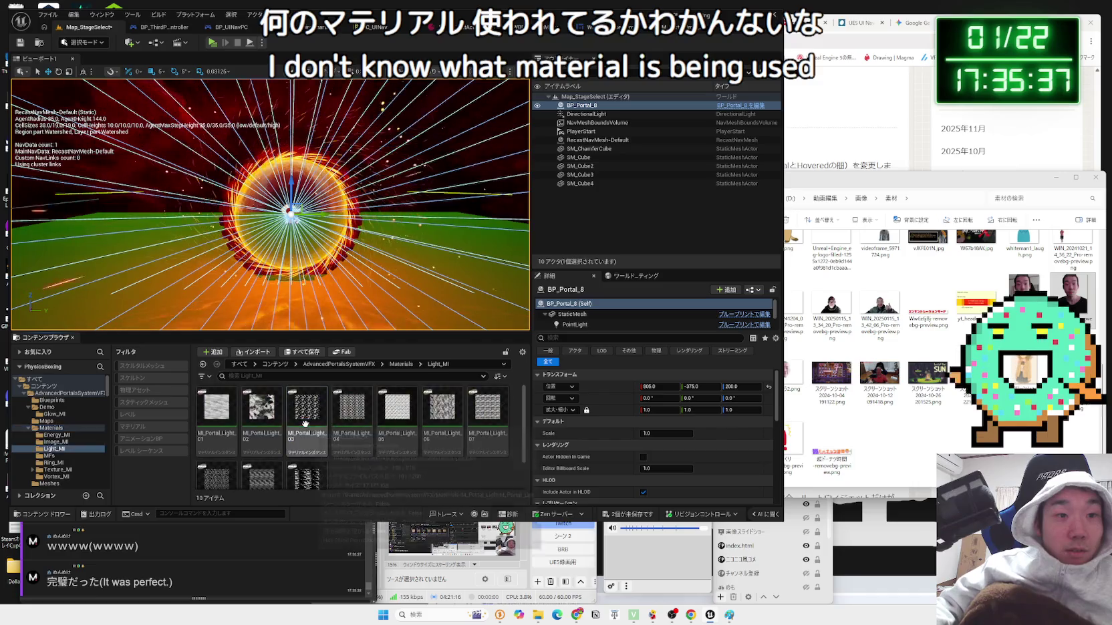
pyautogui.doubleClick(341, 417)
pyautogui.hotkey('alt', 'Left')
pyautogui.doubleClick(435, 403)
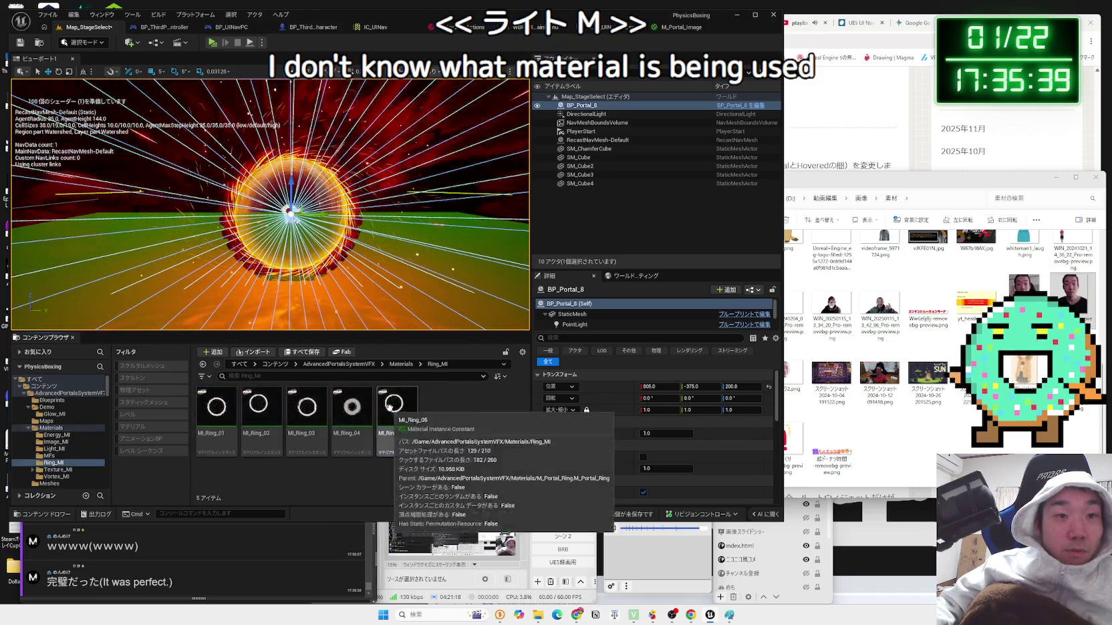
pyautogui.hotkey('alt', 'Left')
pyautogui.doubleClick(487, 404)
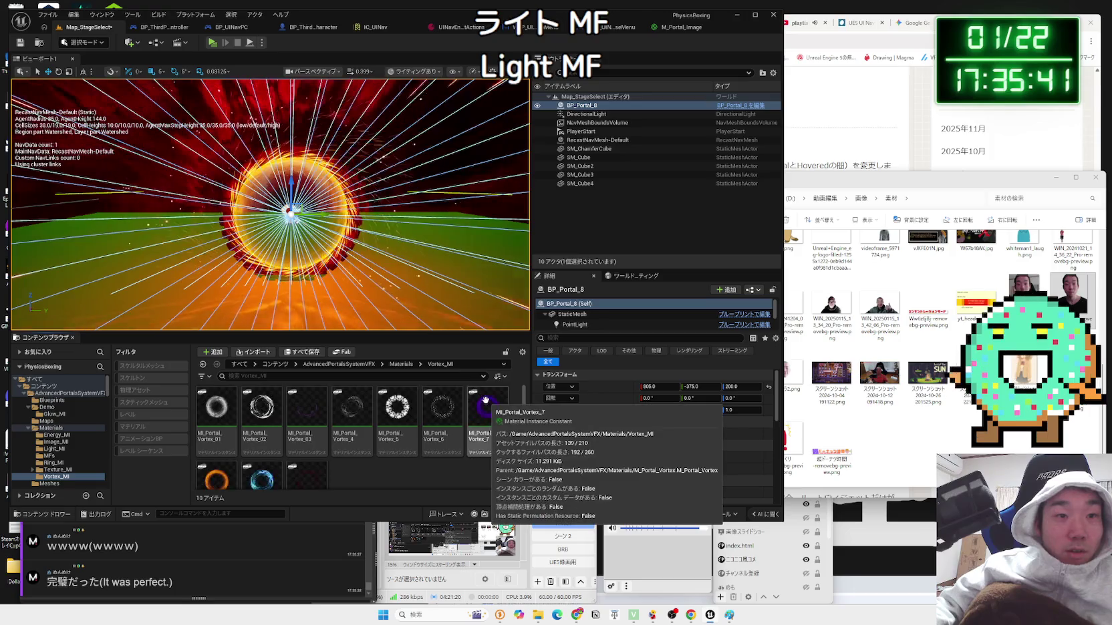
pyautogui.hotkey('alt', 'Left')
pyautogui.doubleClick(441, 405)
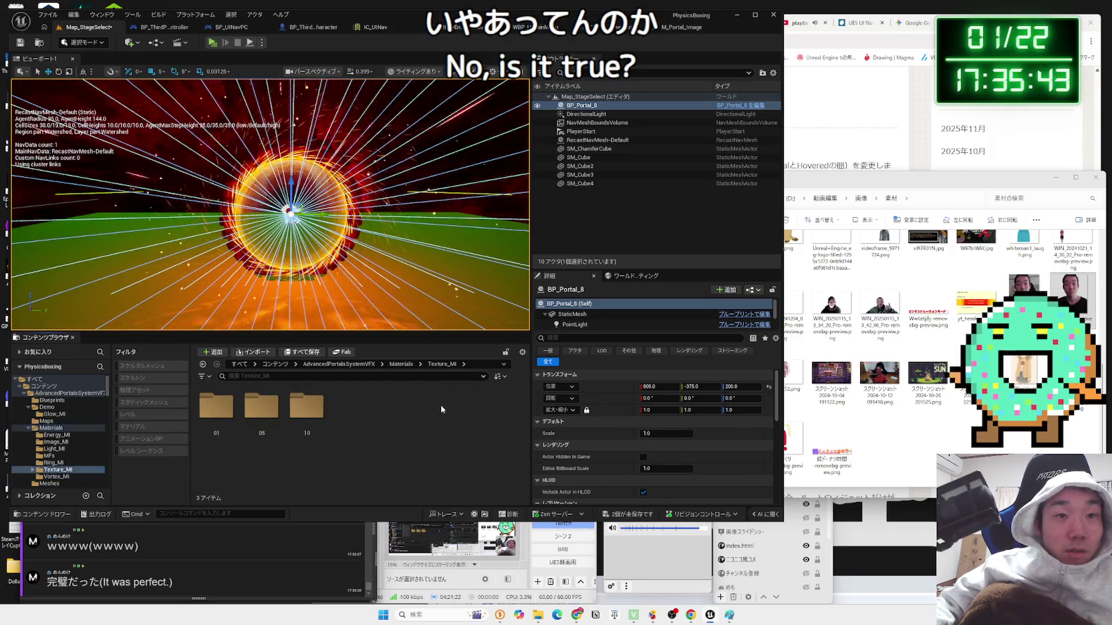
pyautogui.hotkey('alt', 'Left')
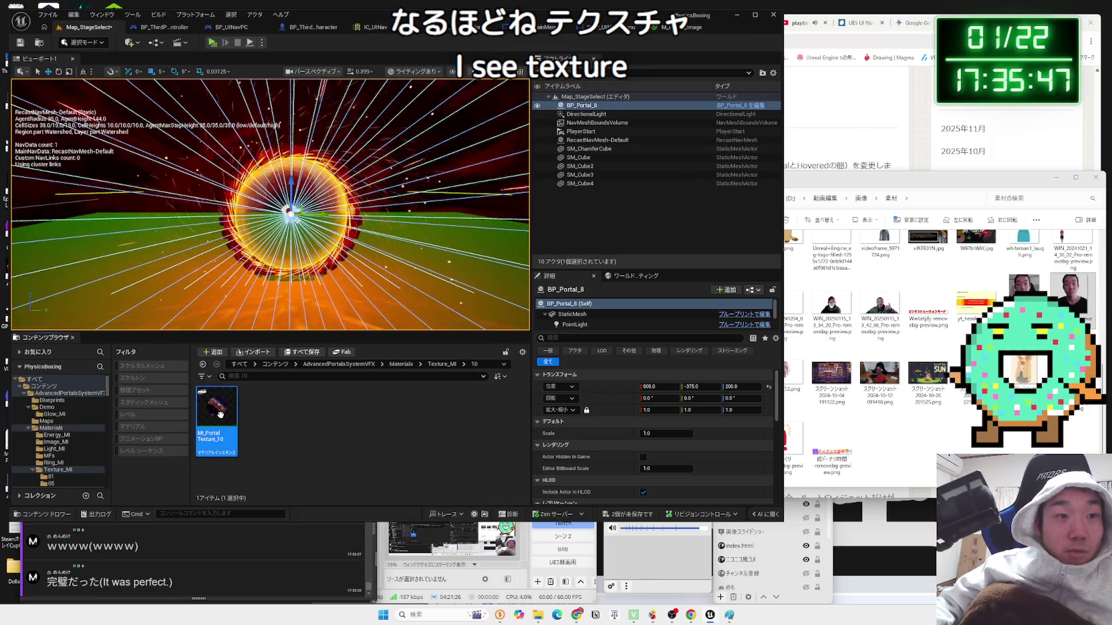
# - Inspect and close MI_Portal_Texture_10, then open MI_Portal_Image_04 from Image_MI
pyautogui.doubleClick(219, 414)
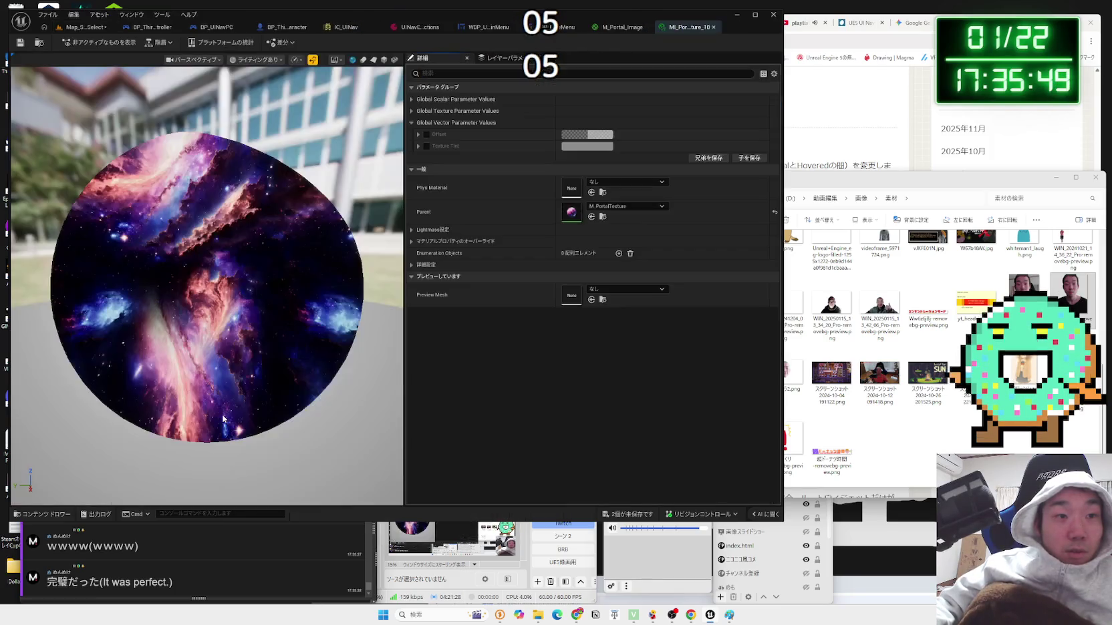
pyautogui.click(712, 28)
pyautogui.click(94, 30)
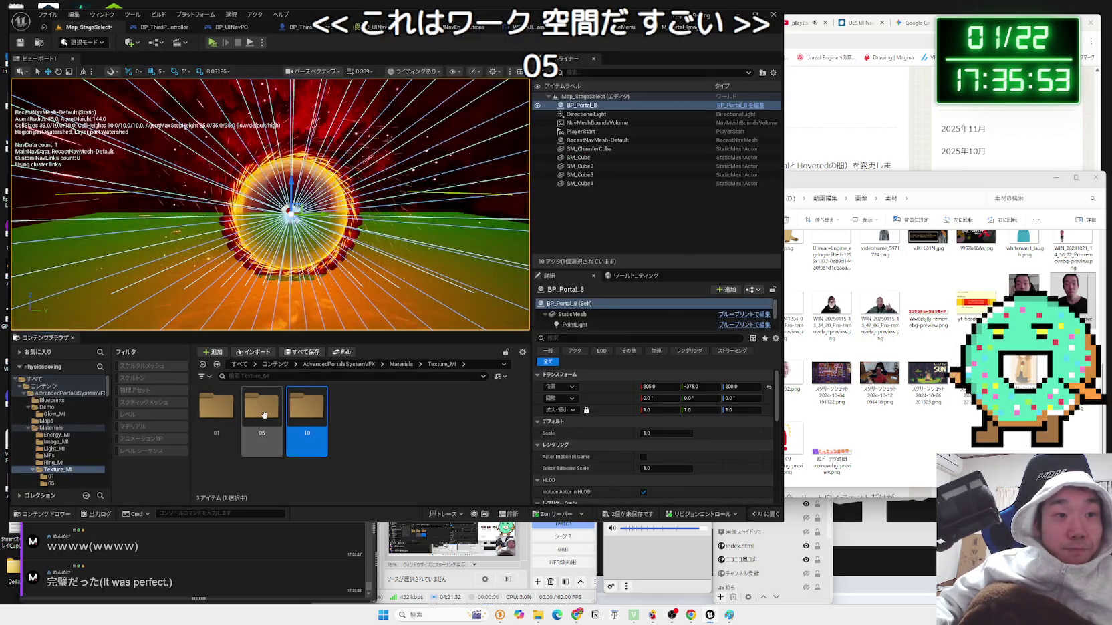
pyautogui.hotkey('alt', 'Left')
pyautogui.doubleClick(261, 414)
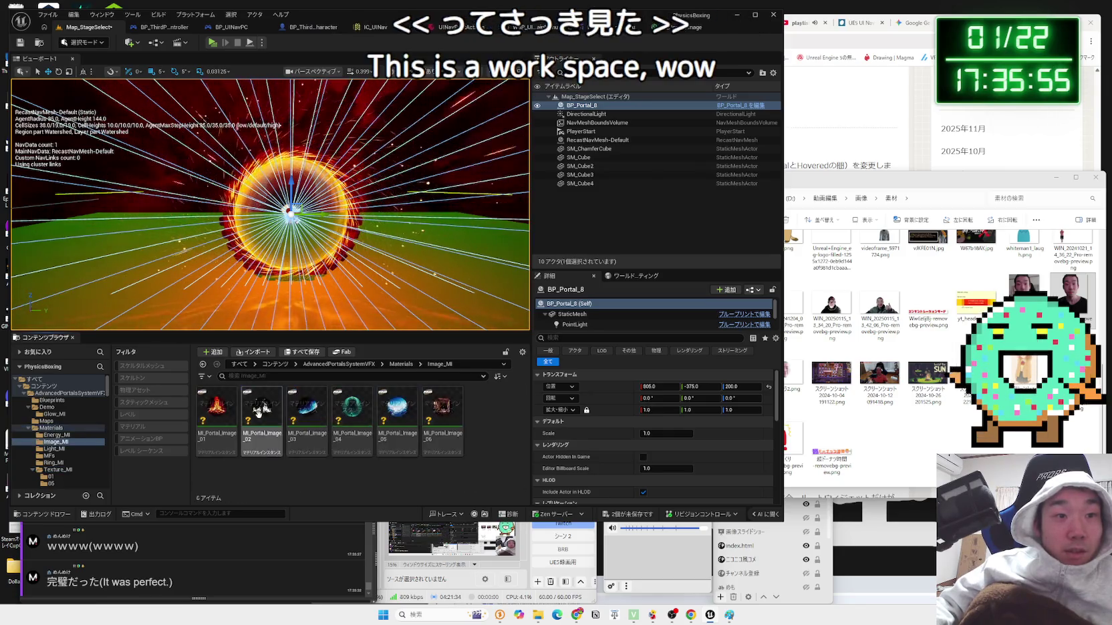
pyautogui.click(262, 430)
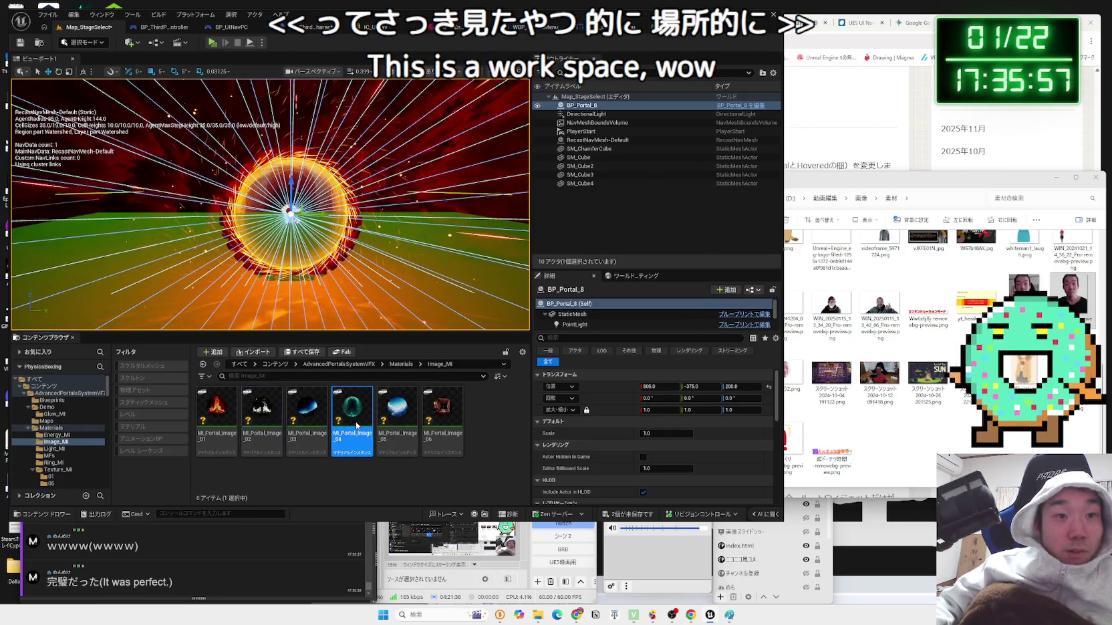
pyautogui.doubleClick(356, 422)
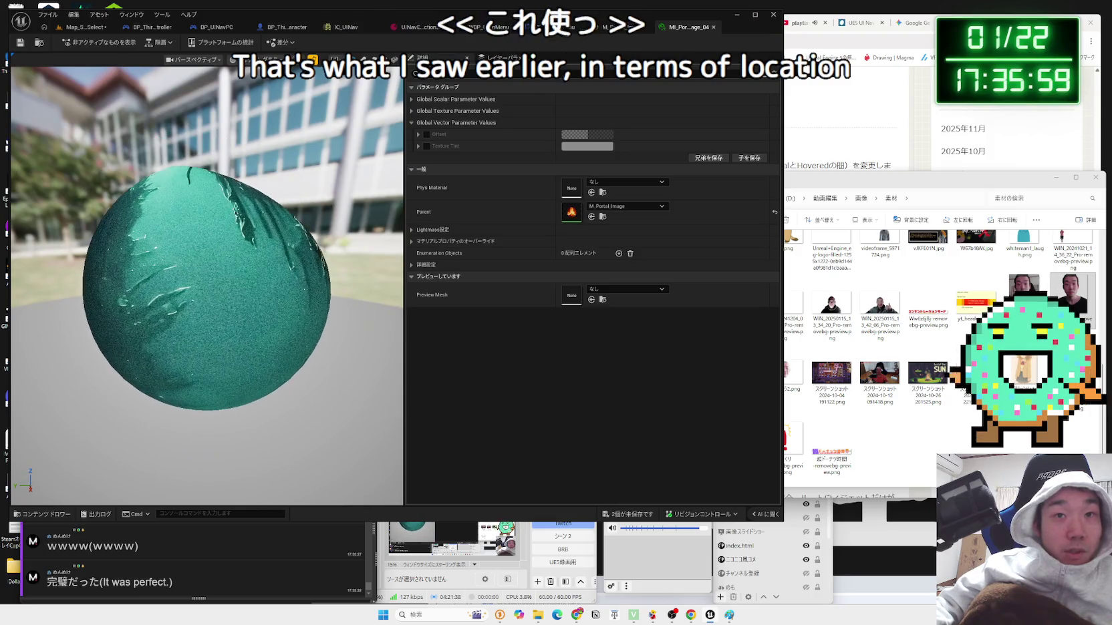
# - Close MI_Portal_Image_04 and drag the fire portal BP_Portal_2 from Blueprints into the level
pyautogui.click(713, 27)
pyautogui.scroll(-2, 454, 256)
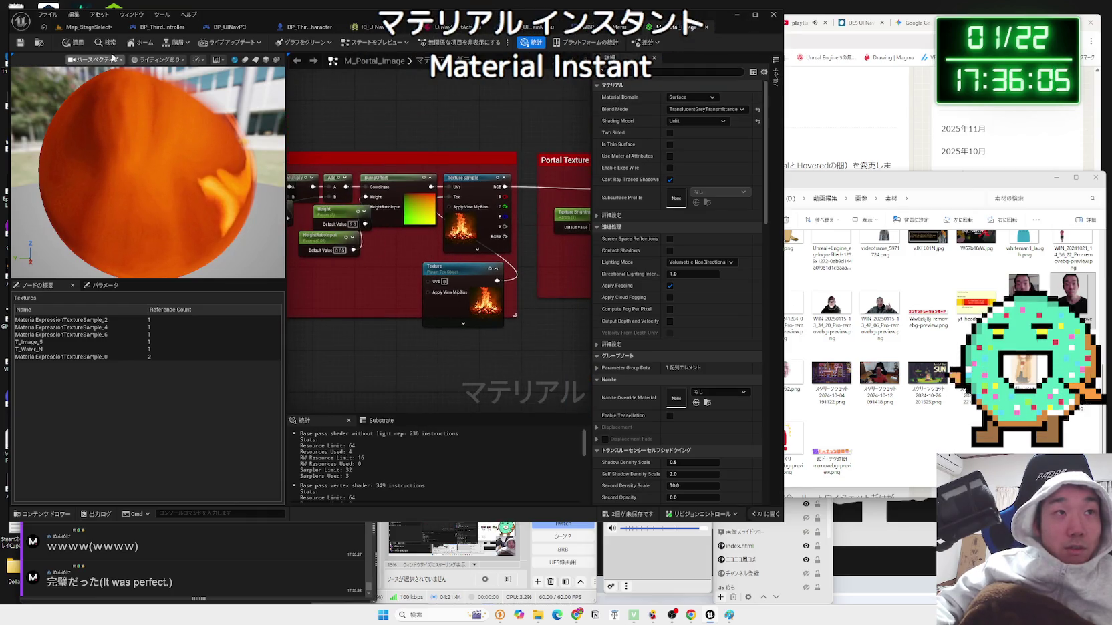
pyautogui.click(99, 28)
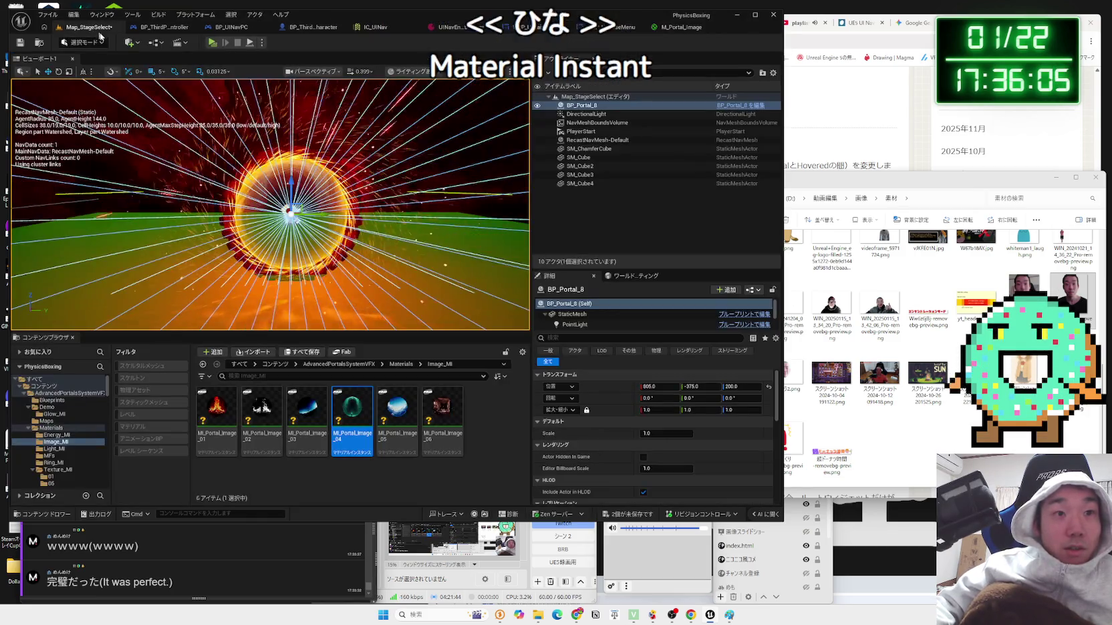
pyautogui.click(49, 414)
pyautogui.click(48, 407)
pyautogui.click(54, 400)
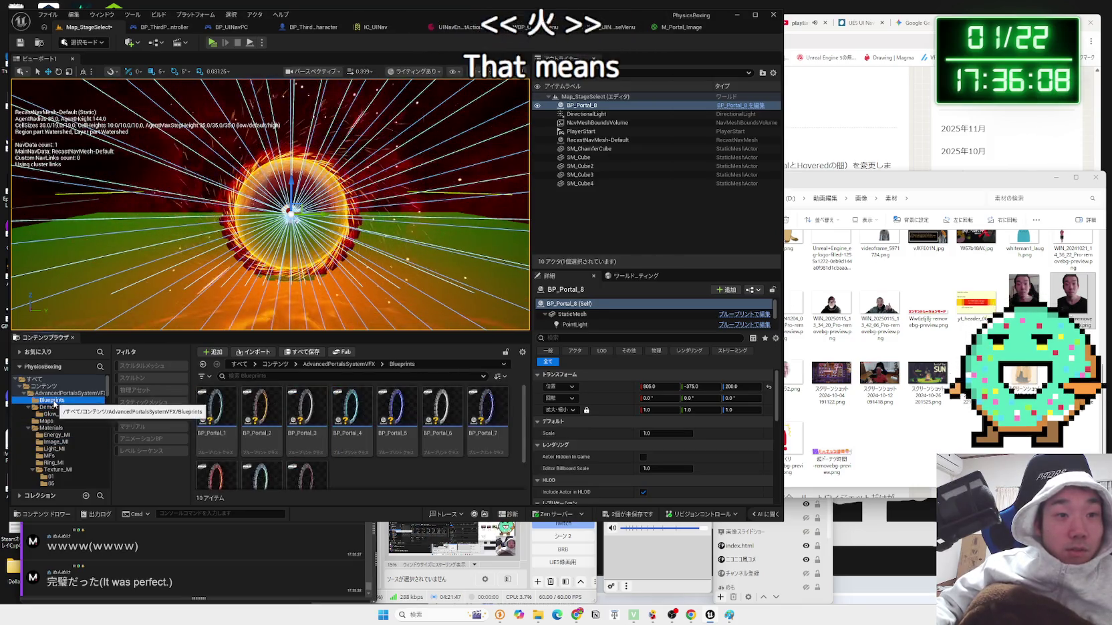
pyautogui.click(278, 407)
pyautogui.moveTo(405, 257)
pyautogui.mouseDown()
pyautogui.moveTo(322, 212)
pyautogui.moveTo(290, 213)
pyautogui.mouseUp()
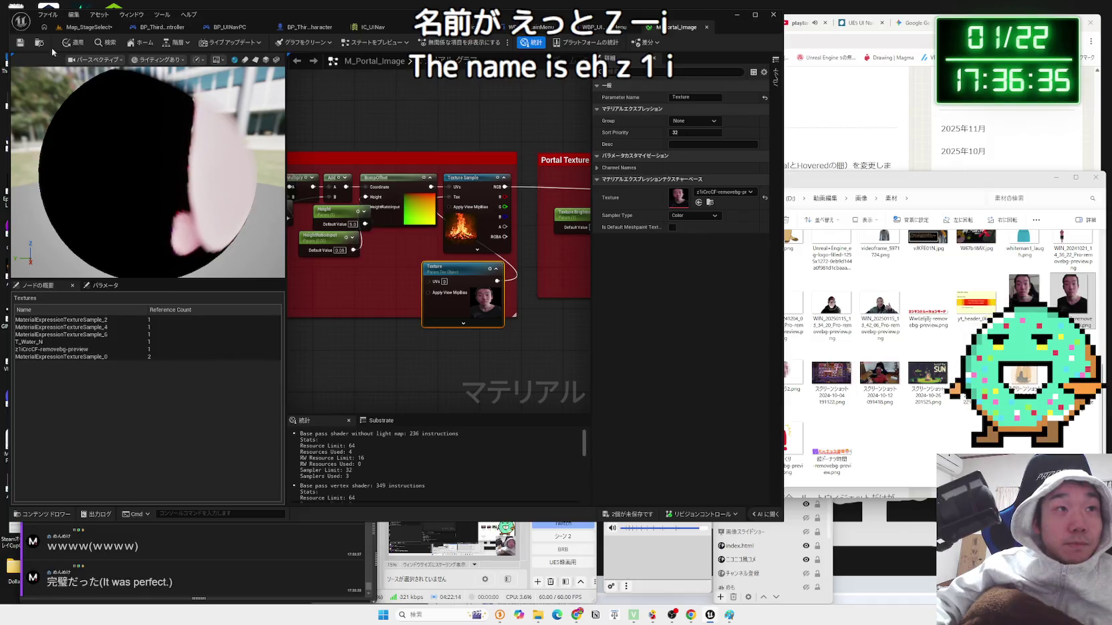
pyautogui.click(88, 28)
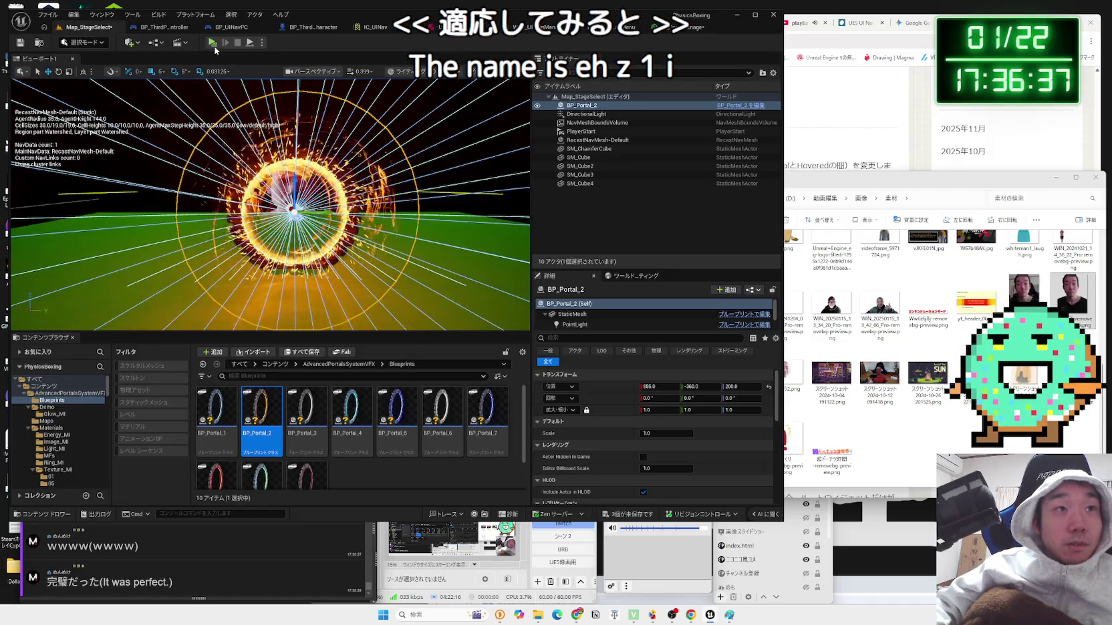
pyautogui.click(213, 43)
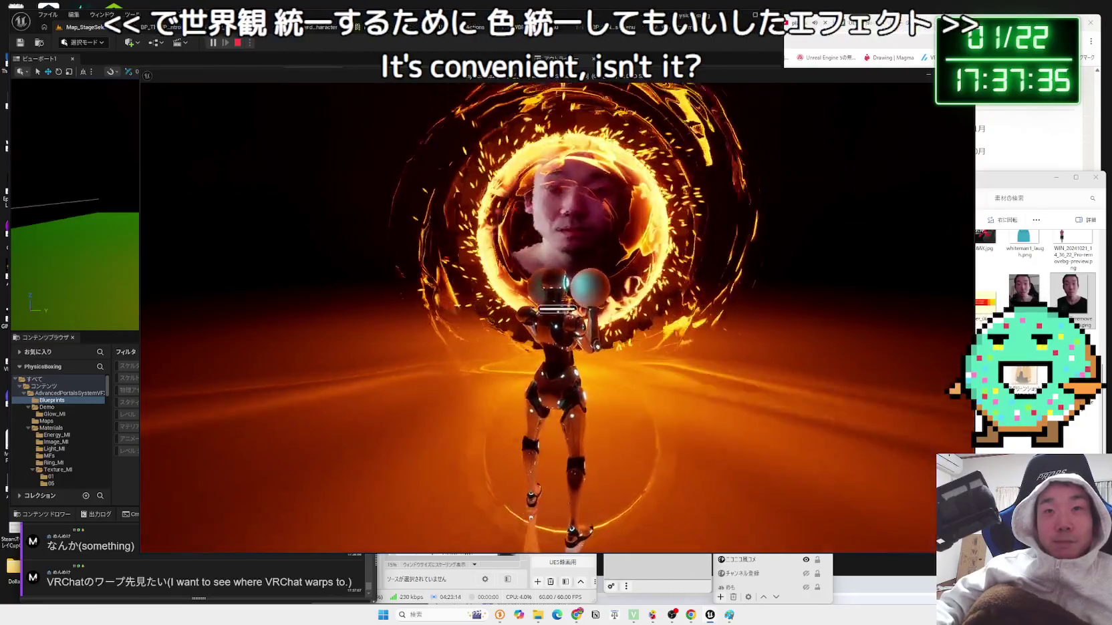
pyautogui.press('Escape')
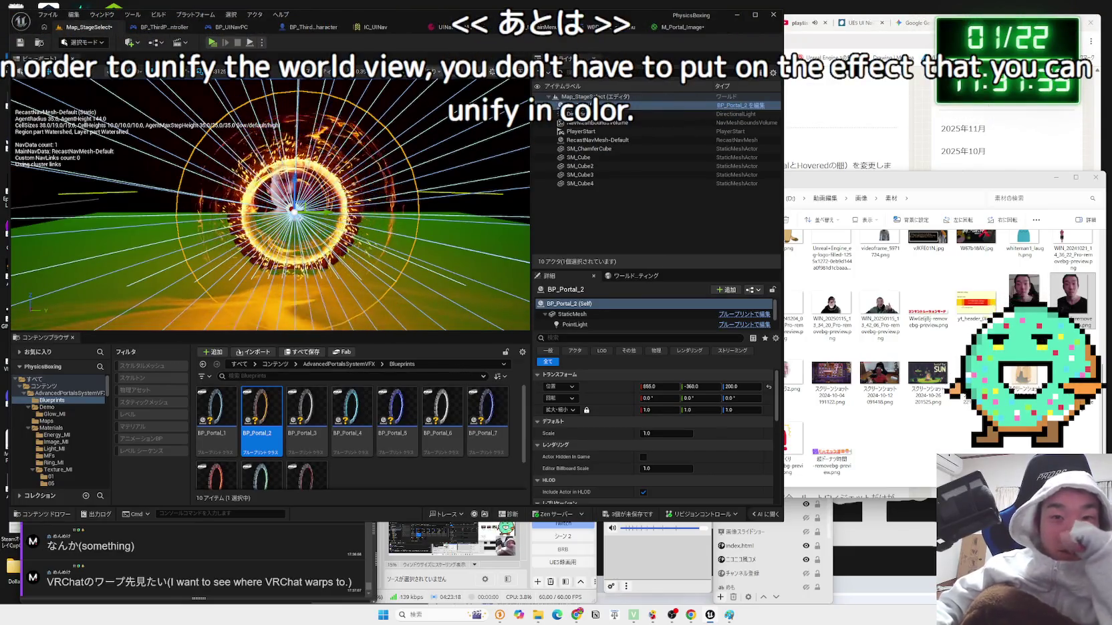
# - Check BP_Portal_2's StaticMesh component and Transform scale lock, keeping scale at 1.0
pyautogui.click(572, 314)
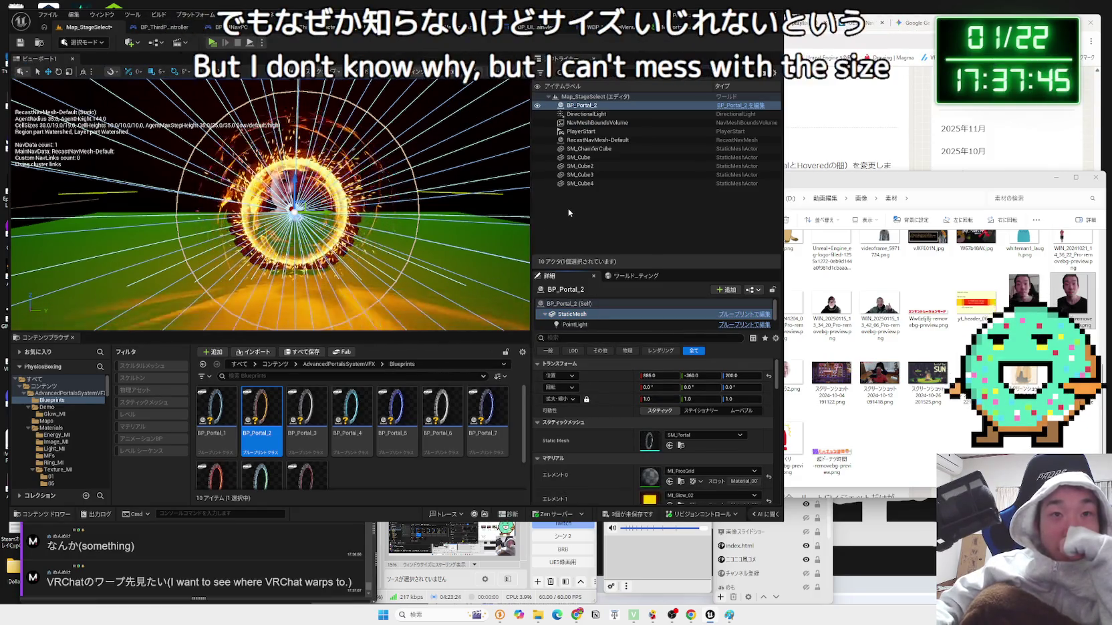
pyautogui.press('Escape')
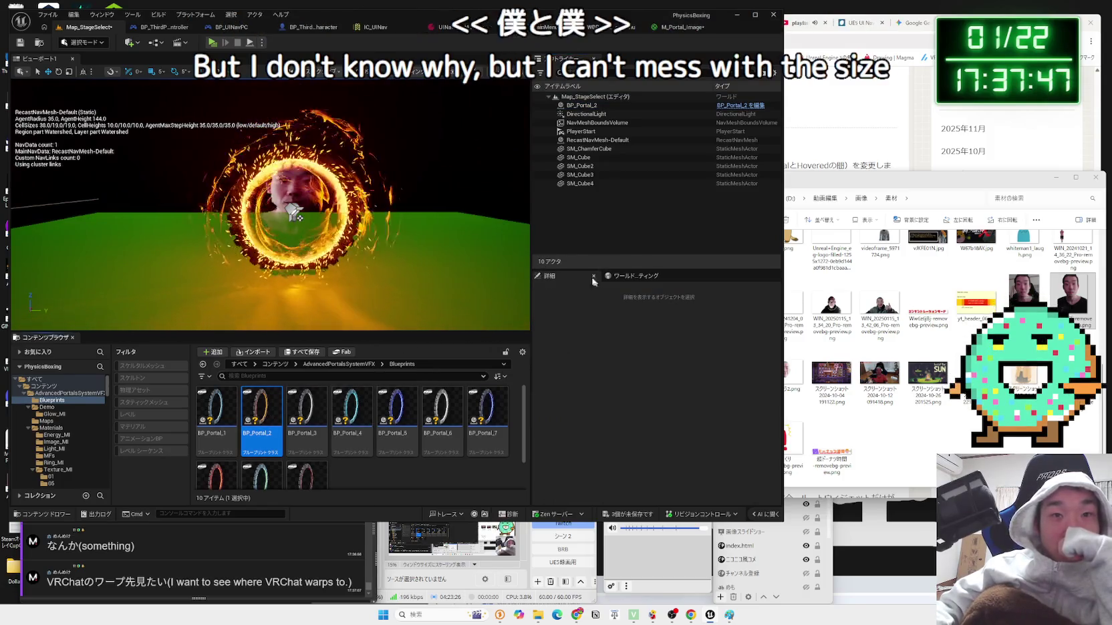
pyautogui.hotkey('ctrl', 'z')
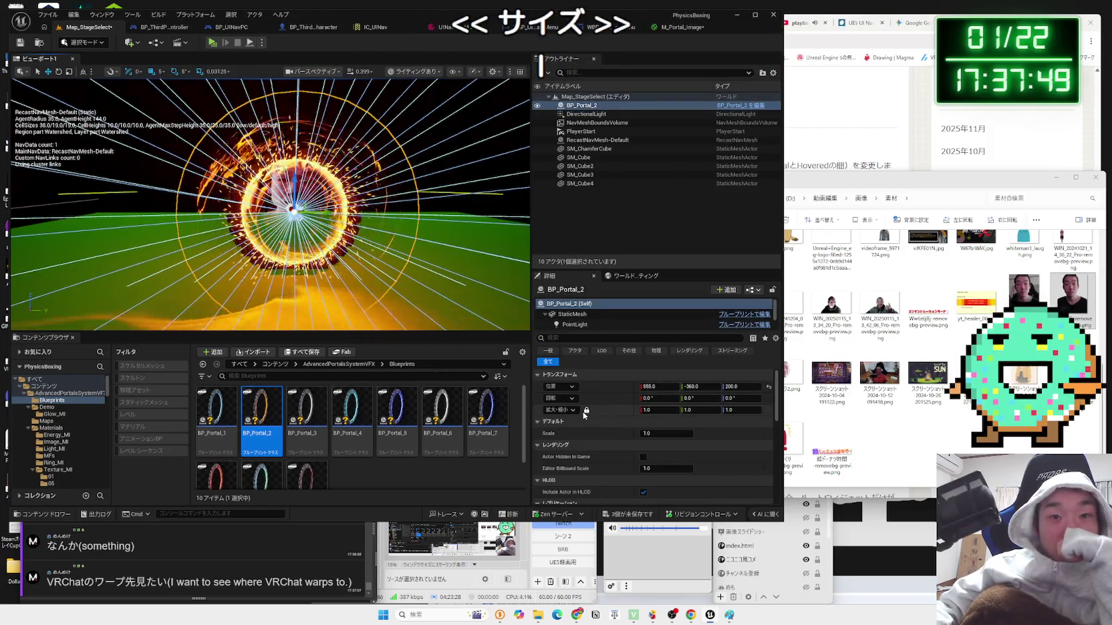
pyautogui.click(587, 410)
pyautogui.click(647, 410)
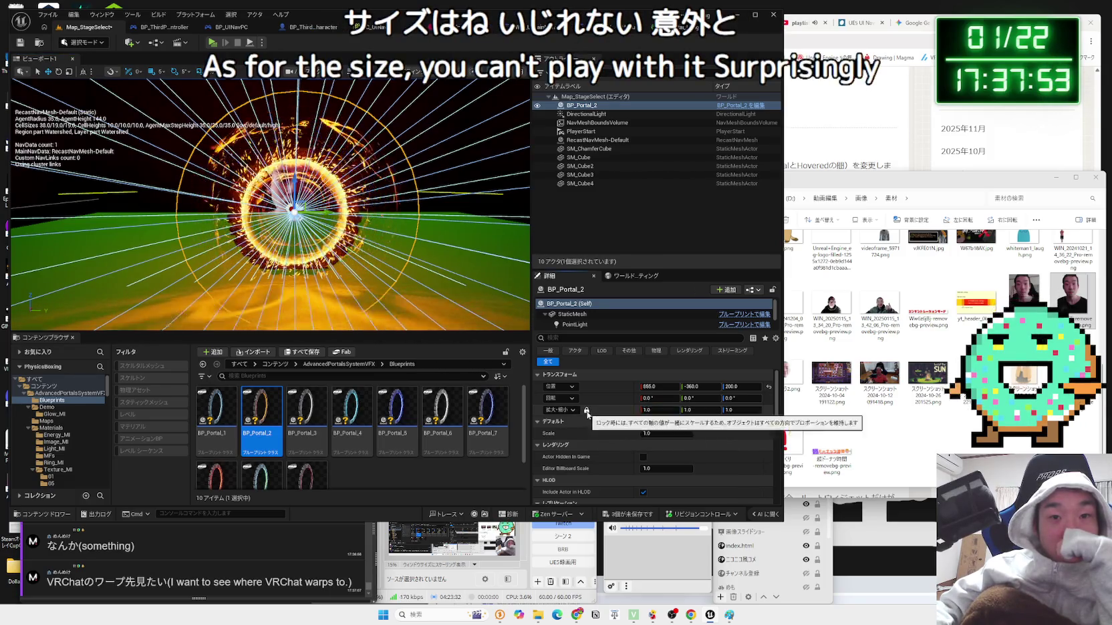
pyautogui.scroll(-1, 608, 414)
pyautogui.click(579, 317)
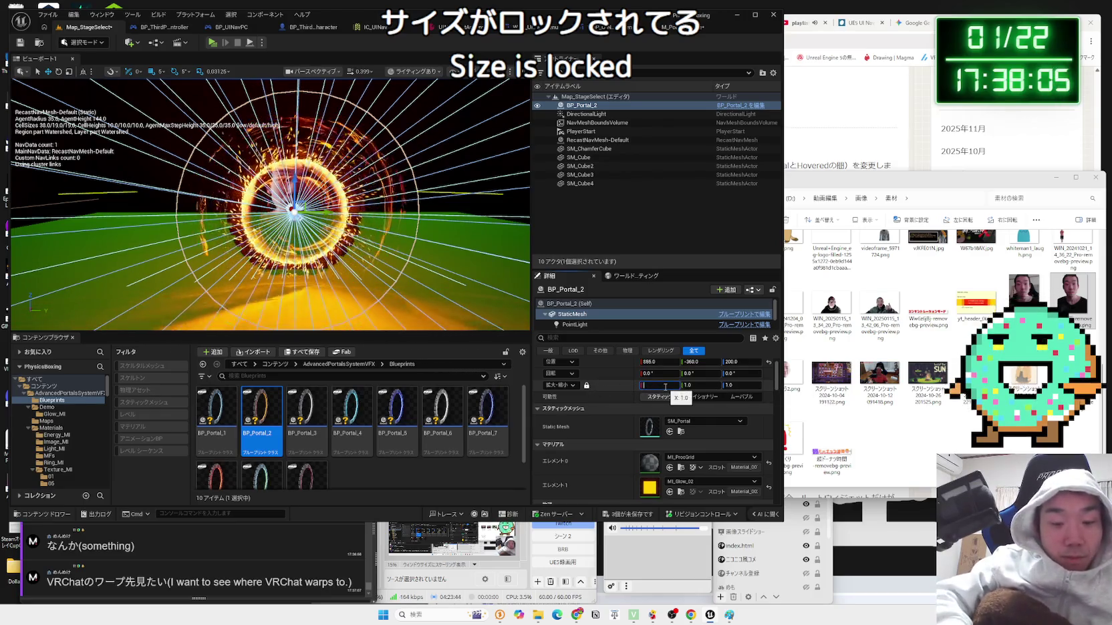
pyautogui.click(588, 305)
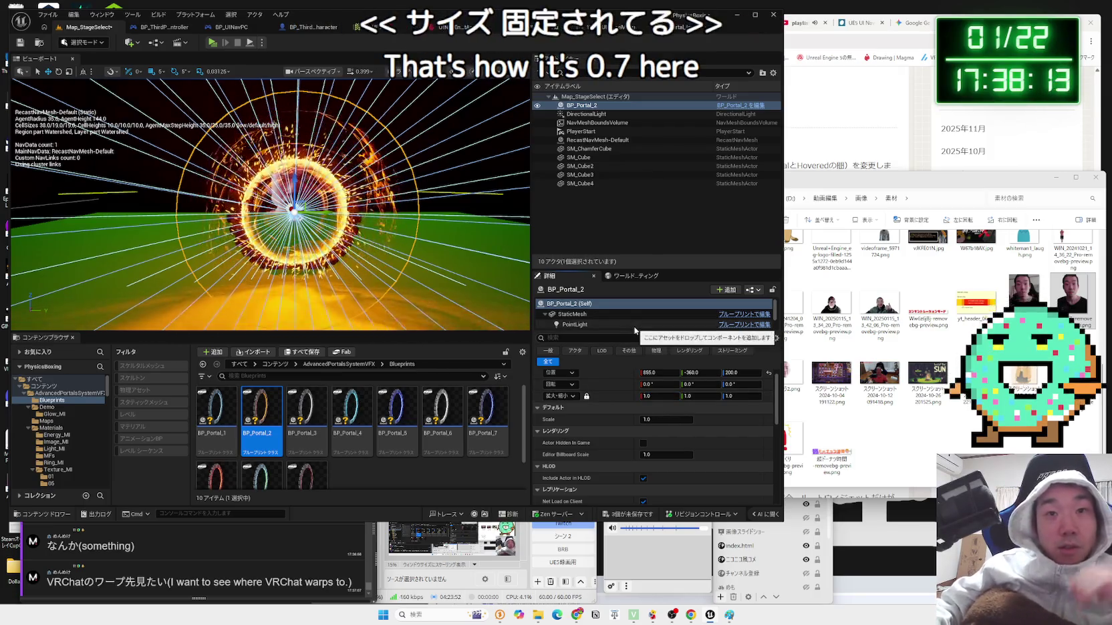
pyautogui.scroll(-3, 628, 398)
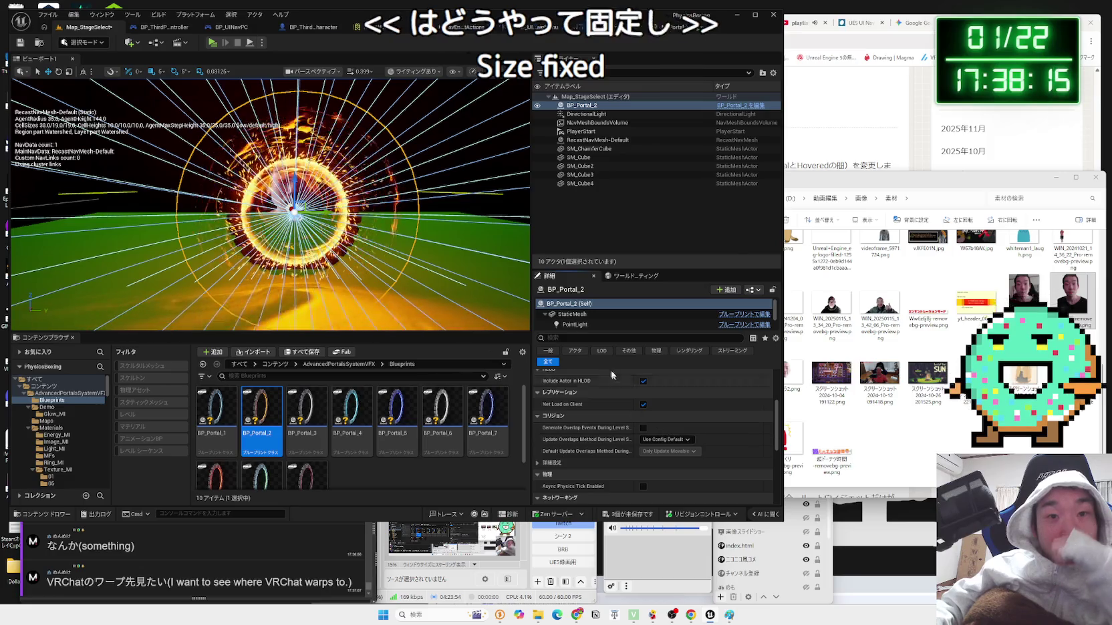
pyautogui.scroll(-5, 615, 423)
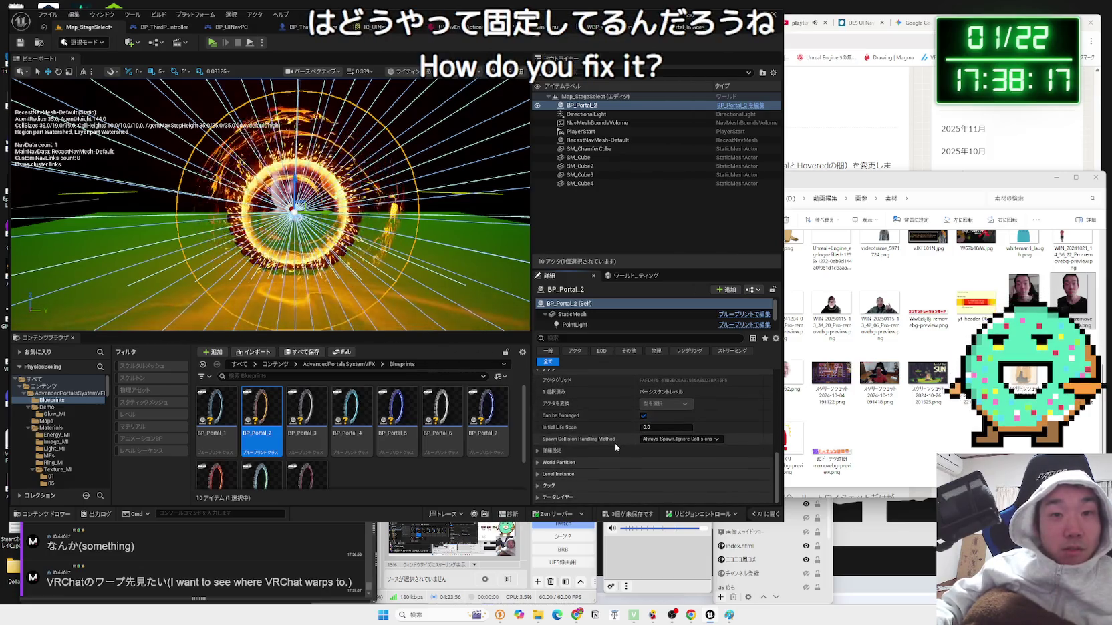
pyautogui.scroll(4, 614, 443)
pyautogui.scroll(5, 702, 424)
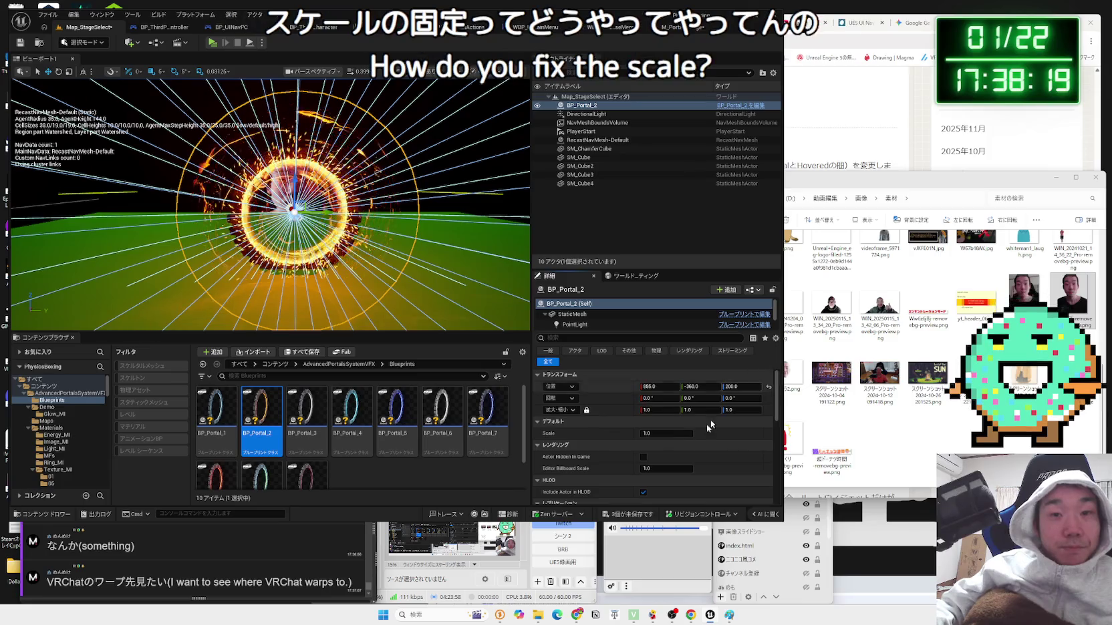
# - Save all three unsaved assets from the status bar's unsaved-assets list
pyautogui.click(637, 516)
pyautogui.click(599, 406)
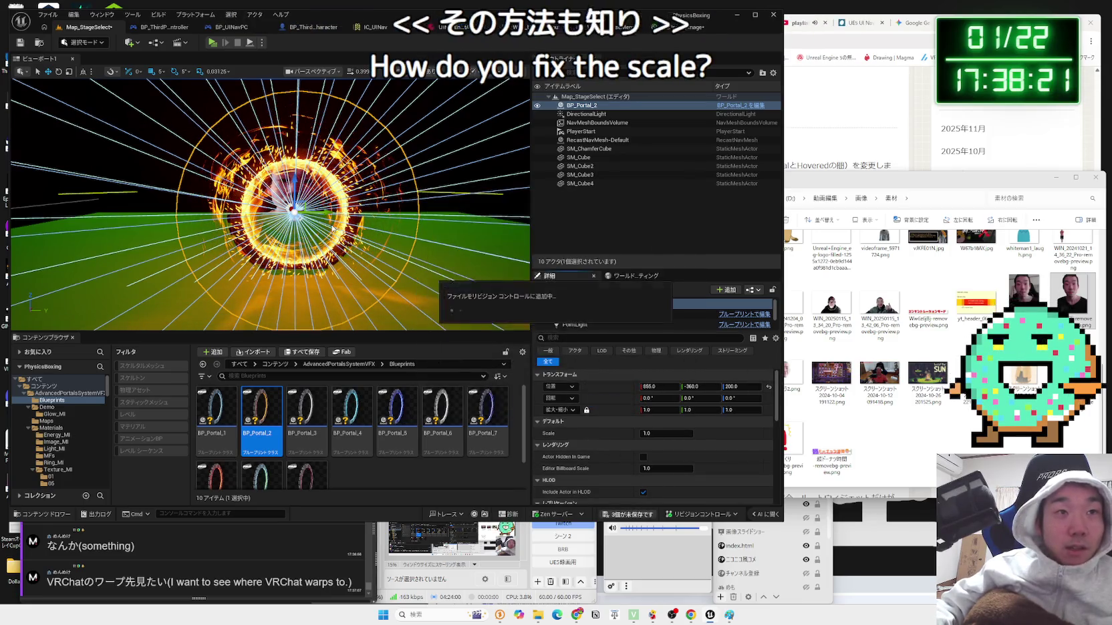
pyautogui.scroll(4, 367, 204)
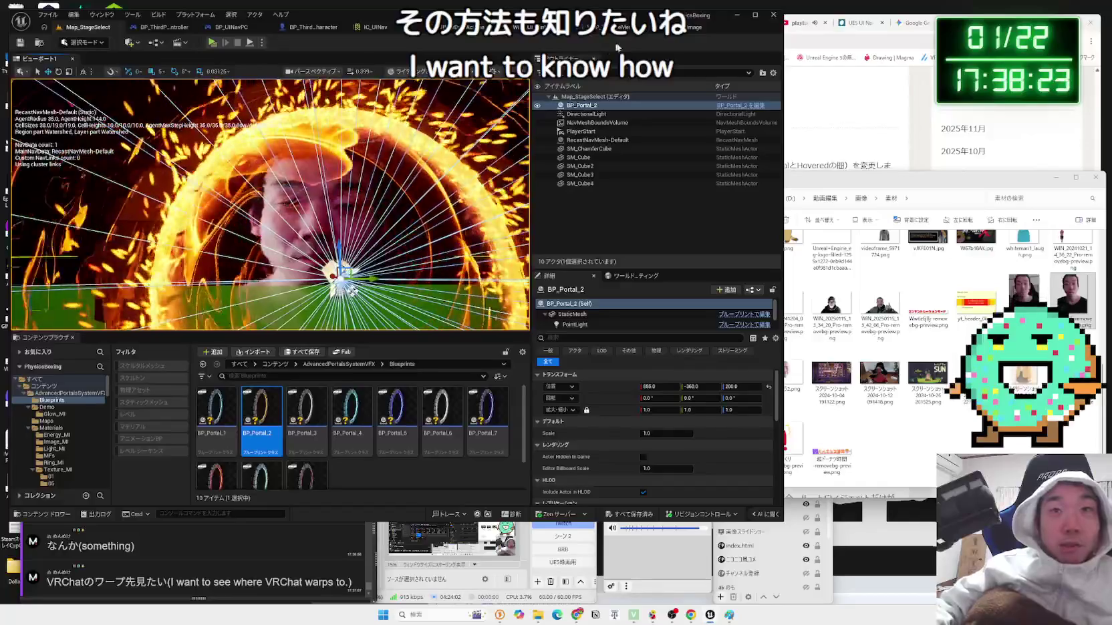
pyautogui.click(691, 27)
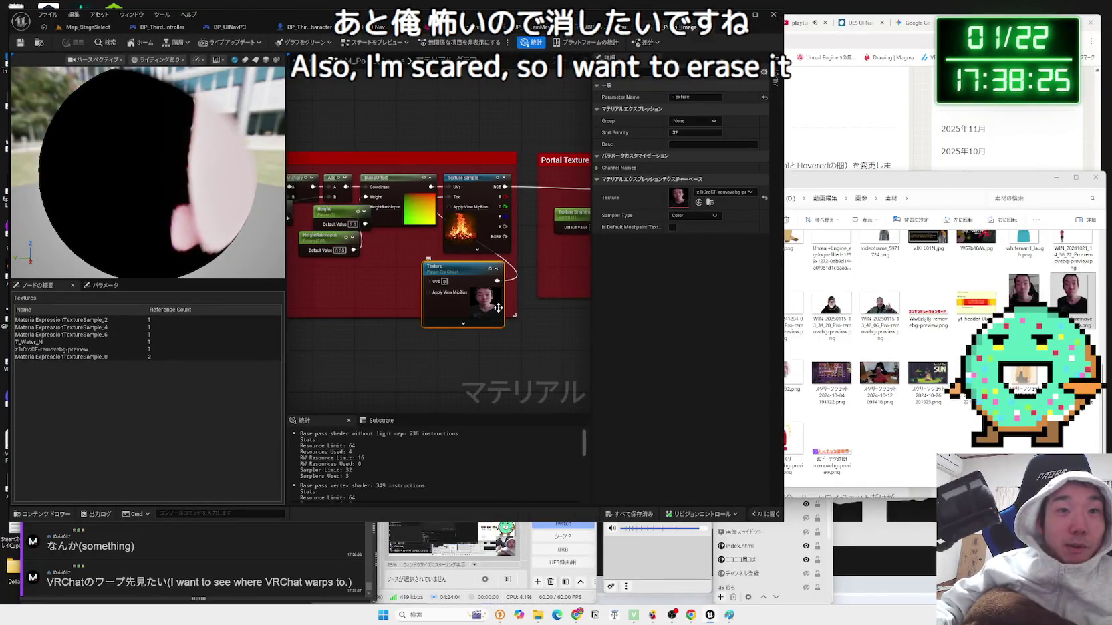
# - Open the M_Portal_Image Texture parameter's texture list, then close it without choosing
pyautogui.click(732, 193)
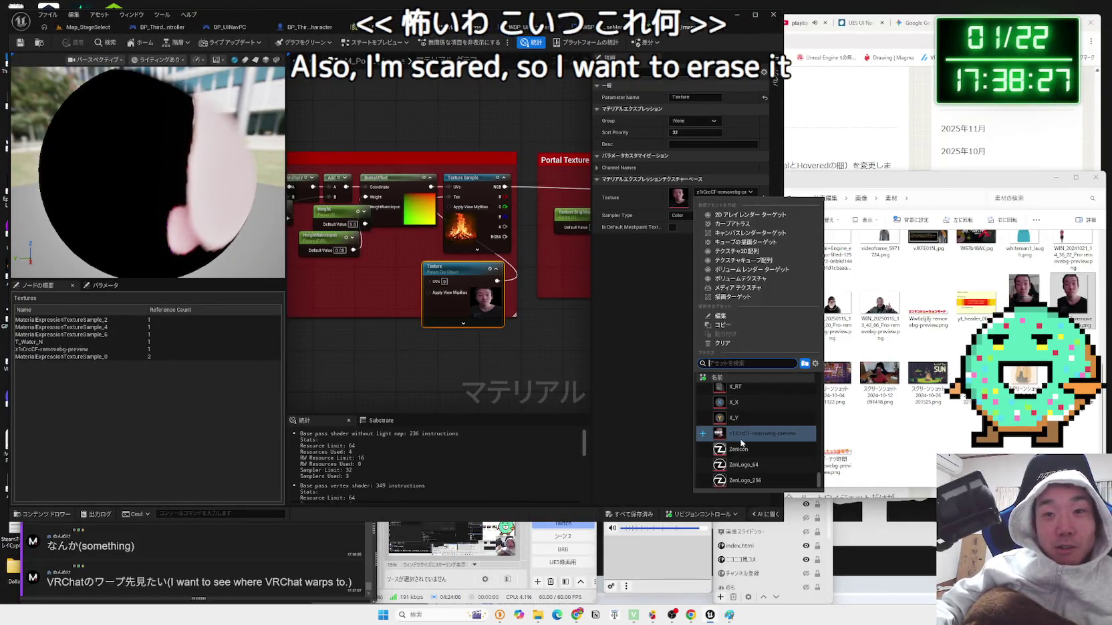
pyautogui.scroll(3, 766, 447)
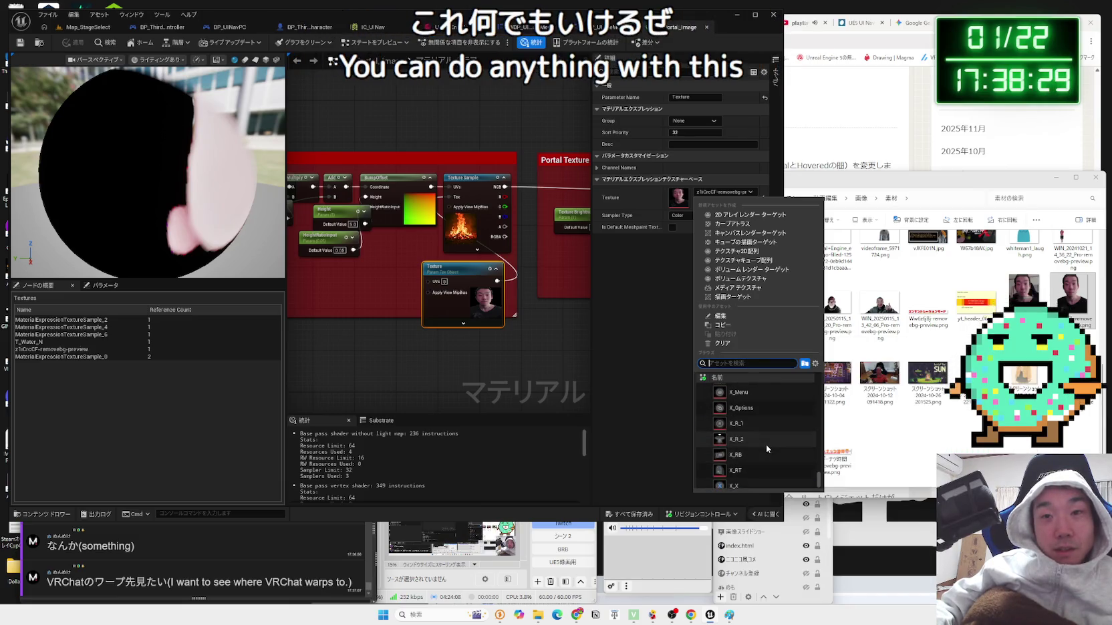
pyautogui.click(568, 140)
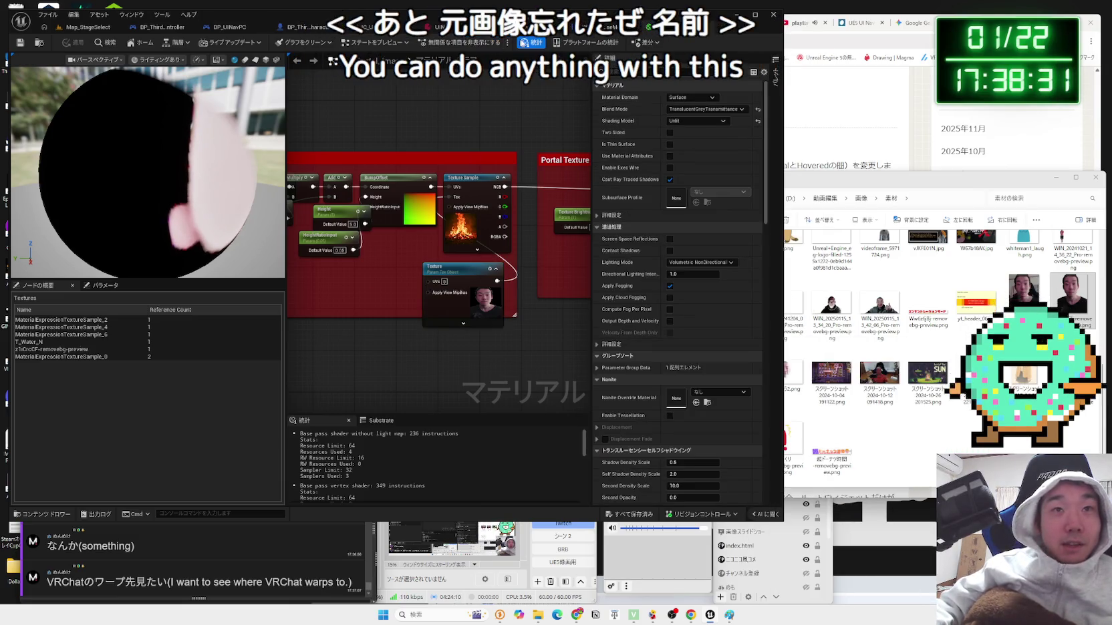
pyautogui.click(87, 26)
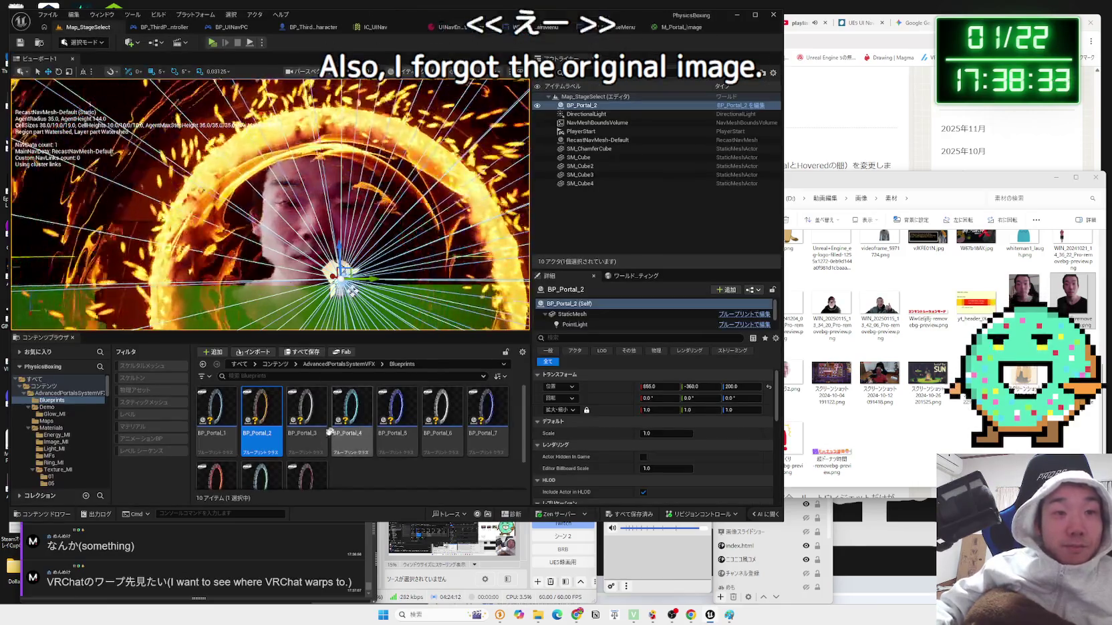
# - Browse the Texture_MI, Vortex_MI and Image_MI material folders, inspecting ML_Portal_Image_01
pyautogui.click(51, 472)
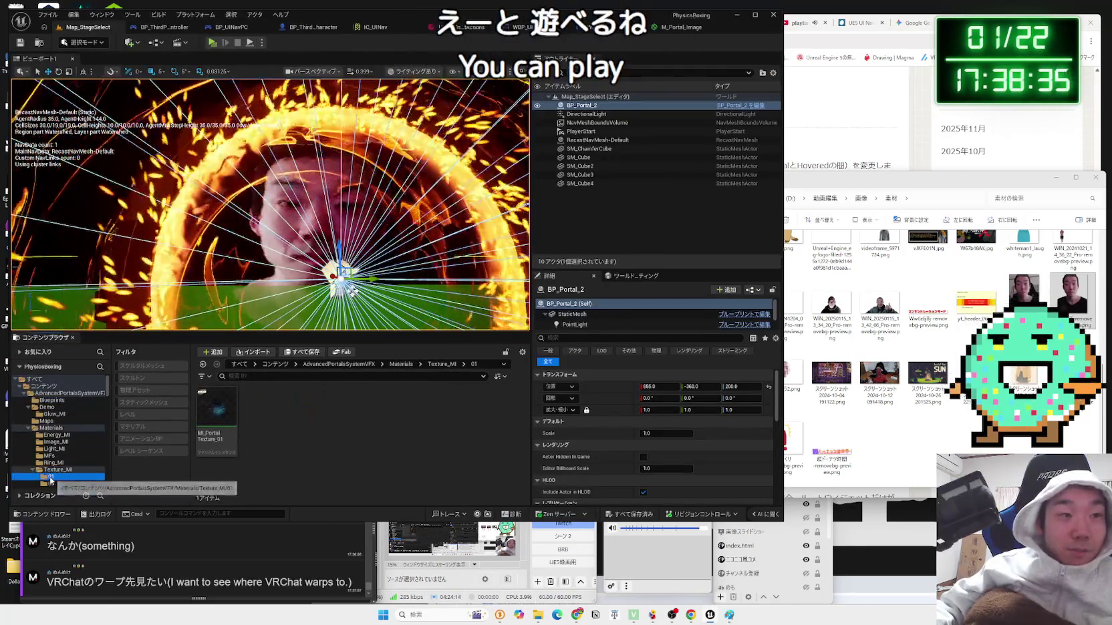
pyautogui.scroll(-1, 52, 476)
pyautogui.click(53, 469)
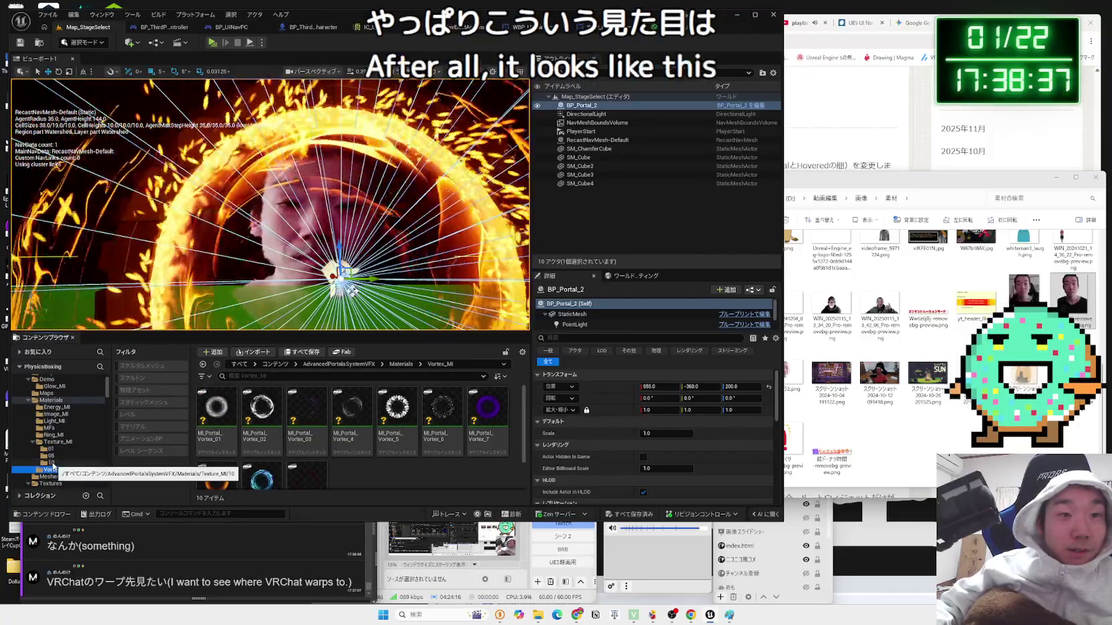
pyautogui.click(51, 457)
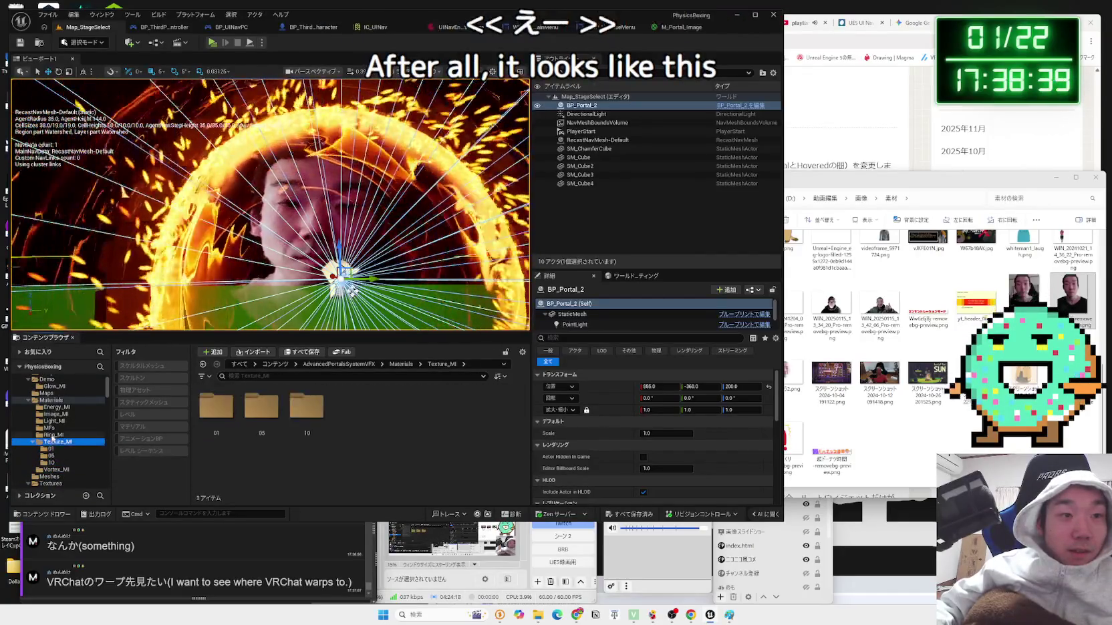
pyautogui.click(52, 435)
pyautogui.click(54, 428)
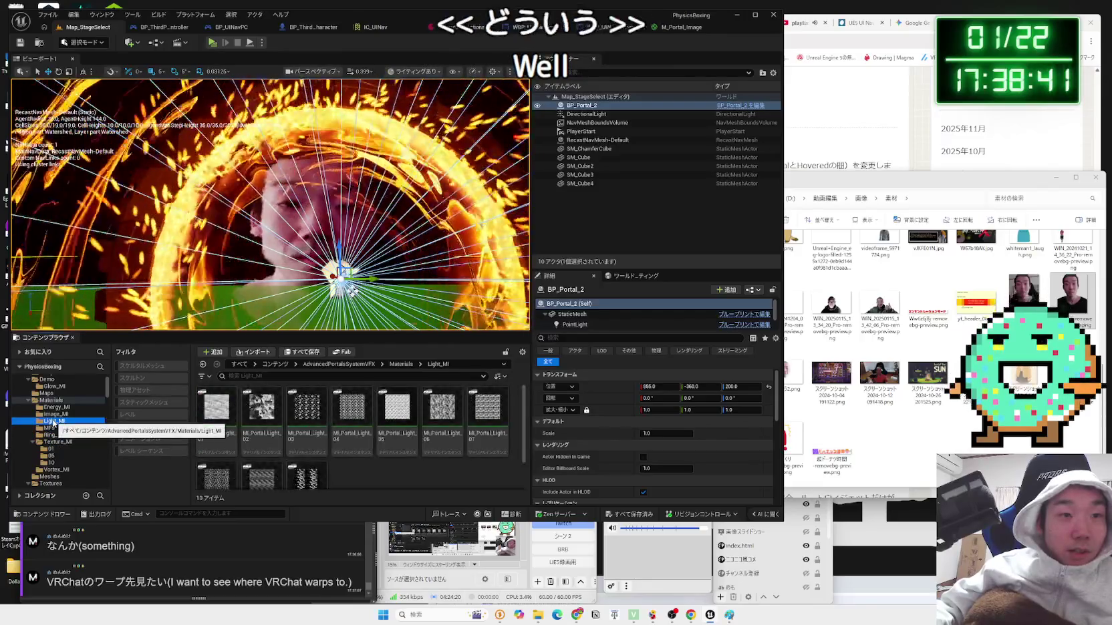
pyautogui.click(53, 414)
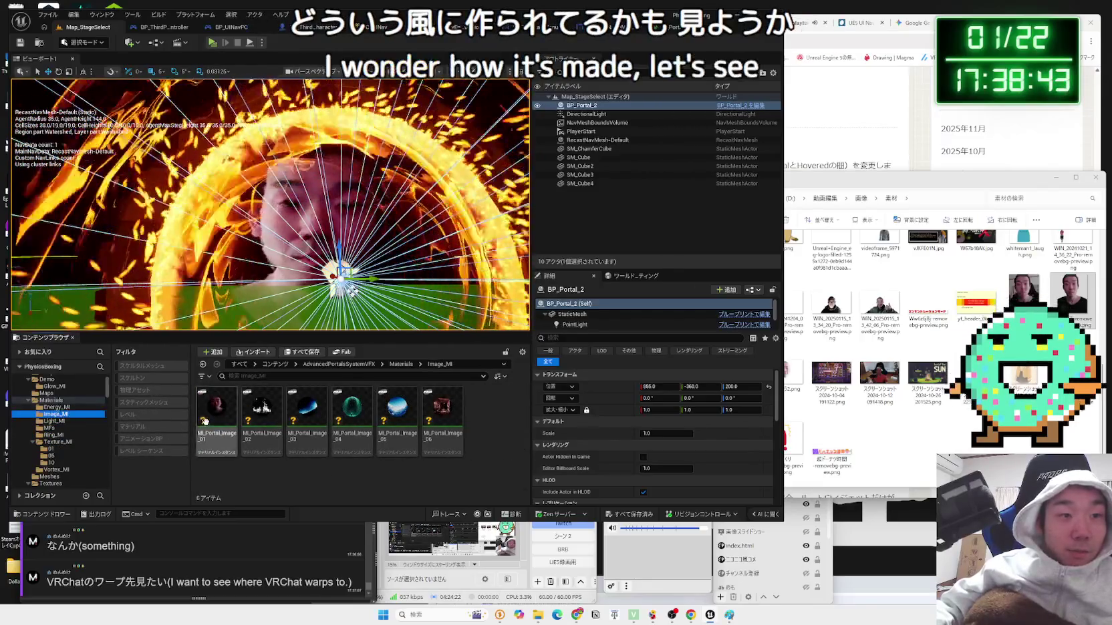
pyautogui.click(205, 420)
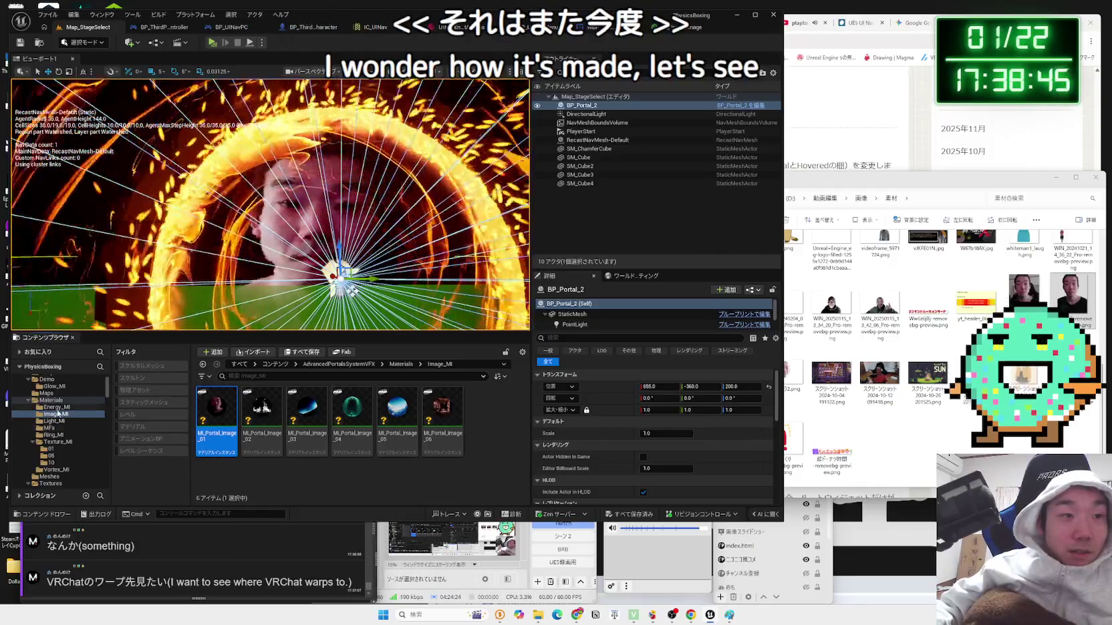
pyautogui.click(57, 401)
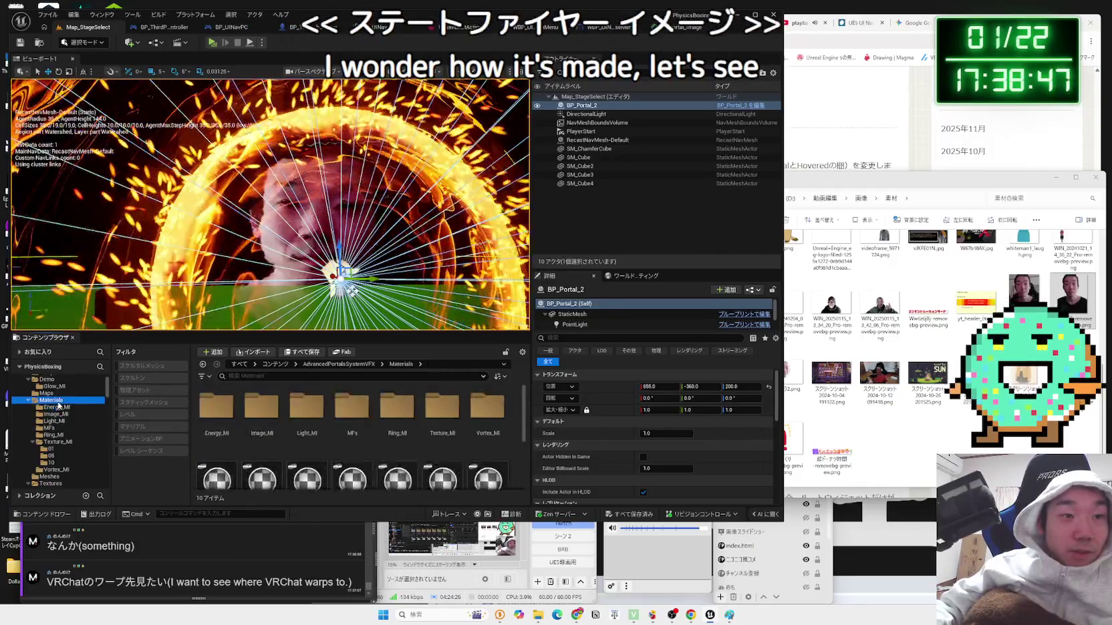
# - Expand the Textures folder in the tree and look into ColorVar
pyautogui.click(28, 400)
pyautogui.click(46, 393)
pyautogui.click(28, 414)
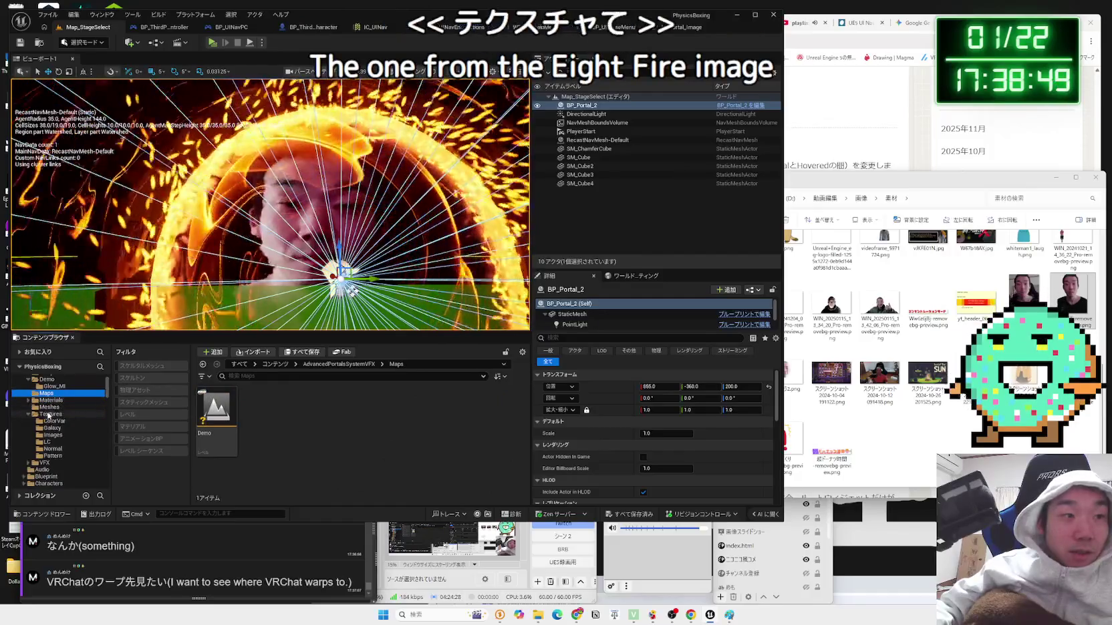
pyautogui.click(49, 415)
pyautogui.click(57, 422)
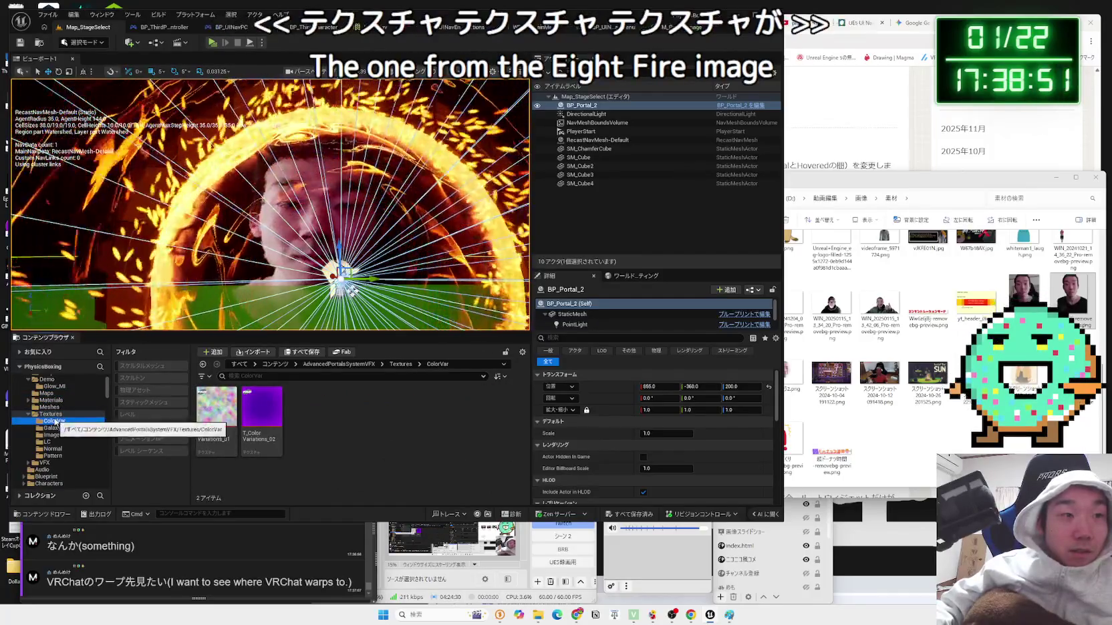
pyautogui.click(49, 415)
pyautogui.click(216, 411)
pyautogui.rightClick(238, 413)
pyautogui.press('Escape')
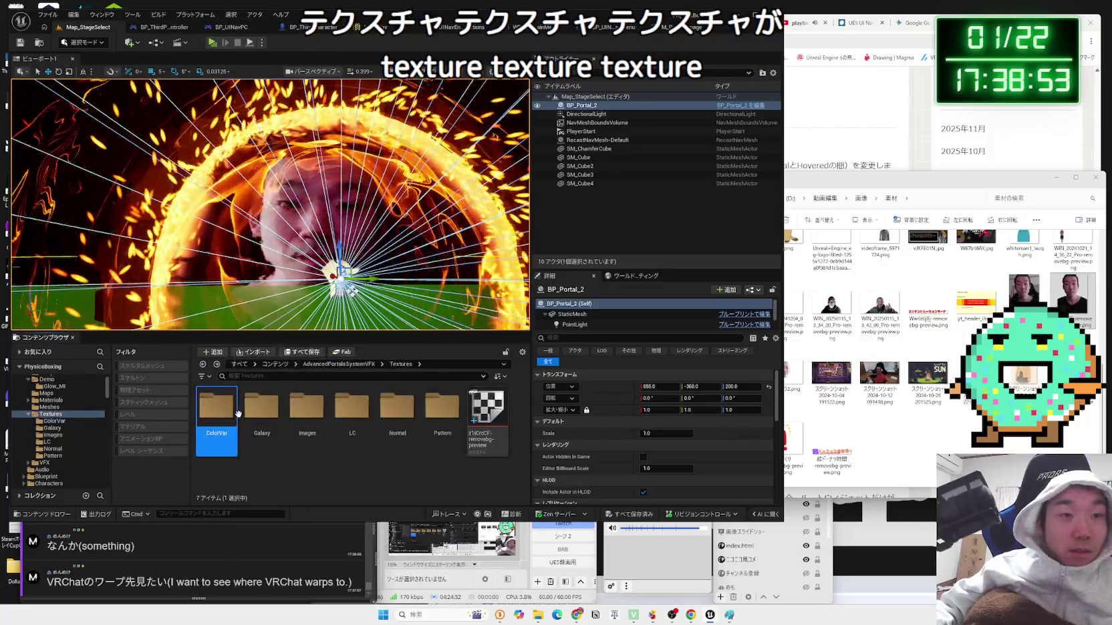
# - Check the Texture parameter's settings, then select T_Image_5 in the Images texture folder
pyautogui.hotkey('alt', 'Tab')
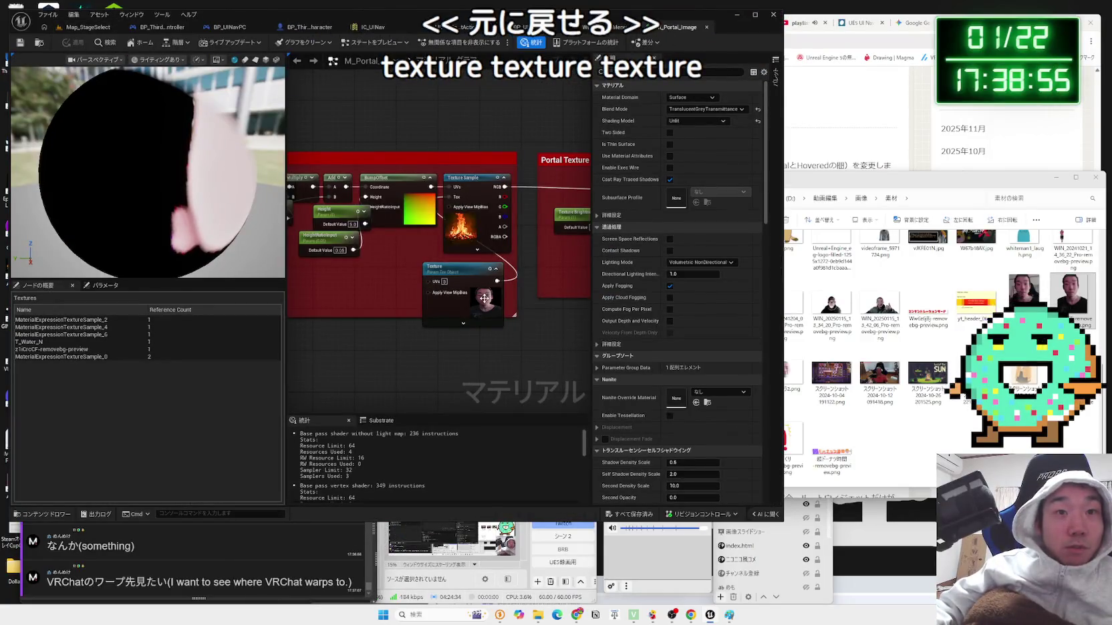
pyautogui.click(484, 298)
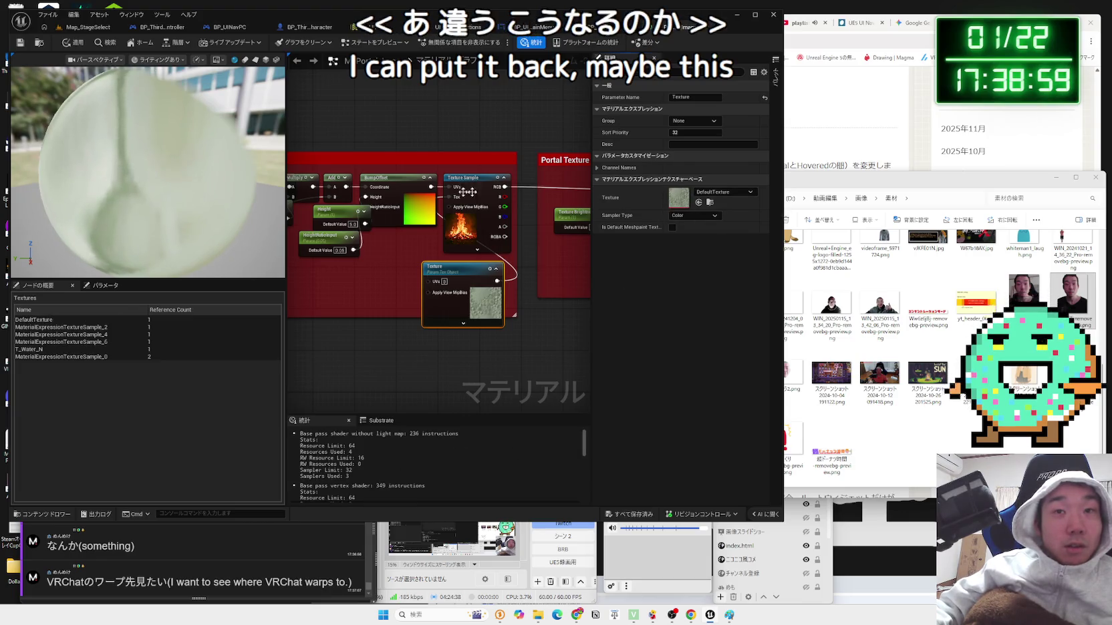
pyautogui.click(87, 27)
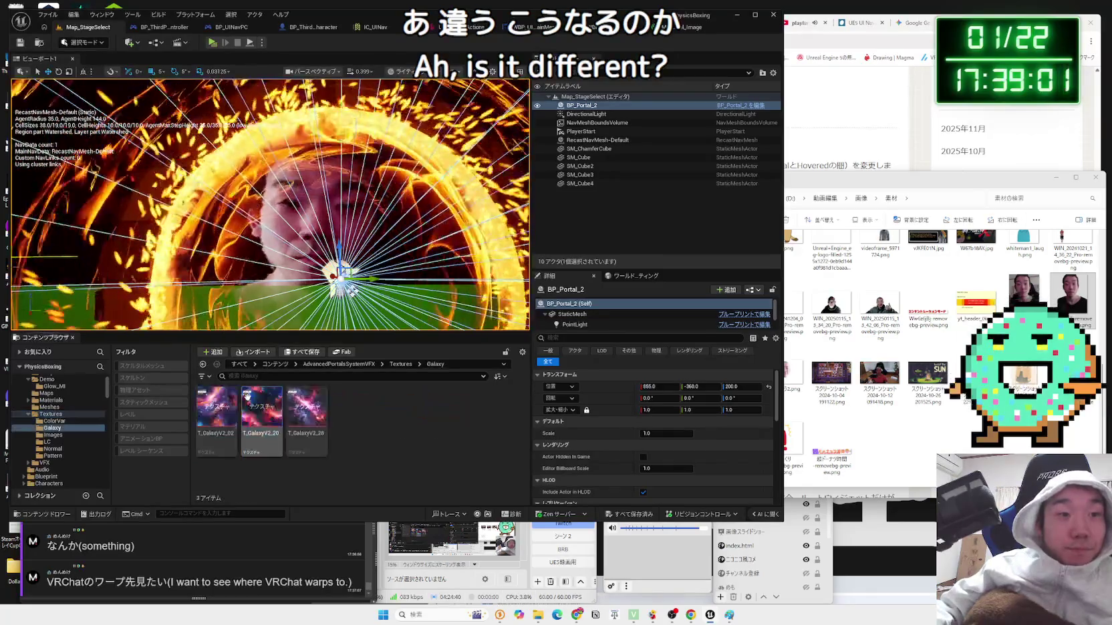
pyautogui.doubleClick(307, 408)
pyautogui.rightClick(291, 441)
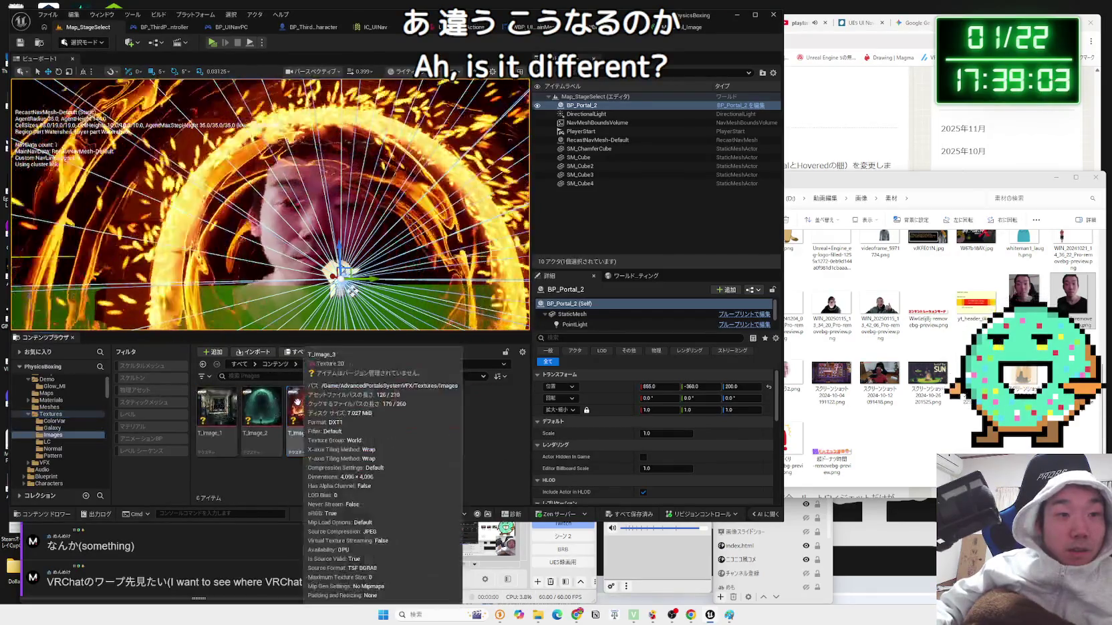
pyautogui.press('Escape')
pyautogui.click(307, 411)
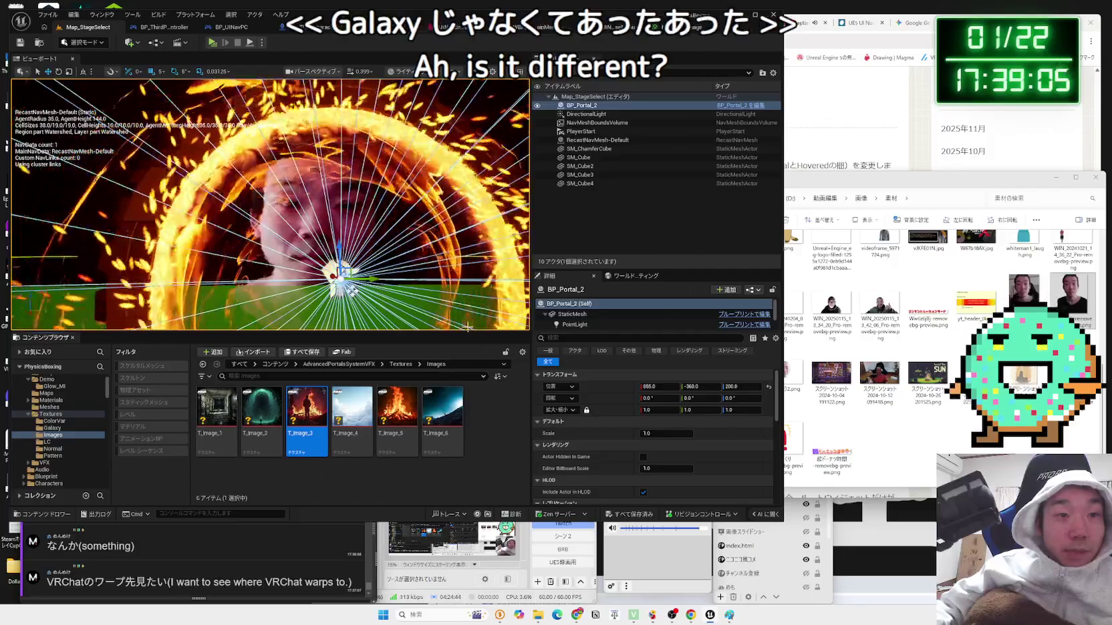
pyautogui.press('Right')
pyautogui.press('Right')
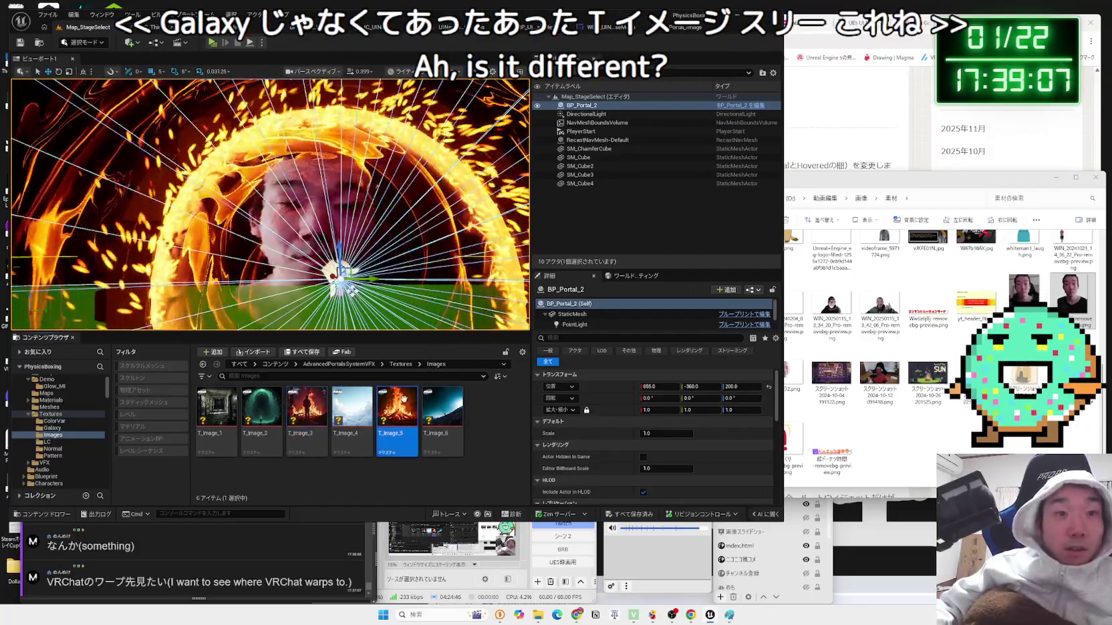
pyautogui.click(671, 27)
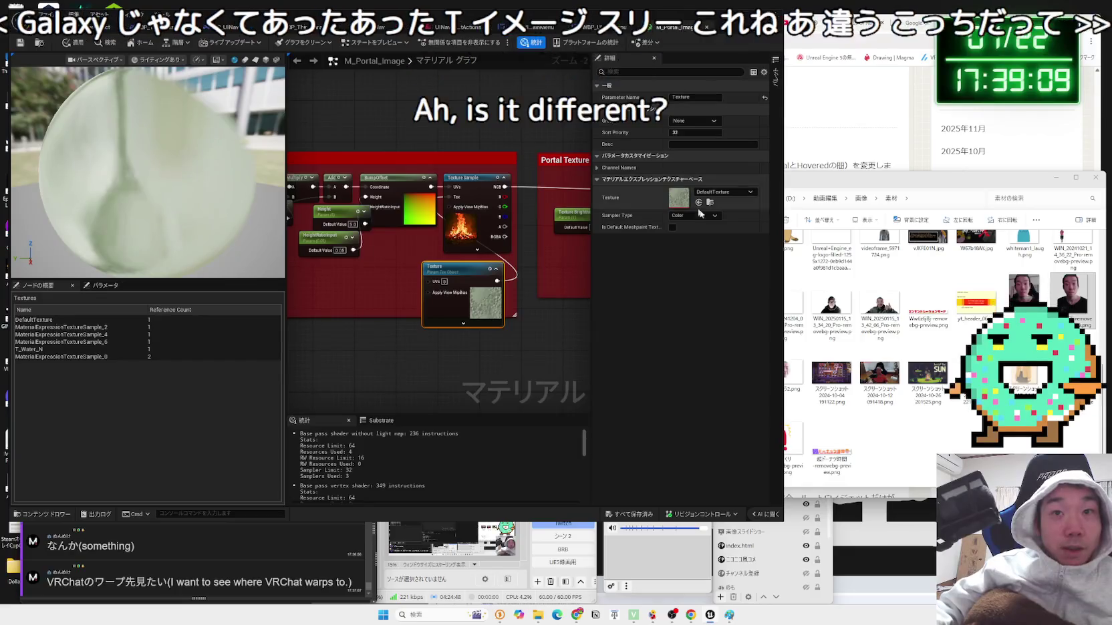
pyautogui.click(709, 203)
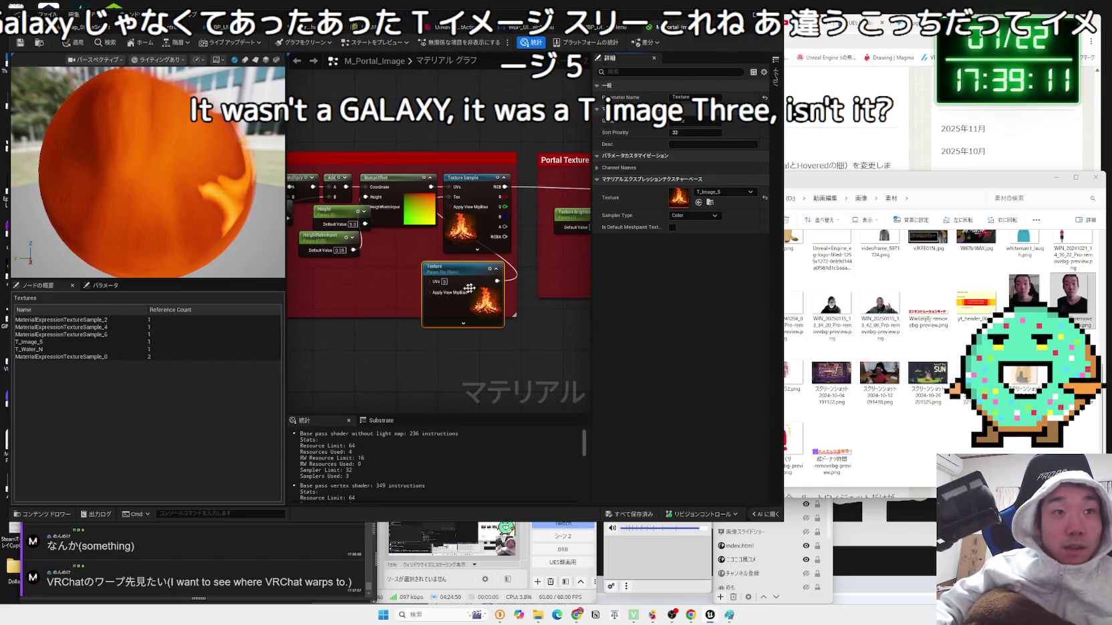
pyautogui.click(82, 27)
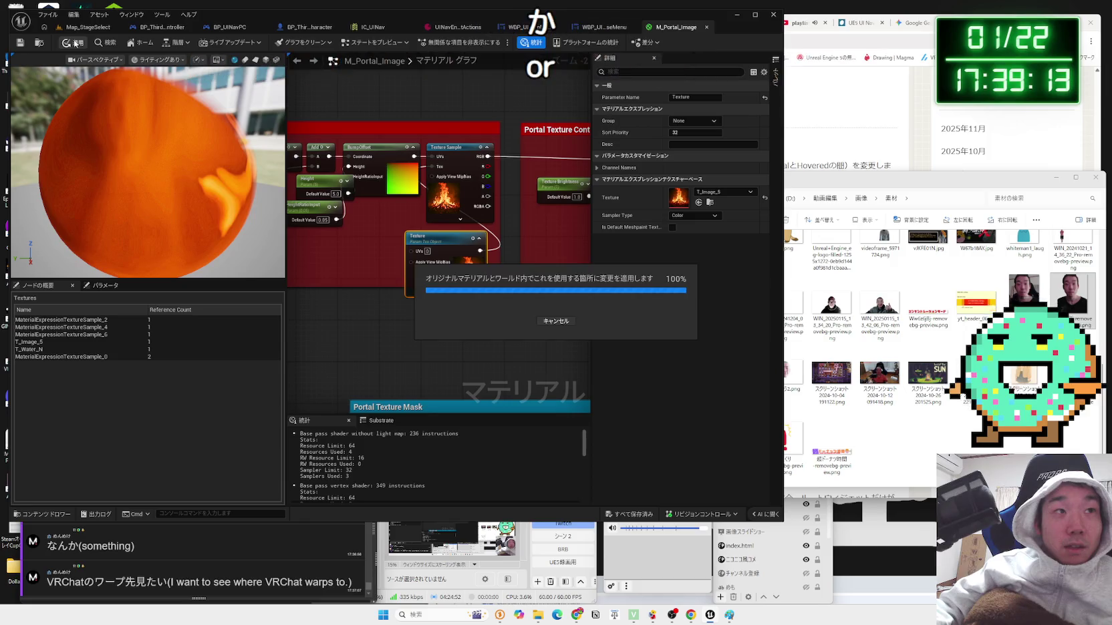
pyautogui.click(400, 364)
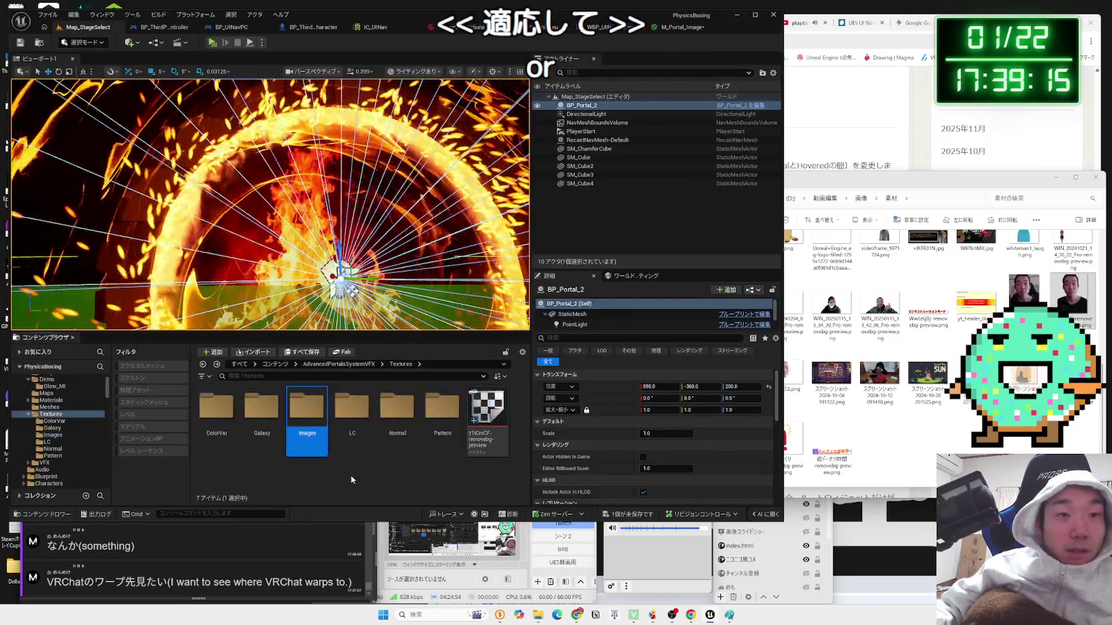
pyautogui.rightClick(486, 434)
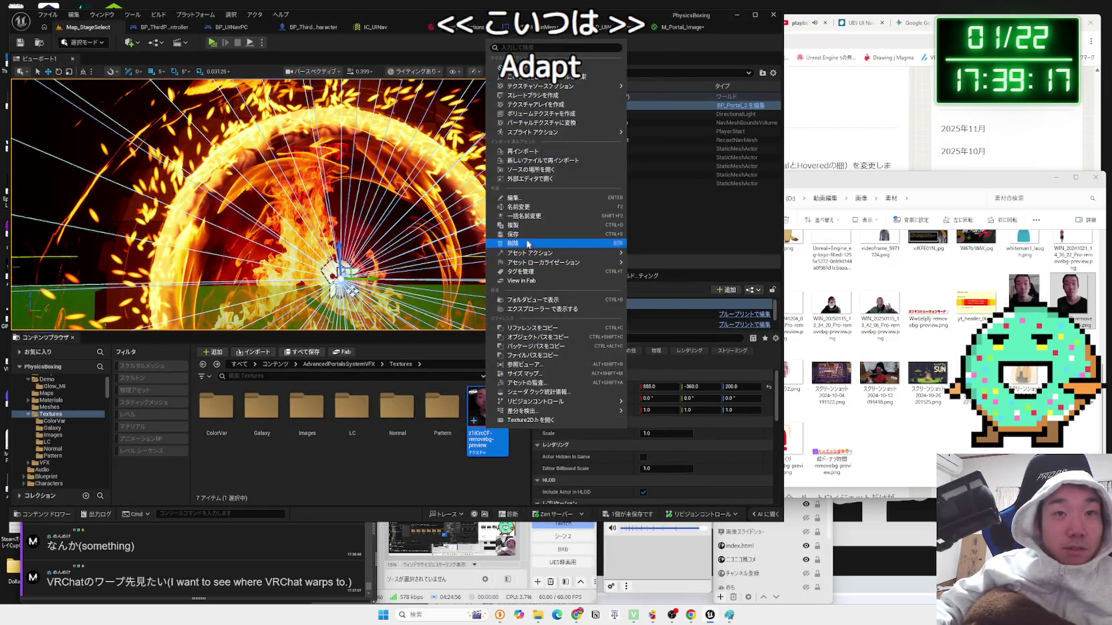
pyautogui.click(528, 245)
pyautogui.click(622, 449)
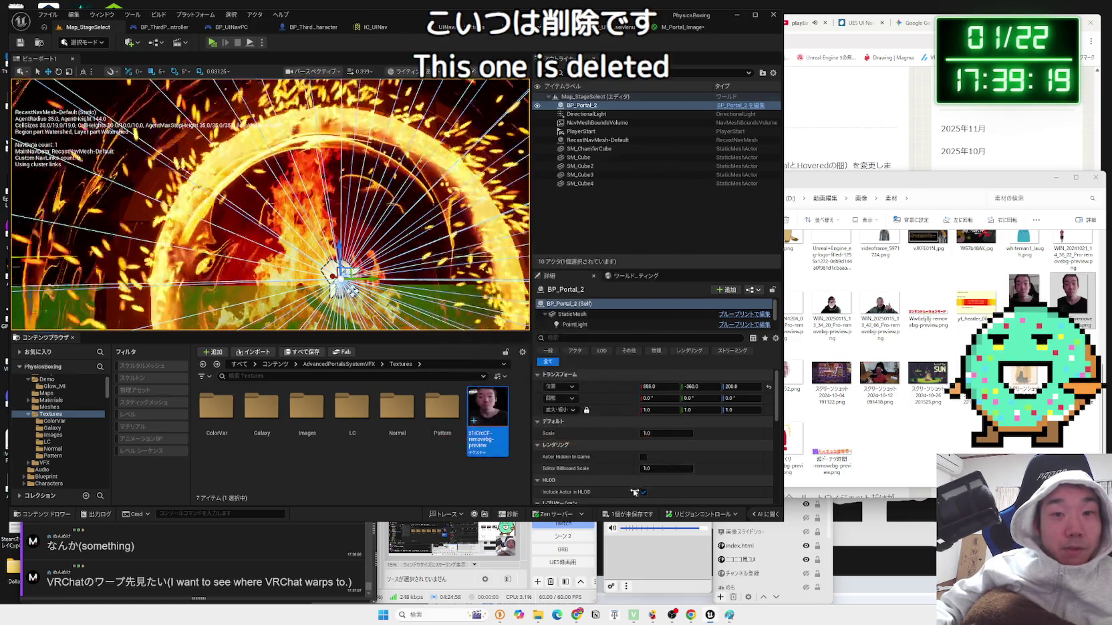
pyautogui.rightClick(490, 414)
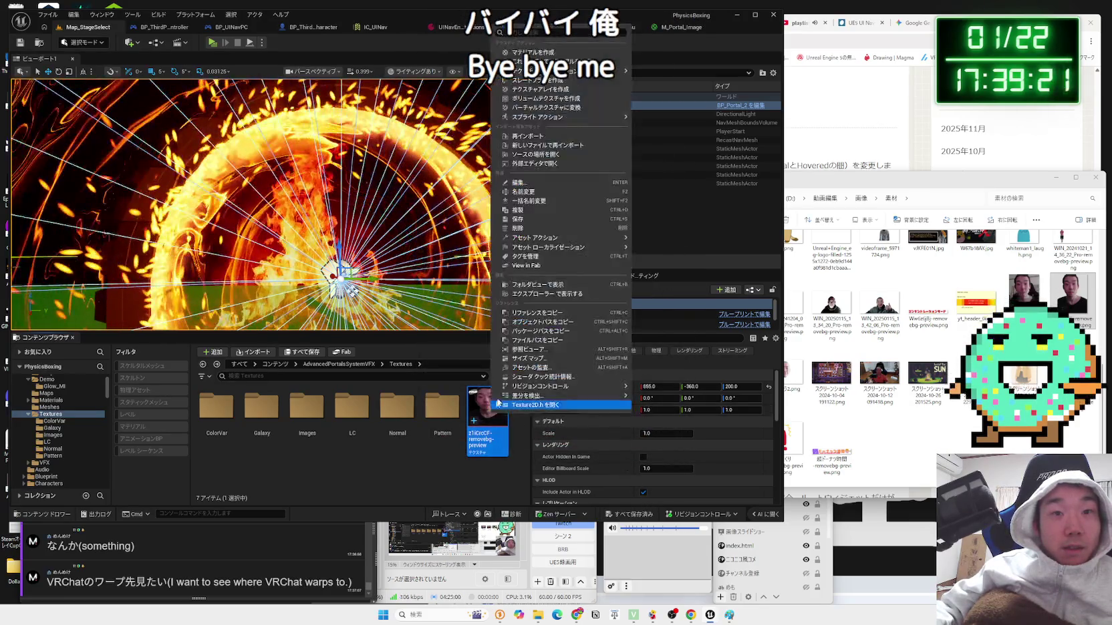
pyautogui.click(528, 233)
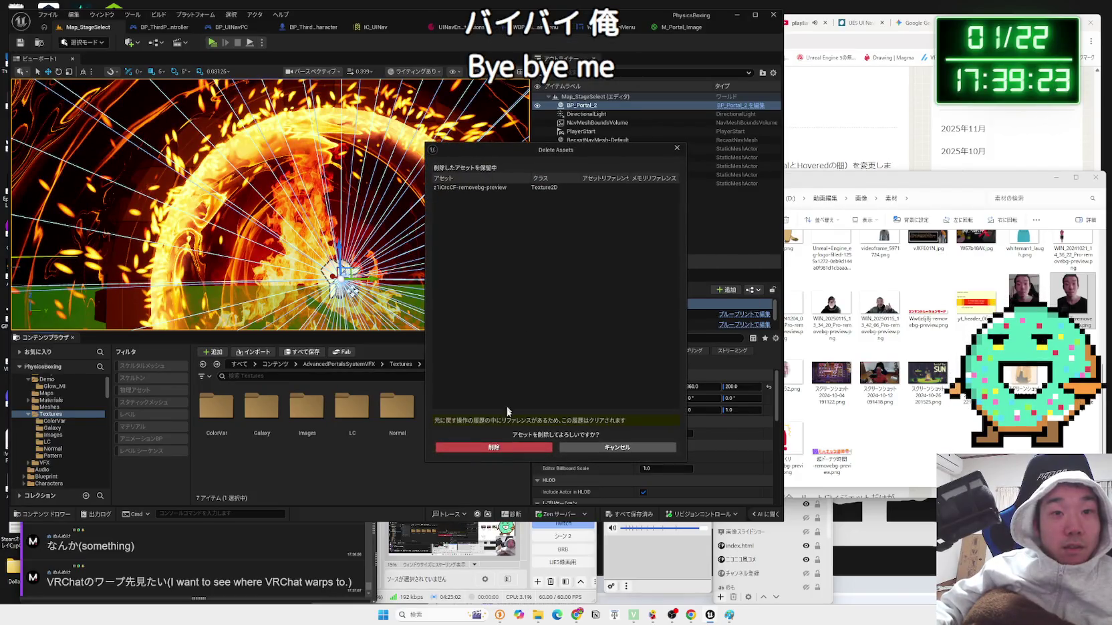
pyautogui.click(504, 447)
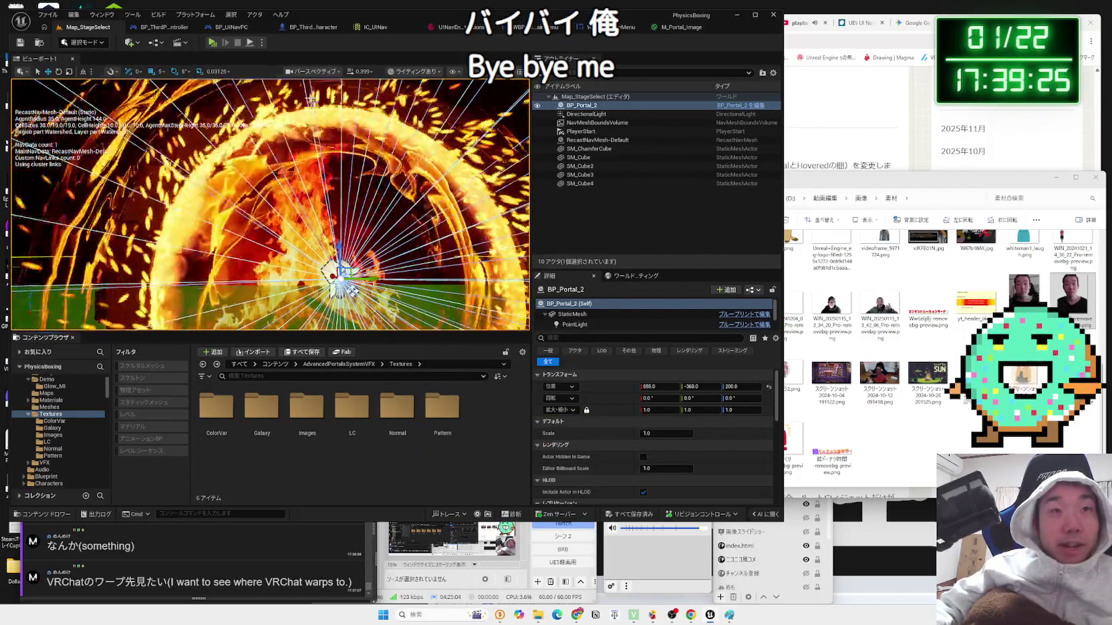
pyautogui.click(211, 42)
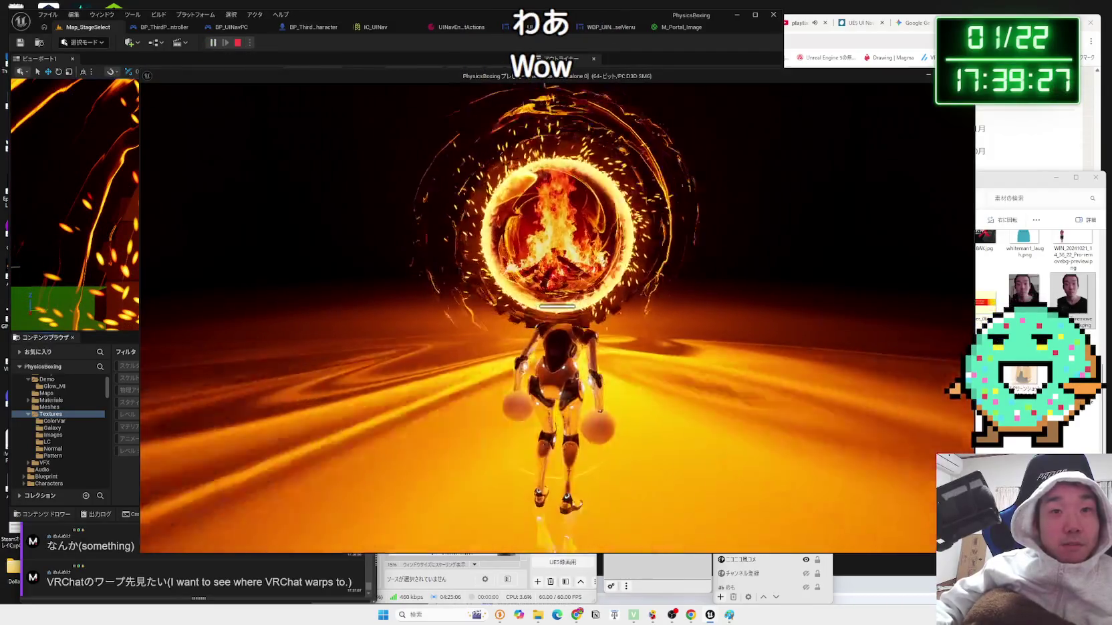
# - Stop the fire-portal play-test and place the whitish BP_Portal_6 beside BP_Portal_2
pyautogui.press('Escape')
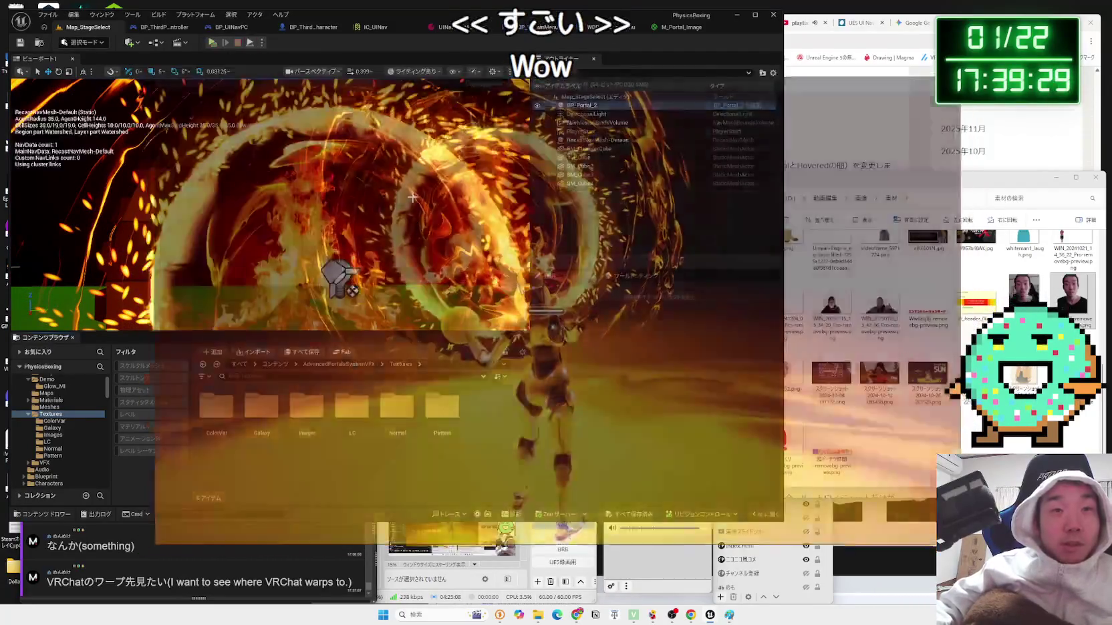
pyautogui.click(28, 415)
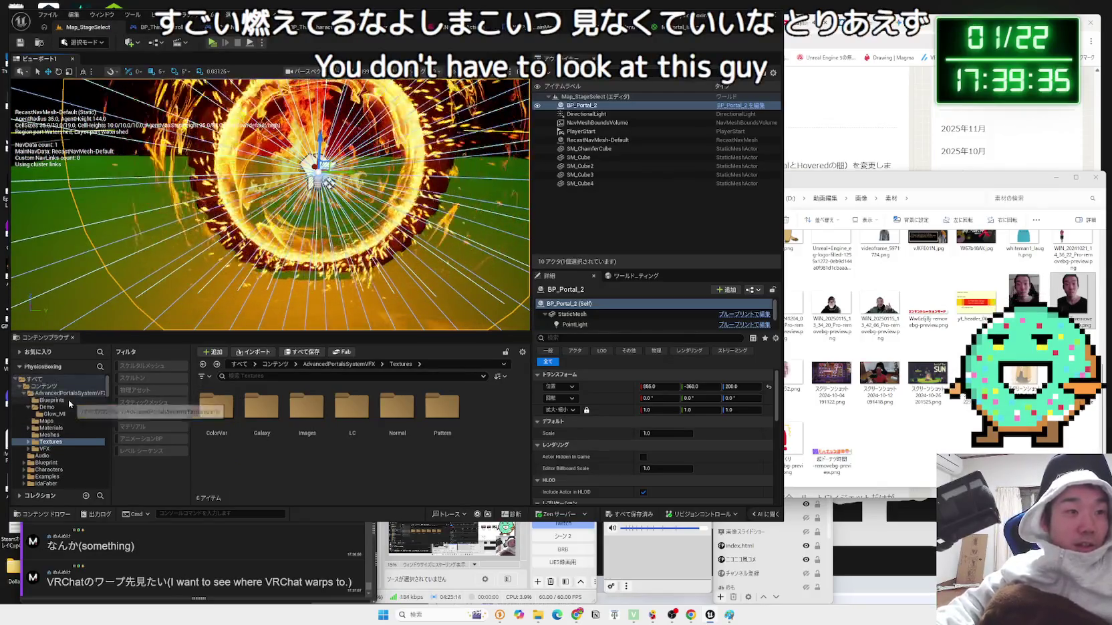
pyautogui.click(49, 401)
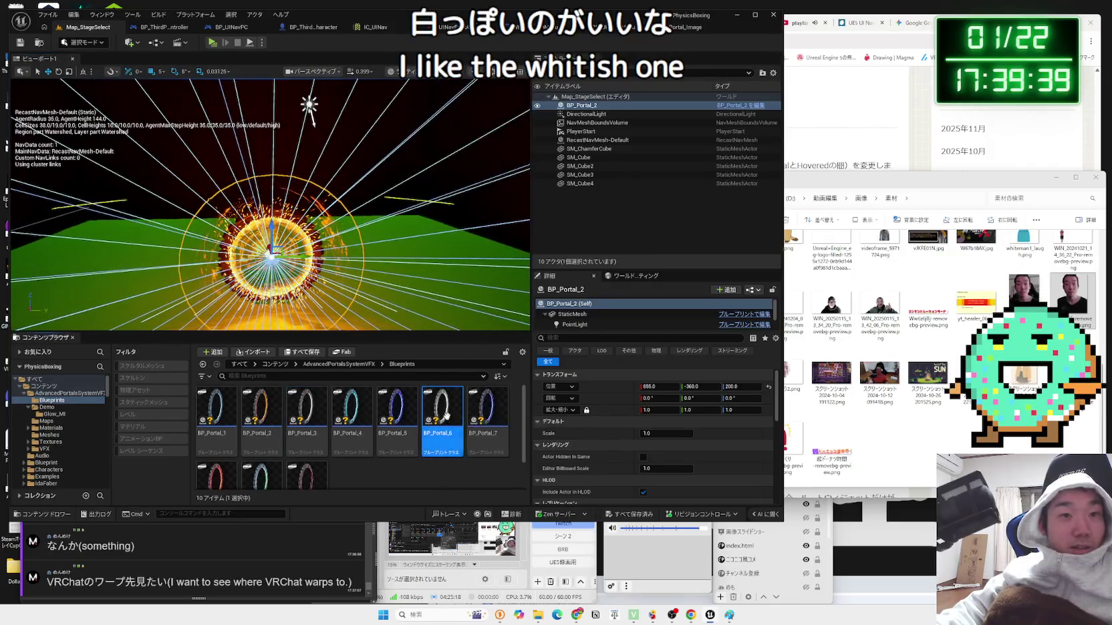
pyautogui.moveTo(461, 278); pyautogui.dragTo(419, 294)
# - Delete the fire portal BP_Portal_2 and raise the whitish BP_Portal_6 to Z 240
pyautogui.moveTo(267, 201); pyautogui.dragTo(262, 181)
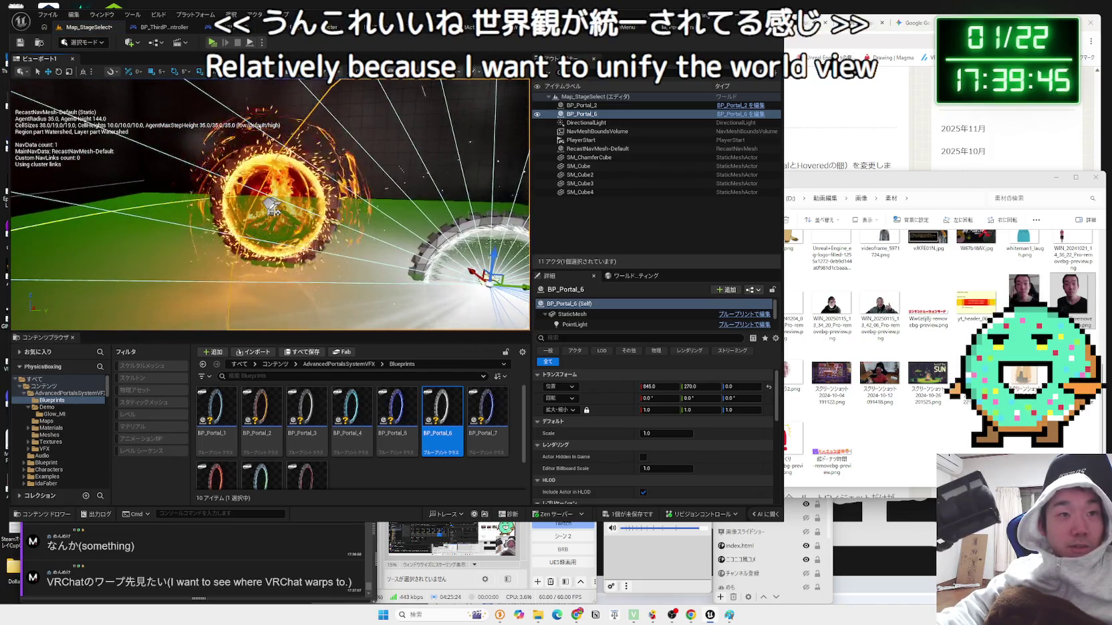
pyautogui.moveTo(262, 181)
pyautogui.mouseDown()
pyautogui.moveTo(294, 182)
pyautogui.moveTo(267, 182)
pyautogui.mouseUp()
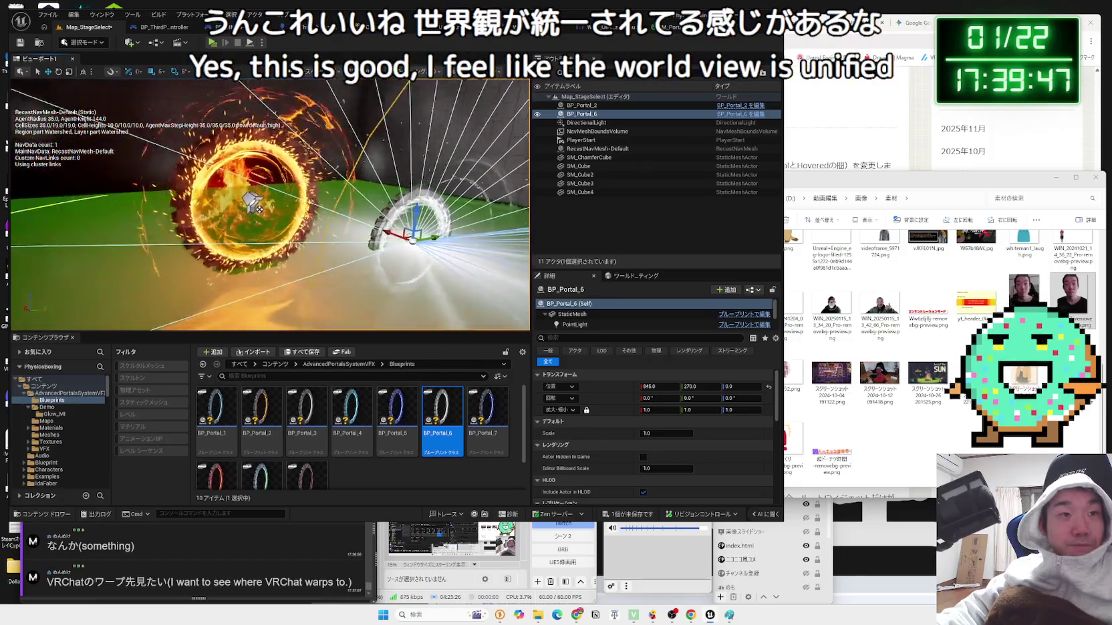
pyautogui.click(230, 125)
pyautogui.click(347, 202)
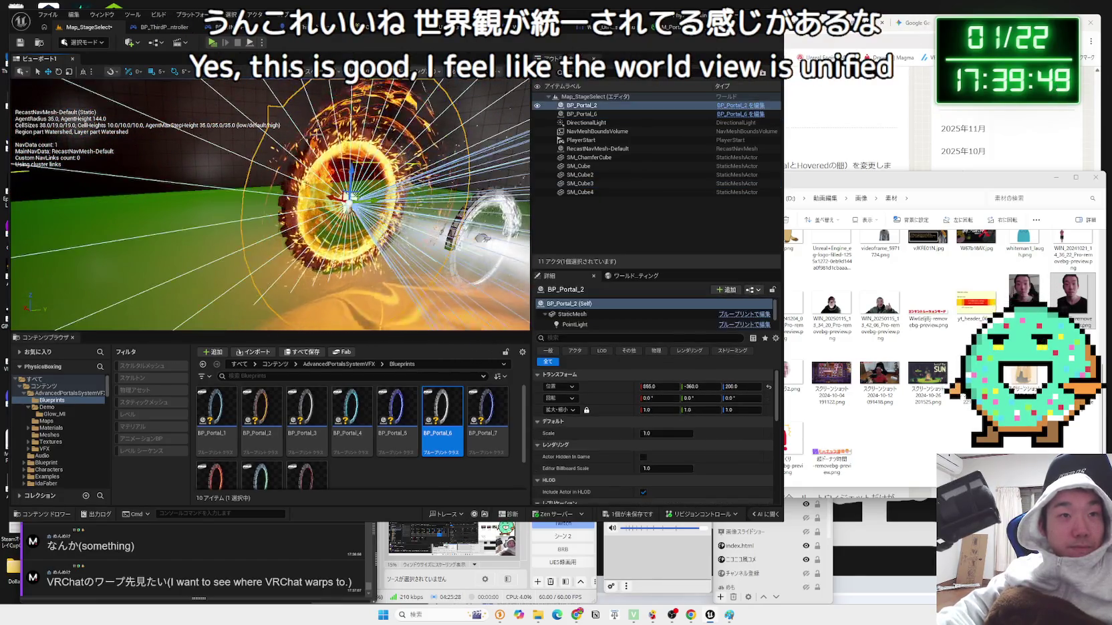
pyautogui.press('Delete')
pyautogui.click(481, 238)
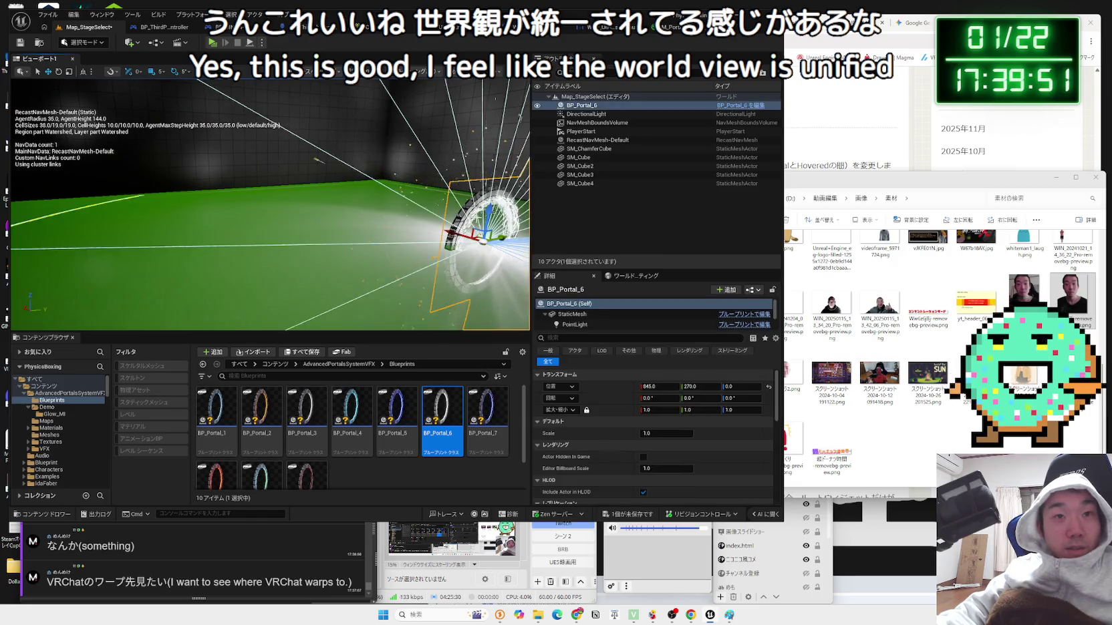
pyautogui.moveTo(431, 220)
pyautogui.mouseDown()
pyautogui.moveTo(435, 164)
pyautogui.moveTo(314, 188)
pyautogui.mouseUp()
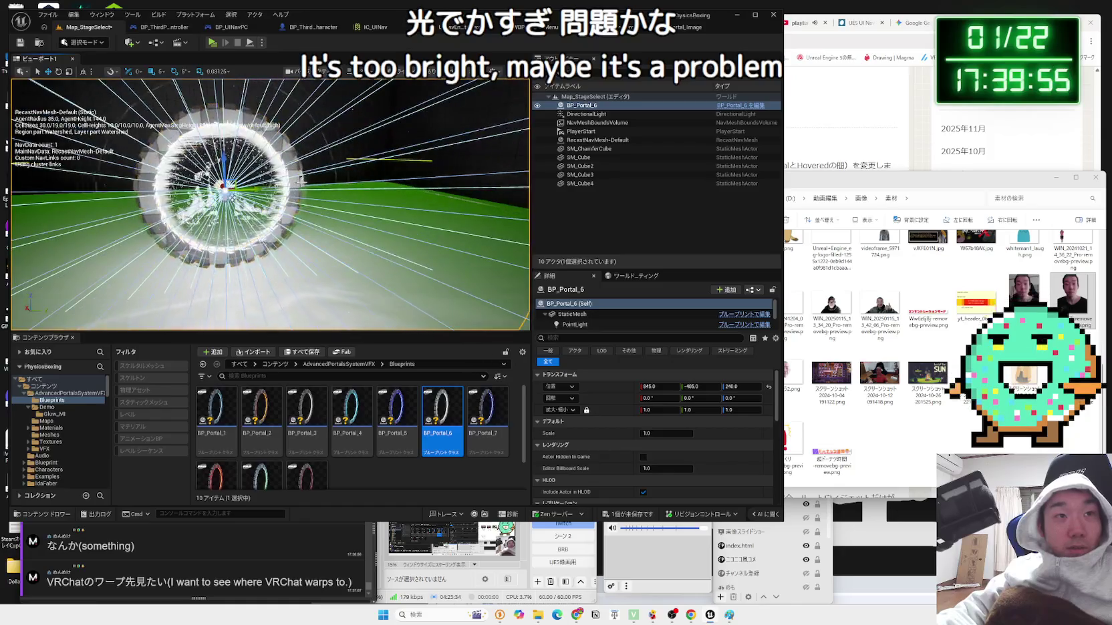
# - Select BP_Portal_6's Vortex component and filter its Details by 'game' to reach Hidden in Game
pyautogui.click(578, 325)
pyautogui.scroll(-2, 588, 314)
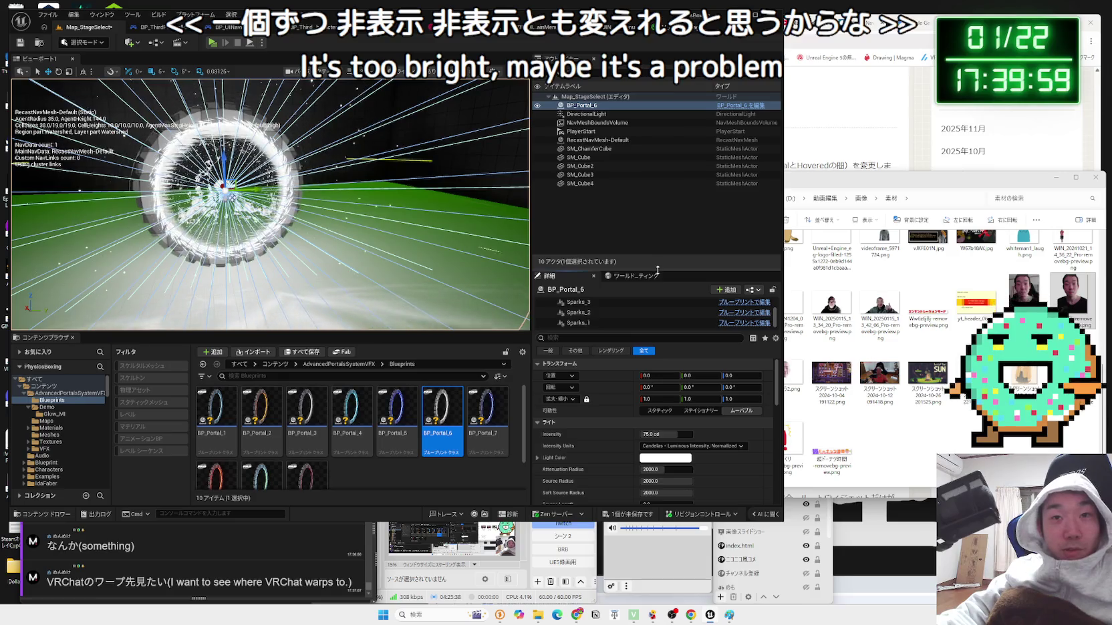
pyautogui.moveTo(658, 269); pyautogui.dragTo(658, 231)
pyautogui.moveTo(620, 299); pyautogui.dragTo(620, 336)
pyautogui.click(572, 298)
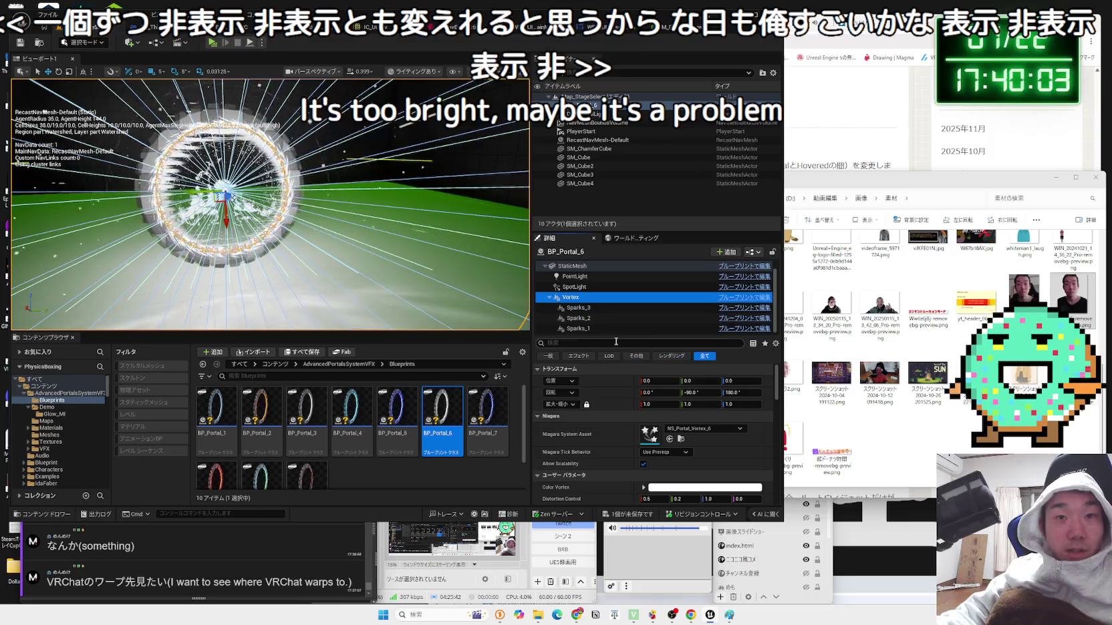
pyautogui.write('vis')
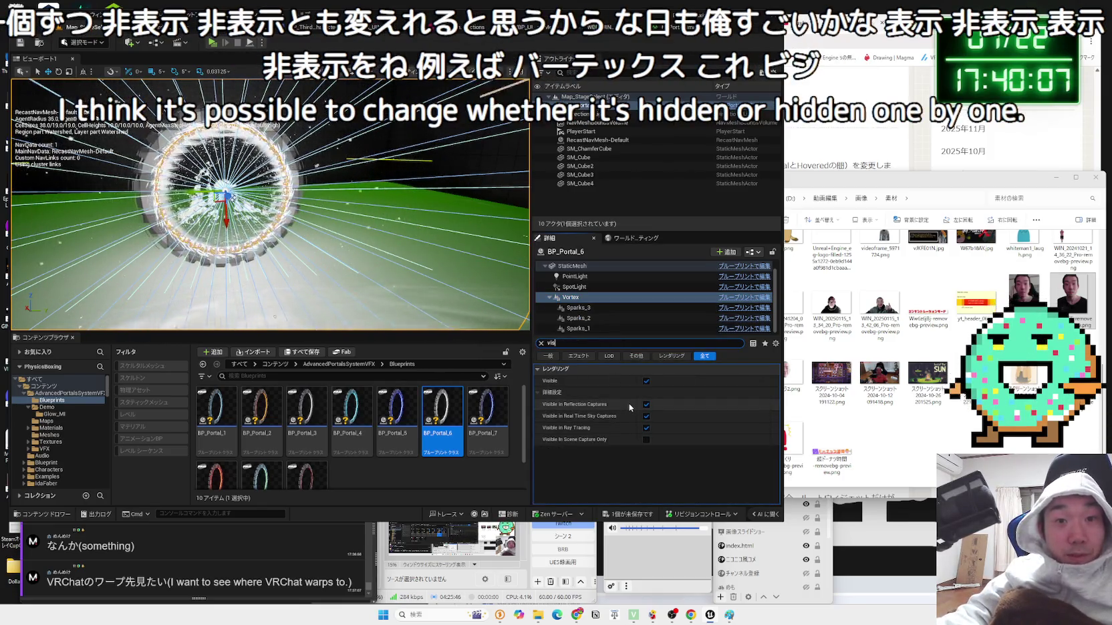
pyautogui.press('BackSpace')
pyautogui.press('BackSpace')
pyautogui.press('BackSpace')
pyautogui.write('game')
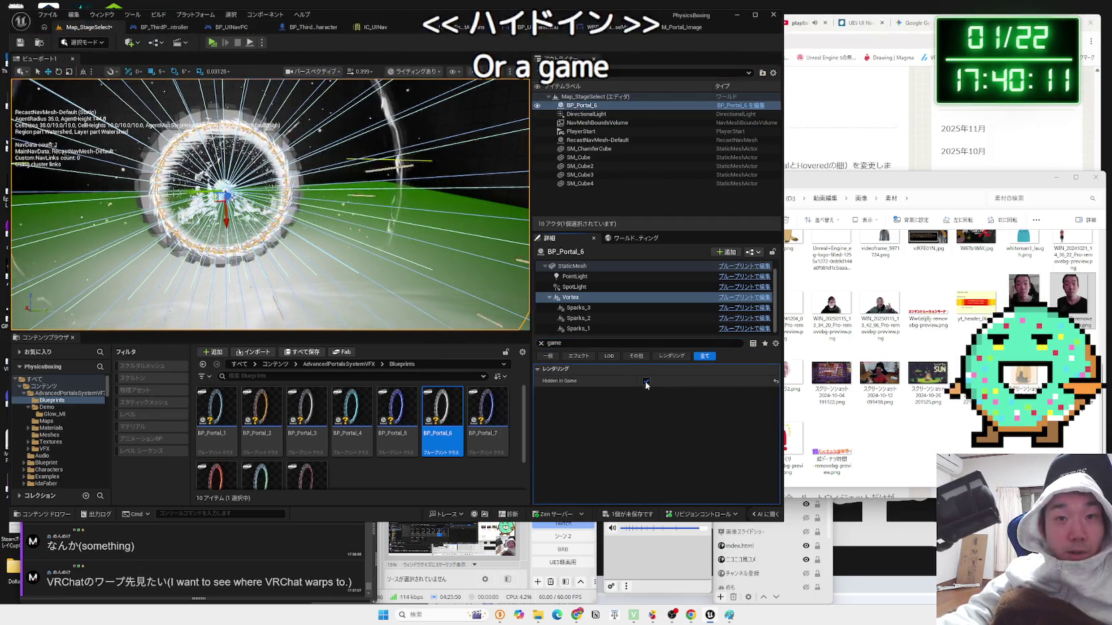
# - Play-test the plain ring with the Vortex hidden, walking the character toward the portal
pyautogui.click(213, 42)
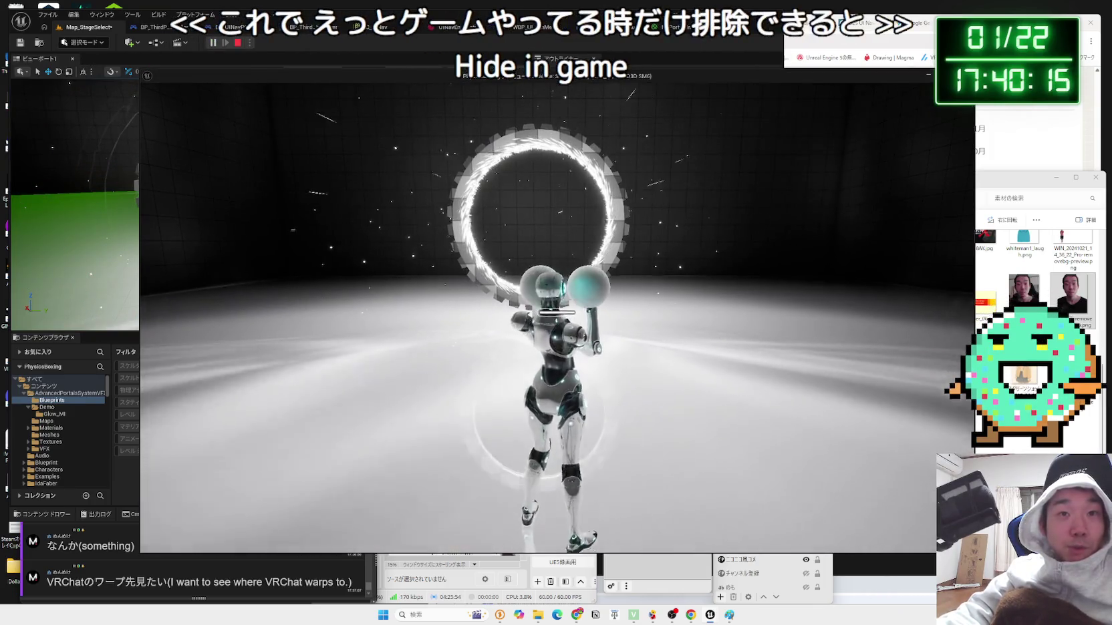
pyautogui.press('w')
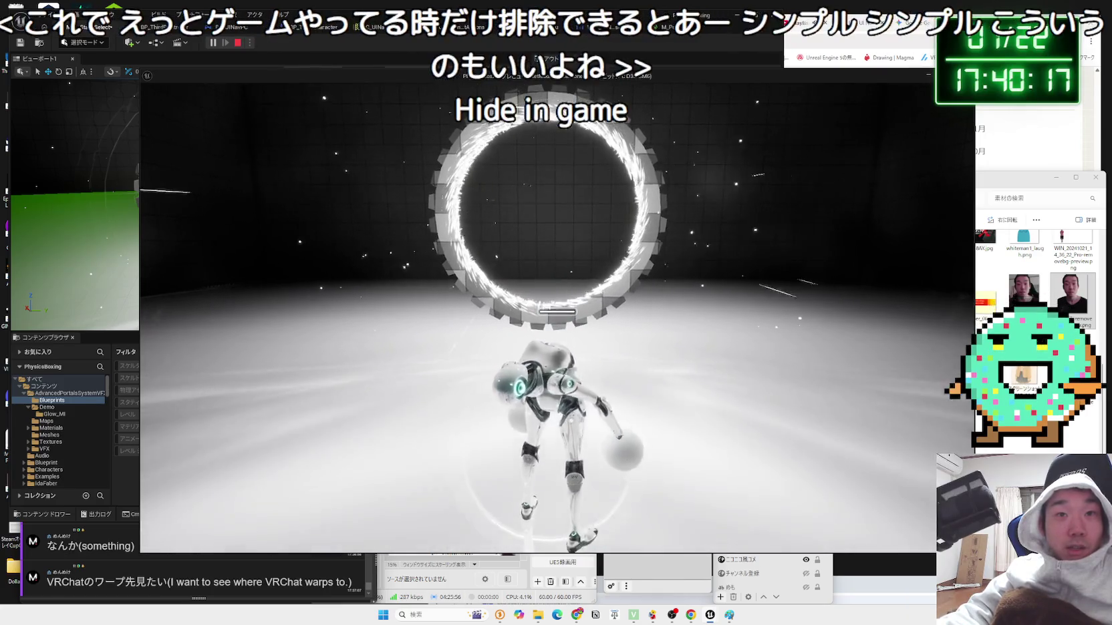
pyautogui.press('w')
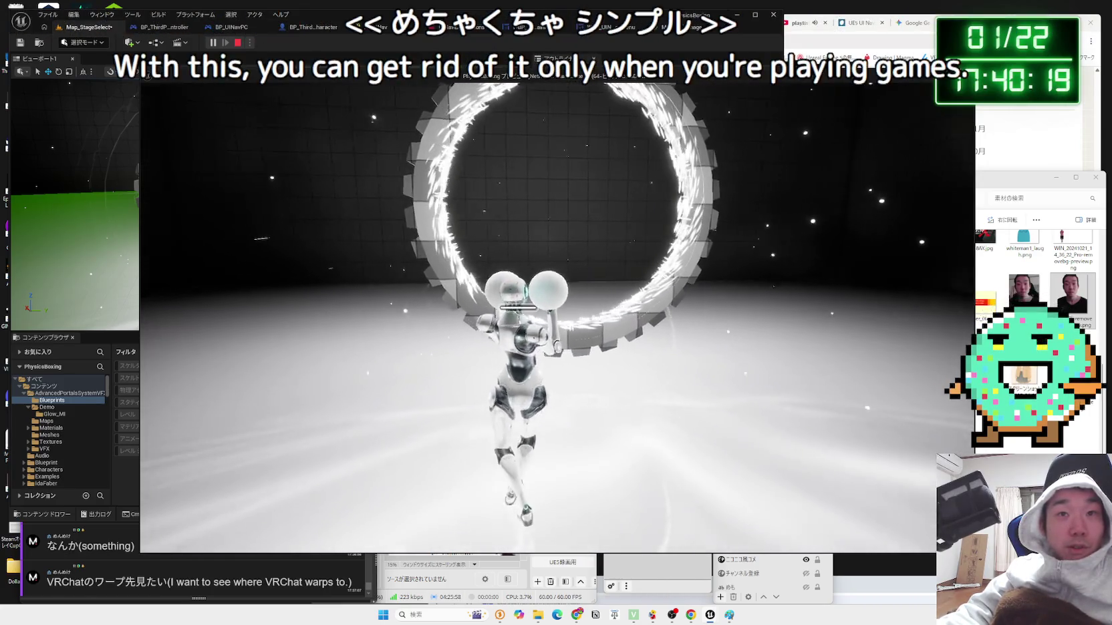
pyautogui.press('d')
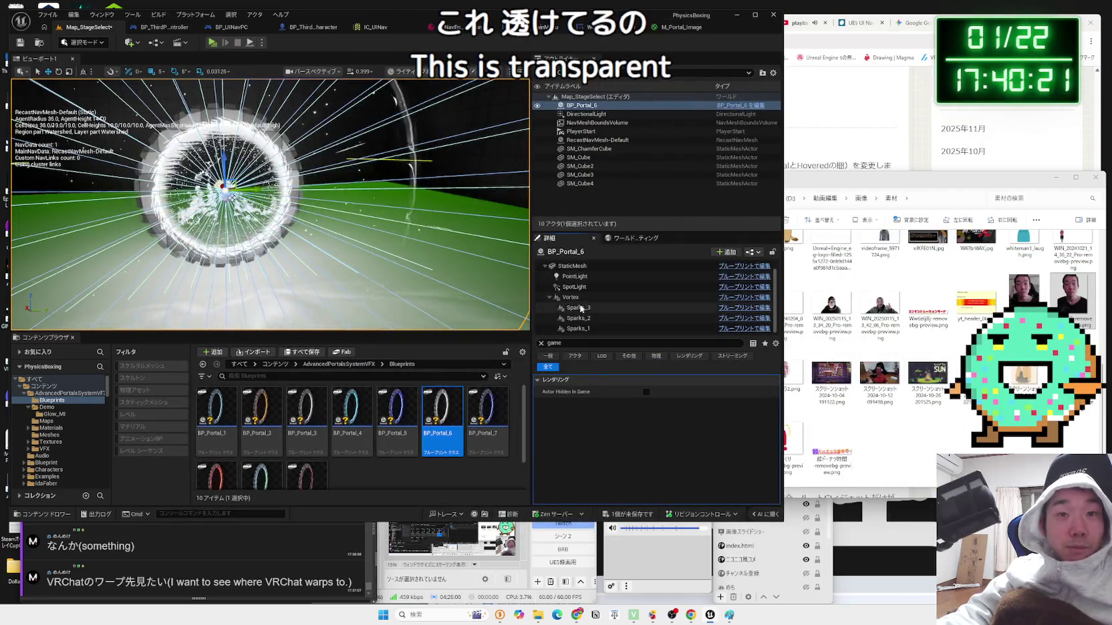
# - Re-enable the Vortex, play-test the full portal, then select DirectionalLight and clear the filter
pyautogui.click(572, 297)
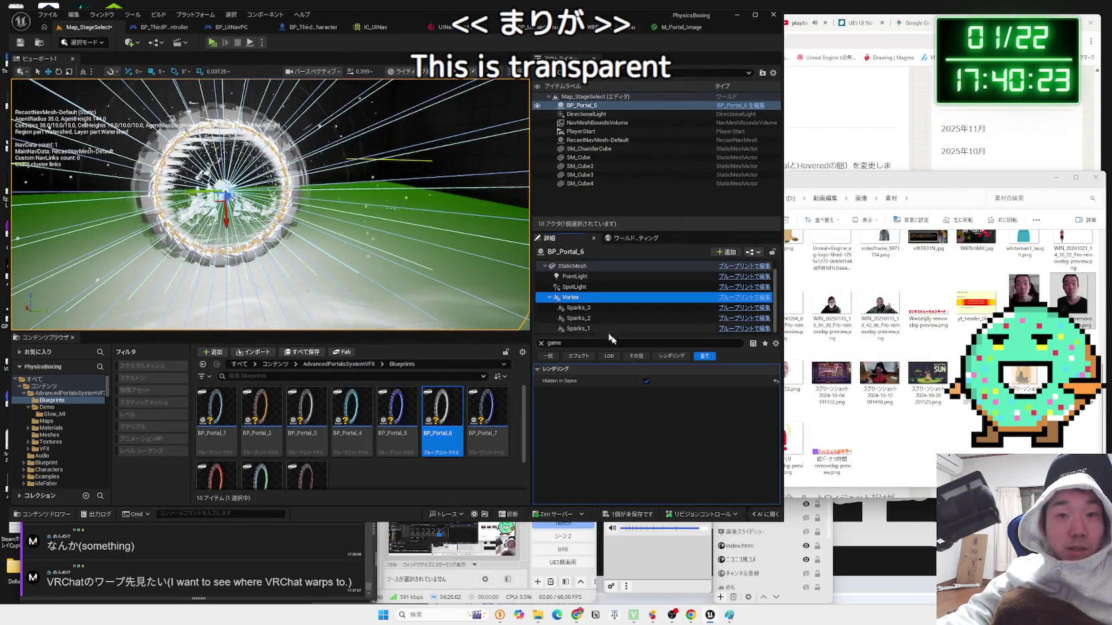
pyautogui.click(218, 43)
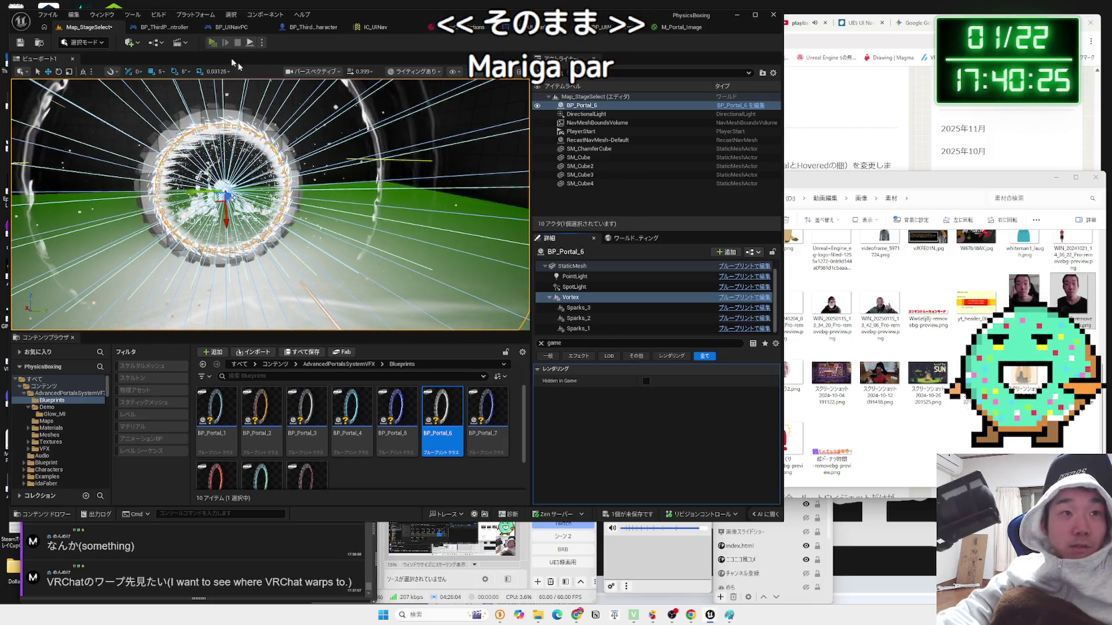
pyautogui.press('w')
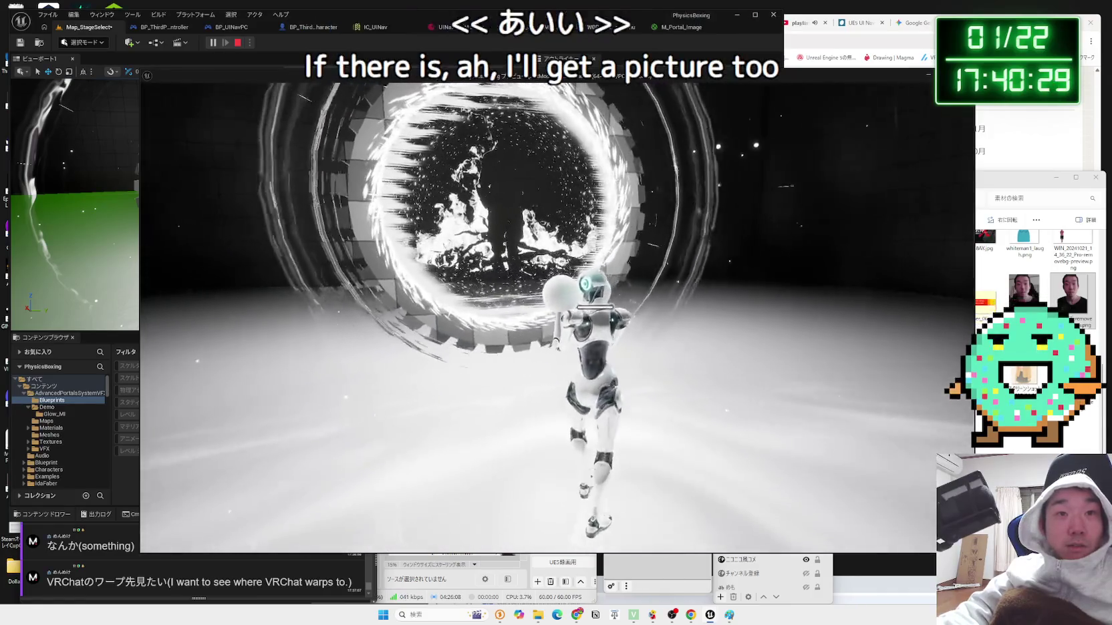
pyautogui.press('Escape')
pyautogui.click(586, 114)
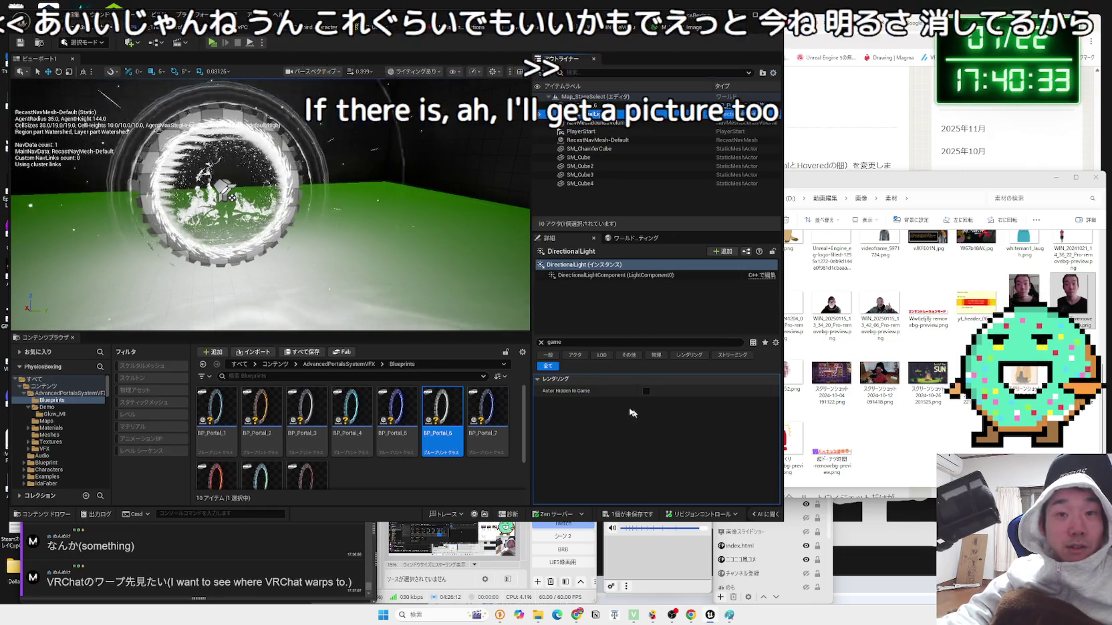
pyautogui.click(541, 343)
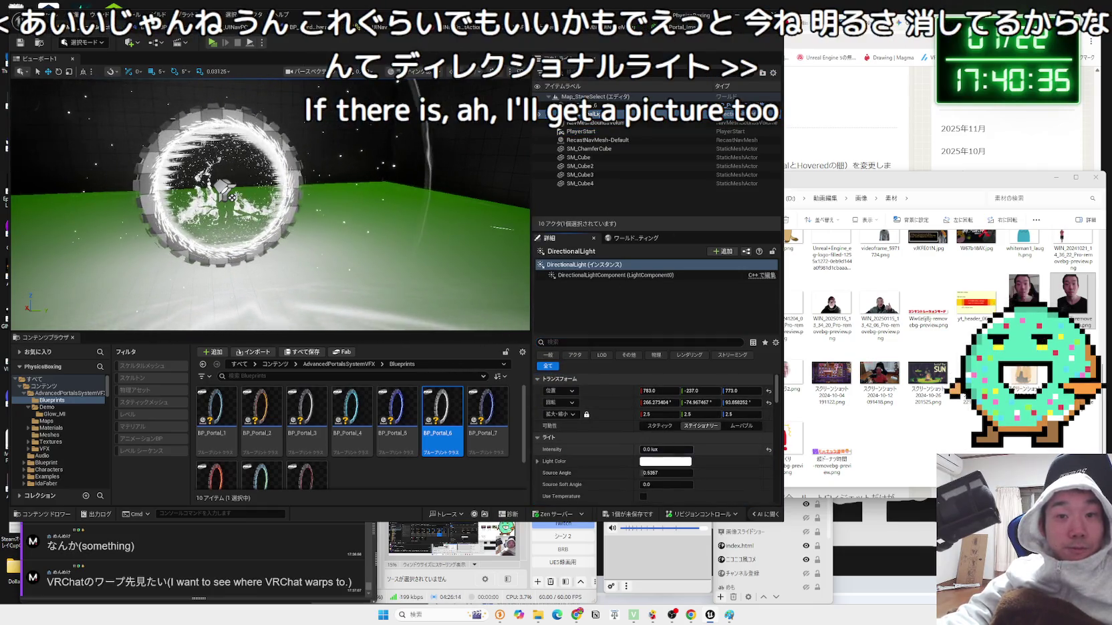
# - Raise the DirectionalLight intensity to about 9.93 lux and play-test walking into the portal
pyautogui.moveTo(662, 450); pyautogui.dragTo(671, 450)
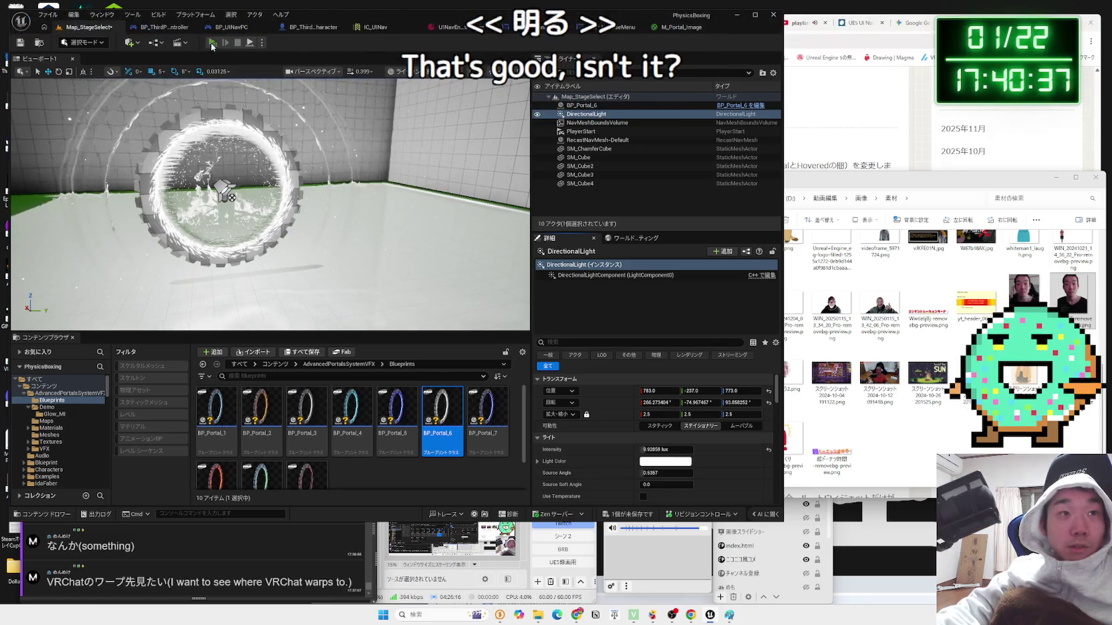
pyautogui.hotkey('alt', 'p')
pyautogui.press('w')
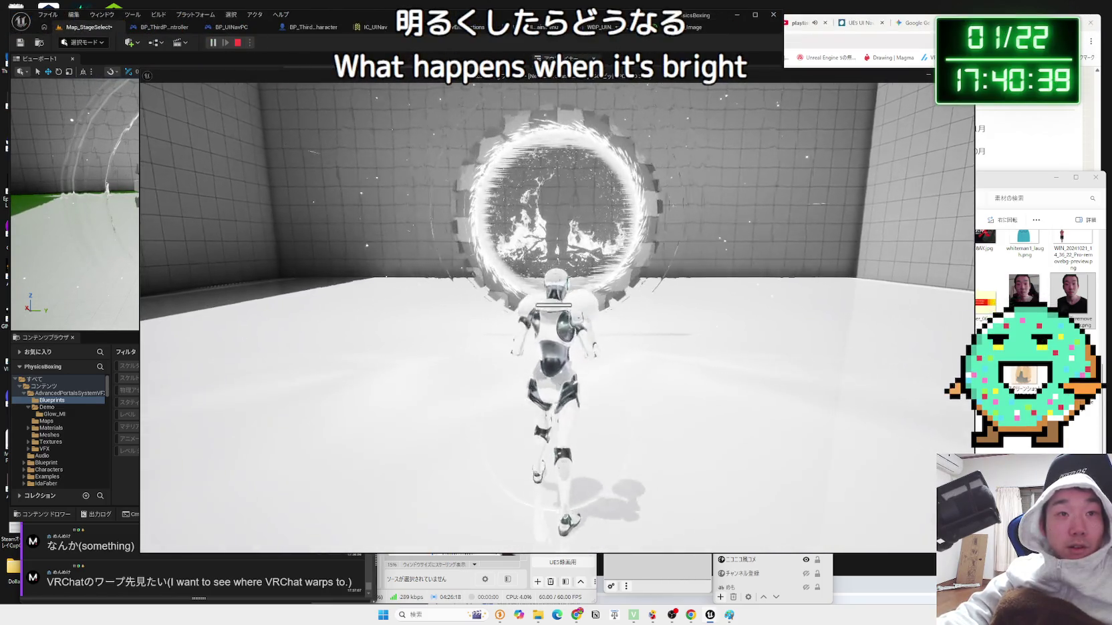
pyautogui.press('w')
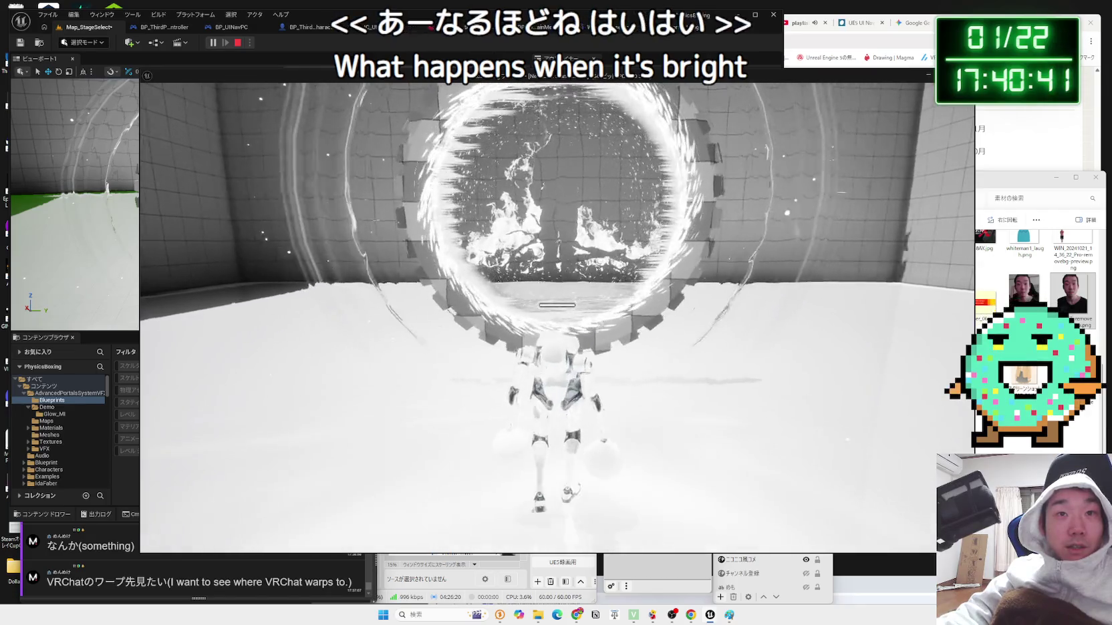
pyautogui.press('w')
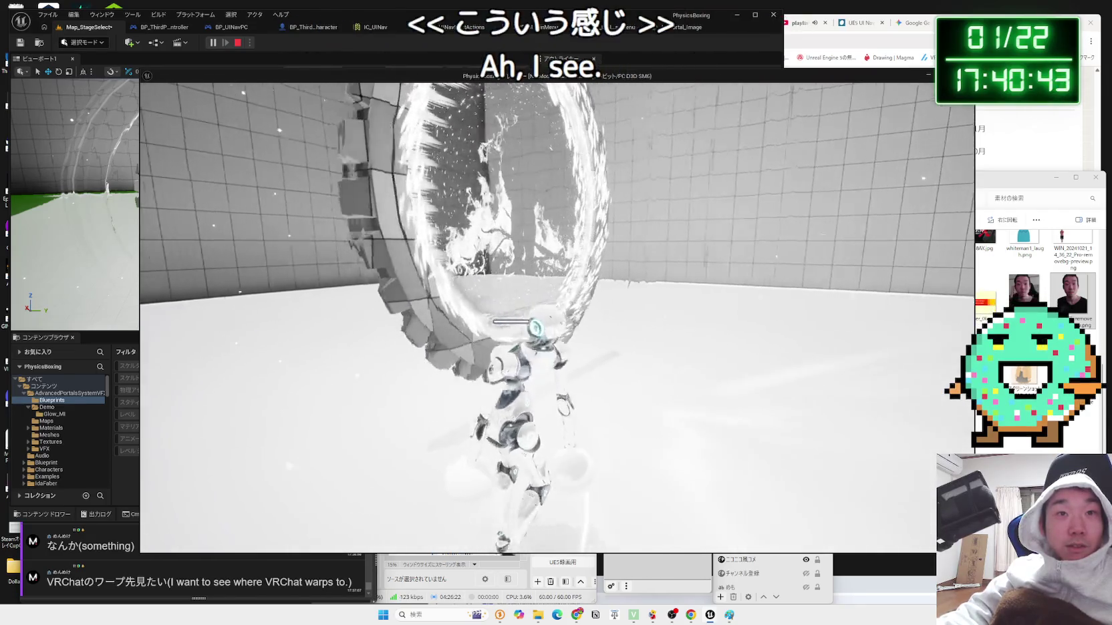
# - Run the character around and back up to the white portal, then stop the play-test
pyautogui.press('a')
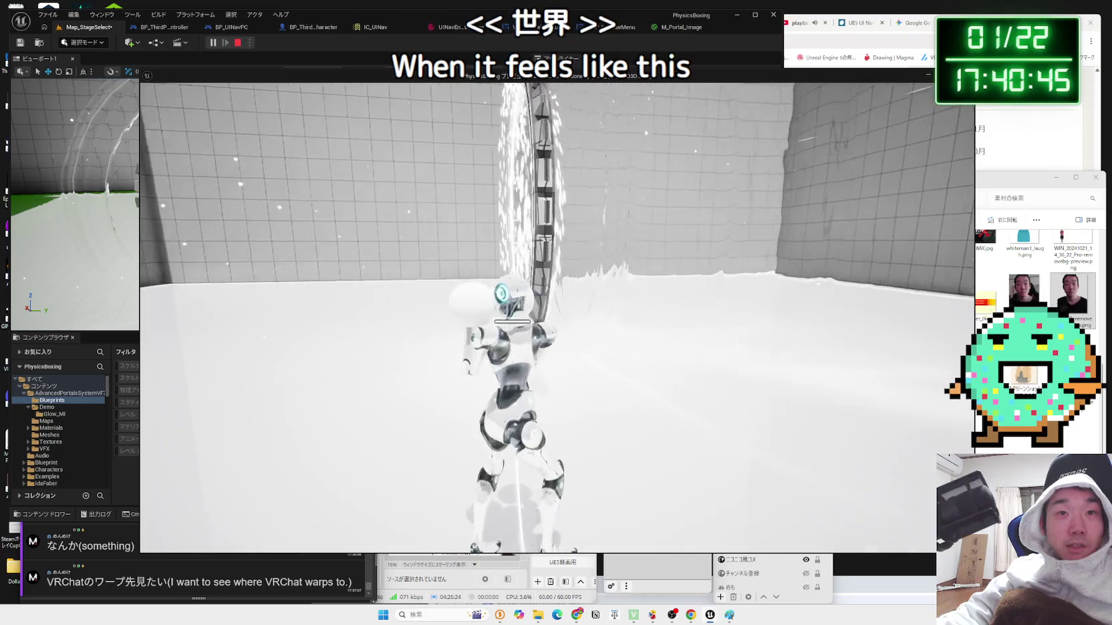
pyautogui.press('s')
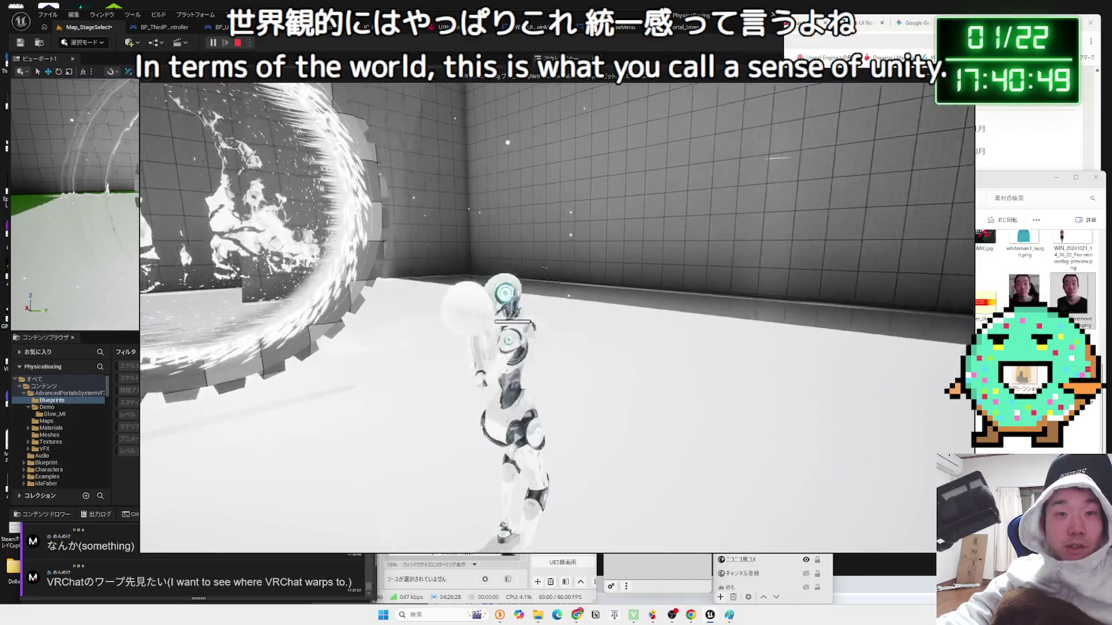
pyautogui.press('s')
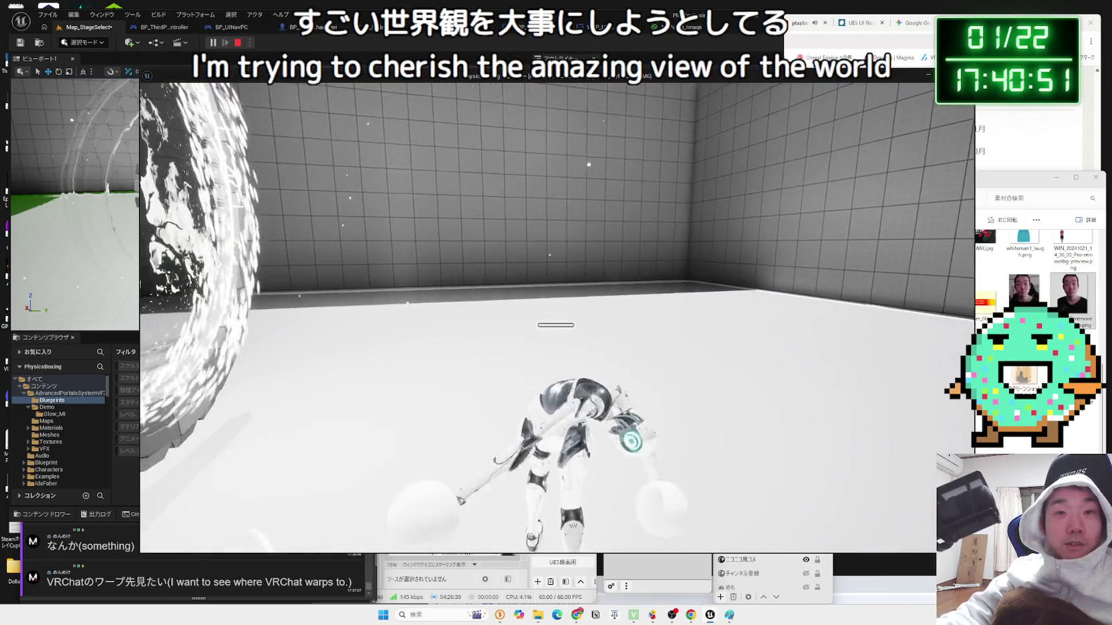
pyautogui.press('a')
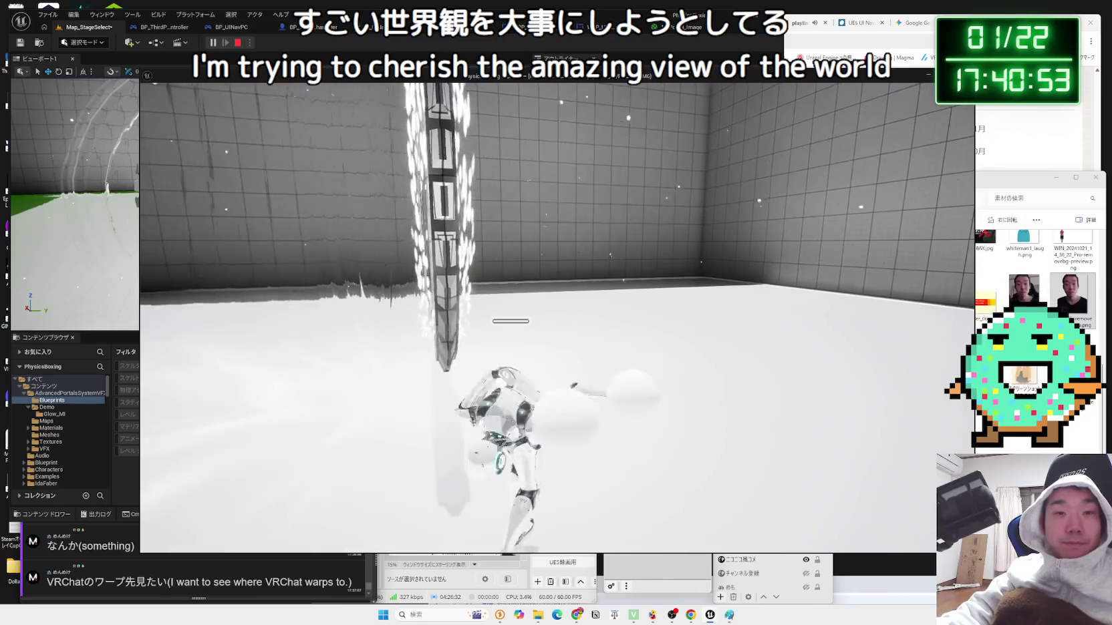
pyautogui.press('a')
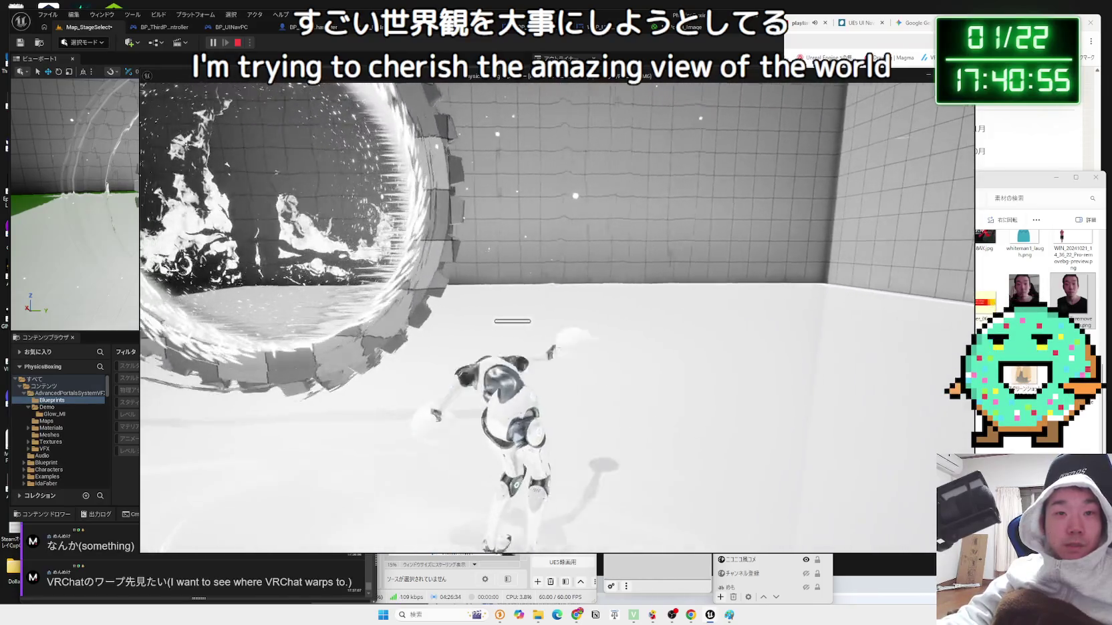
pyautogui.press('w')
pyautogui.press('w')
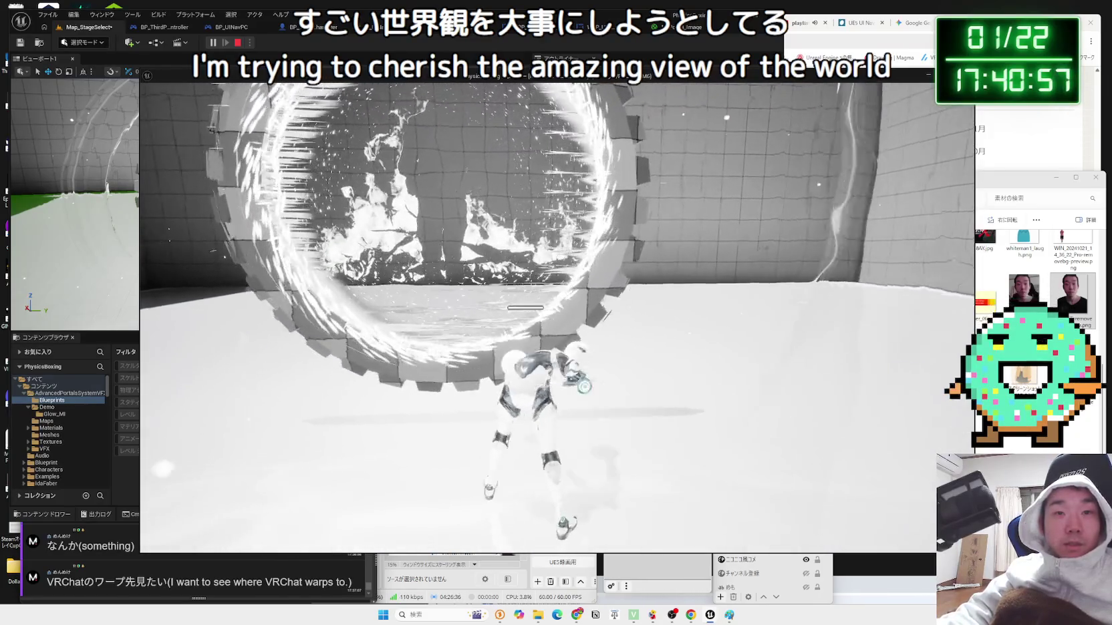
pyautogui.press('s')
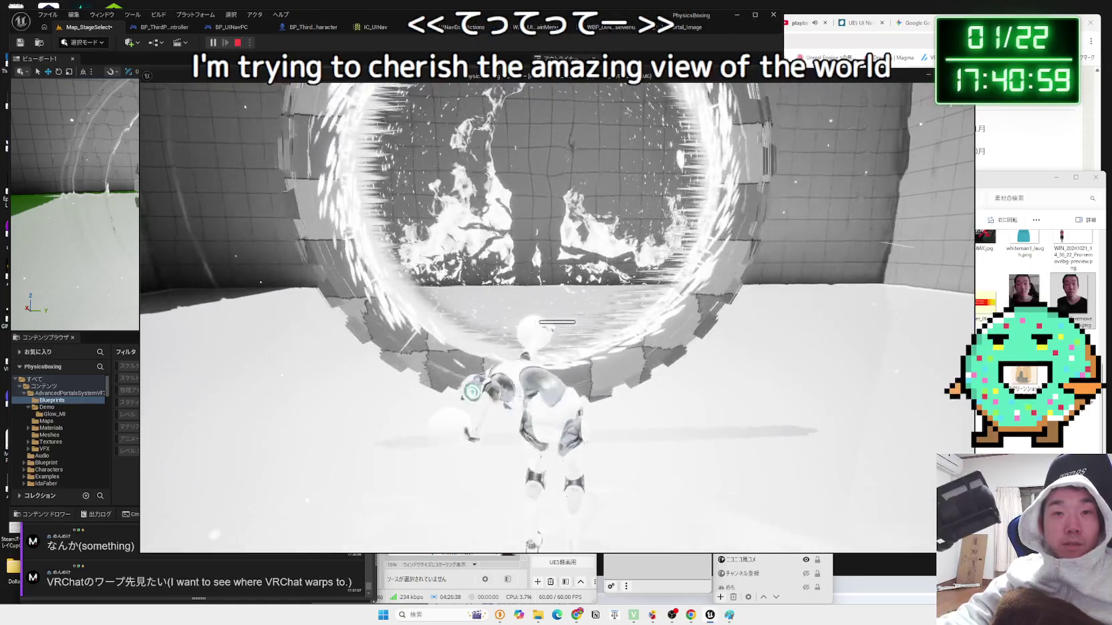
pyautogui.press('w')
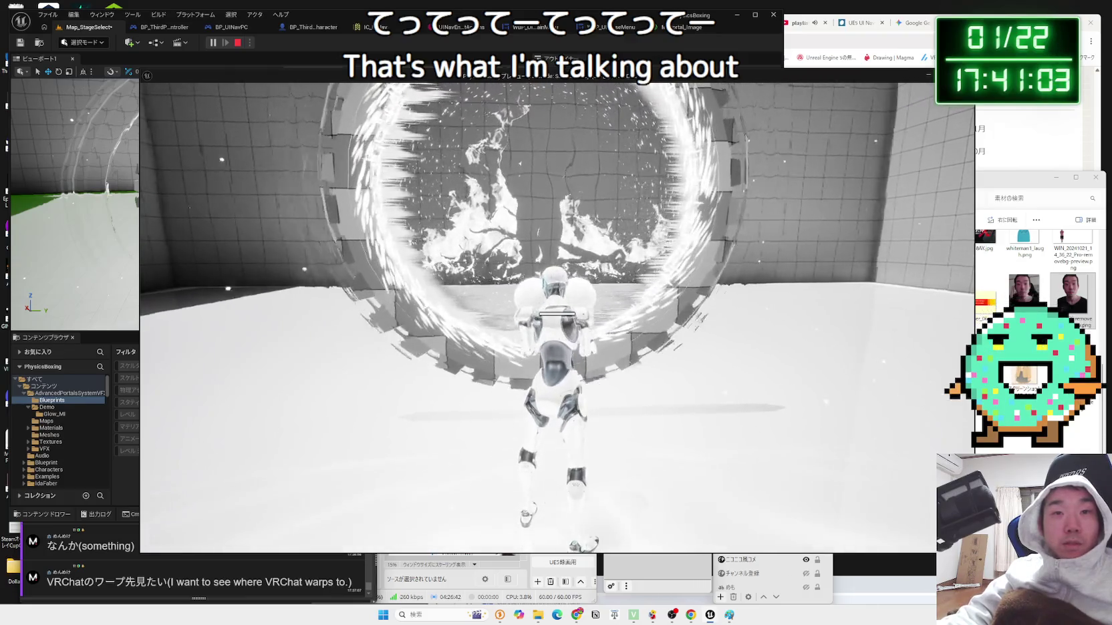
pyautogui.press('w')
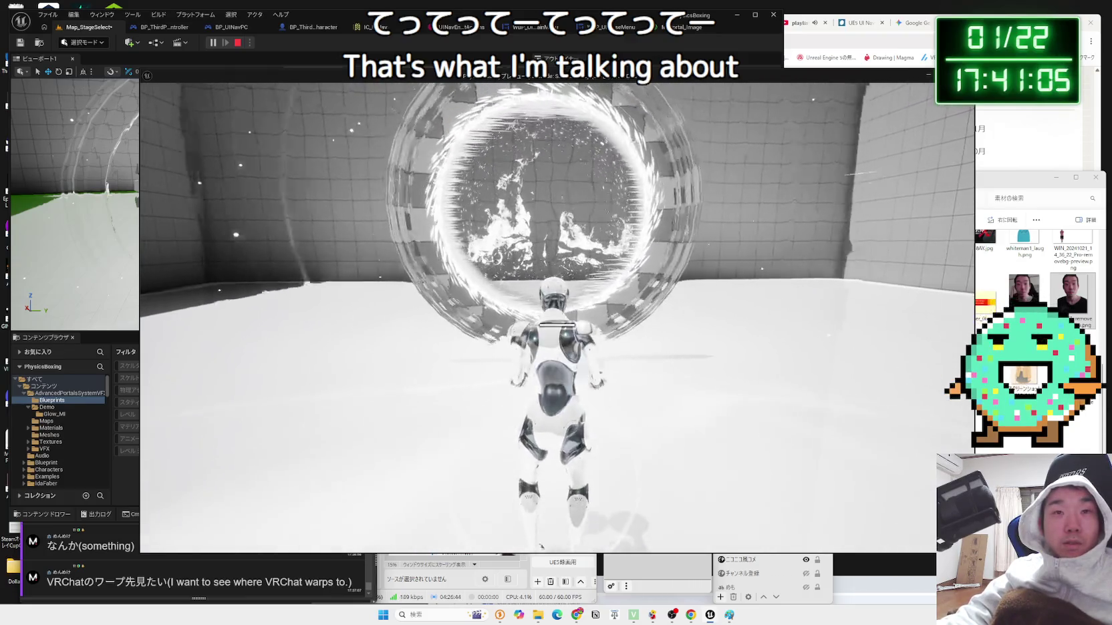
pyautogui.press('s')
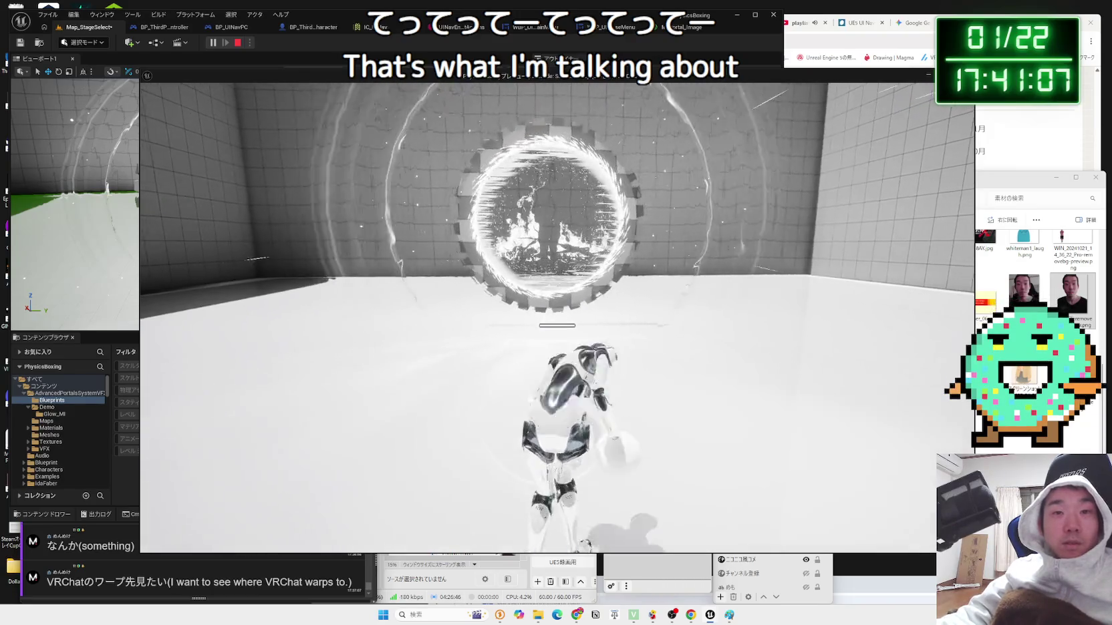
pyautogui.press('Escape')
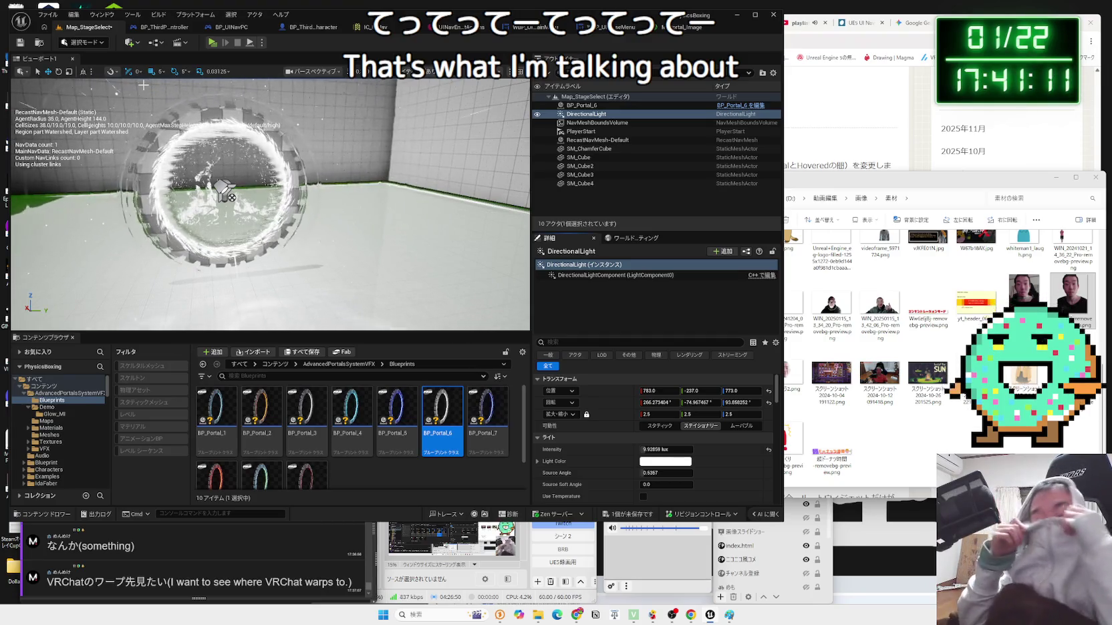
# - Set the DirectionalLight intensity to 3.0 lux
pyautogui.click(481, 424)
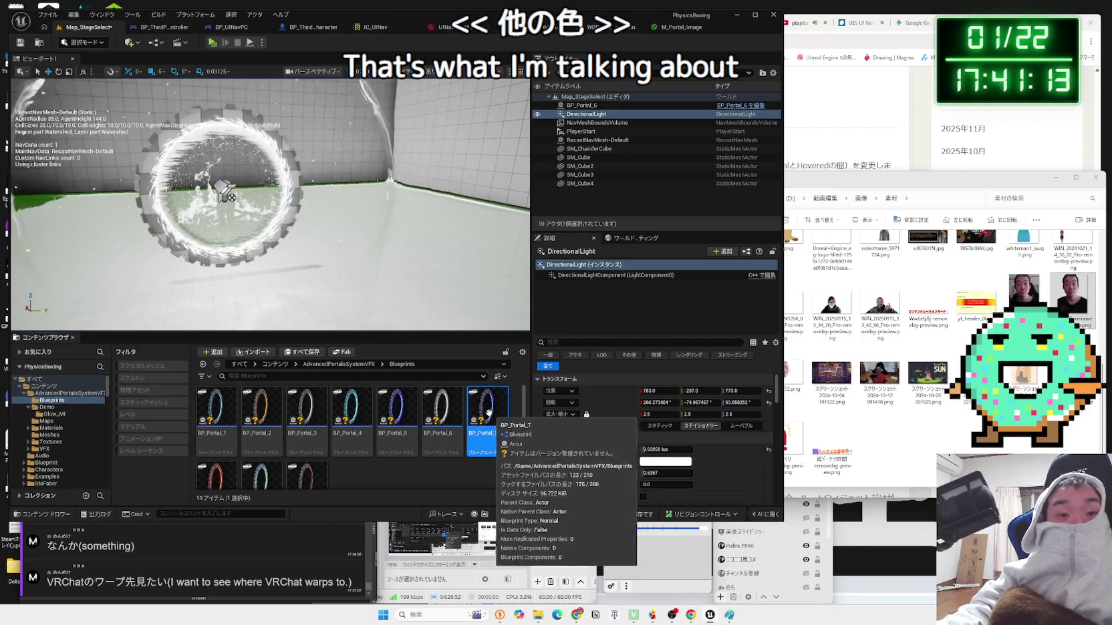
pyautogui.moveTo(666, 450); pyautogui.dragTo(638, 450)
pyautogui.click(681, 450)
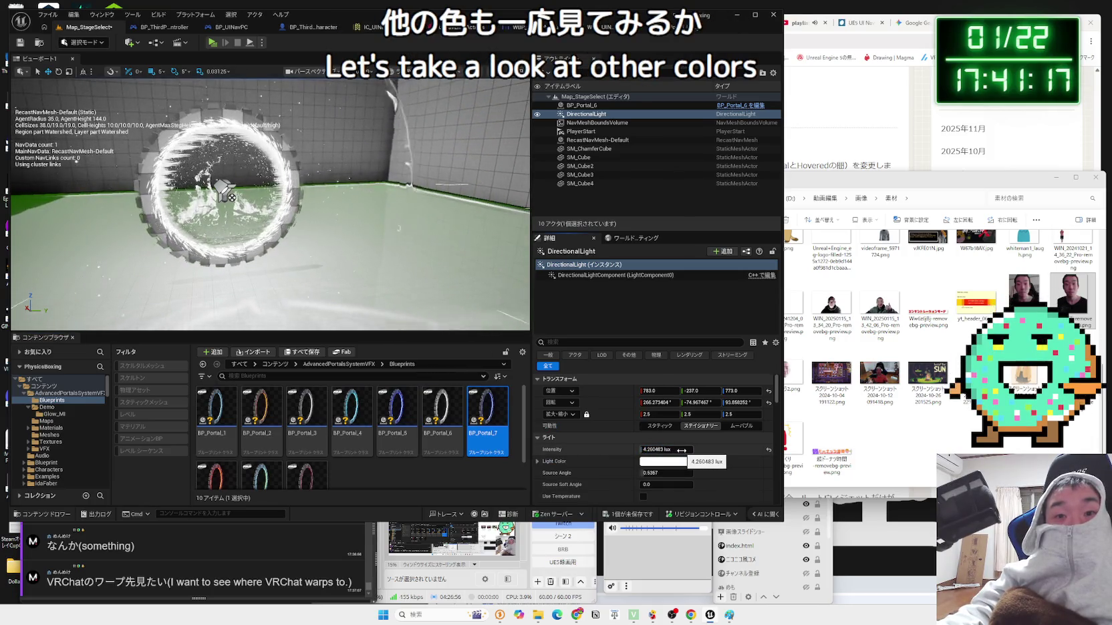
pyautogui.write('3')
pyautogui.press('Return')
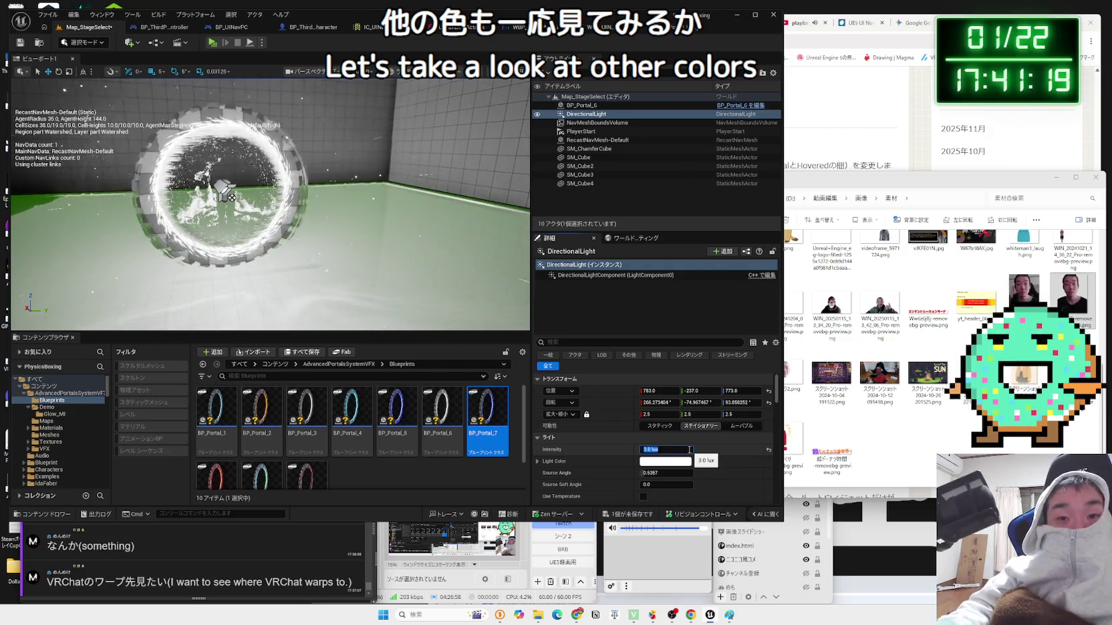
# - Run a quick play-test, then centre the view on the directional light
pyautogui.click(212, 42)
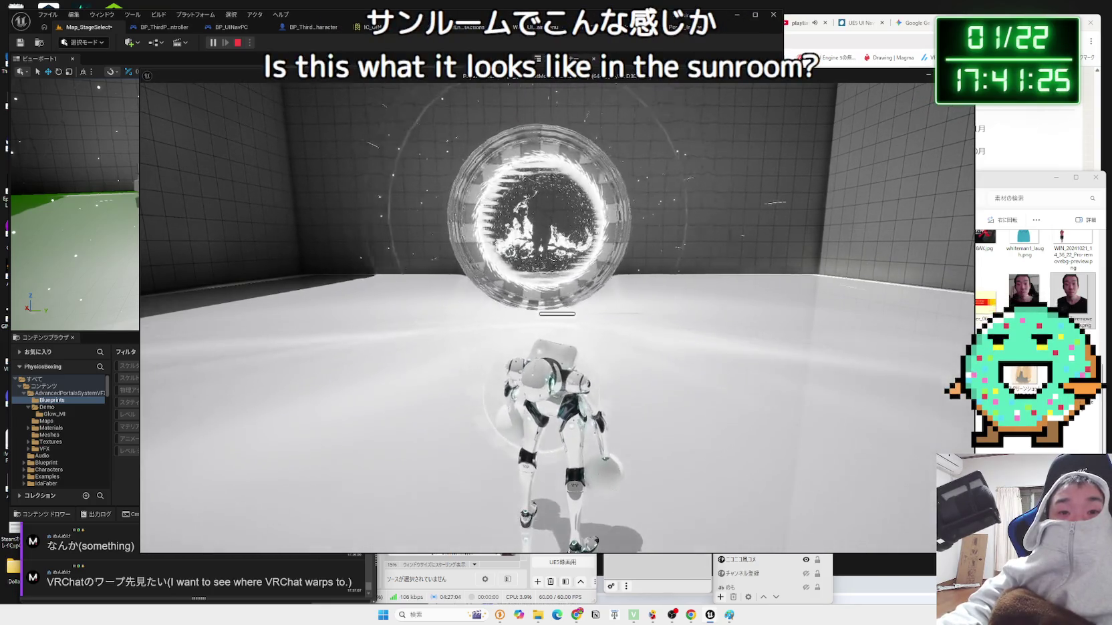
pyautogui.press('Escape')
pyautogui.press('f')
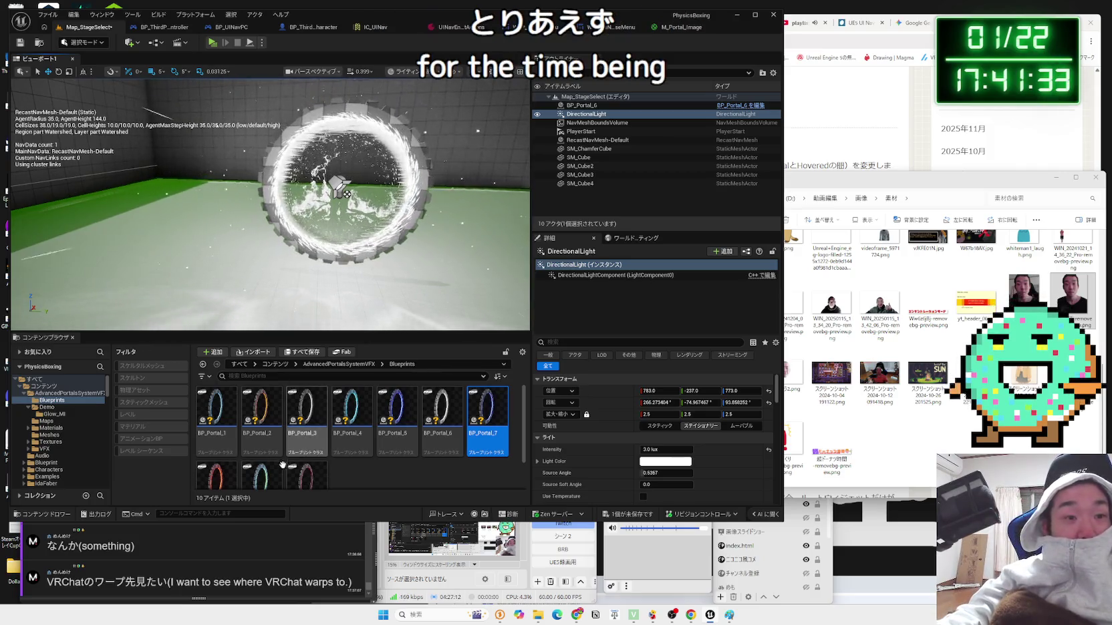
# - Place BP_Portal_9 beside the white portal, play-test walking up to both, then select BP_Portal_6
pyautogui.scroll(-1, 282, 464)
pyautogui.moveTo(261, 442)
pyautogui.mouseDown()
pyautogui.moveTo(241, 314)
pyautogui.moveTo(192, 252)
pyautogui.moveTo(192, 196)
pyautogui.mouseUp()
pyautogui.hotkey('alt', 'p')
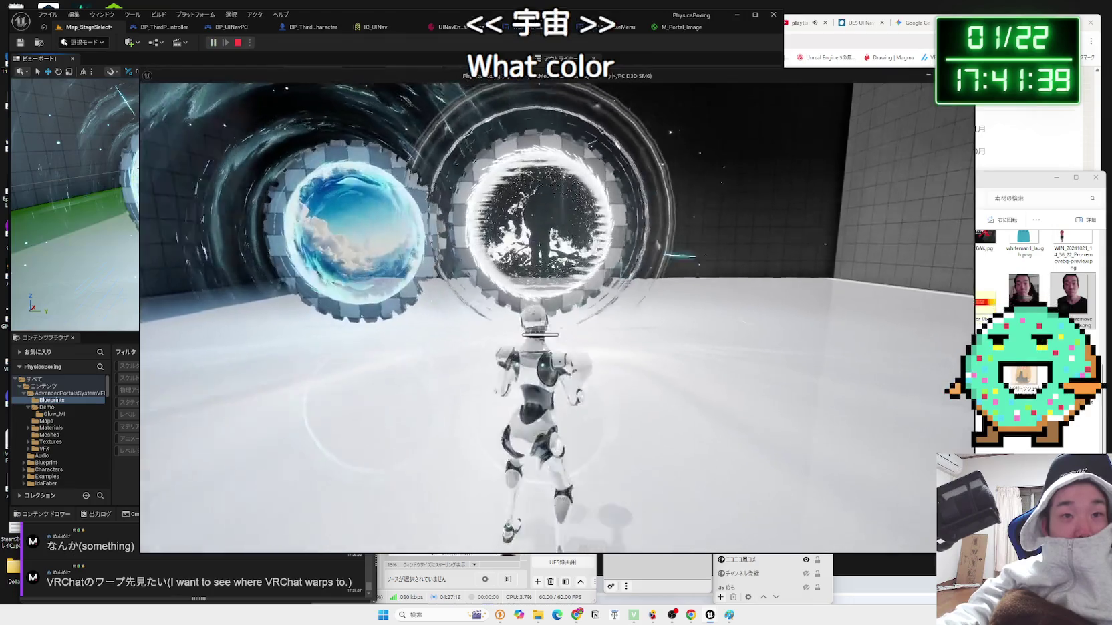
pyautogui.press('w')
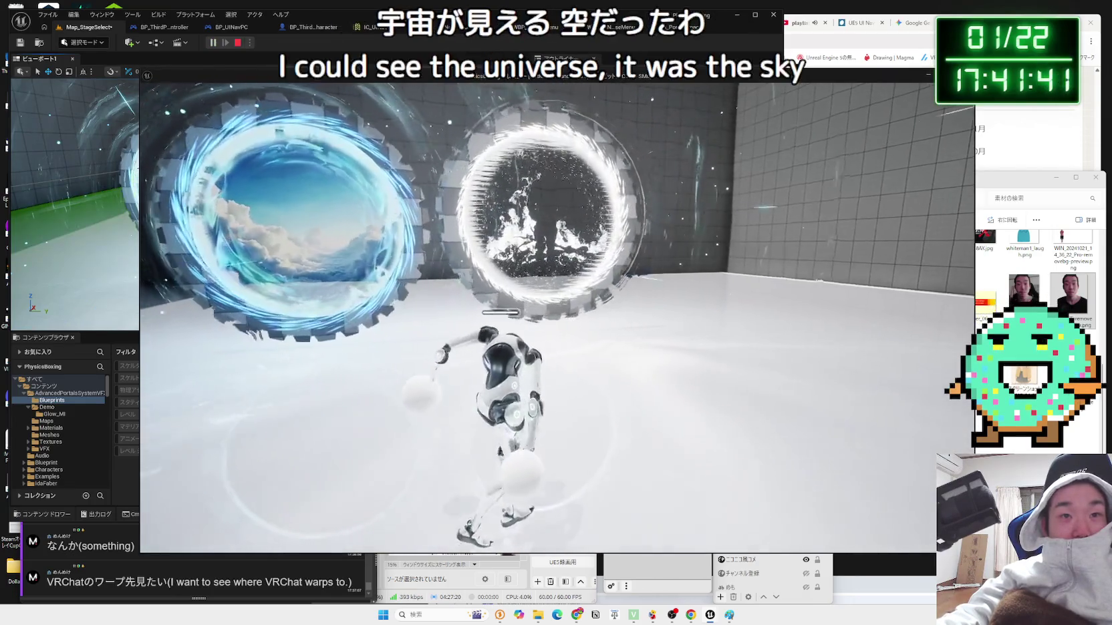
pyautogui.press('w')
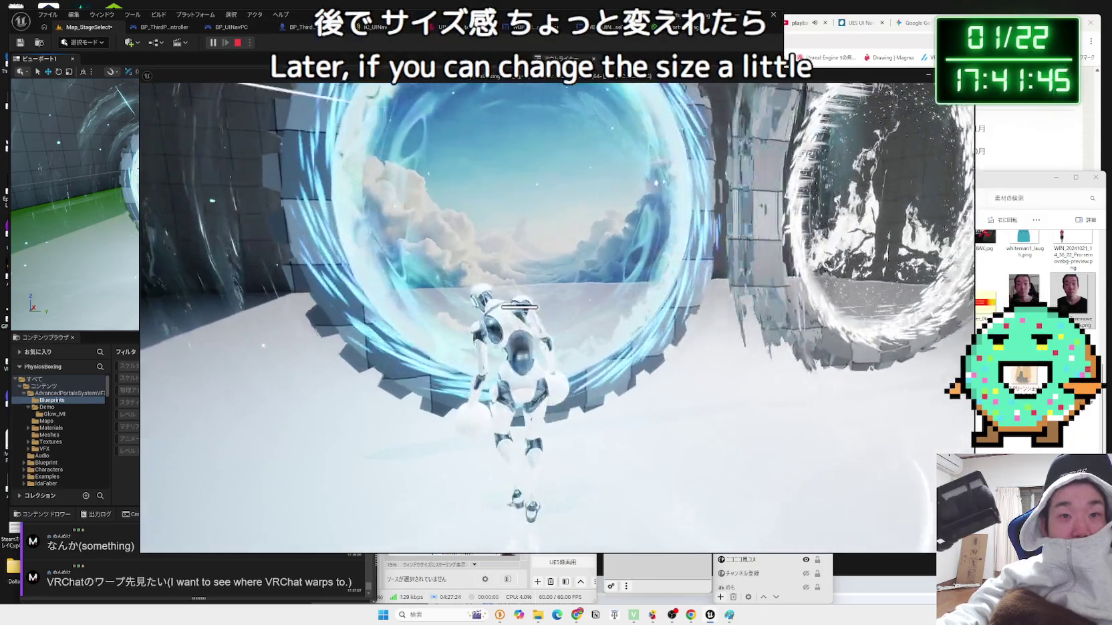
pyautogui.press('Escape')
pyautogui.click(187, 193)
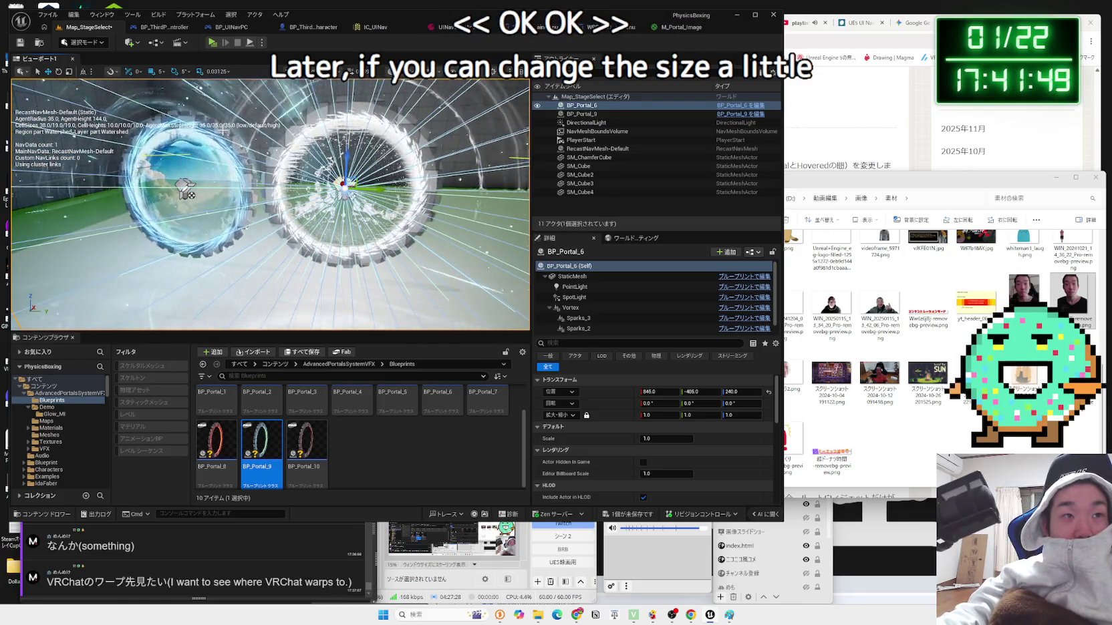
# - Delete the BP_Portal_9 sky portal and select the remaining white portal
pyautogui.moveTo(186, 190); pyautogui.dragTo(236, 213)
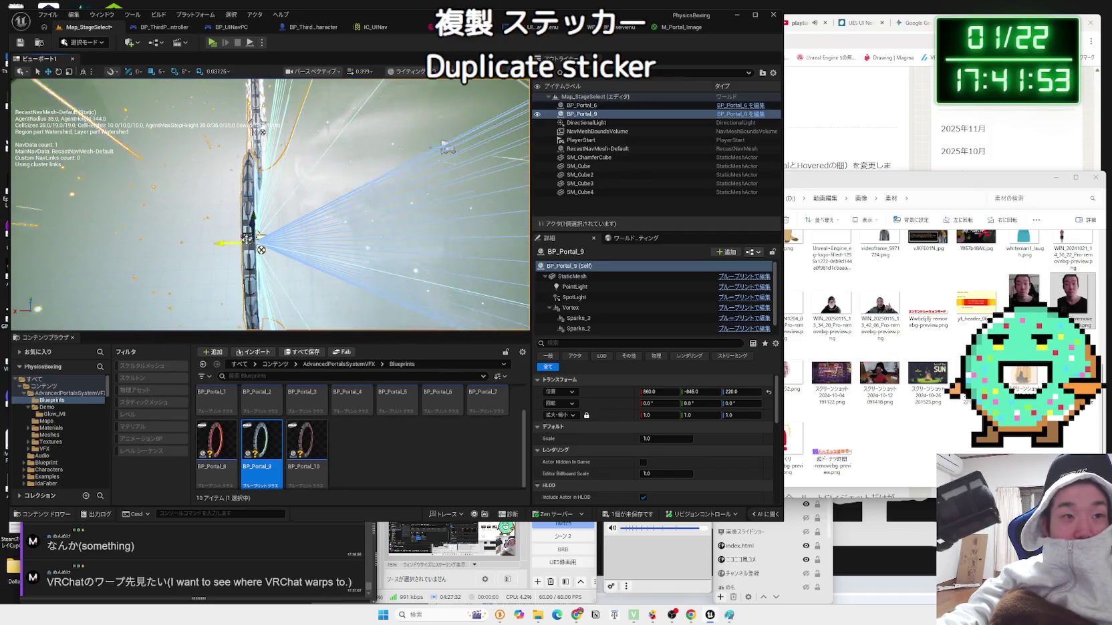
pyautogui.press('Delete')
pyautogui.moveTo(267, 201)
pyautogui.mouseDown()
pyautogui.moveTo(281, 174)
pyautogui.moveTo(281, 200)
pyautogui.mouseUp()
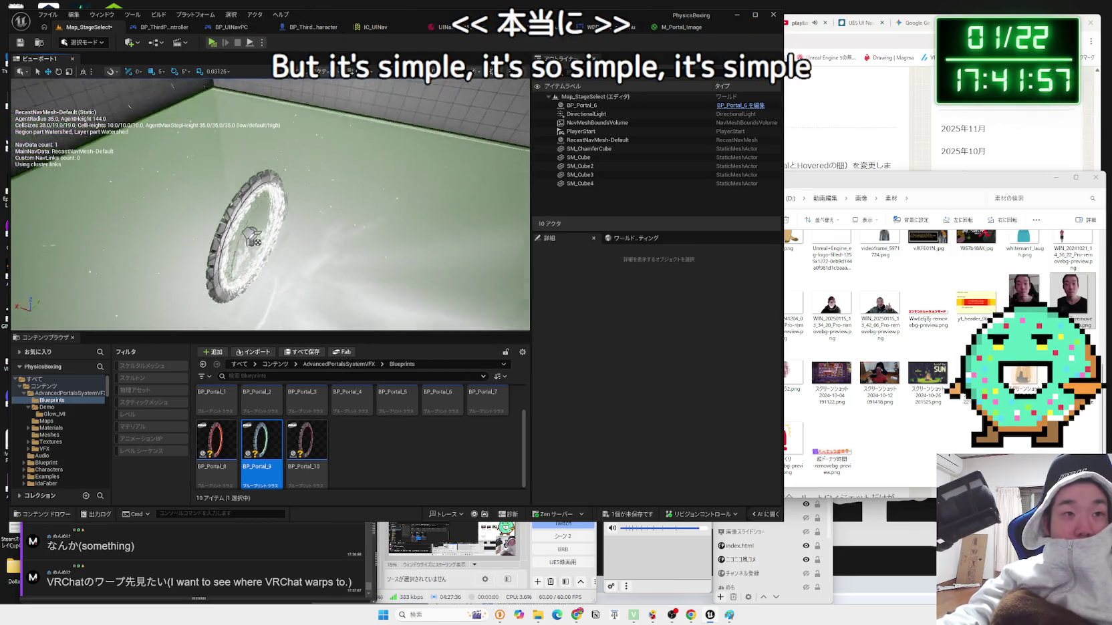
pyautogui.moveTo(285, 257); pyautogui.dragTo(289, 227)
pyautogui.click(289, 227)
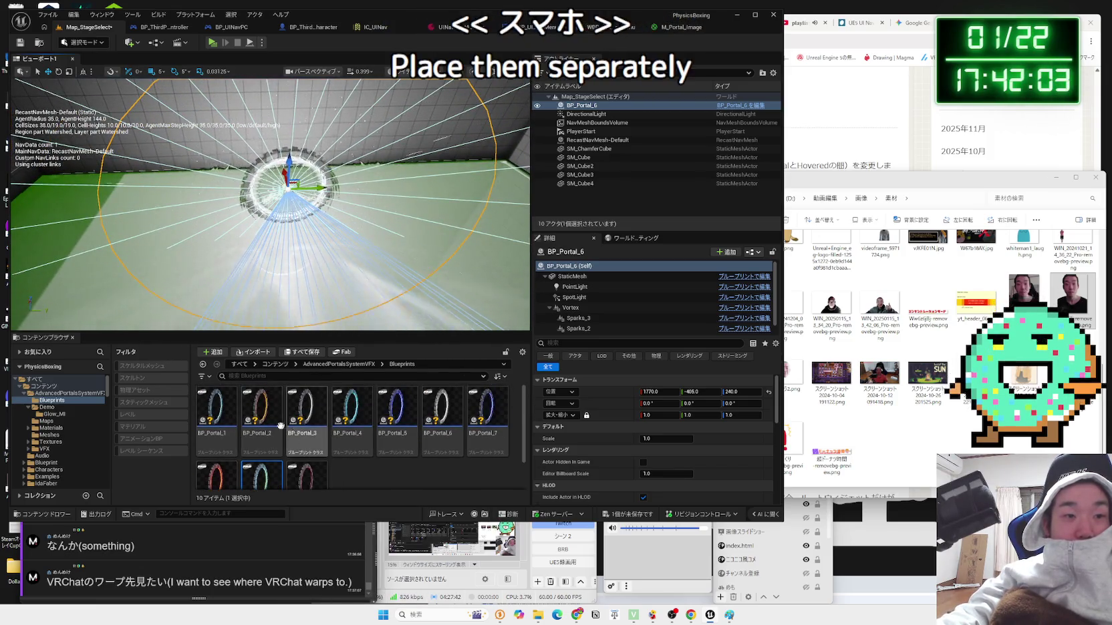
# - Add BP_Portal_1, a cyan portal and the blue BP_Portal_5 across the floor
pyautogui.moveTo(216, 409); pyautogui.dragTo(141, 278)
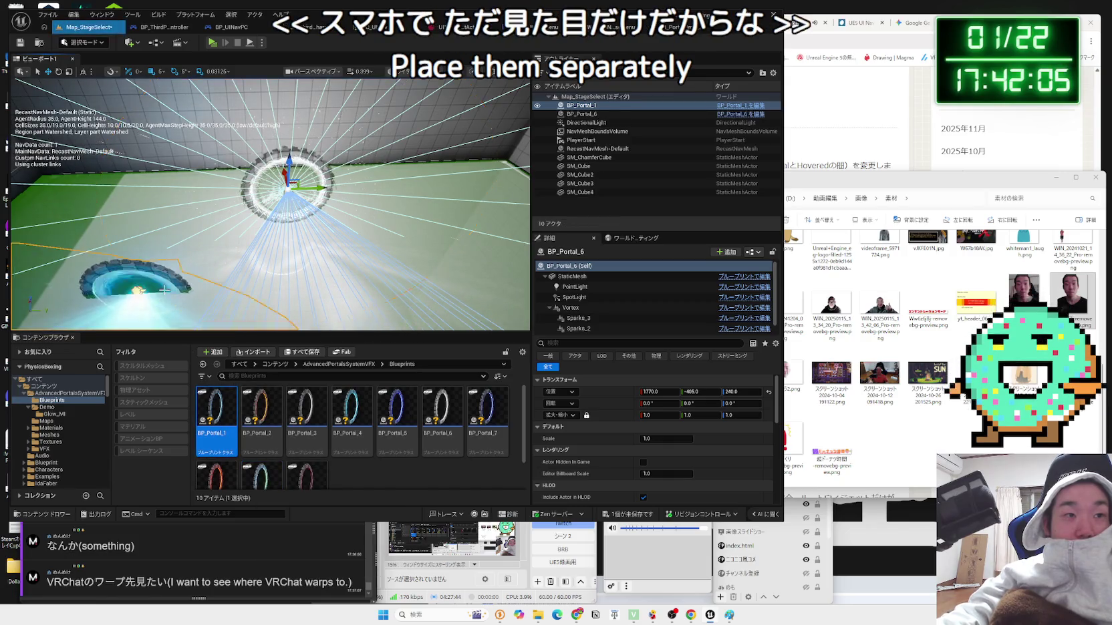
pyautogui.moveTo(289, 192); pyautogui.dragTo(486, 230)
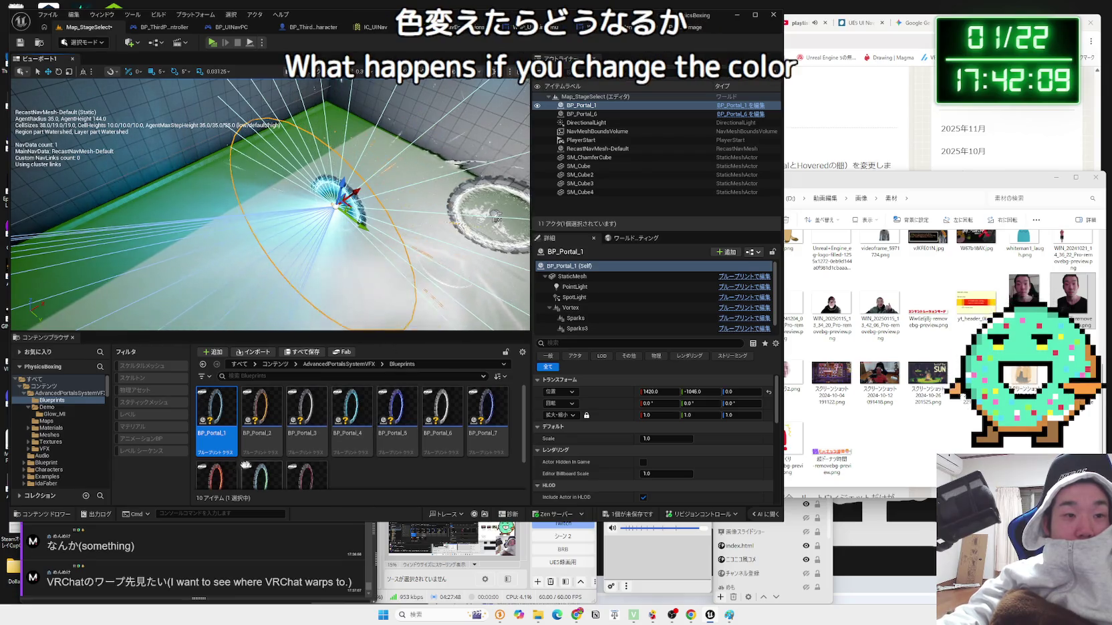
pyautogui.moveTo(159, 276); pyautogui.dragTo(159, 277)
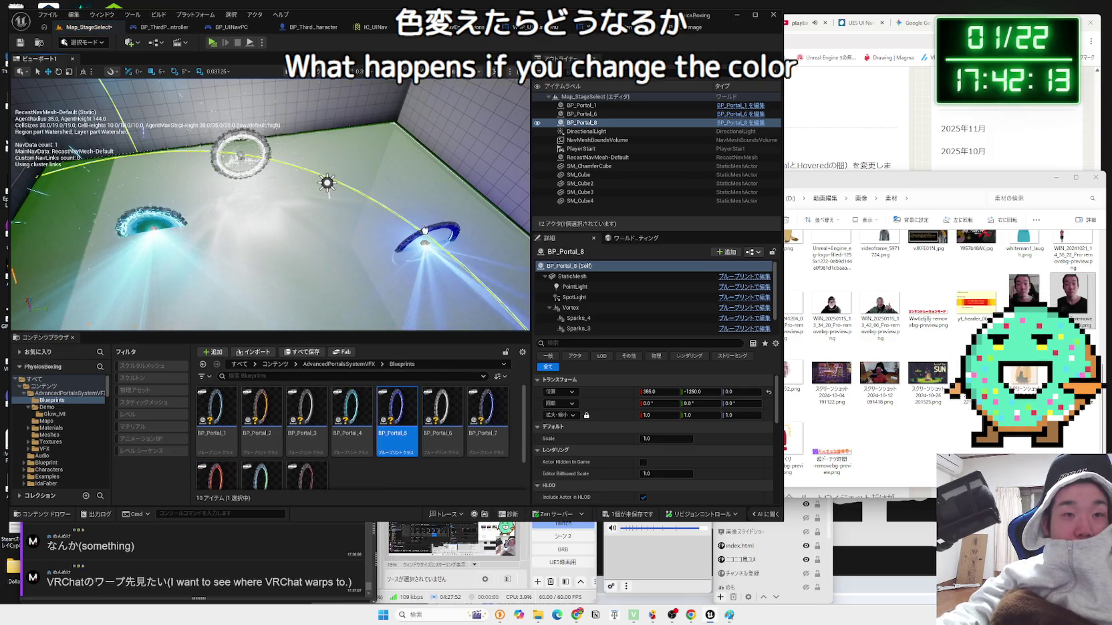
pyautogui.moveTo(425, 230); pyautogui.dragTo(421, 241)
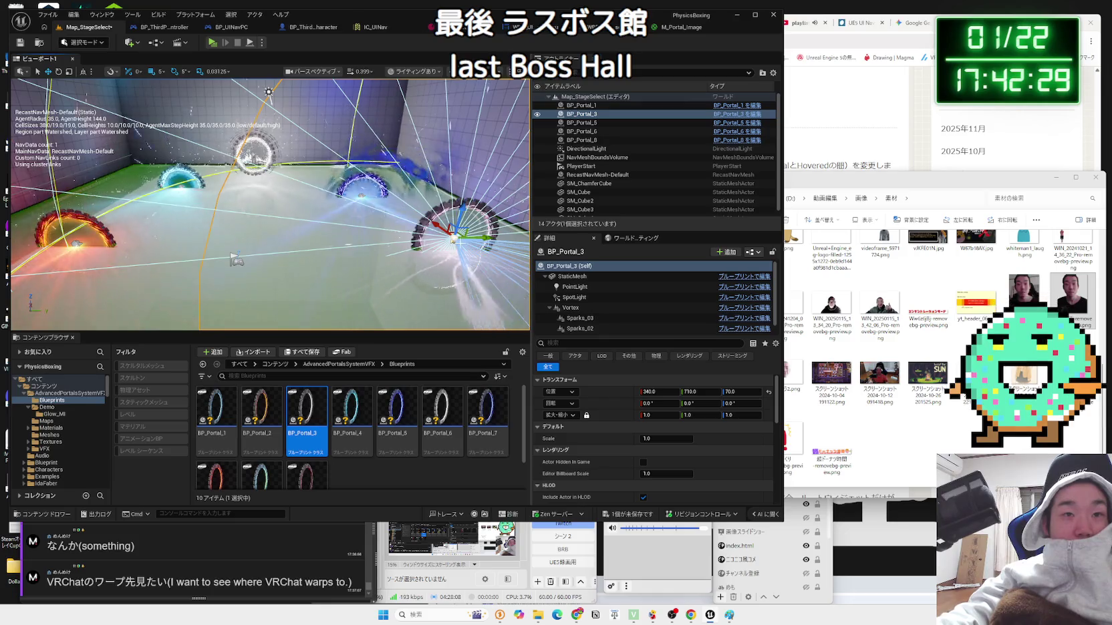
# - Sink the portal halfway into the floor, select the red BP_Portal_8, and start a play-test
pyautogui.moveTo(426, 217)
pyautogui.mouseDown()
pyautogui.moveTo(425, 194)
pyautogui.moveTo(423, 209)
pyautogui.mouseUp()
pyautogui.moveTo(268, 201); pyautogui.dragTo(233, 201)
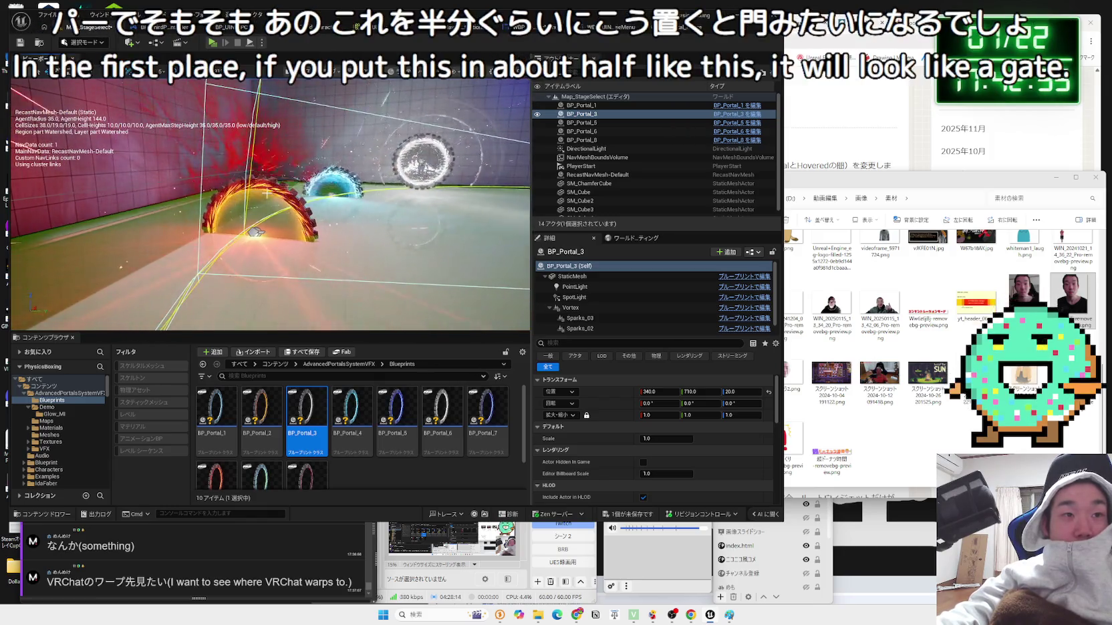
pyautogui.click(257, 214)
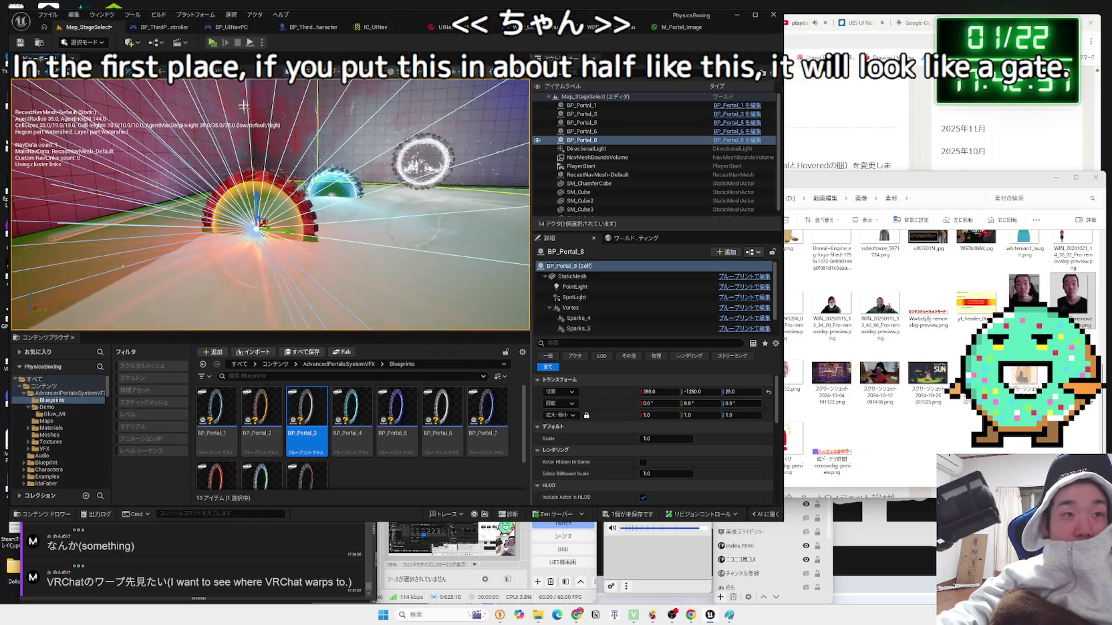
pyautogui.click(213, 41)
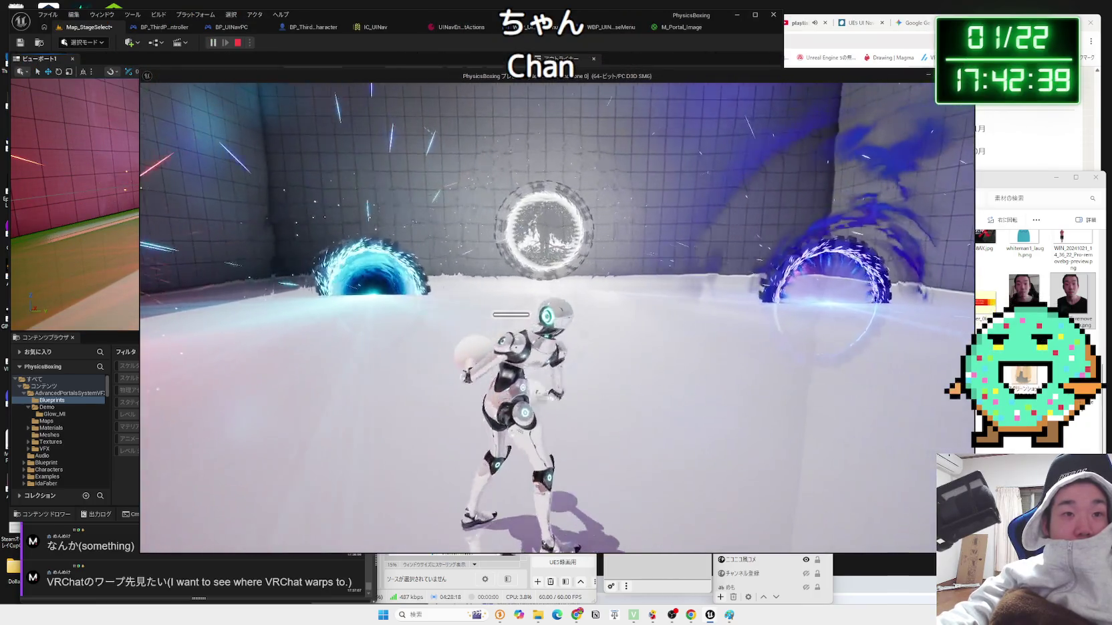
# - Turn and run the character forward into the red portal, then stop the play-test
pyautogui.press('a')
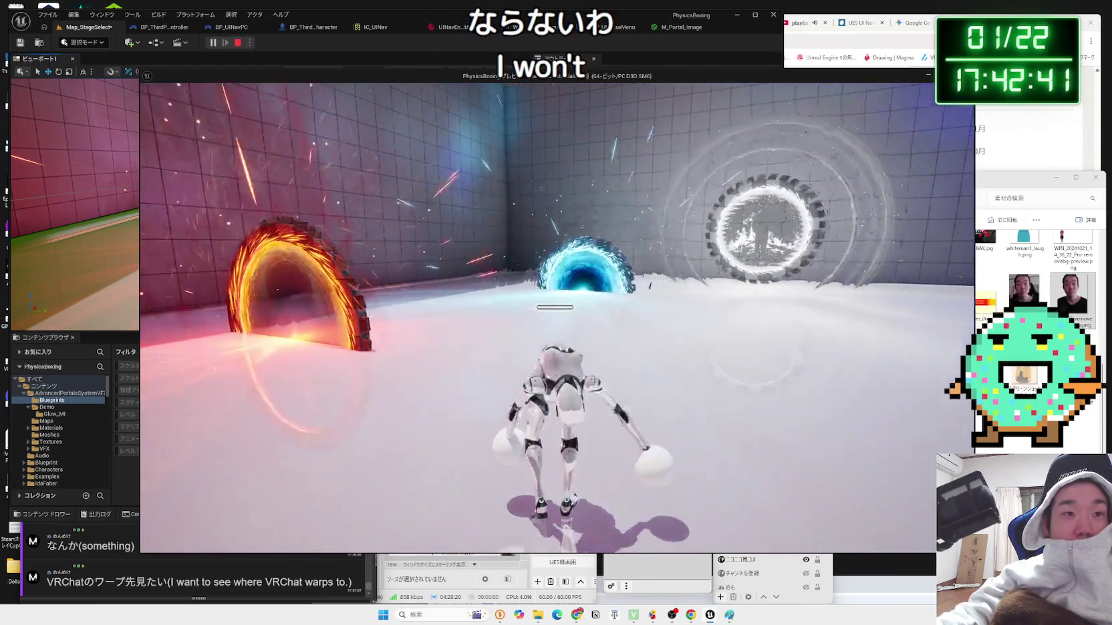
pyautogui.press('w')
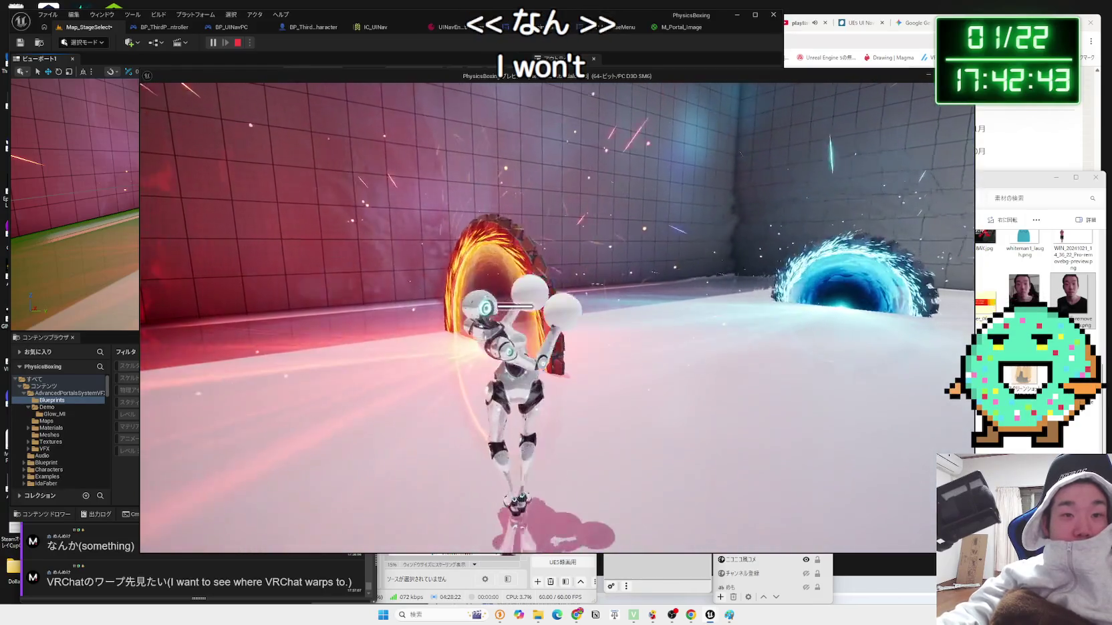
pyautogui.press('w')
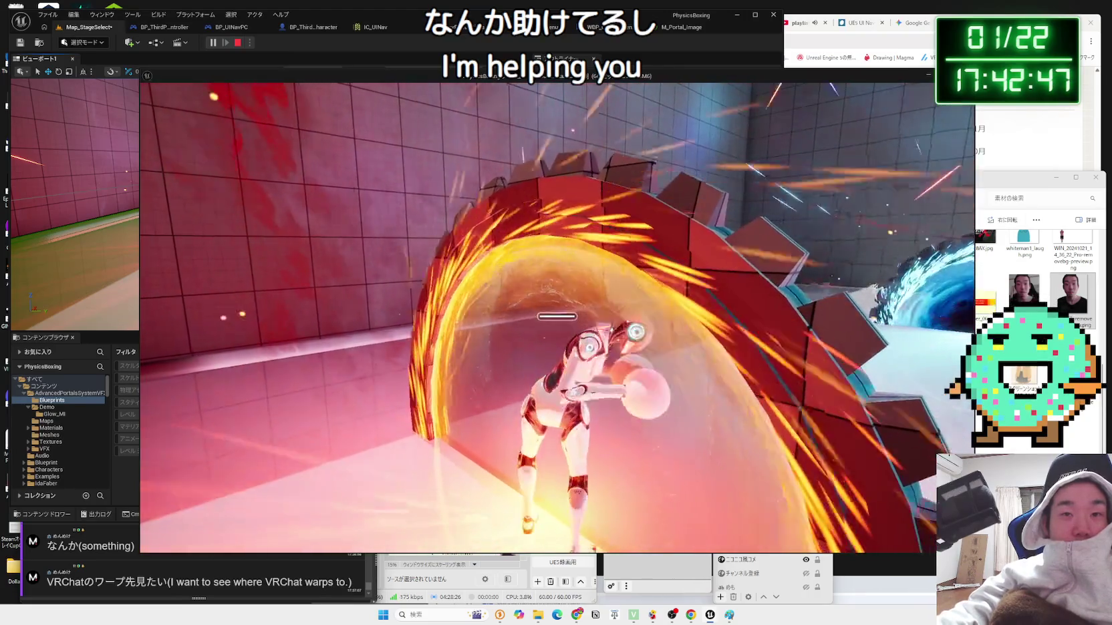
pyautogui.press('Escape')
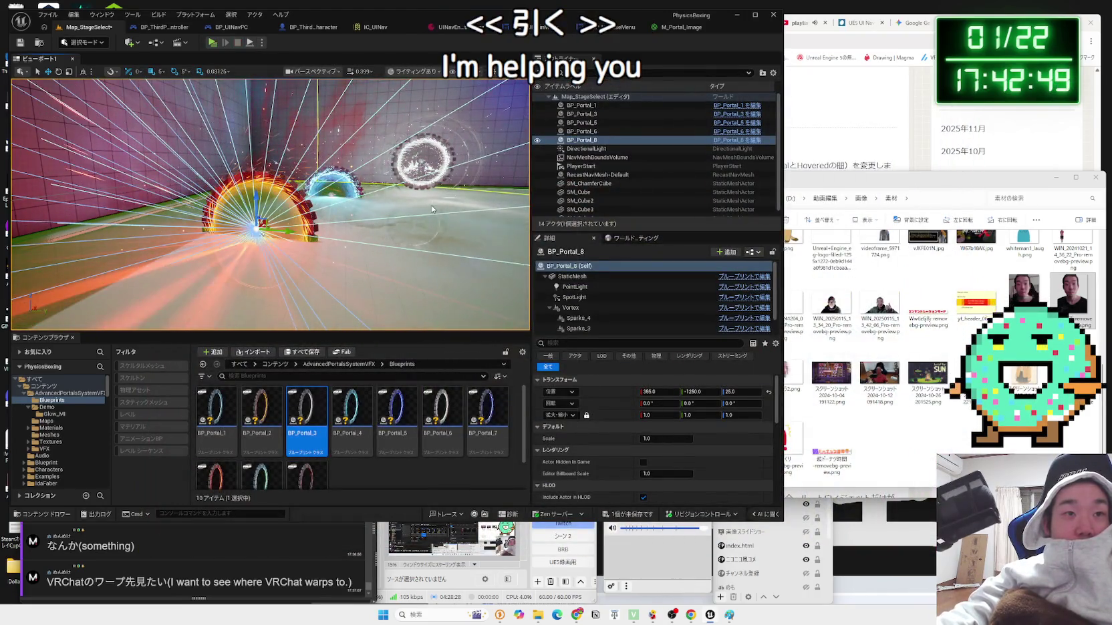
# - Raise the Vortex effect to height 180 and the whole BP_Portal_8 to height 200
pyautogui.rightClick(432, 209)
pyautogui.press('Escape')
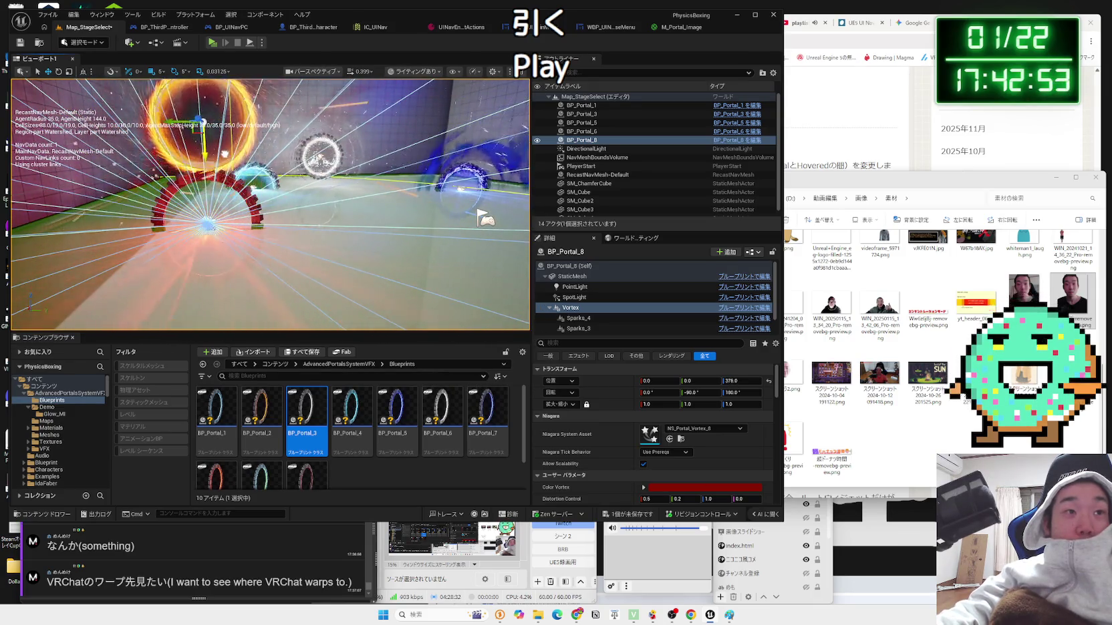
pyautogui.hotkey('ctrl', 'z')
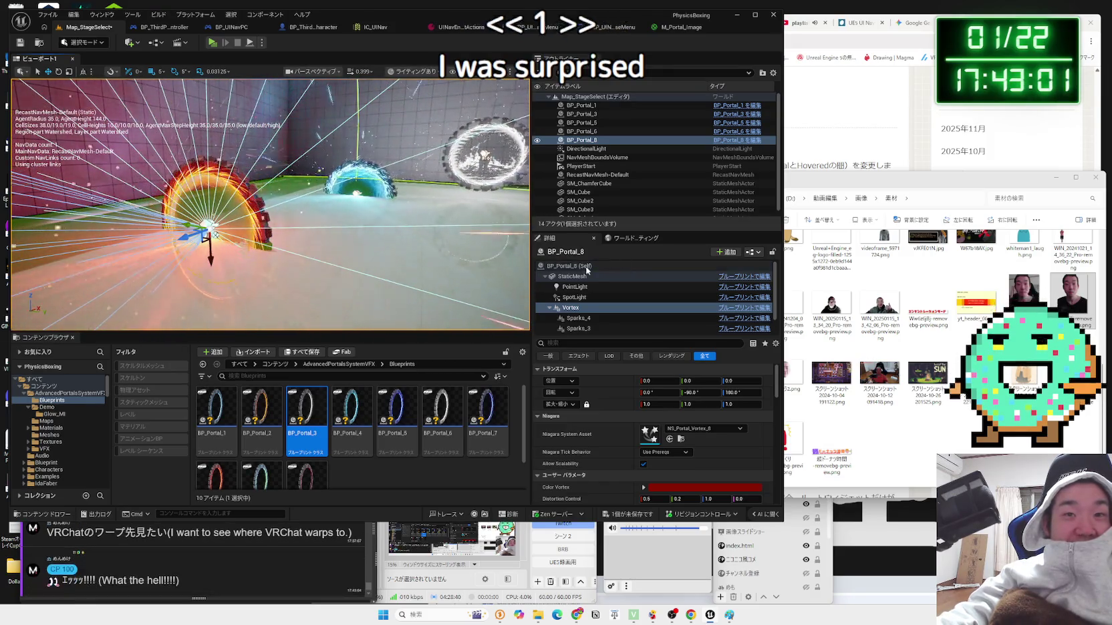
pyautogui.click(564, 266)
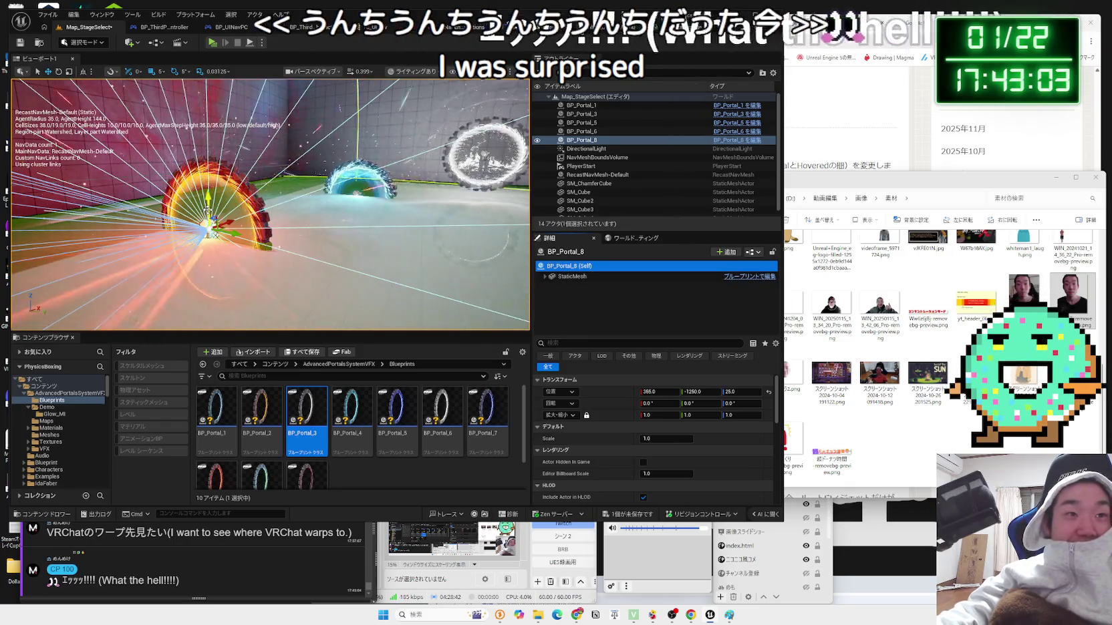
pyautogui.hotkey('ctrl', 'z')
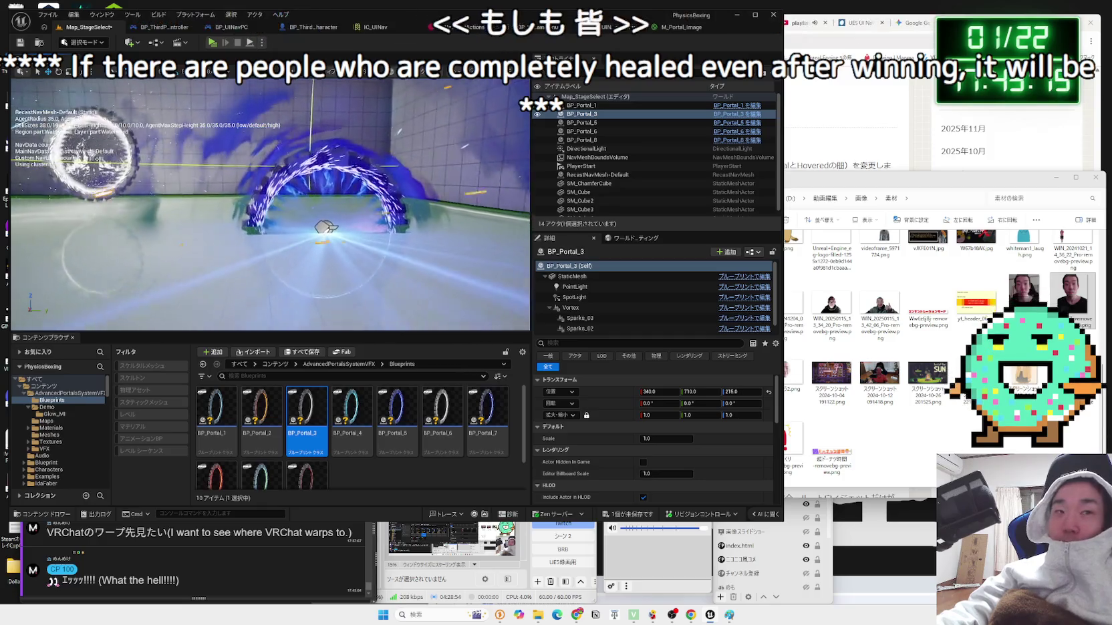
# - Raise BP_Portal_5 above the floor and check BP_Portal_1's placement
pyautogui.click(254, 281)
pyautogui.moveTo(346, 294)
pyautogui.mouseDown()
pyautogui.moveTo(206, 205)
pyautogui.moveTo(364, 175)
pyautogui.mouseUp()
pyautogui.moveTo(270, 200); pyautogui.dragTo(254, 180)
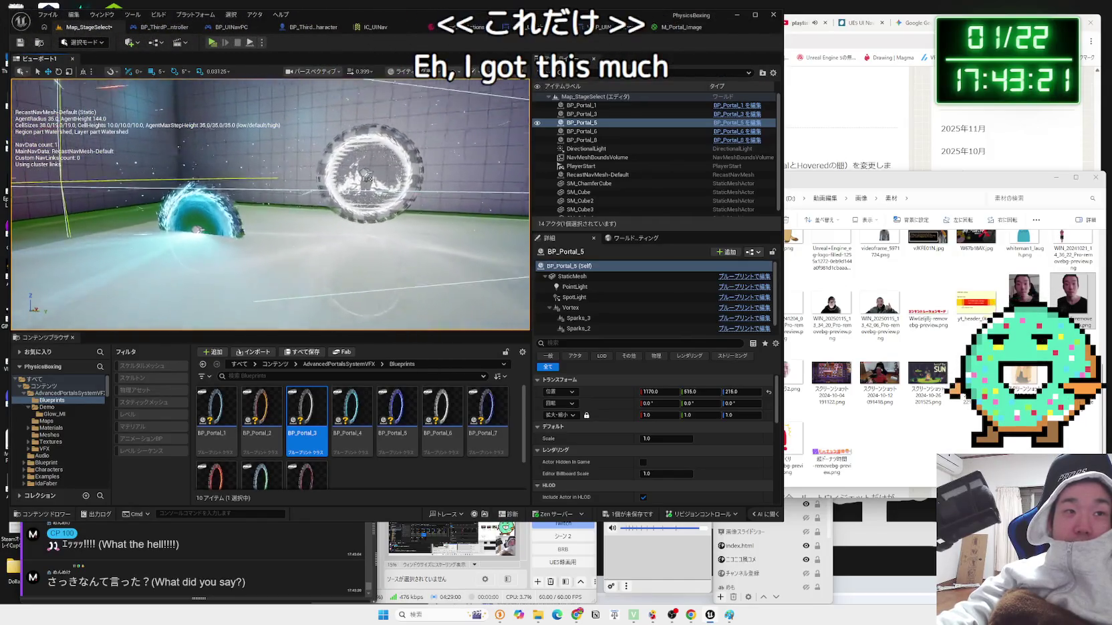
pyautogui.click(246, 185)
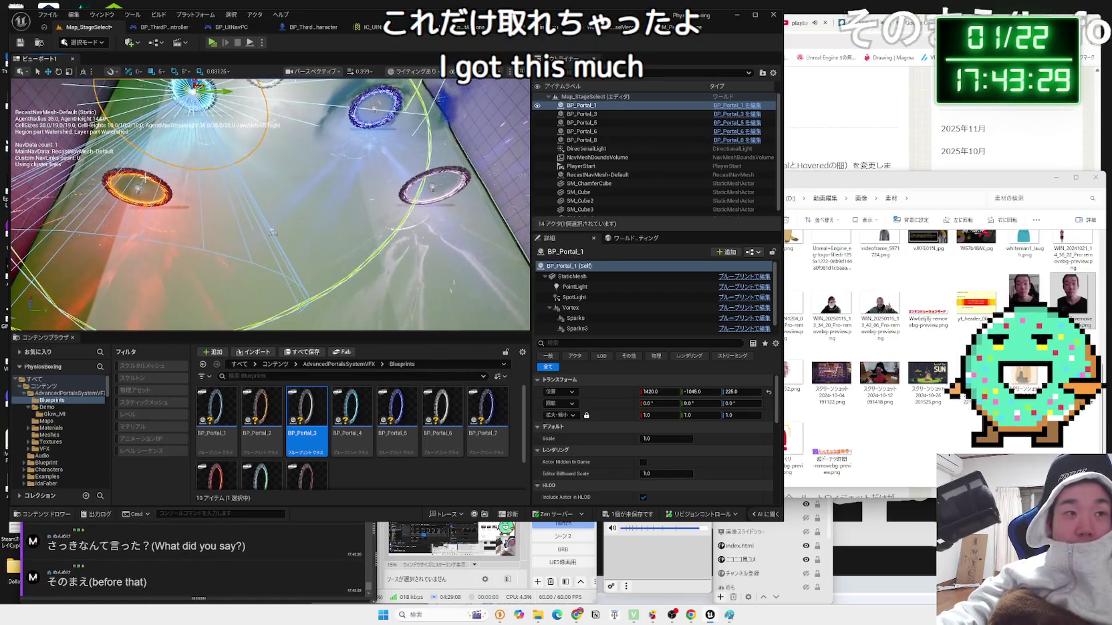
# - Shift the orange BP_Portal_8 along X to about 300
pyautogui.click(137, 190)
pyautogui.moveTo(145, 173); pyautogui.dragTo(165, 179)
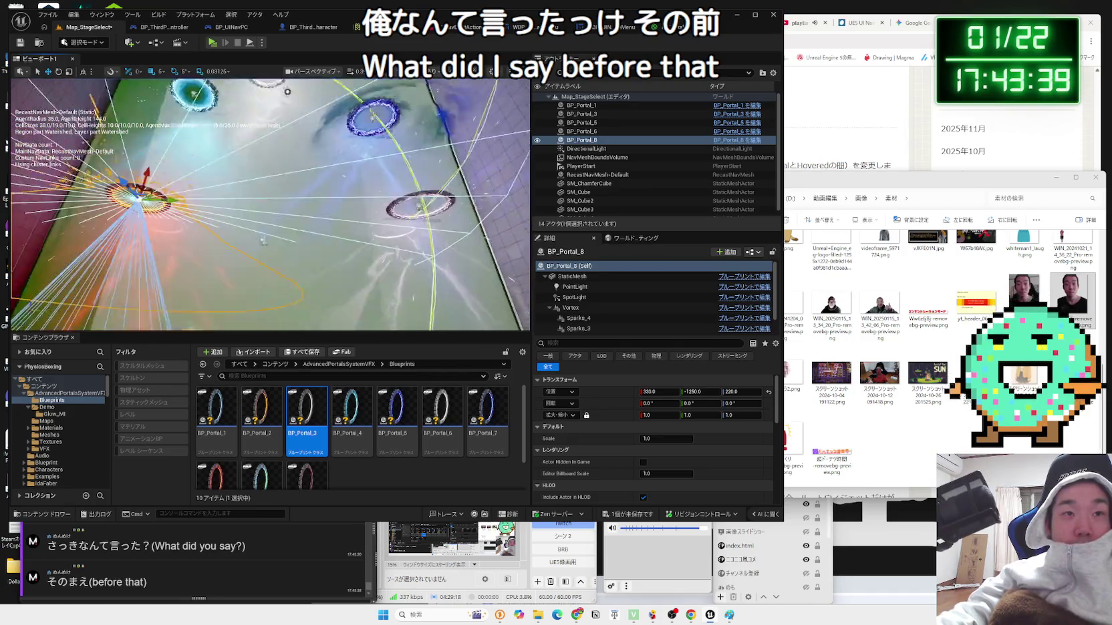
pyautogui.moveTo(270, 200); pyautogui.dragTo(270, 120)
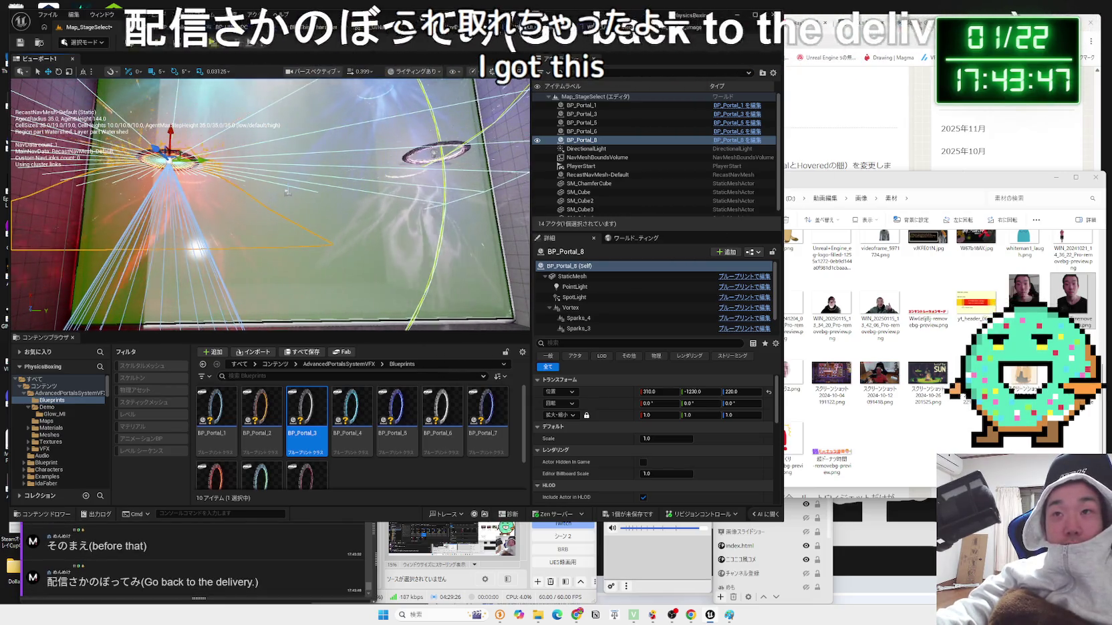
# - Rewind the Twitch stream to the earlier portal play-test and watch it full screen
pyautogui.hotkey('alt', 'Tab')
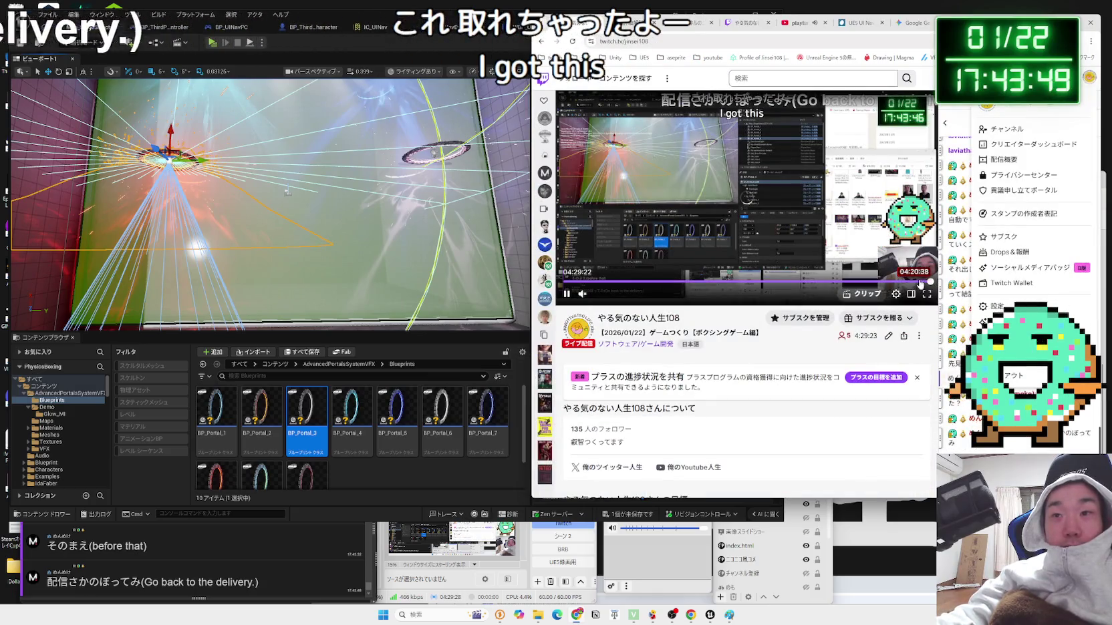
pyautogui.click(920, 282)
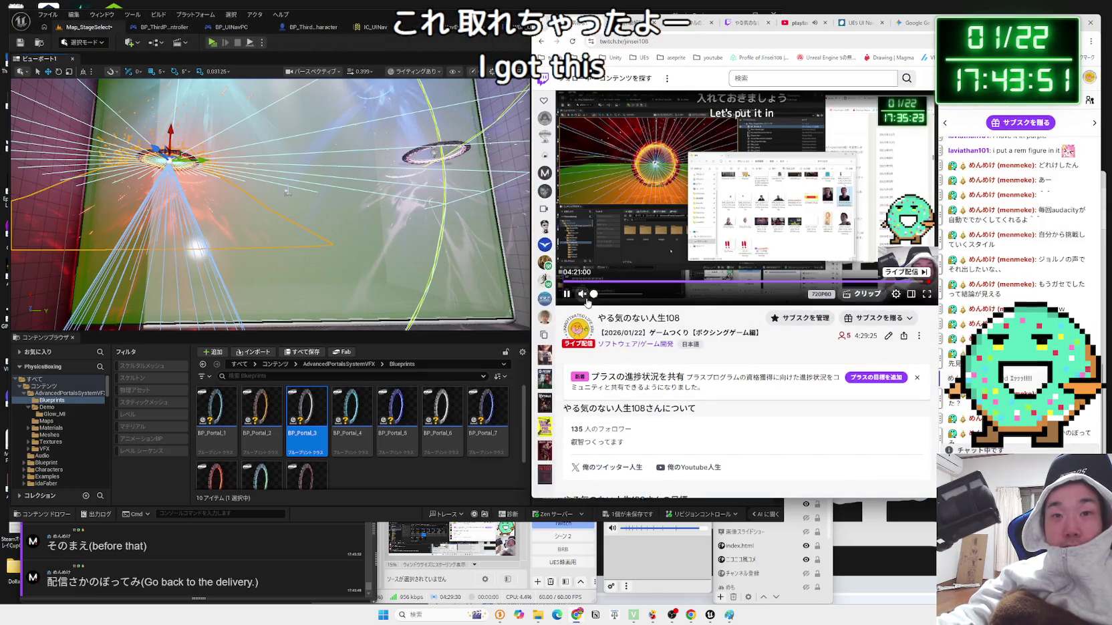
pyautogui.click(928, 299)
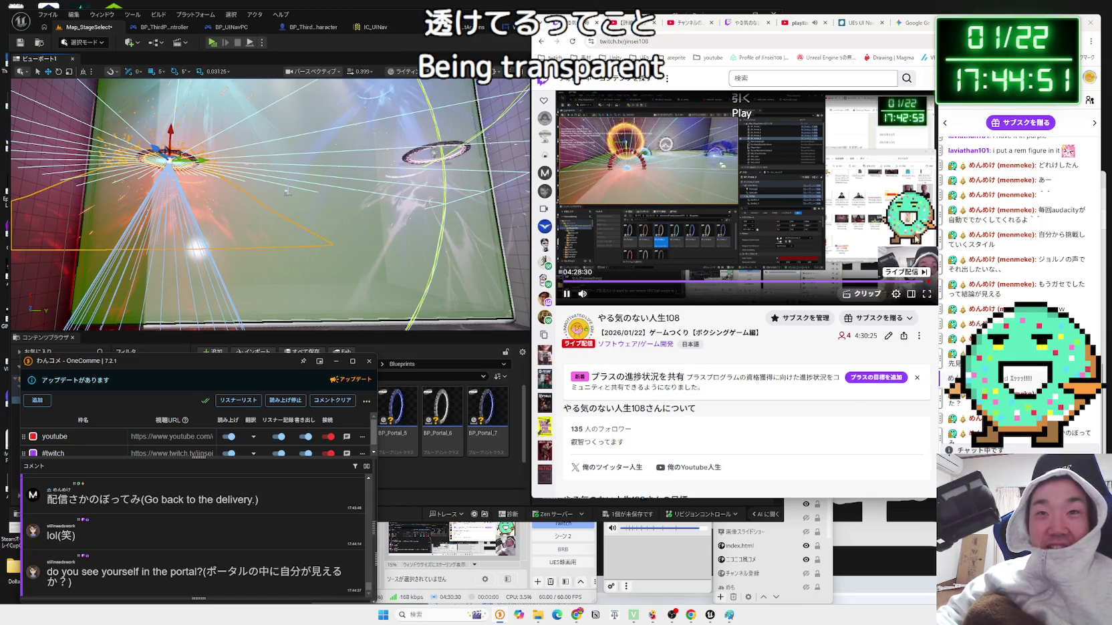
pyautogui.press('Zenkaku_Hankaku')
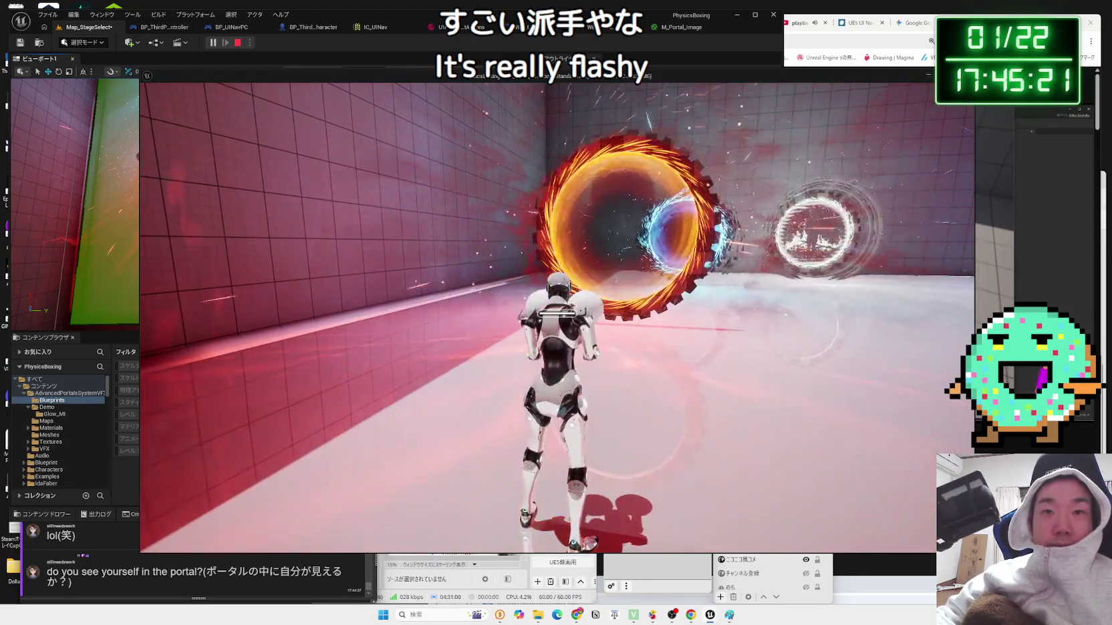
# - Pause and resume the running play-test, then end it to return to the editor
pyautogui.press('p')
pyautogui.press('p')
pyautogui.press('p')
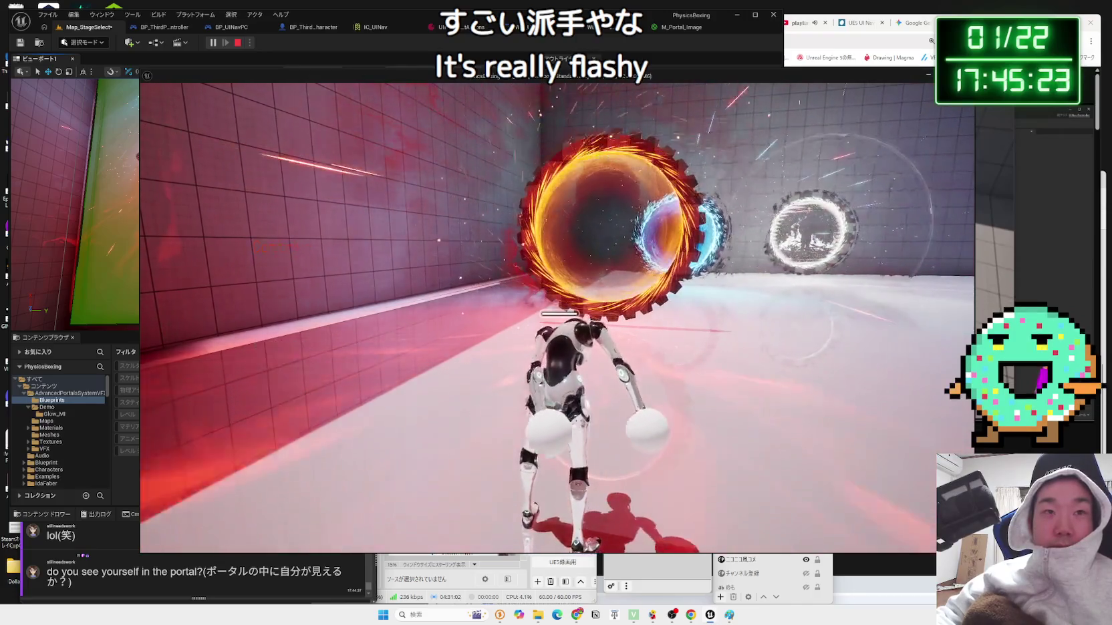
pyautogui.press('p')
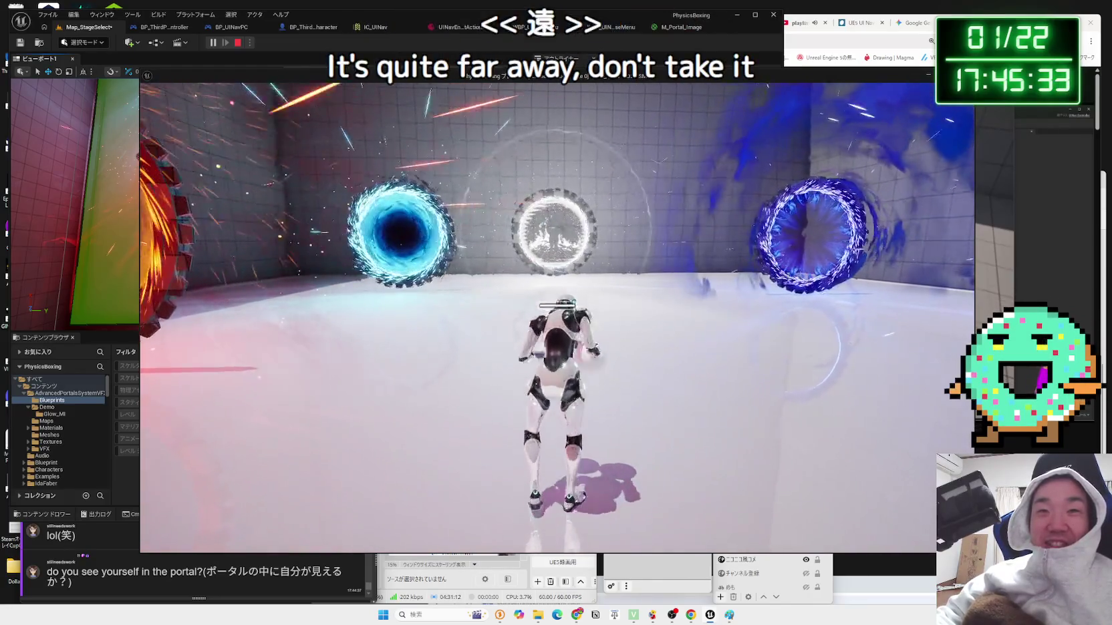
pyautogui.press('Escape')
# - Frame BP_Portal_8 at floor level and select its SpotLight component in Details
pyautogui.press('f')
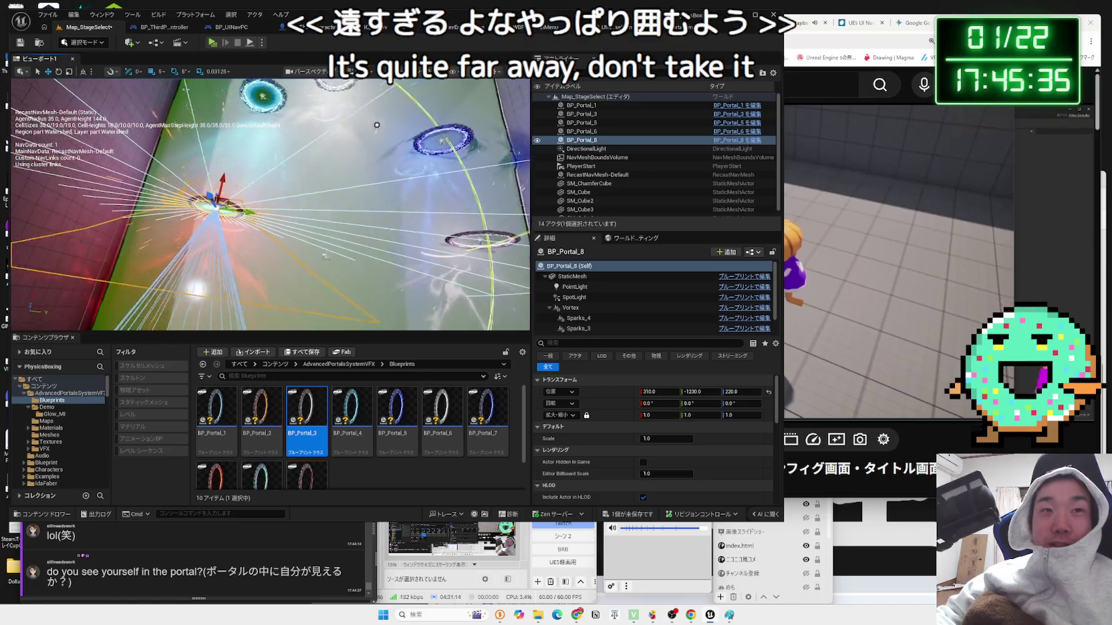
pyautogui.moveTo(374, 224); pyautogui.dragTo(393, 181)
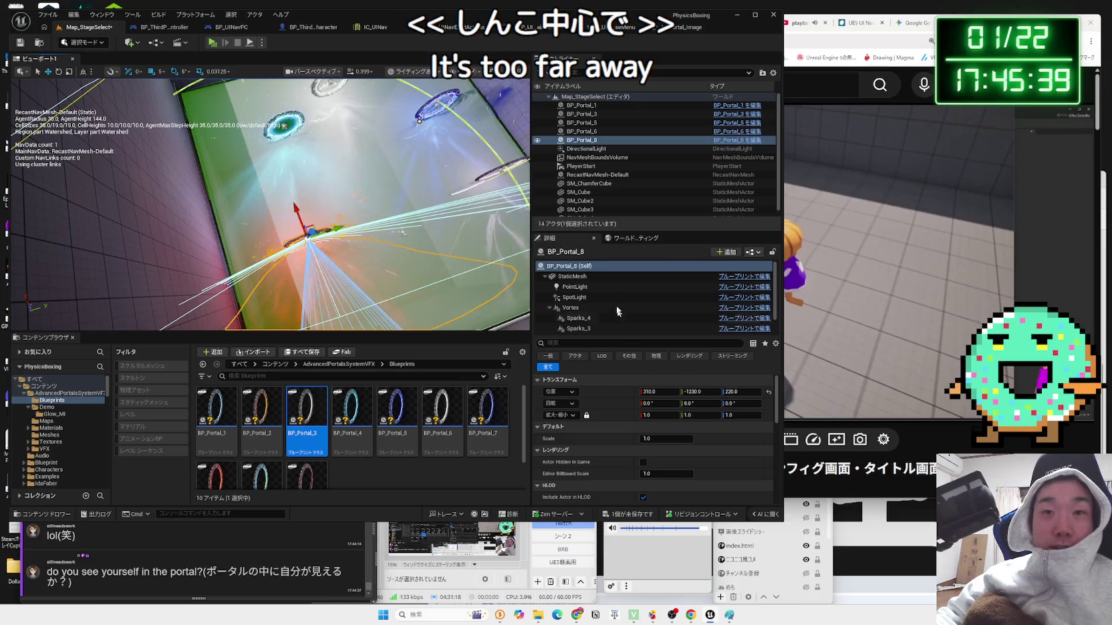
pyautogui.click(590, 149)
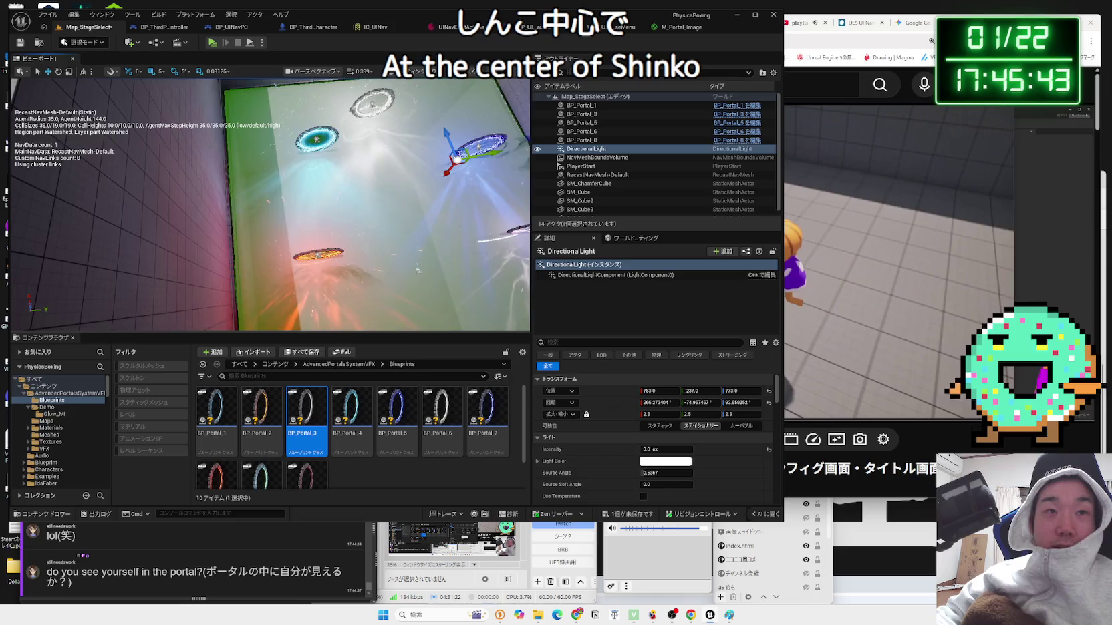
pyautogui.moveTo(461, 296); pyautogui.dragTo(236, 253)
pyautogui.click(238, 213)
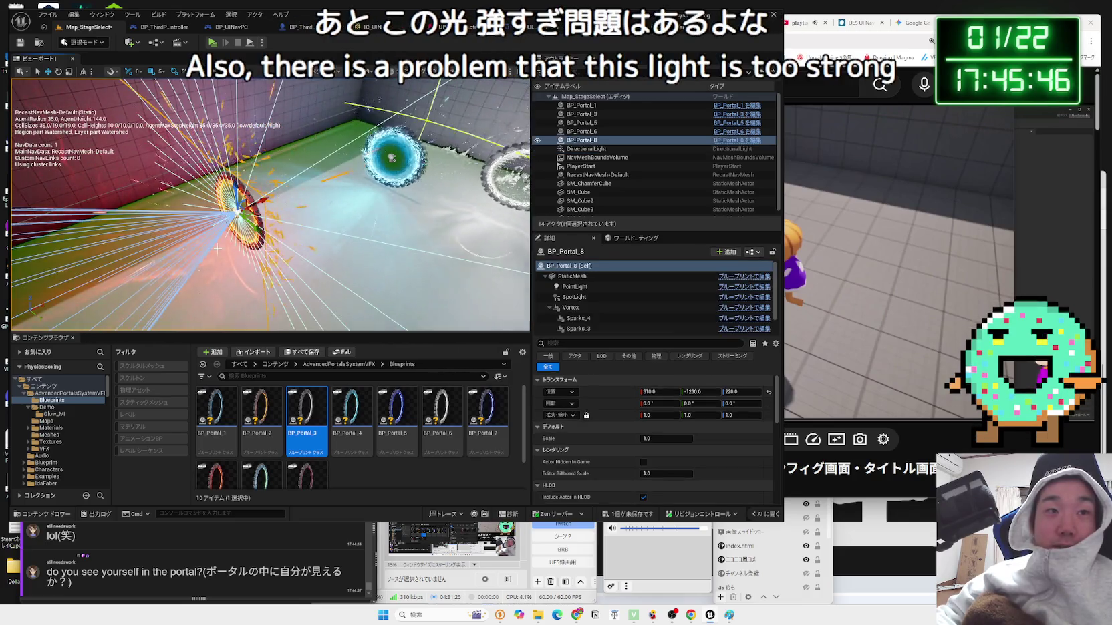
pyautogui.click(578, 298)
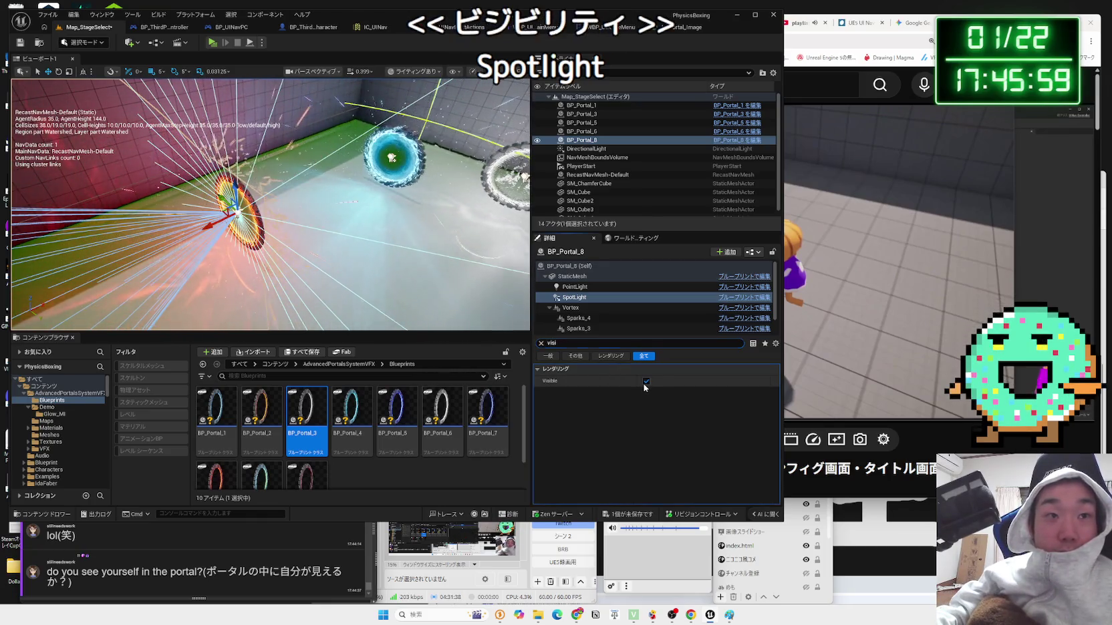
# - Turn off Visible on BP_Portal_8's and BP_Portal_5's SpotLights, checking BP_Portal_3's along the way
pyautogui.click(645, 382)
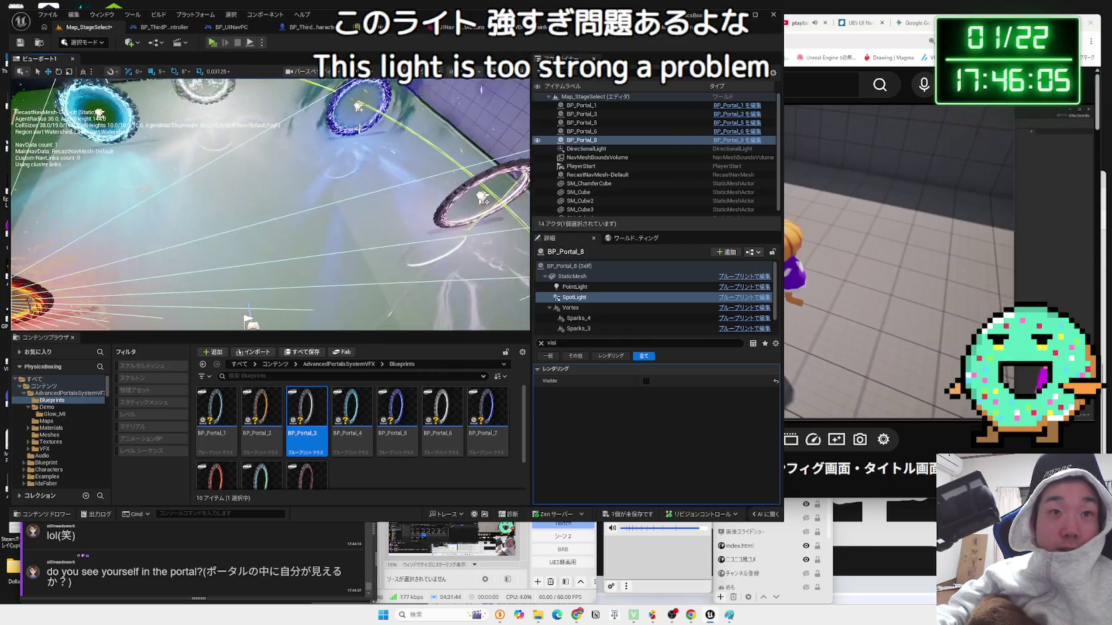
pyautogui.click(481, 191)
pyautogui.click(575, 297)
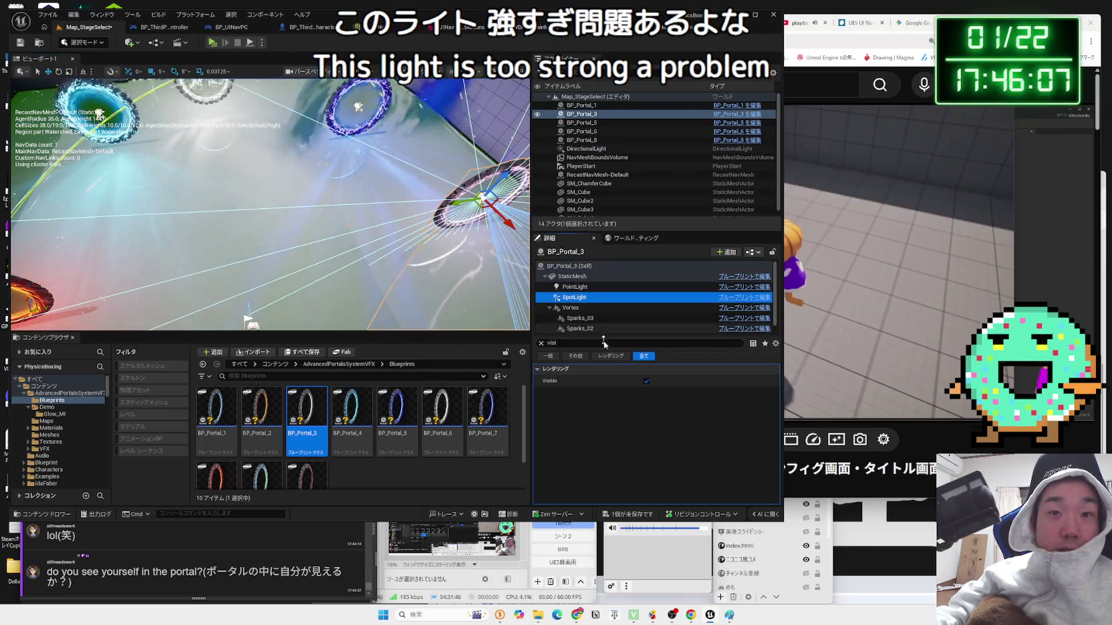
pyautogui.click(359, 107)
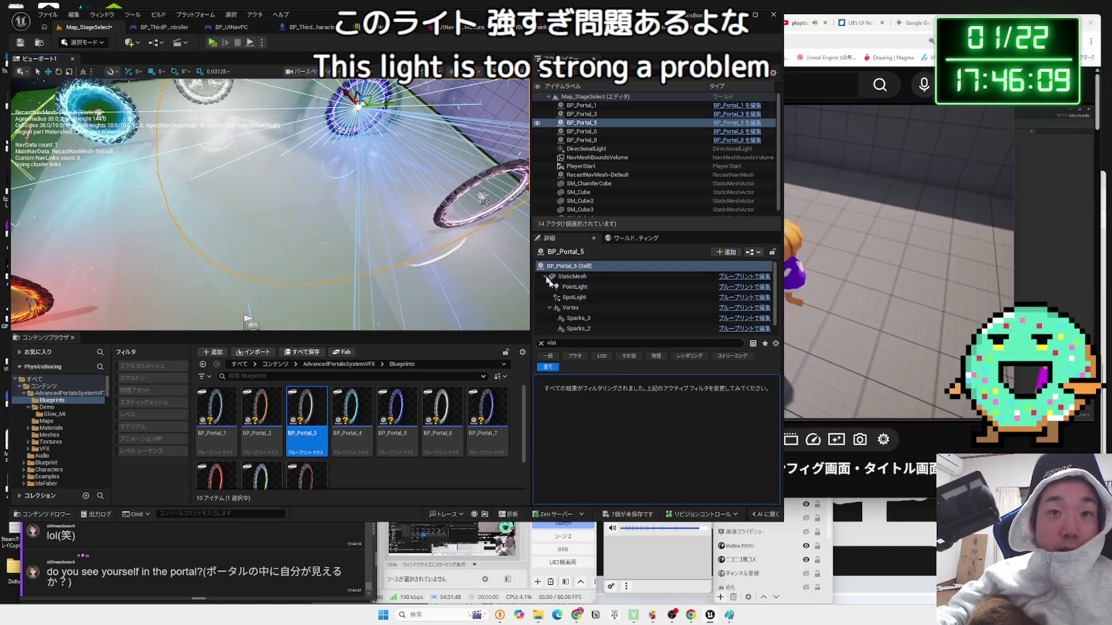
pyautogui.click(576, 300)
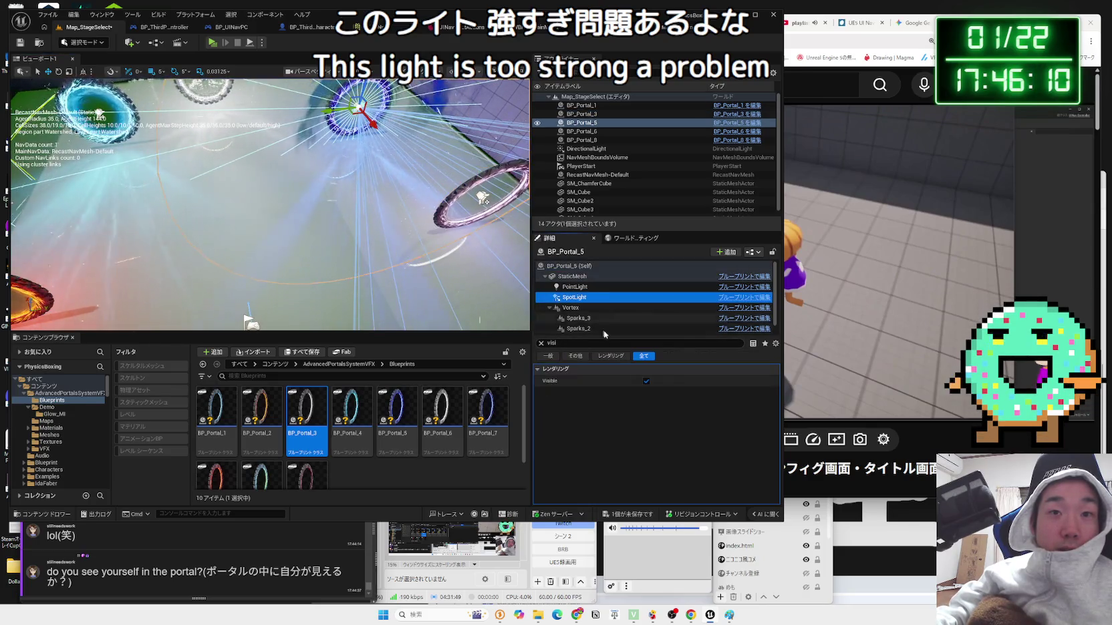
pyautogui.click(646, 381)
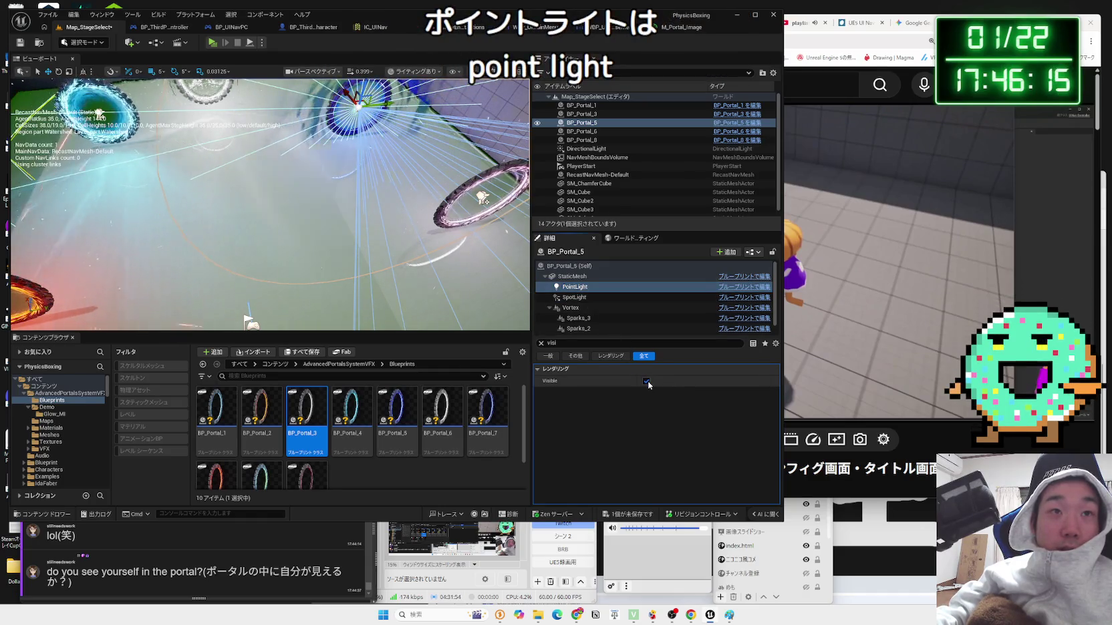
pyautogui.click(646, 380)
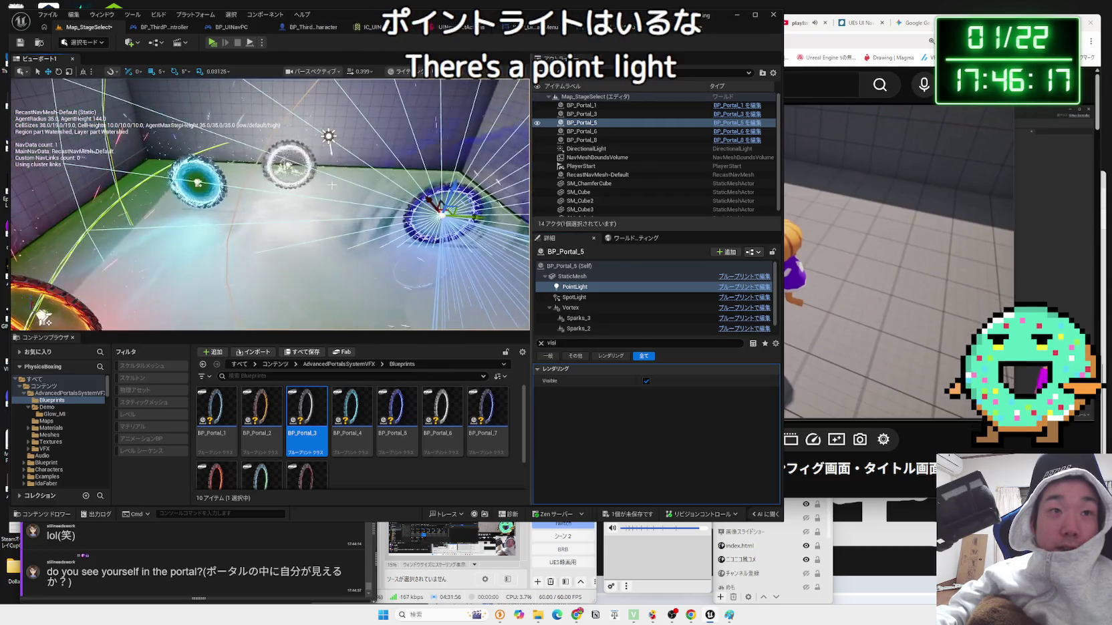
# - Inspect BP_Portal_1 and BP_Portal_5, hide BP_Portal_6's SpotLight, and open the chat's clip link
pyautogui.click(200, 179)
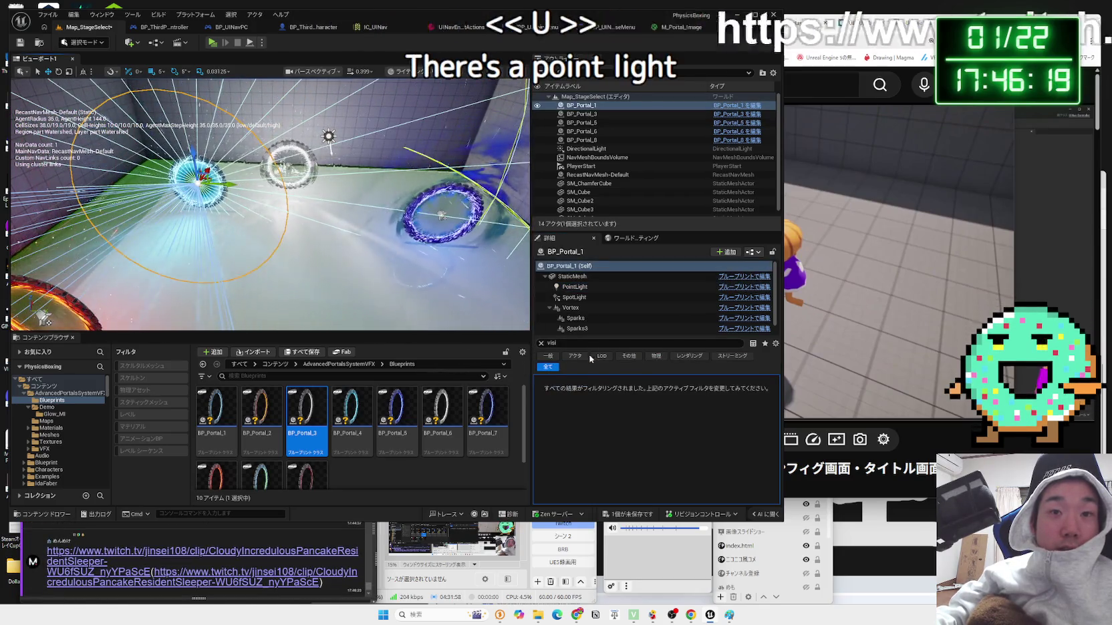
pyautogui.click(574, 297)
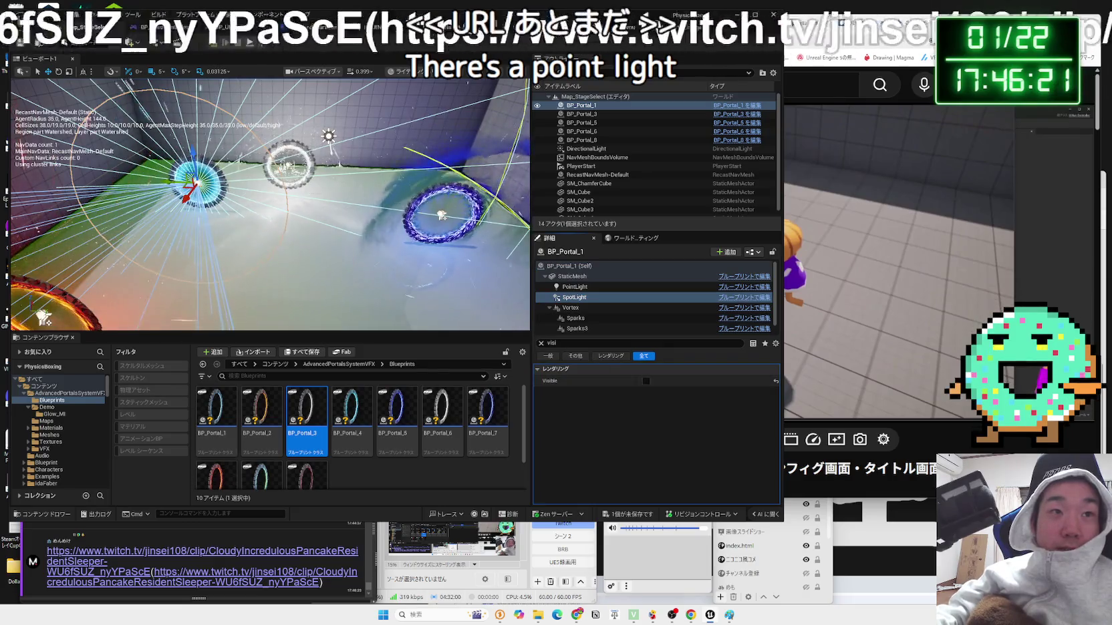
pyautogui.click(441, 213)
pyautogui.click(576, 298)
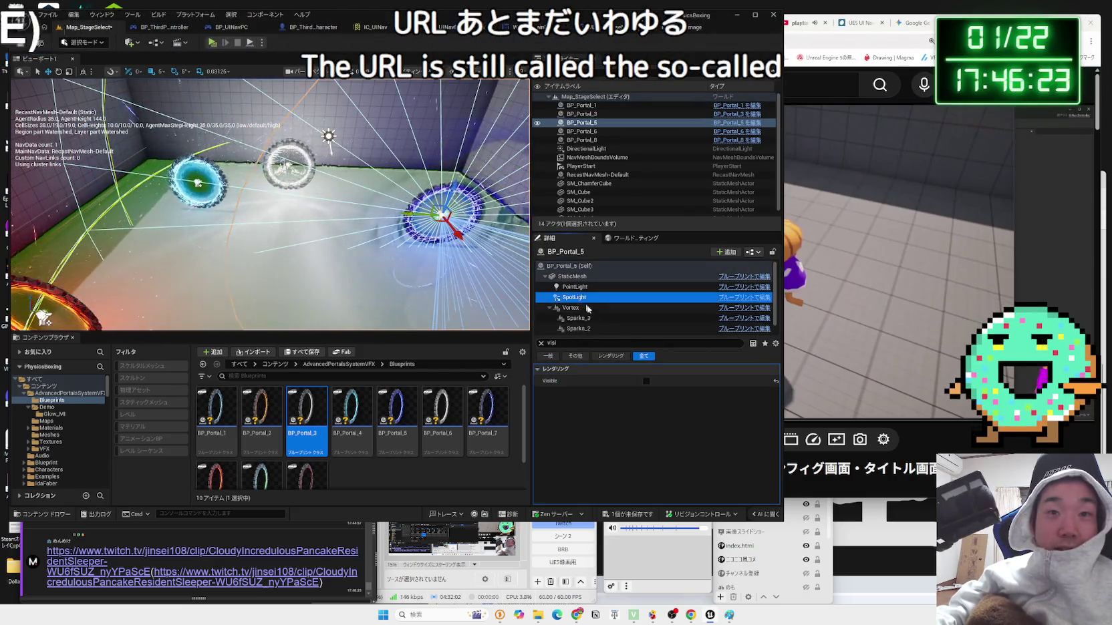
pyautogui.click(570, 307)
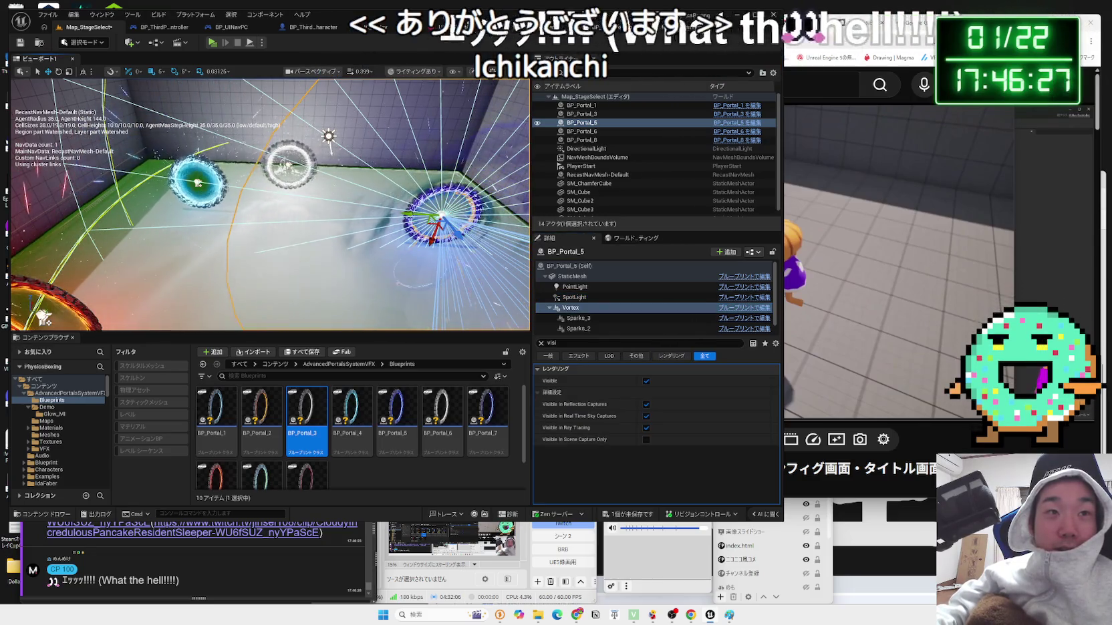
pyautogui.press('e')
pyautogui.press('e')
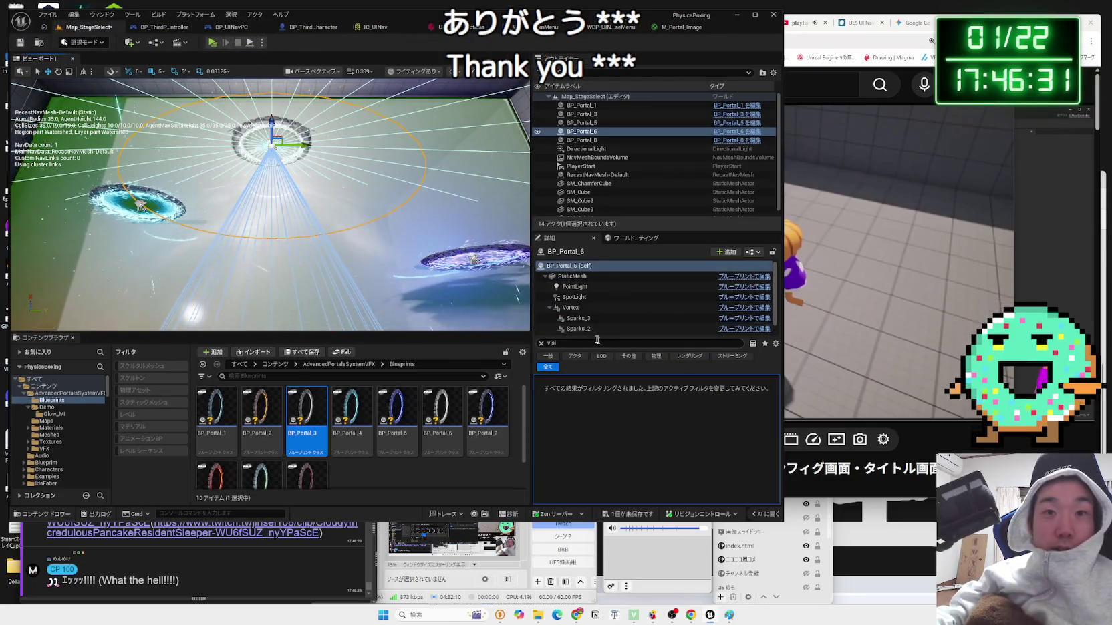
pyautogui.click(270, 144)
pyautogui.click(647, 381)
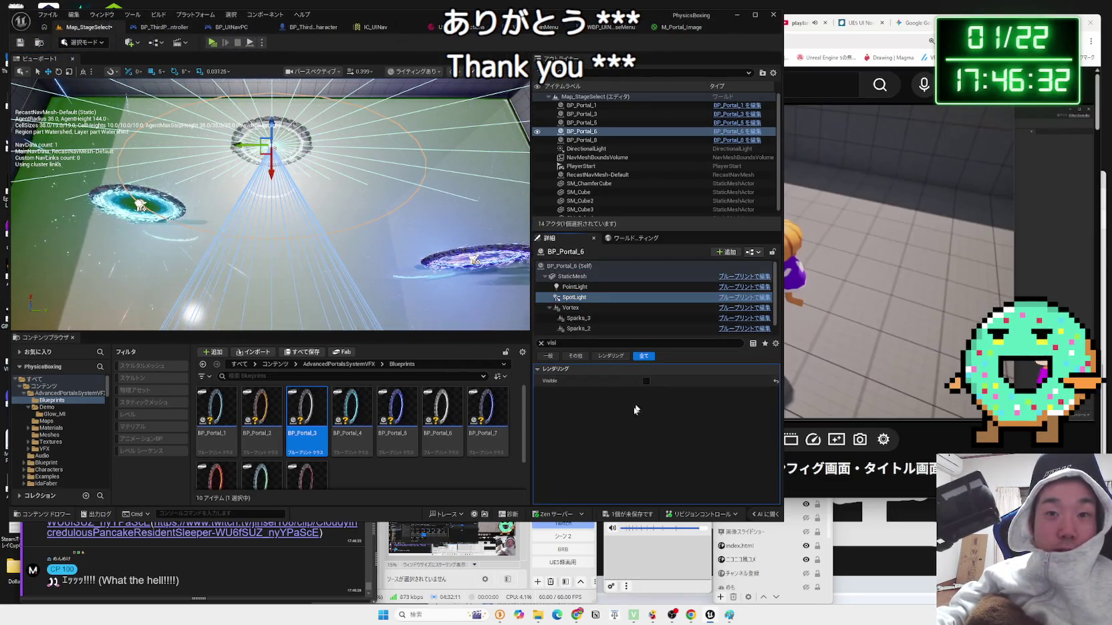
pyautogui.click(233, 533)
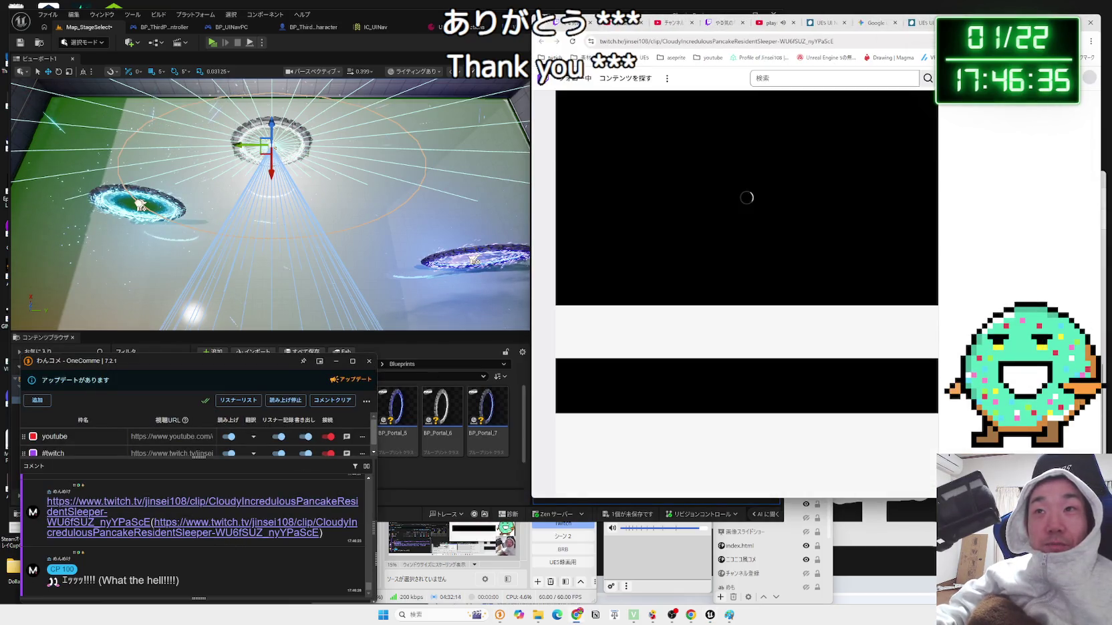
# - Widen the browser, replay the Twitch clip from the beginning, and choose YouTube under Share
pyautogui.moveTo(532, 151); pyautogui.dragTo(388, 151)
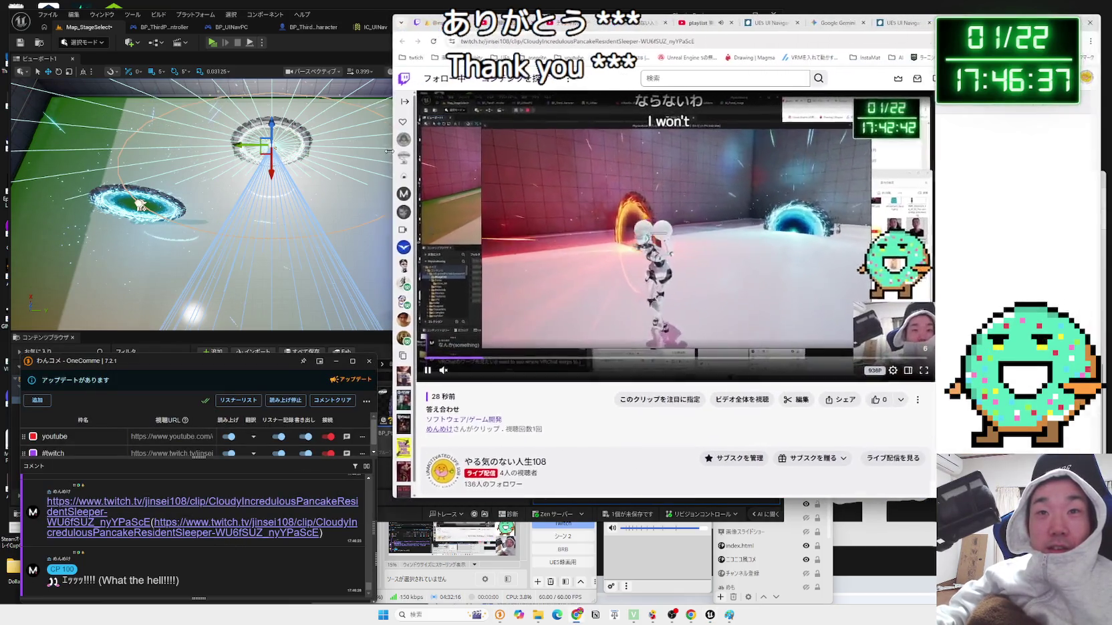
pyautogui.moveTo(440, 380)
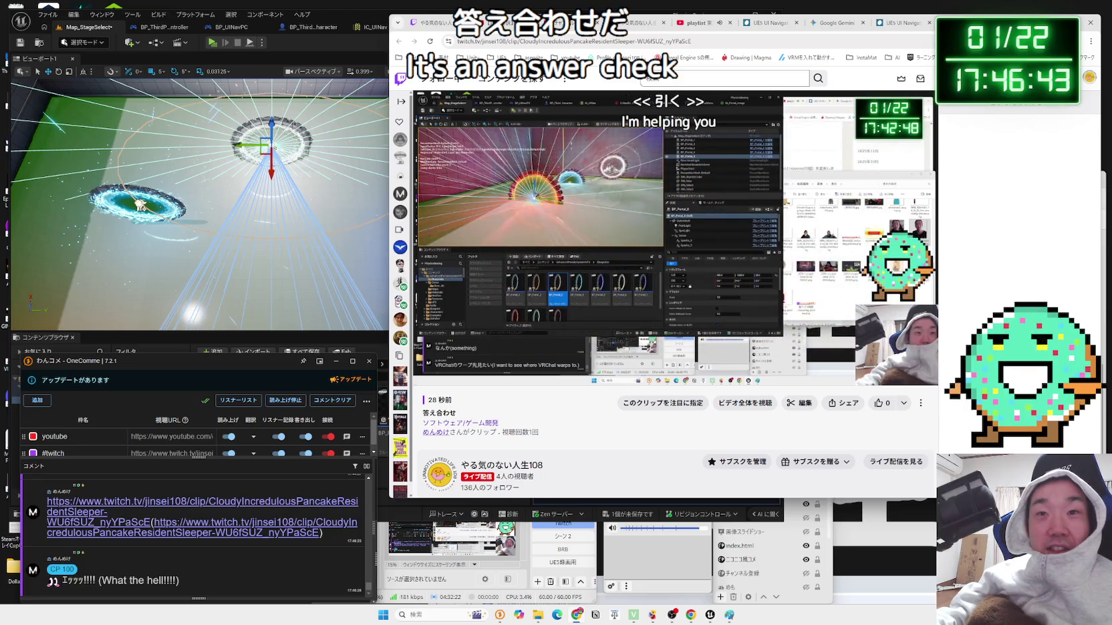
pyautogui.click(423, 375)
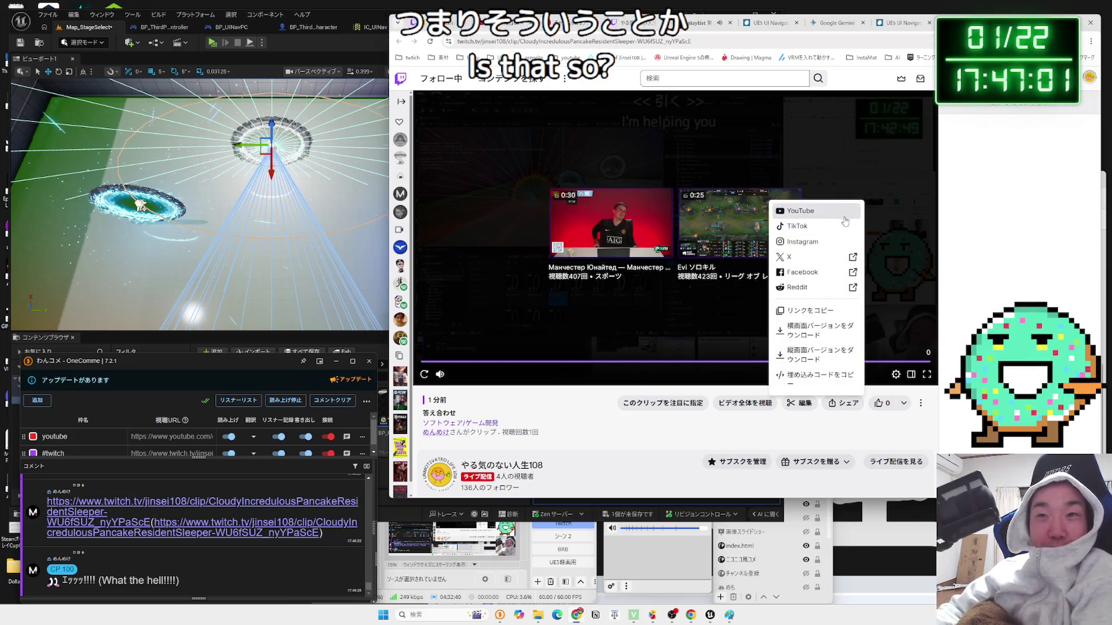
pyautogui.click(844, 215)
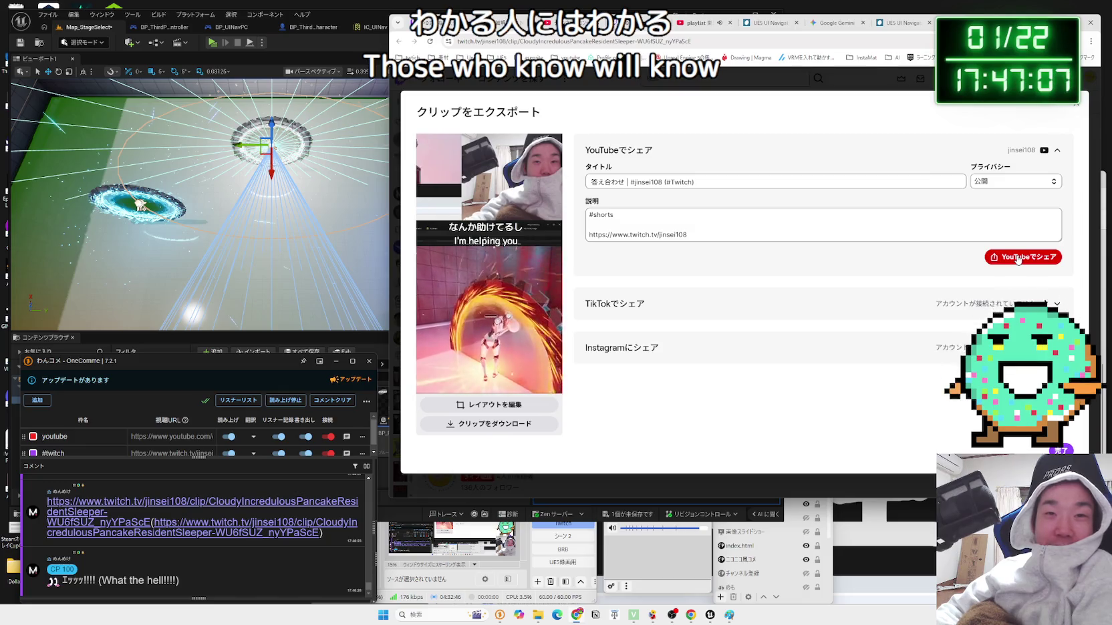
# - Publish the 答え合わせ clip to YouTube as a Short and close the export settings
pyautogui.click(1017, 258)
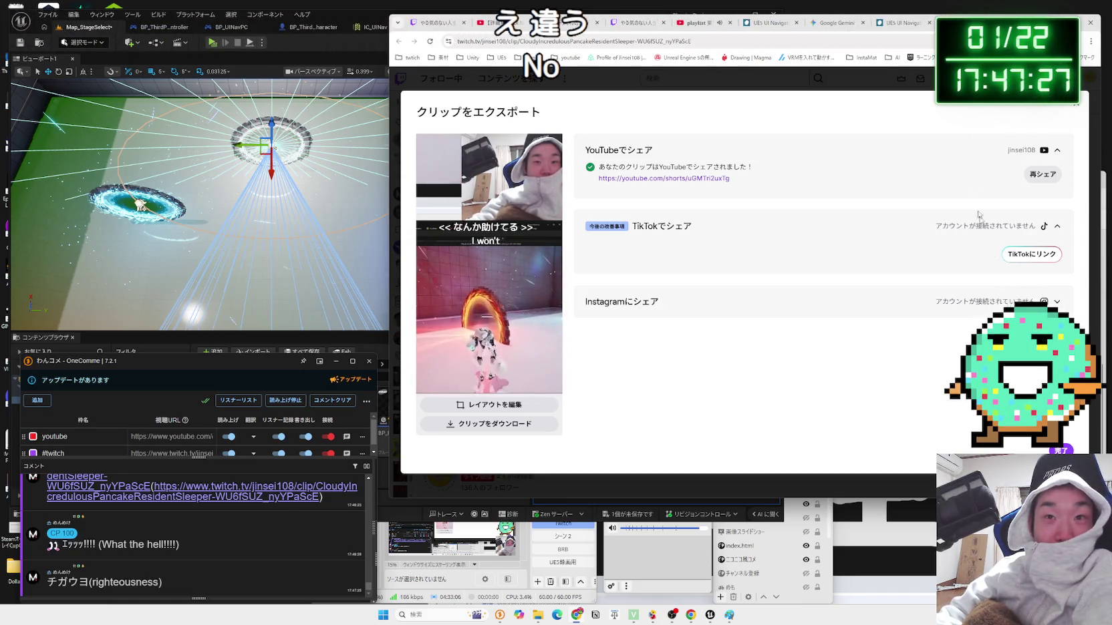
pyautogui.press('Escape')
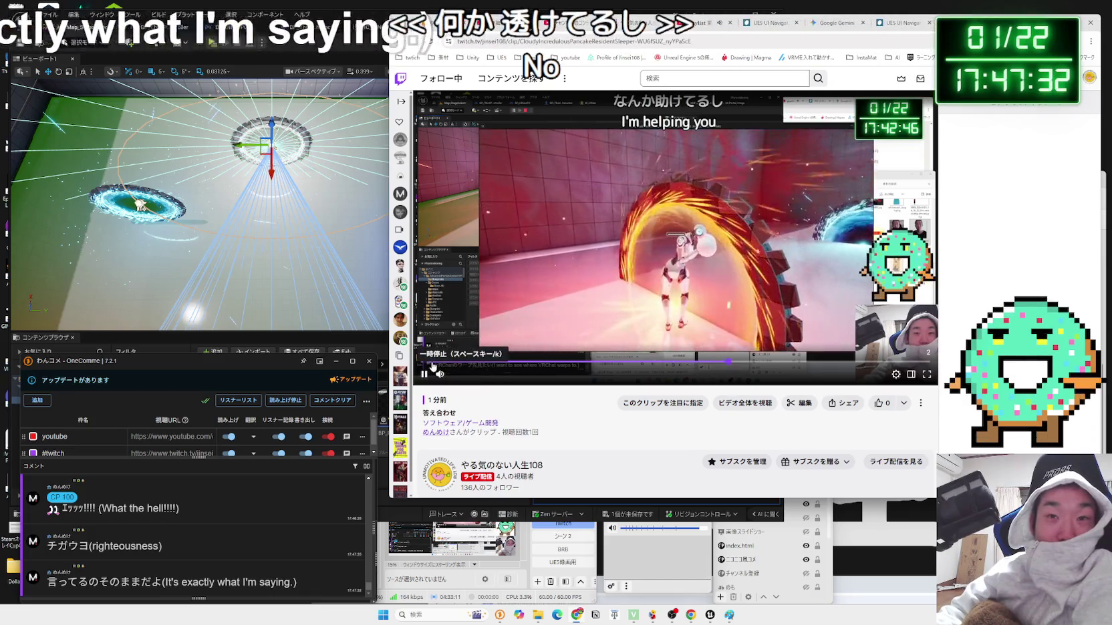
# - Rewind the clip to near its start, then close the Twitch clip tab
pyautogui.click(461, 361)
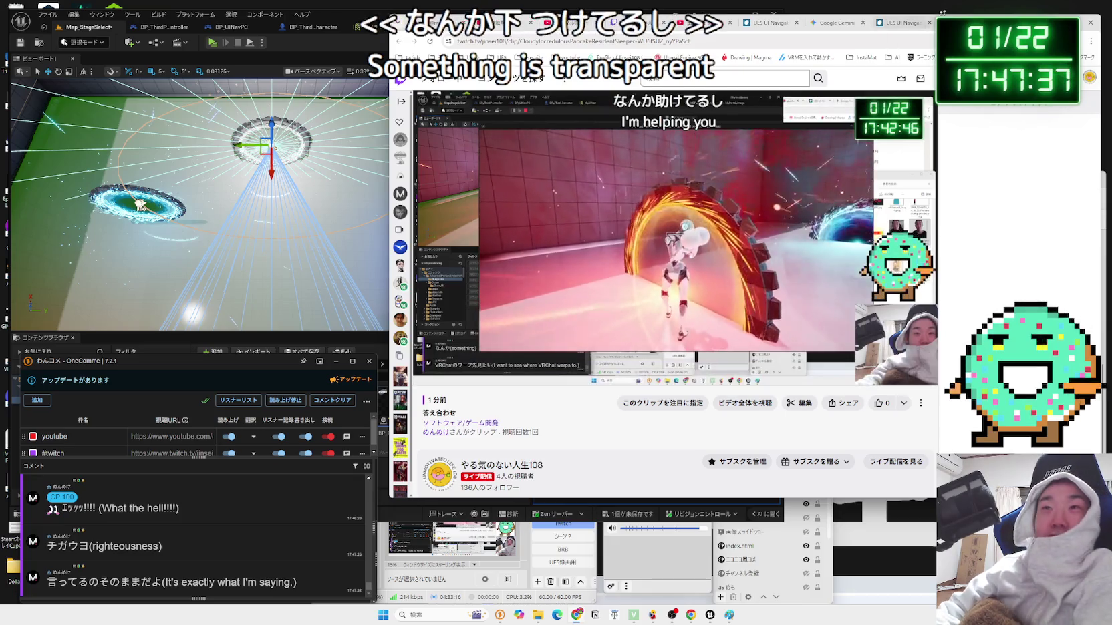
pyautogui.hotkey('ctrl', 'w')
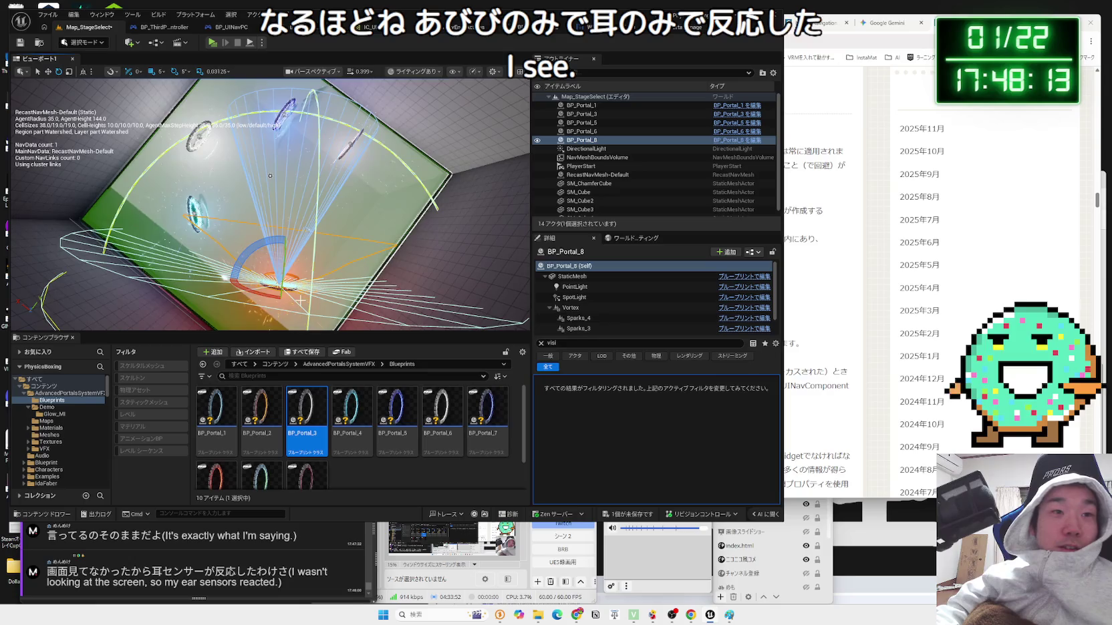
# - Rotate BP_Portal_8 about -5°, BP_Portal_3 about -55°, and re-angle BP_Portal_5's spotlight cone
pyautogui.moveTo(261, 244); pyautogui.dragTo(258, 246)
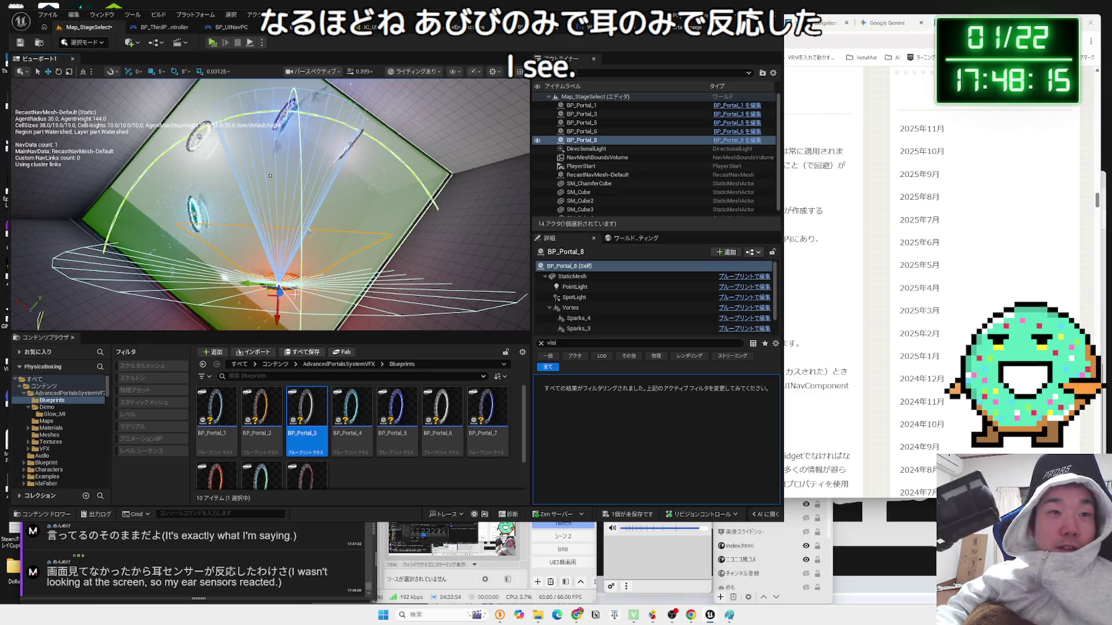
pyautogui.moveTo(280, 315); pyautogui.dragTo(280, 301)
pyautogui.click(353, 138)
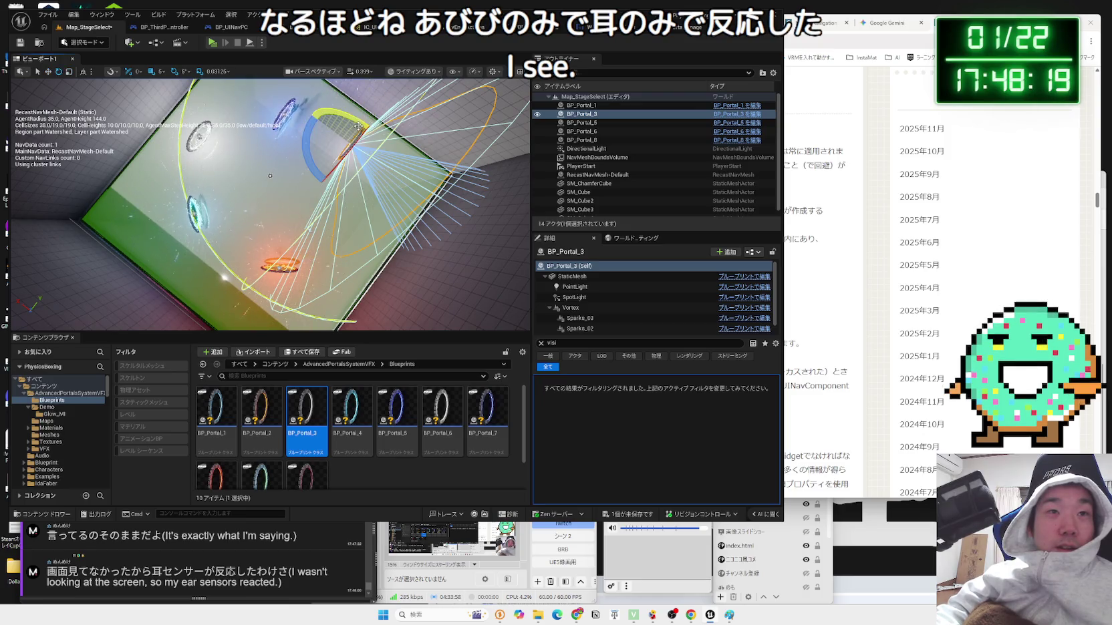
pyautogui.moveTo(309, 139); pyautogui.dragTo(289, 160)
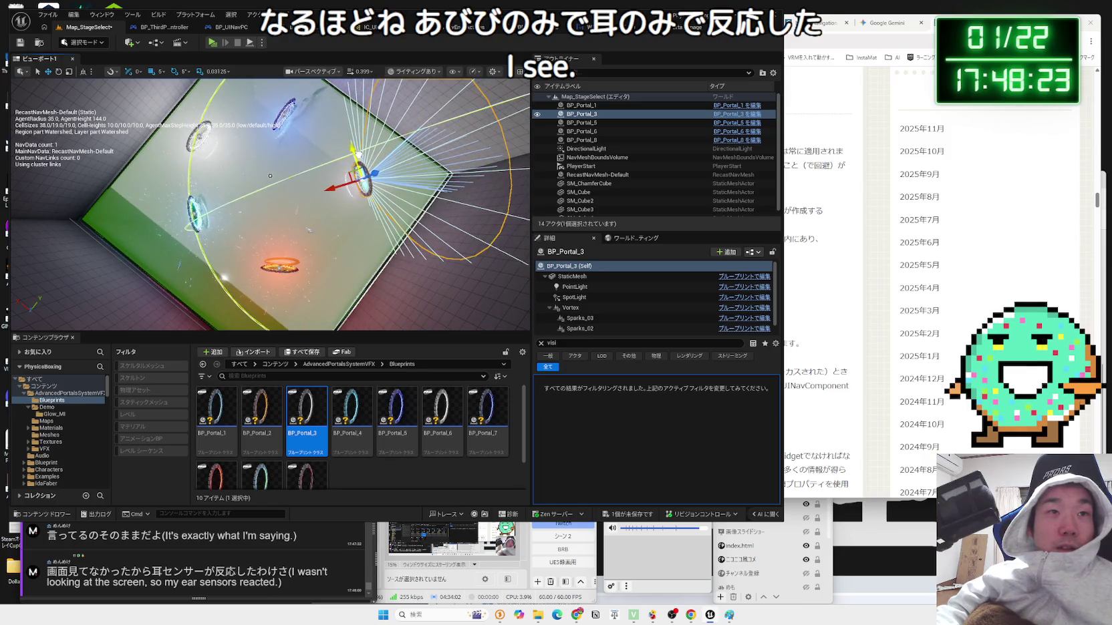
pyautogui.click(294, 105)
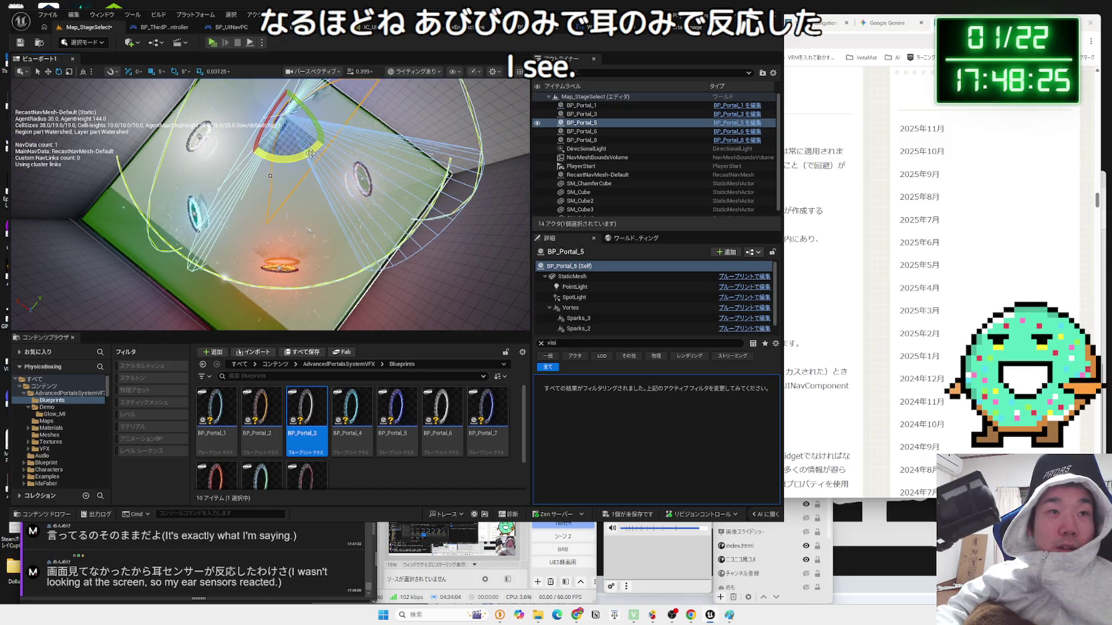
pyautogui.moveTo(344, 94); pyautogui.dragTo(339, 153)
pyautogui.moveTo(348, 110)
pyautogui.mouseDown()
pyautogui.moveTo(220, 136)
pyautogui.moveTo(344, 143)
pyautogui.mouseUp()
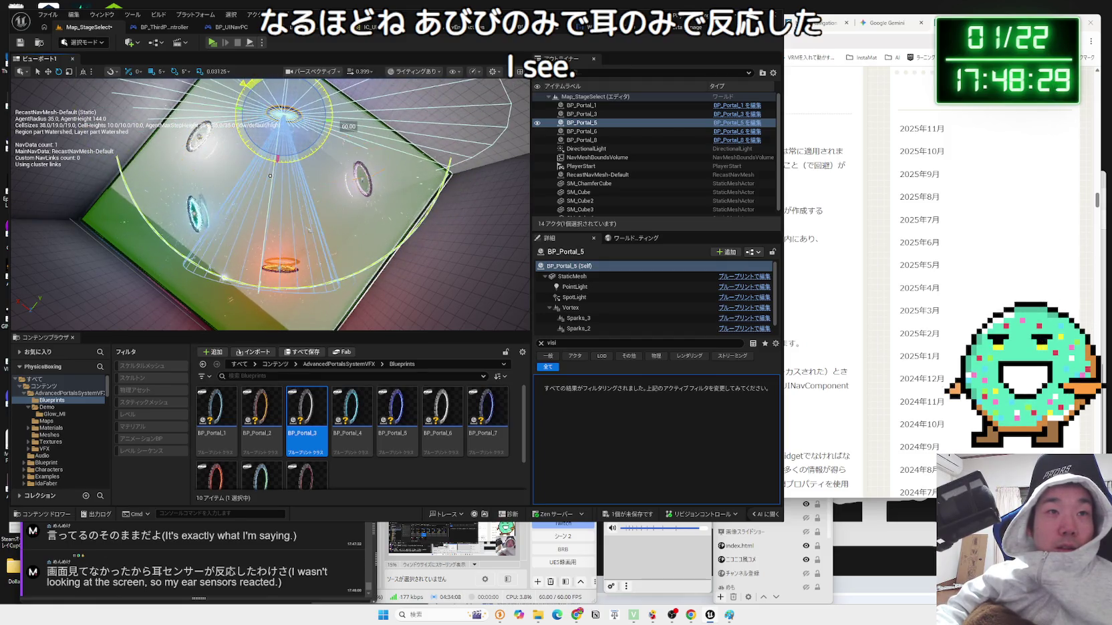
pyautogui.moveTo(312, 95); pyautogui.dragTo(304, 85)
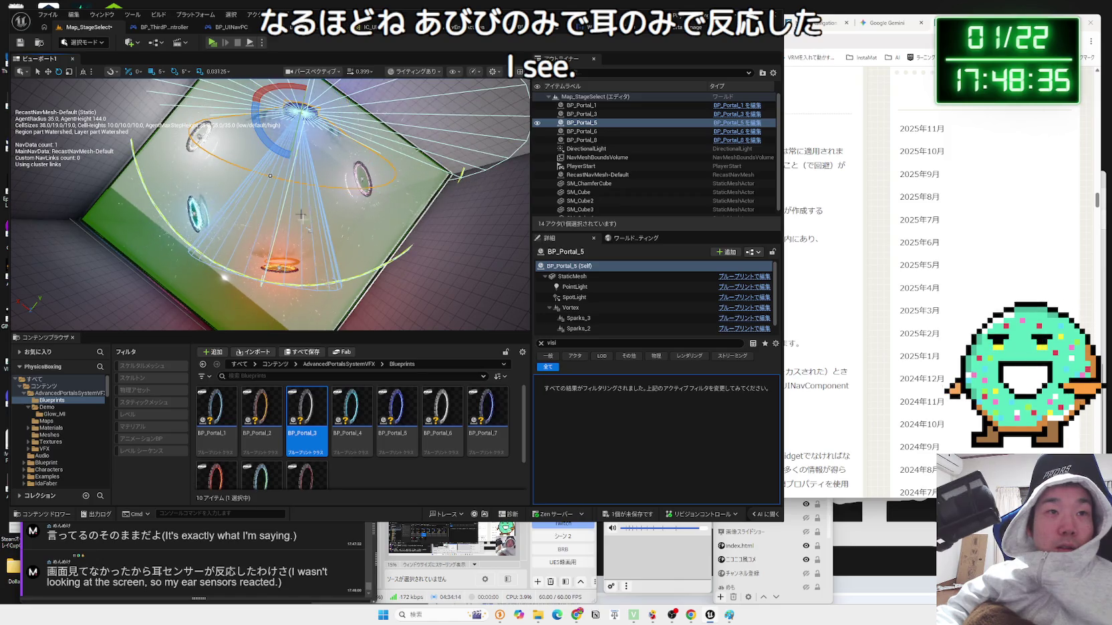
# - Orbit around the portal room, reselecting BP_Portal_8, BP_Portal_3 and BP_Portal_1 to inspect their angles
pyautogui.click(308, 270)
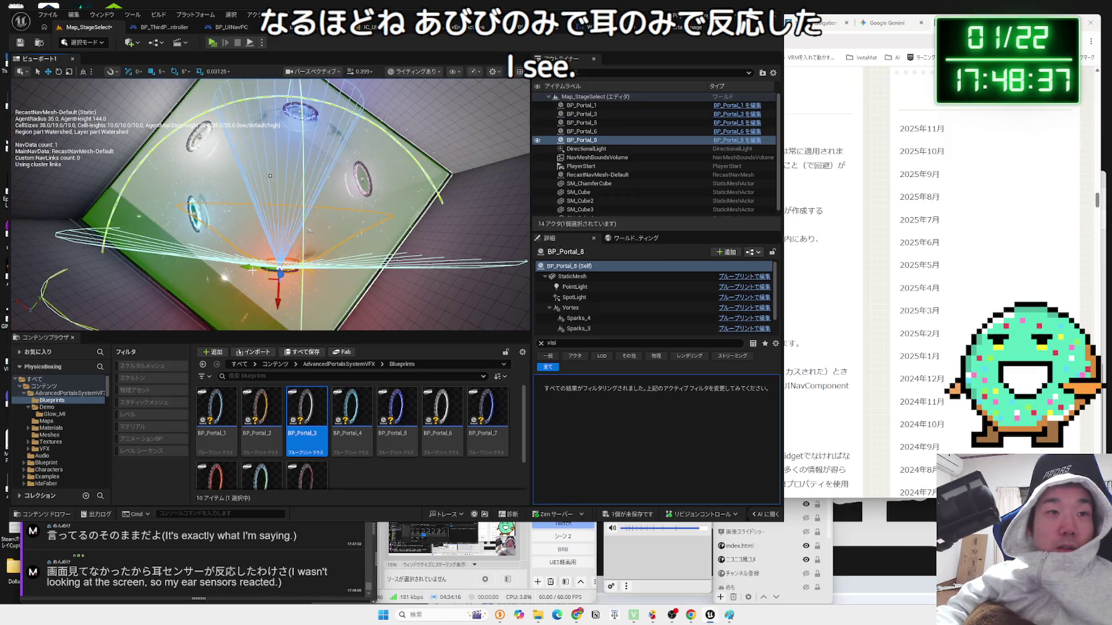
pyautogui.moveTo(251, 270); pyautogui.dragTo(252, 271)
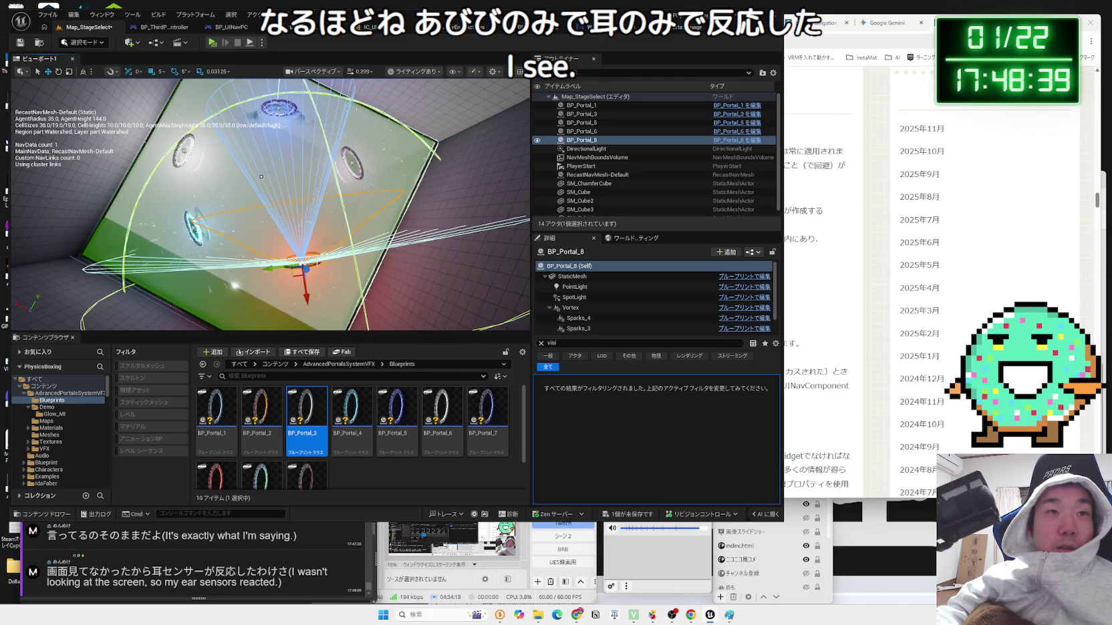
pyautogui.click(361, 163)
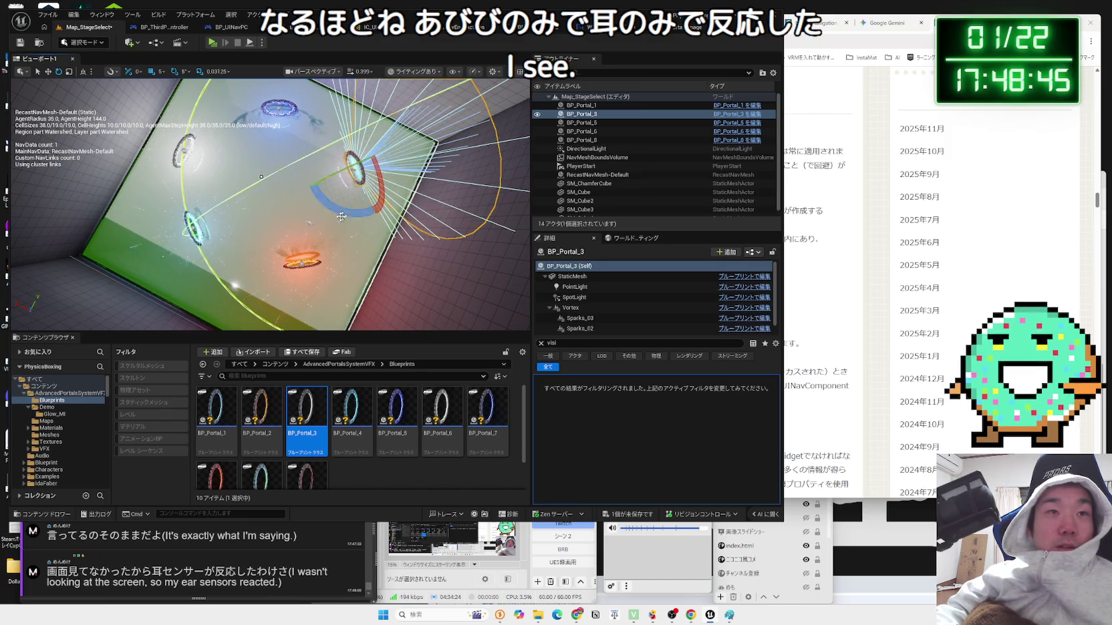
pyautogui.click(194, 227)
pyautogui.moveTo(194, 227); pyautogui.dragTo(208, 290)
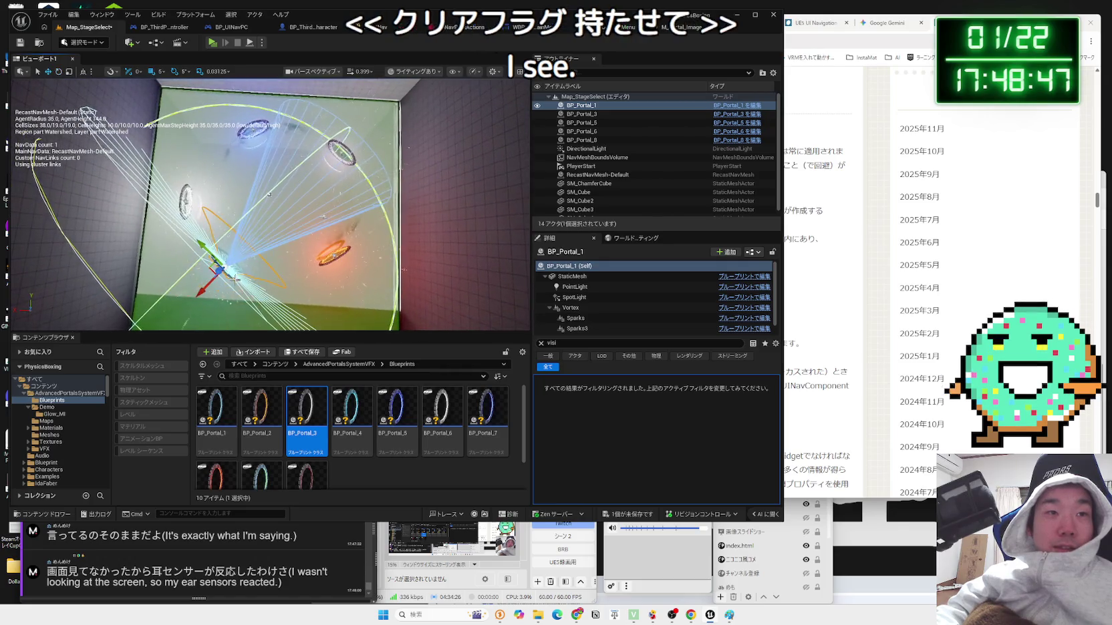
pyautogui.moveTo(277, 248); pyautogui.dragTo(291, 221)
pyautogui.moveTo(260, 167); pyautogui.dragTo(277, 181)
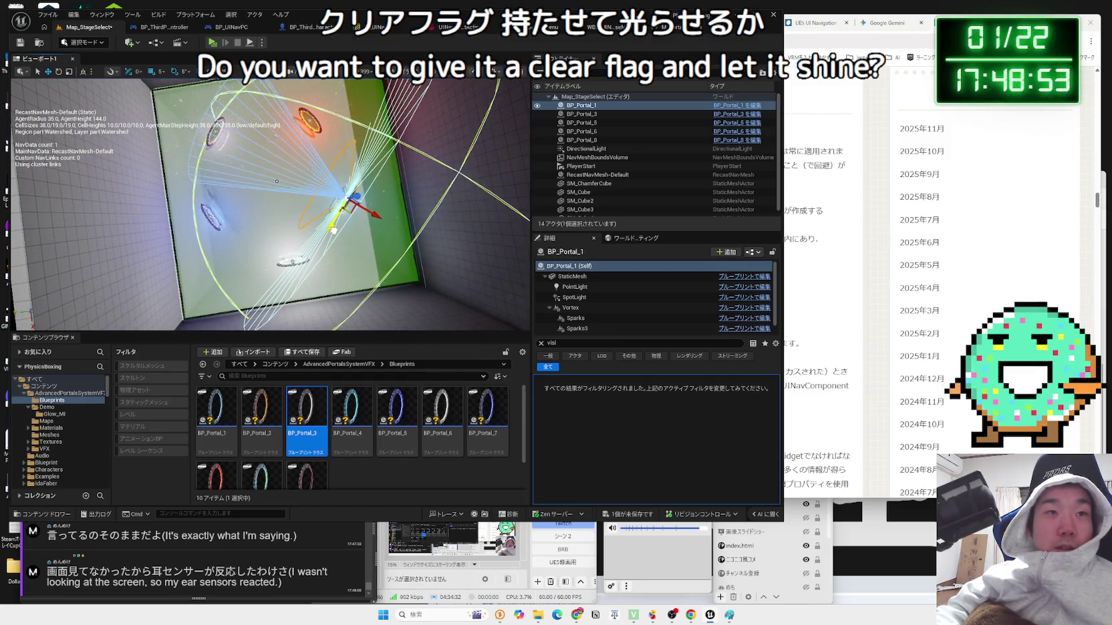
pyautogui.click(311, 119)
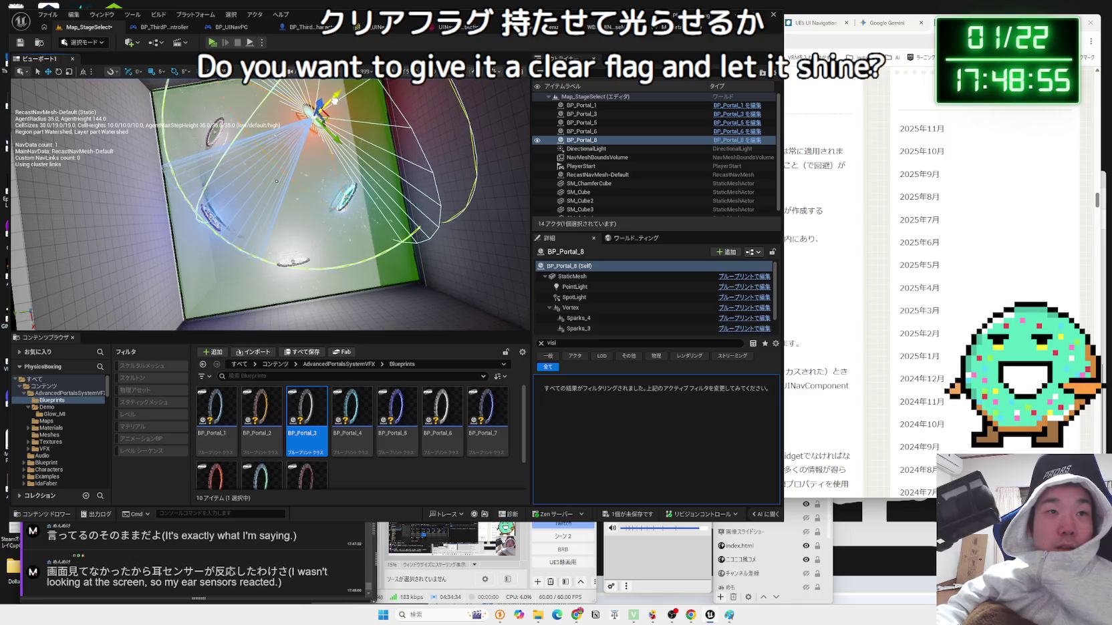